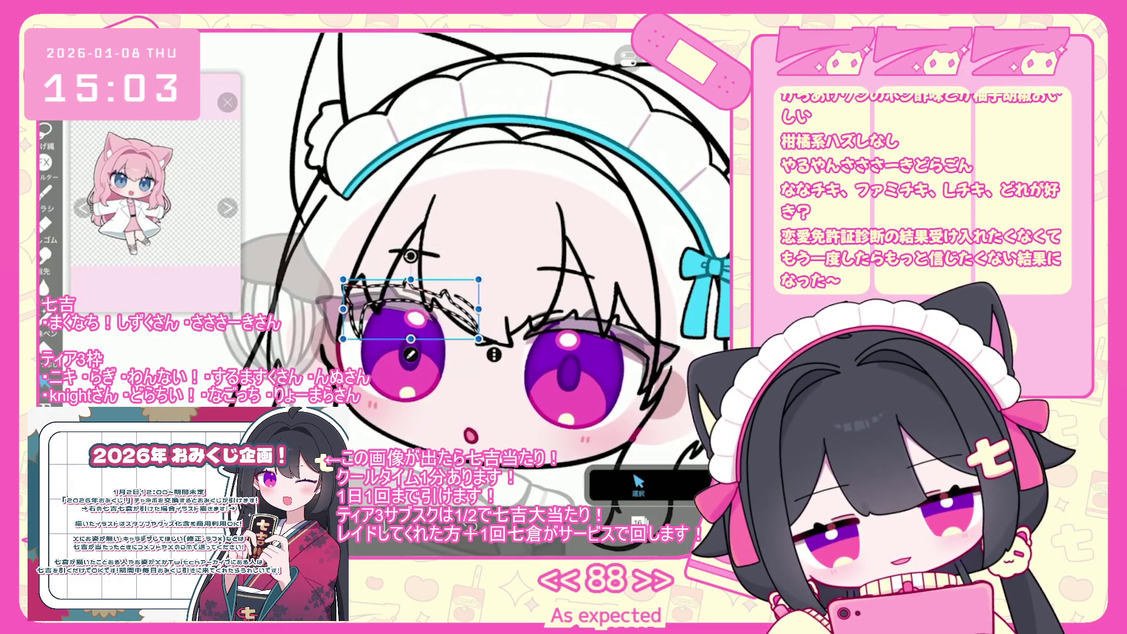
# Step: Move and tilt the left eyelash strokes into place above the eye, then confirm the transform
pyautogui.moveTo(411, 309); pyautogui.dragTo(369, 313)
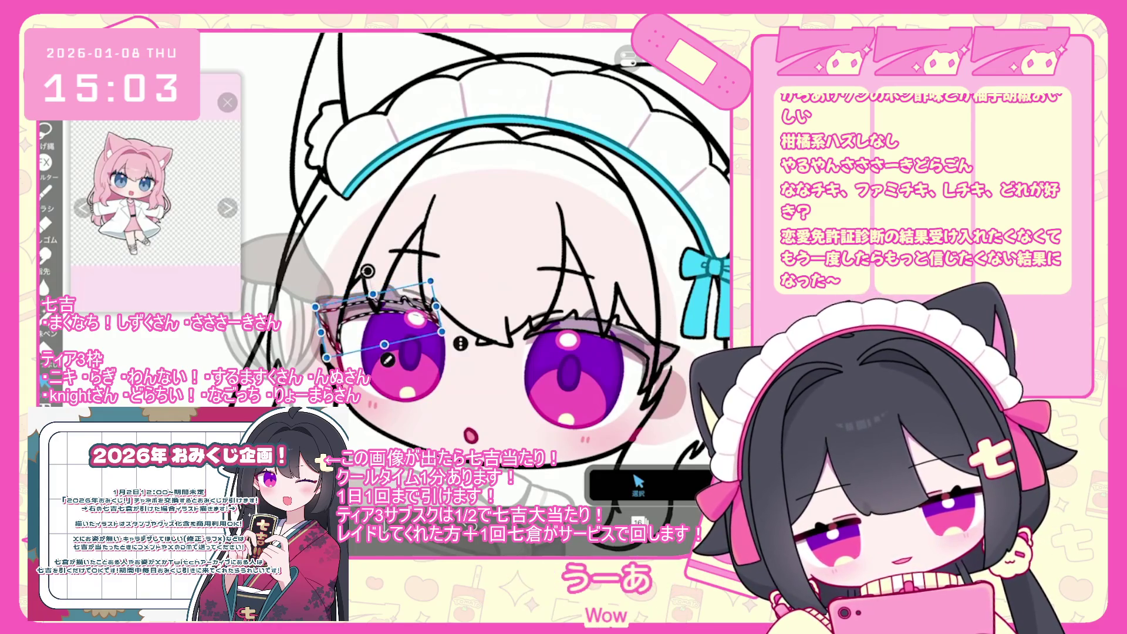
pyautogui.moveTo(482, 294); pyautogui.dragTo(470, 305)
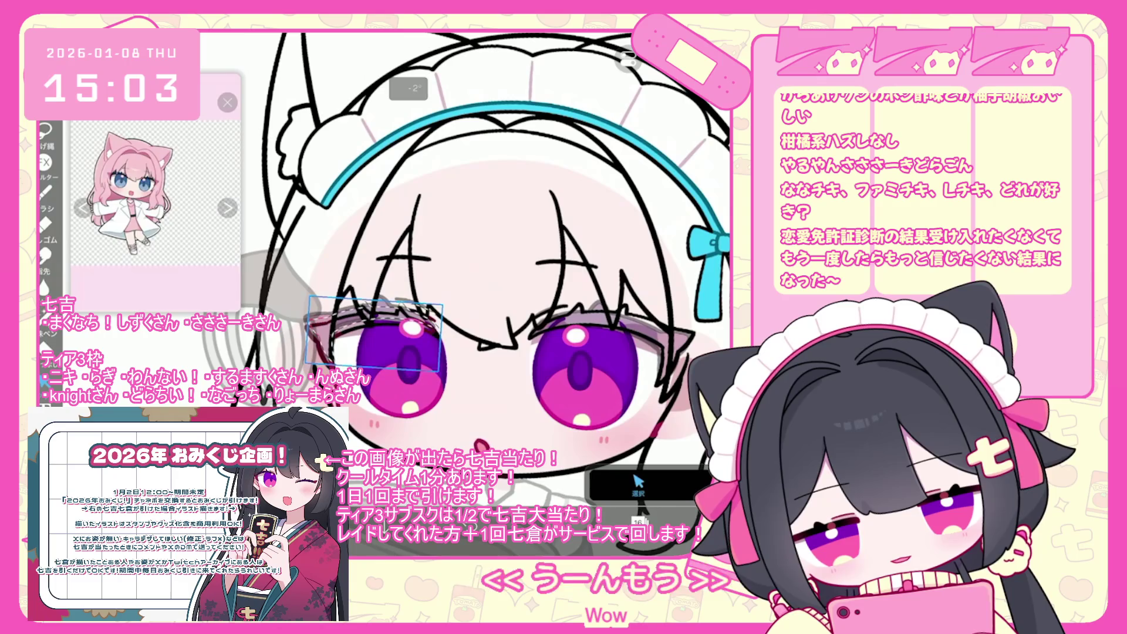
pyautogui.click(373, 282)
# Step: Delete the selected layer and sample a colour from the reference image
pyautogui.scroll(-5, 482, 282)
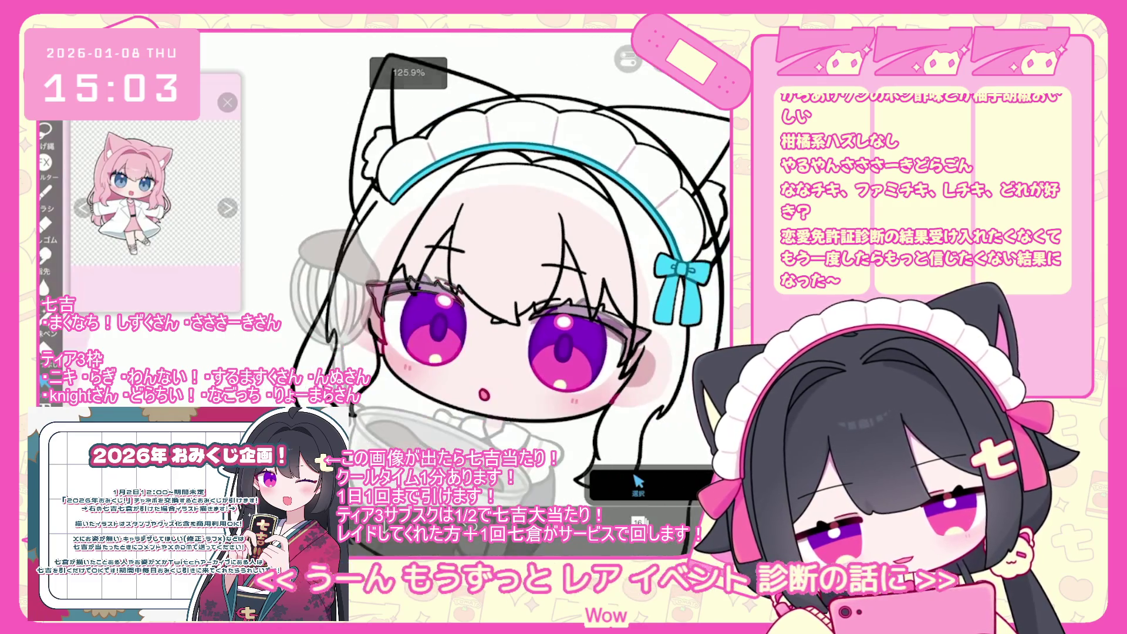
pyautogui.click(639, 521)
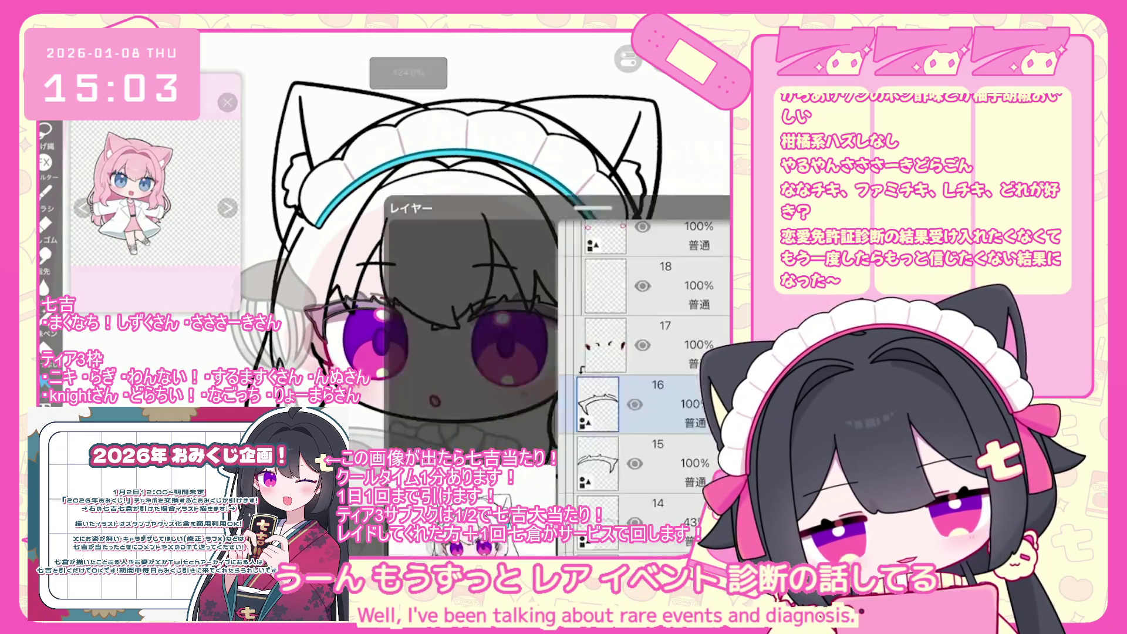
pyautogui.click(597, 250)
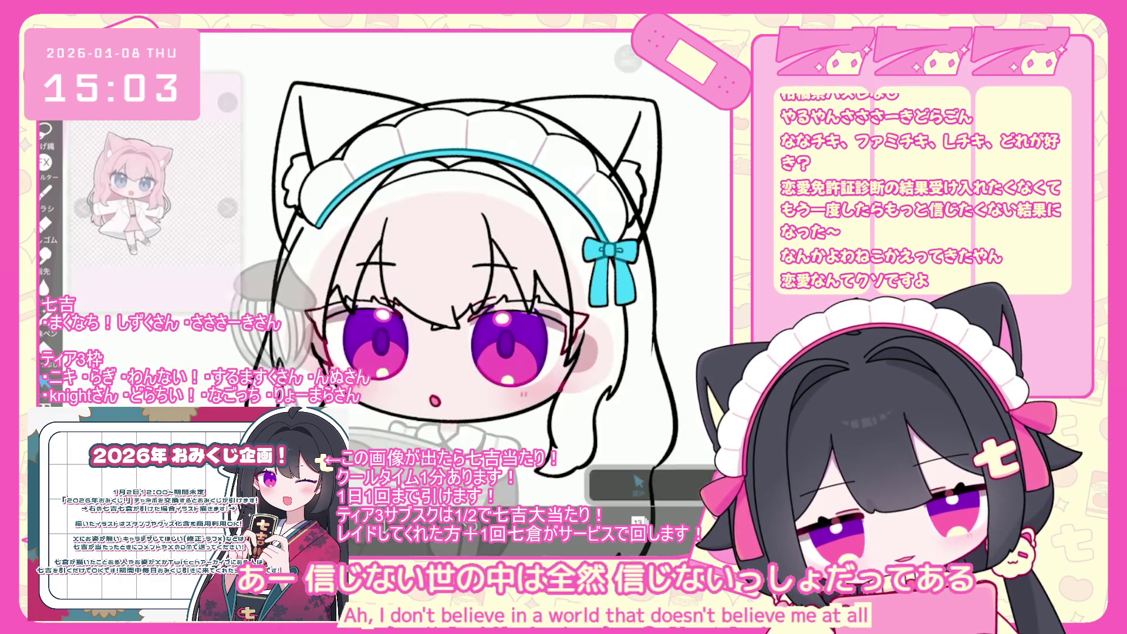
pyautogui.click(145, 199)
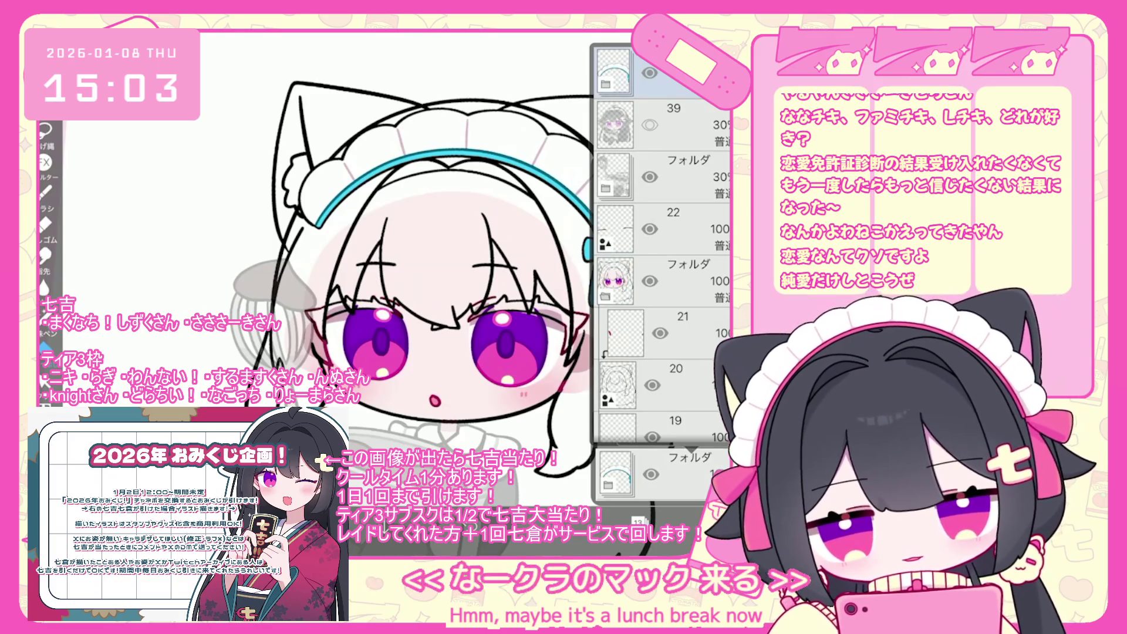
# Step: Zoom into the eyes and select eye-folder layers 10 and 6 for recolouring blue
pyautogui.scroll(-5, 662, 246)
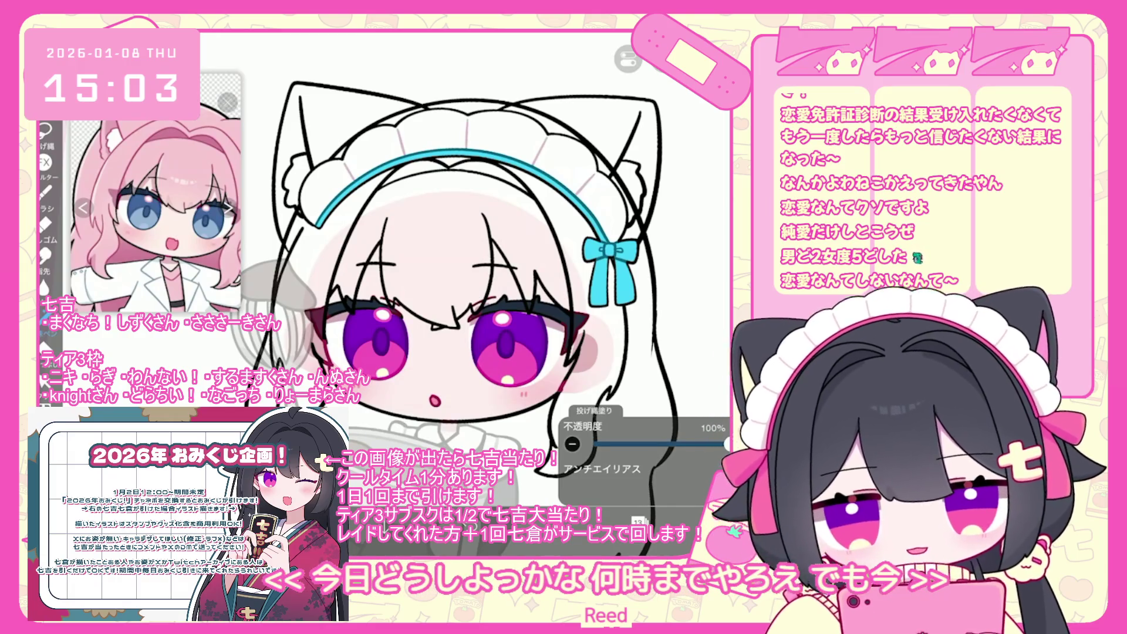
pyautogui.scroll(3, 604, 267)
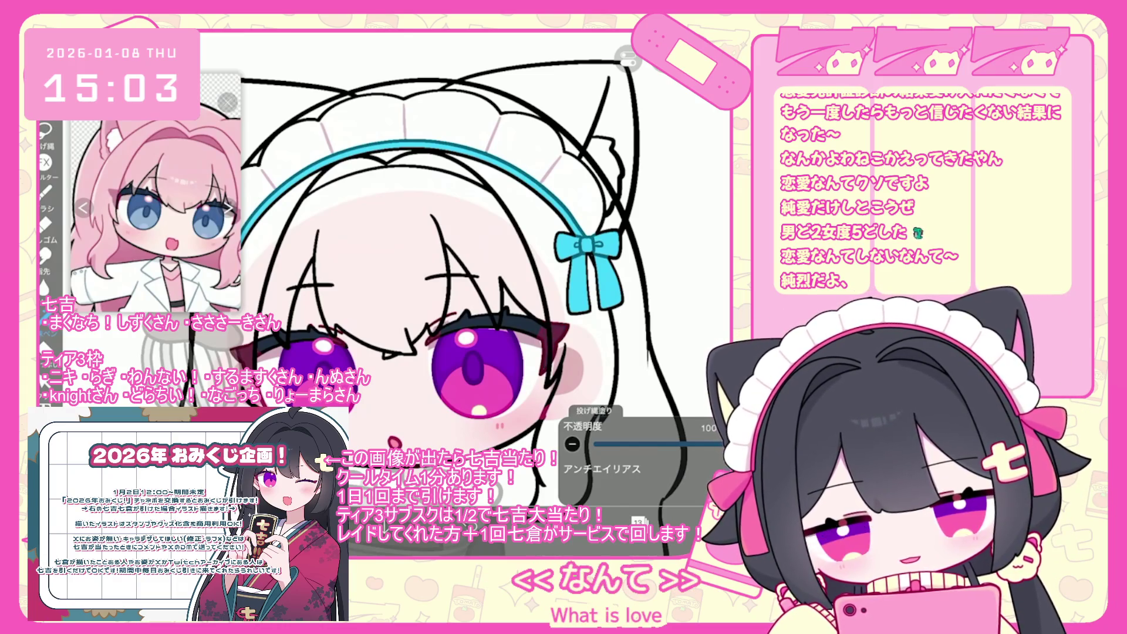
pyautogui.scroll(3, 449, 378)
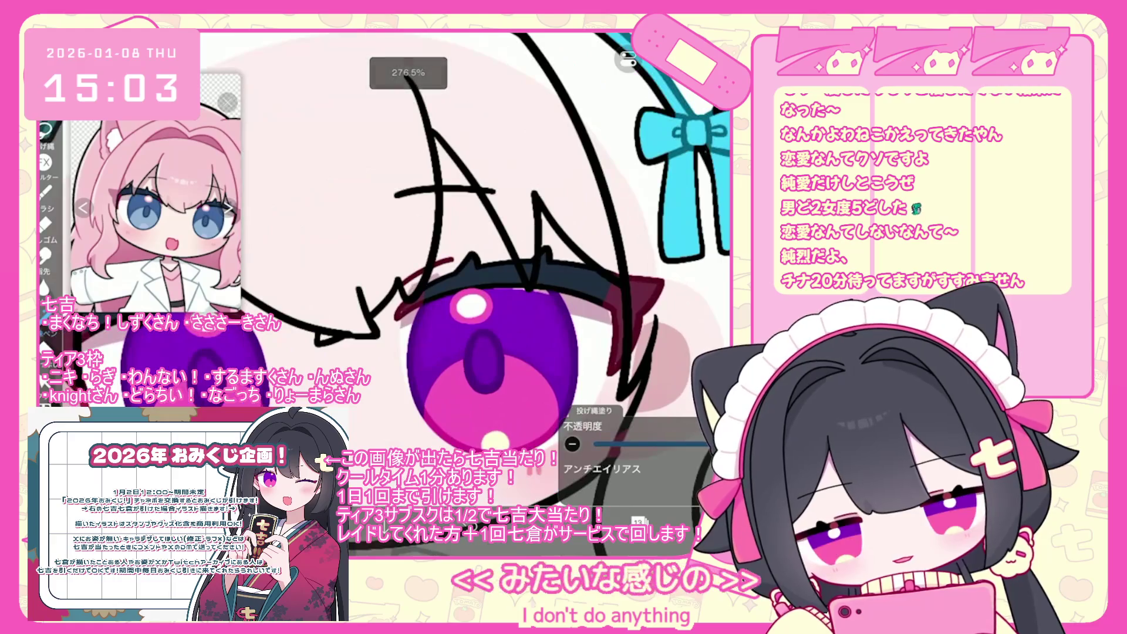
pyautogui.scroll(-1, 477, 247)
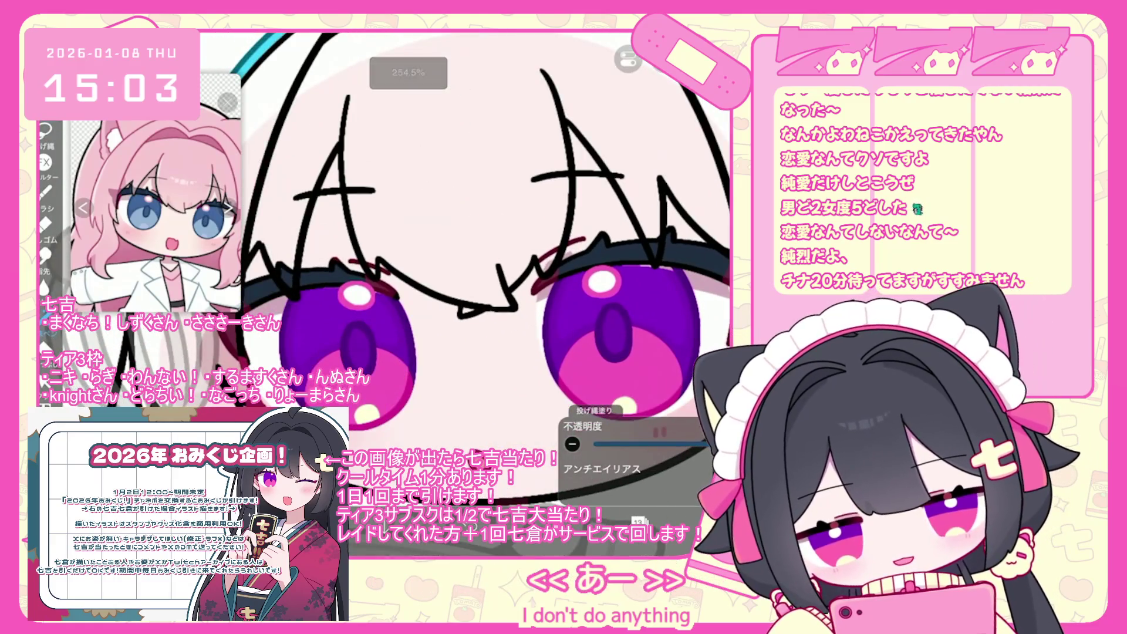
pyautogui.scroll(-2, 476, 247)
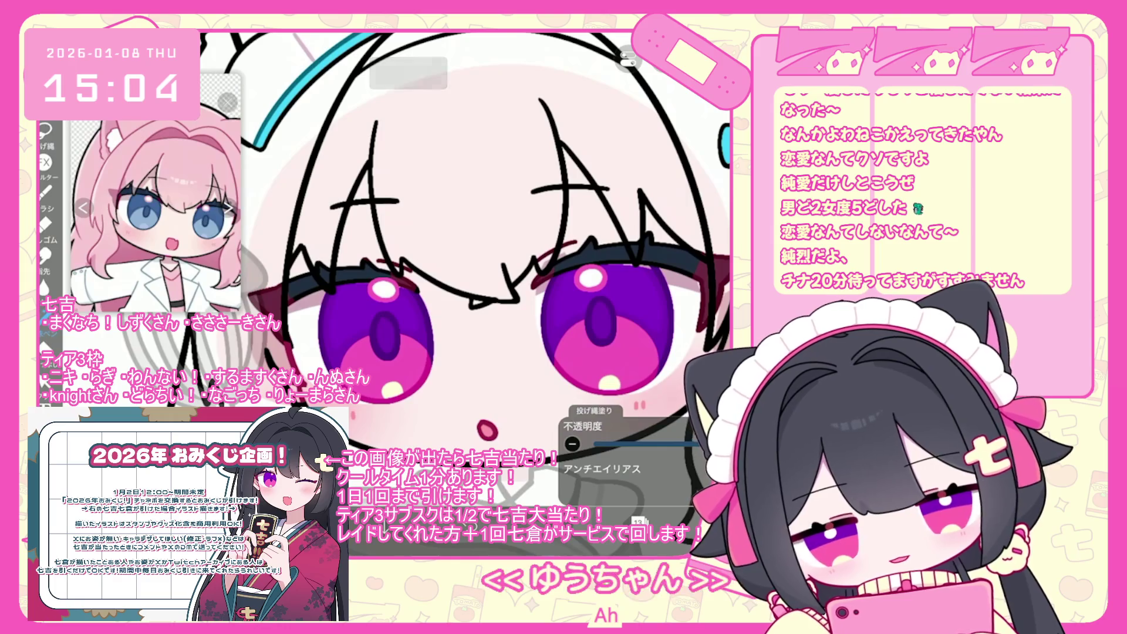
pyautogui.click(605, 258)
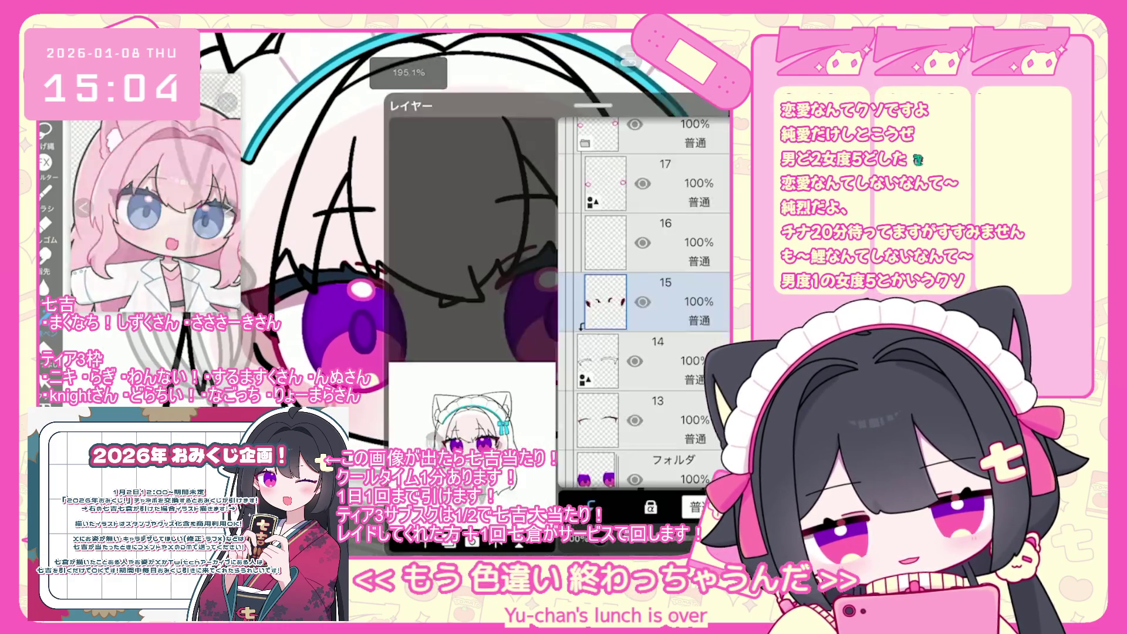
pyautogui.scroll(-5, 645, 252)
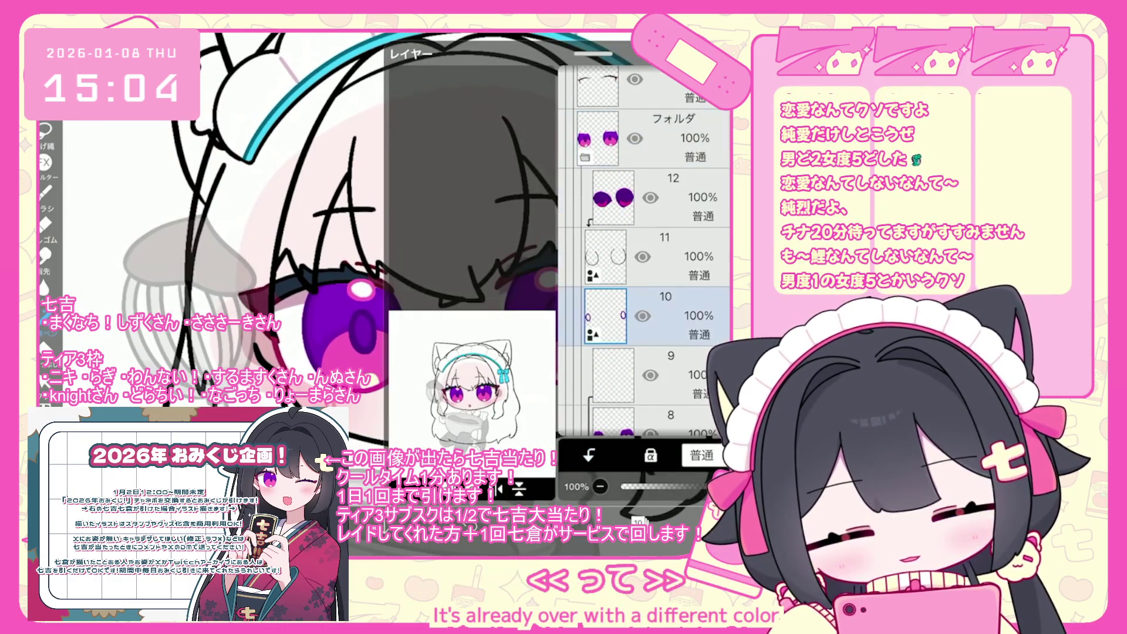
pyautogui.click(604, 315)
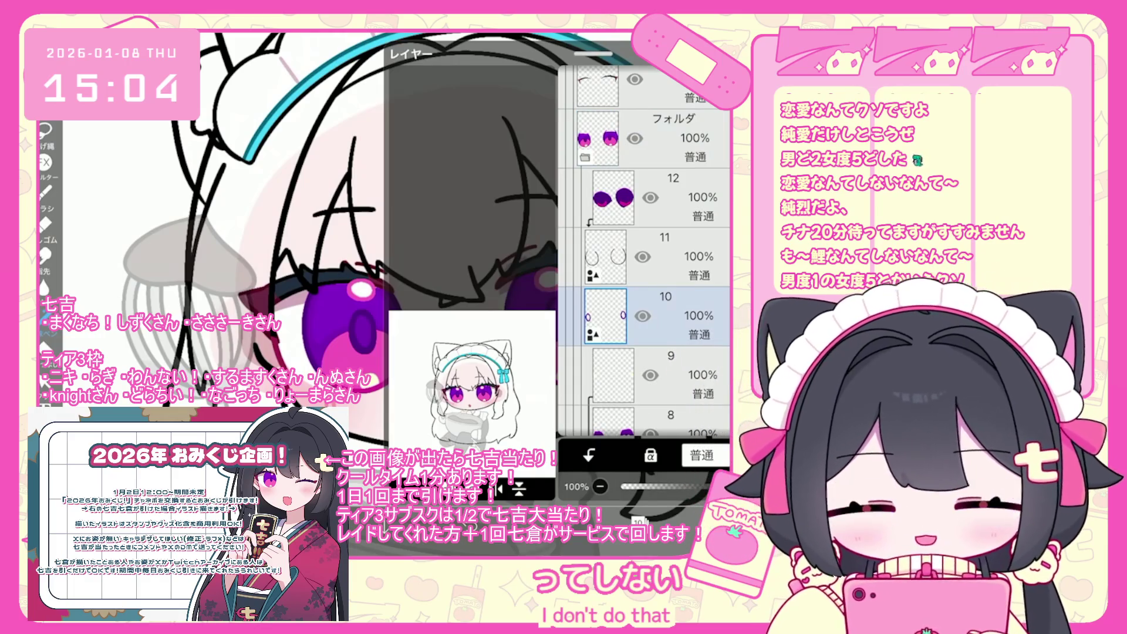
pyautogui.scroll(-5, 645, 252)
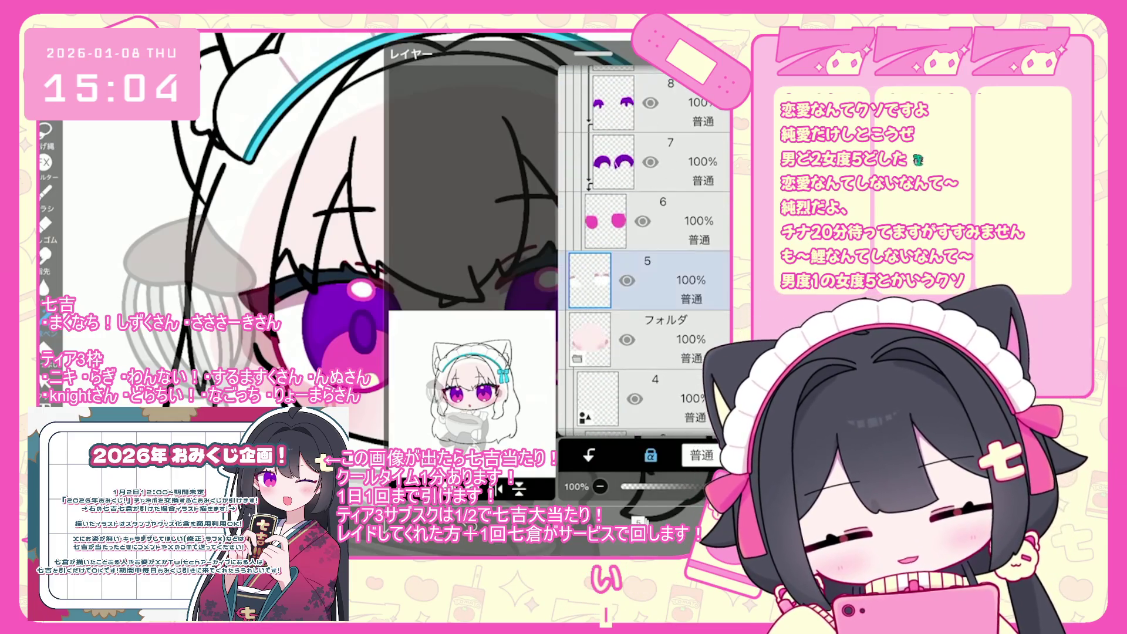
pyautogui.click(604, 220)
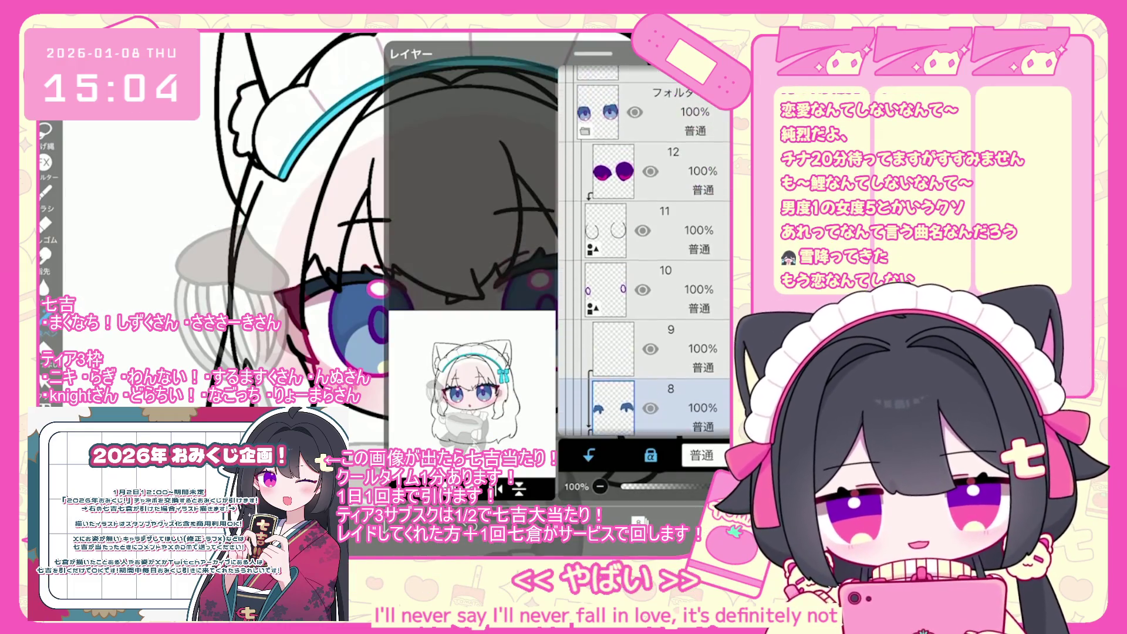
# Step: On iris layer 12, sample the reference character's eye colour and adjust the blue
pyautogui.scroll(5, 646, 252)
pyautogui.click(613, 362)
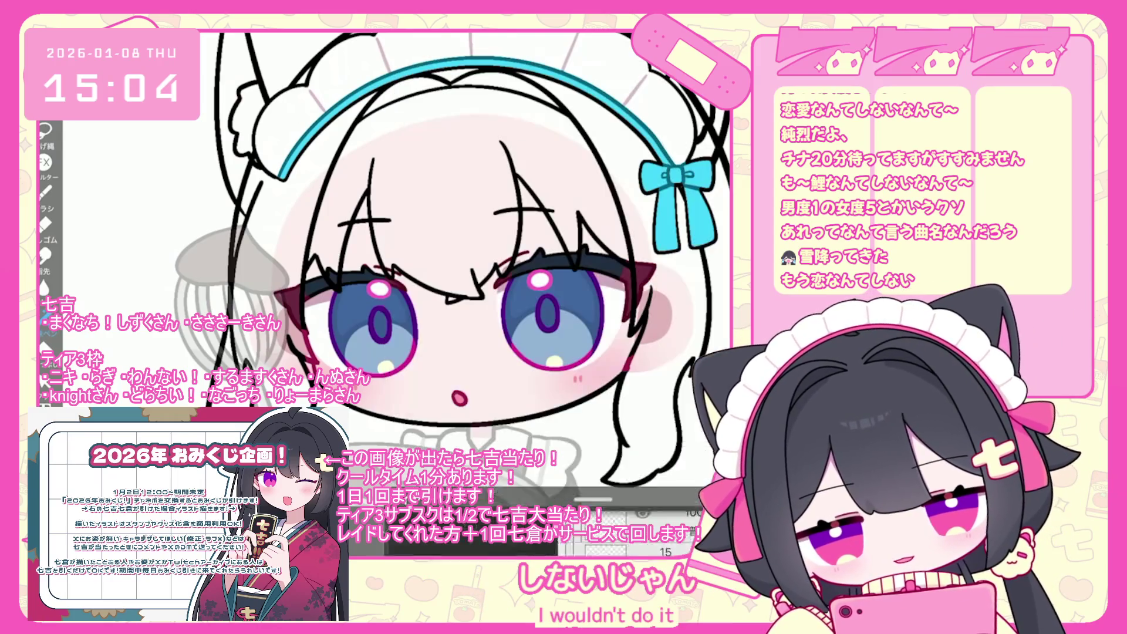
pyautogui.click(167, 235)
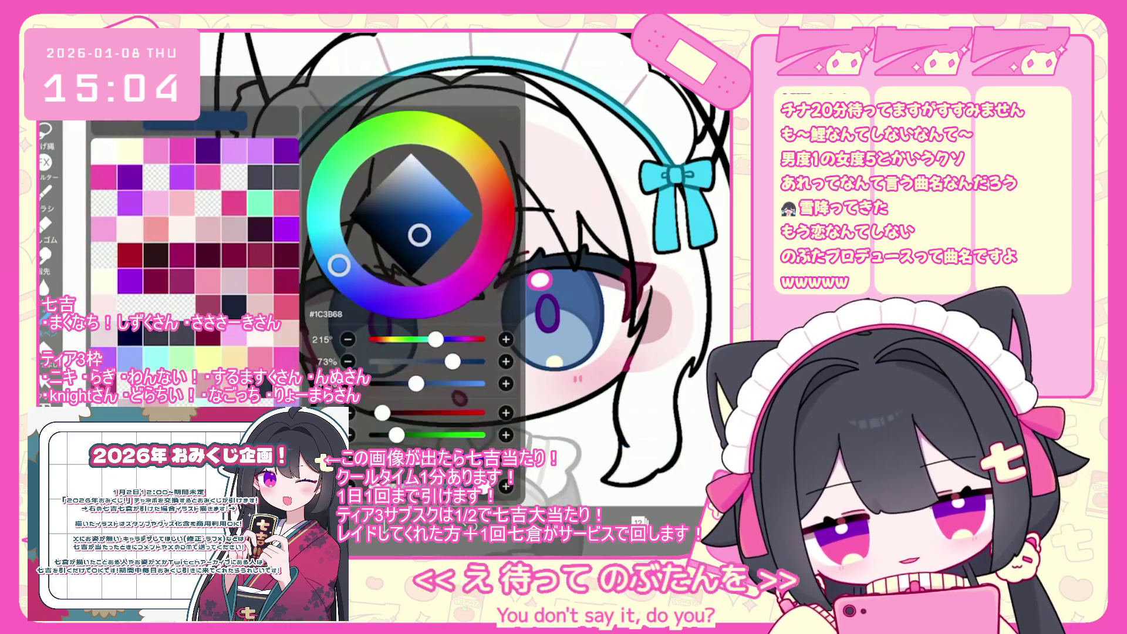
pyautogui.click(353, 354)
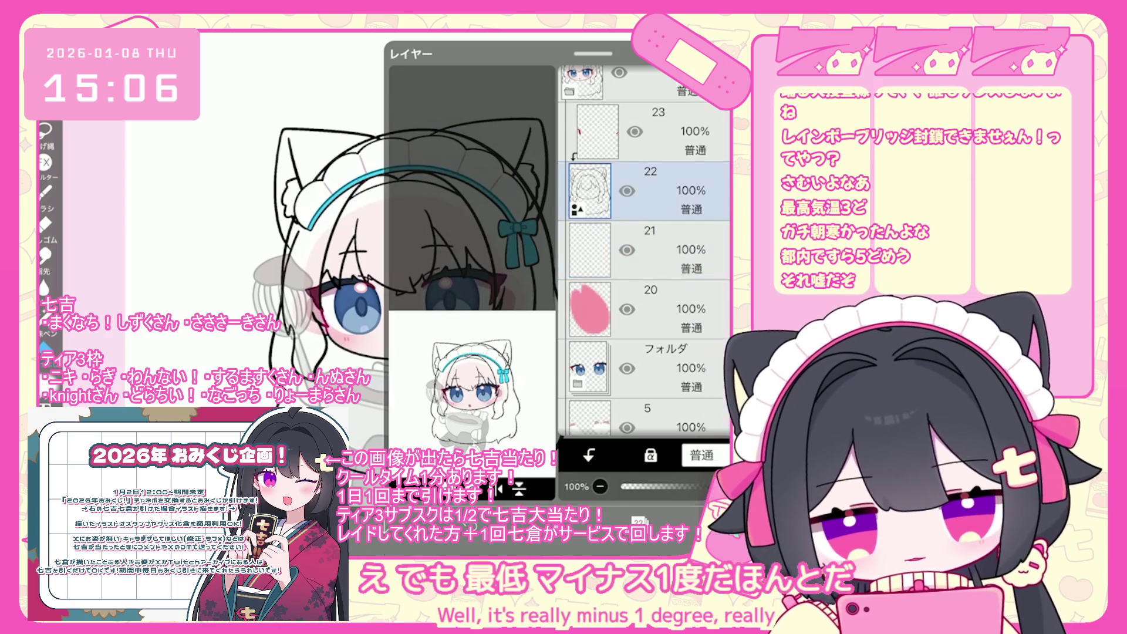
# Step: On an empty layer, bucket-fill the hair pink, undoing the fills that spilled over
pyautogui.scroll(3, 371, 312)
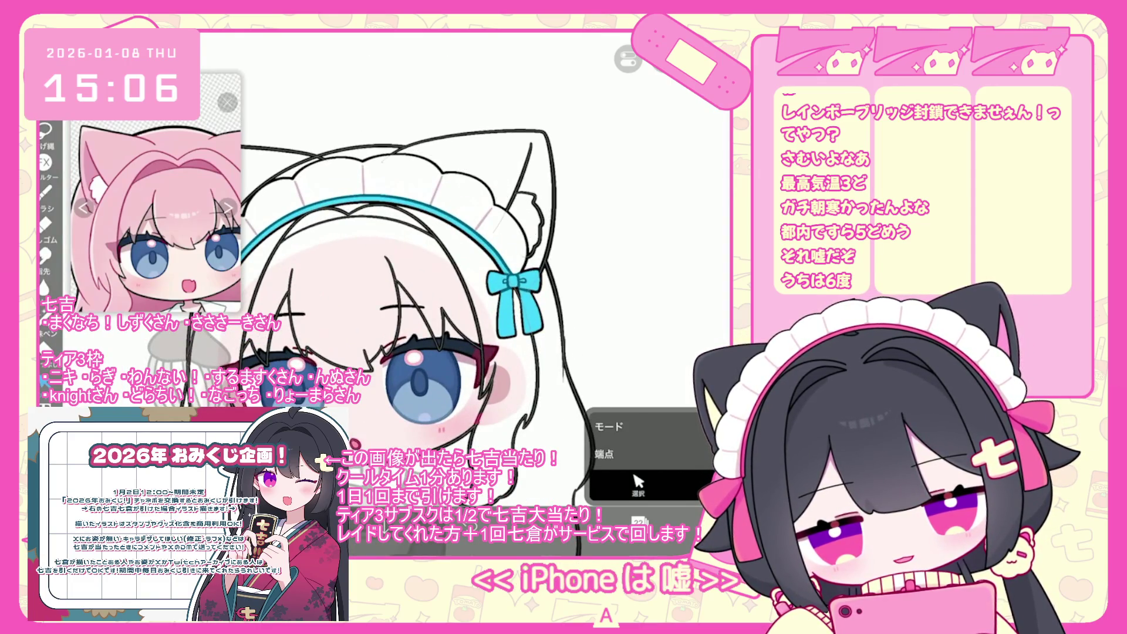
pyautogui.scroll(-2, 393, 317)
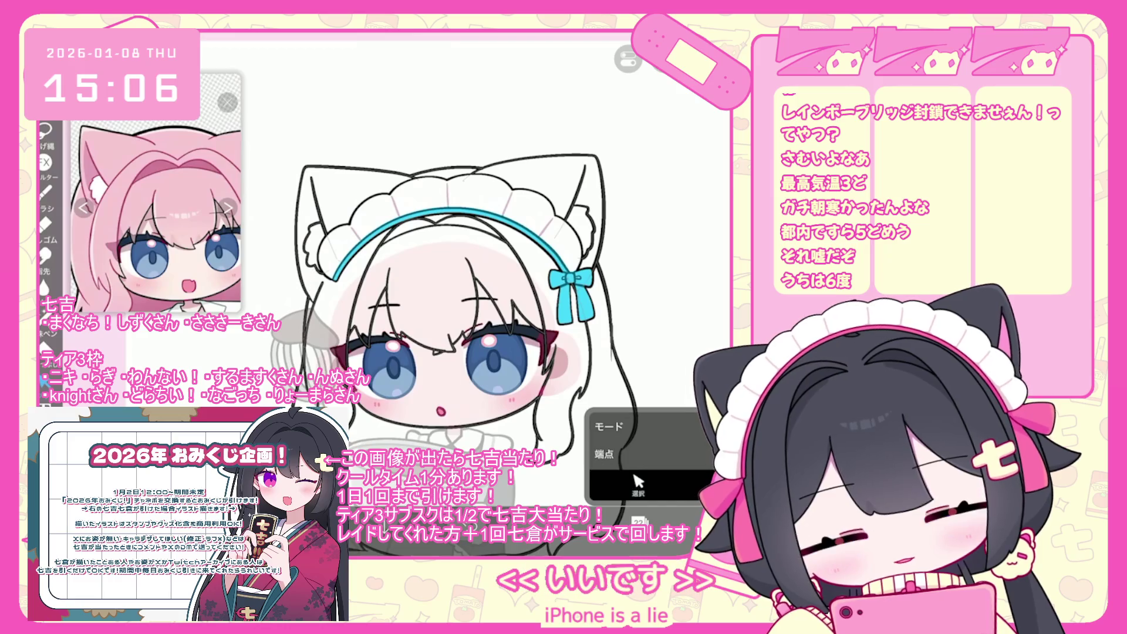
pyautogui.click(639, 521)
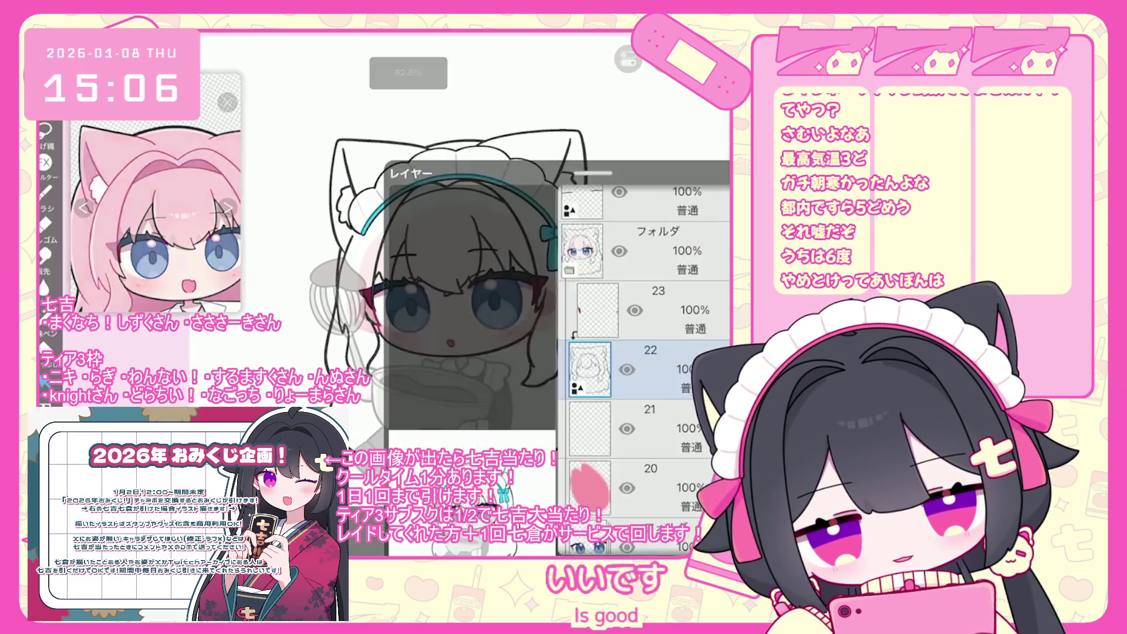
pyautogui.click(646, 309)
pyautogui.click(639, 521)
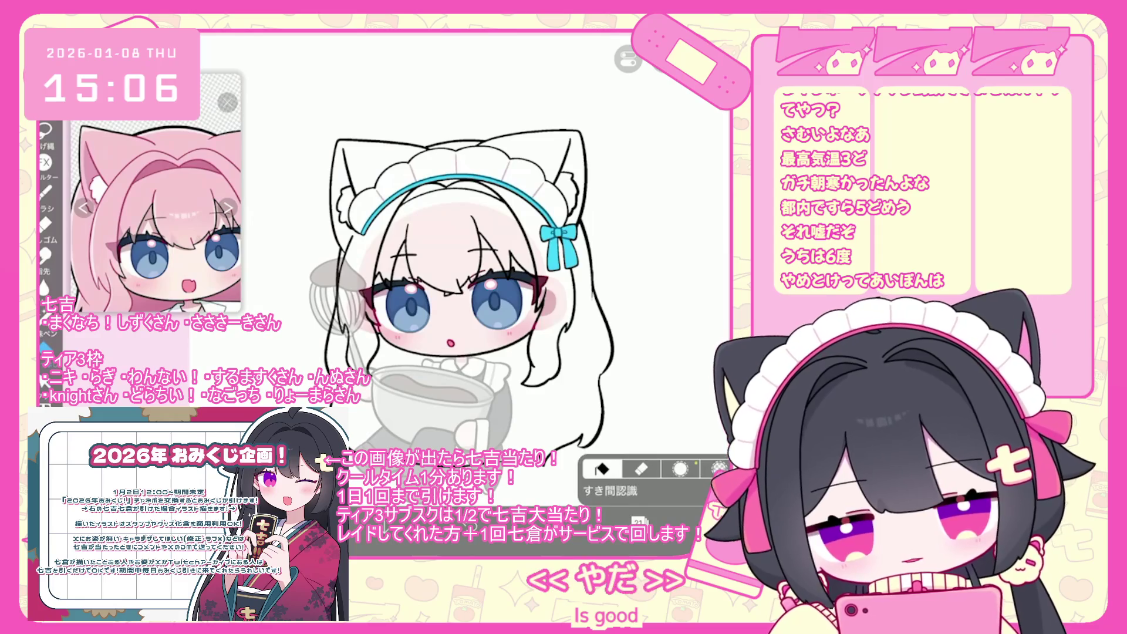
pyautogui.click(646, 176)
pyautogui.hotkey('ctrl', 'z')
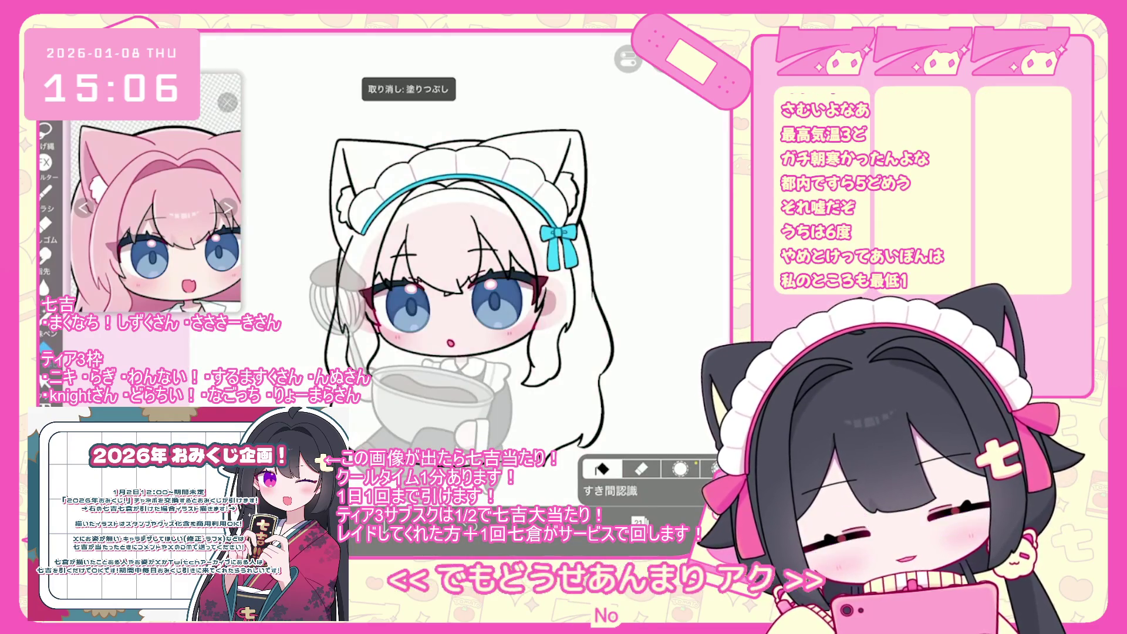
pyautogui.click(645, 176)
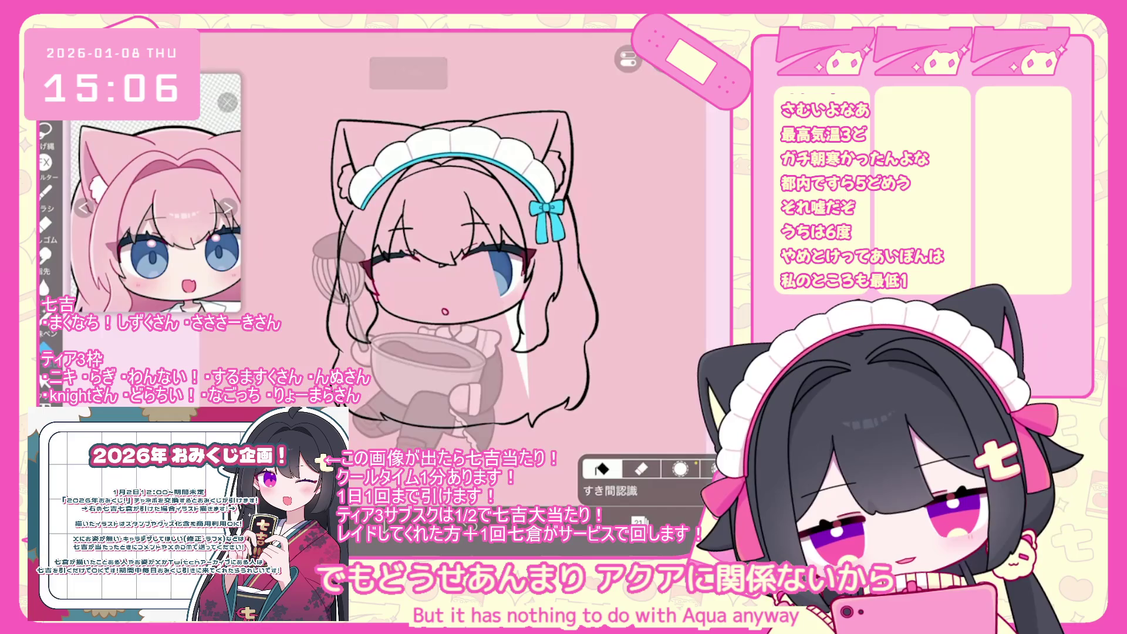
pyautogui.hotkey('ctrl', 'z')
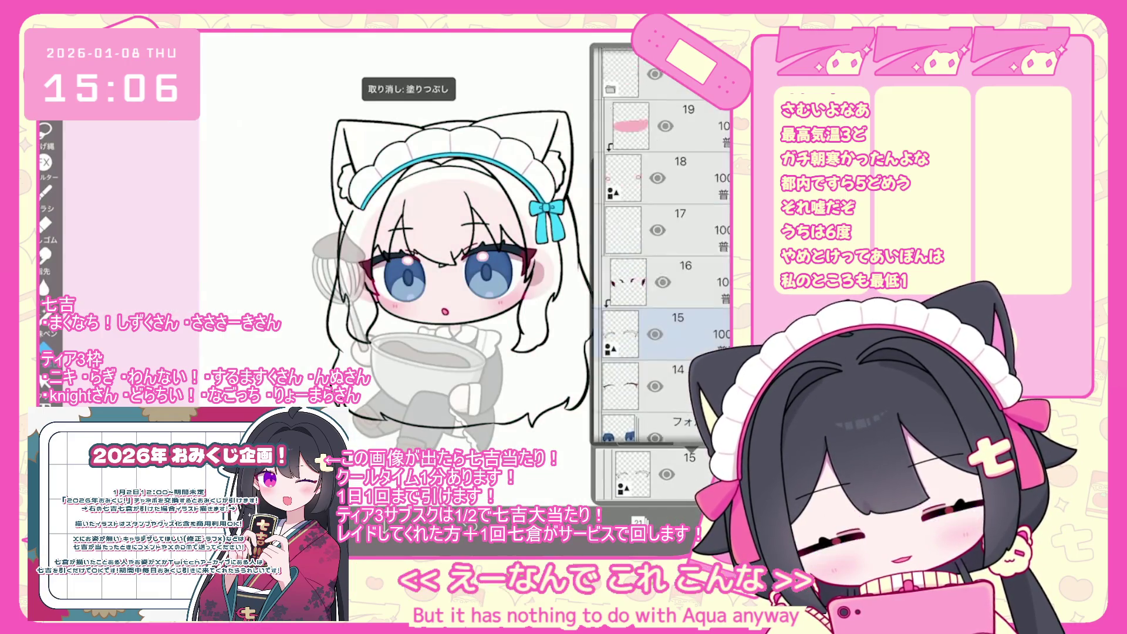
# Step: Fill the right hair region and the adjacent gap pink, undoing fills that flooded the canvas
pyautogui.click(546, 329)
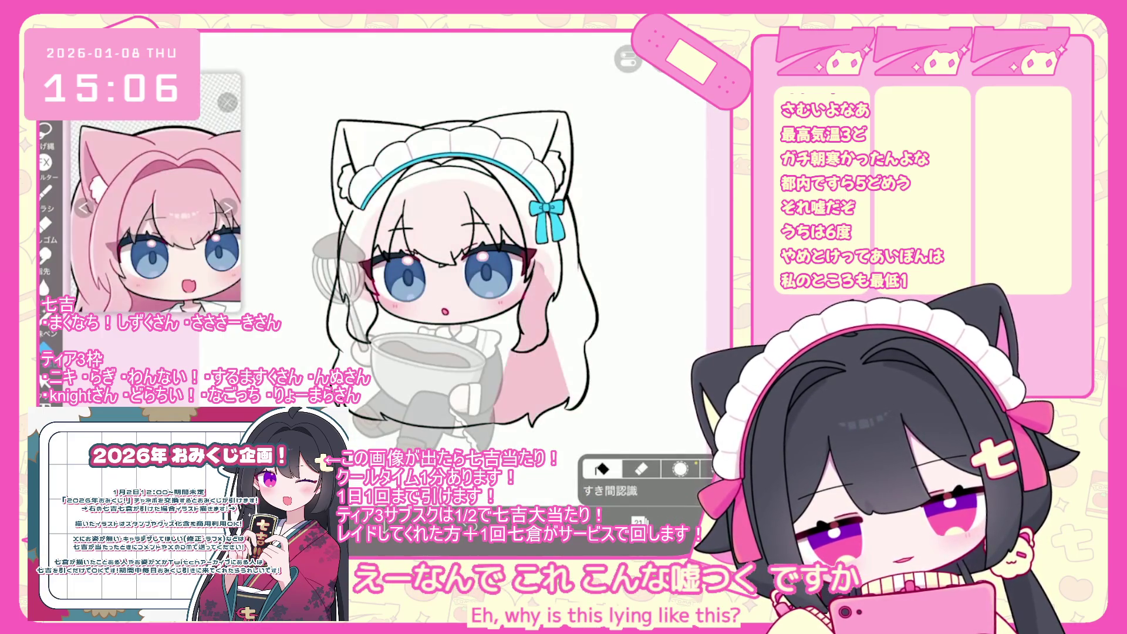
pyautogui.click(645, 264)
pyautogui.hotkey('ctrl', 'z')
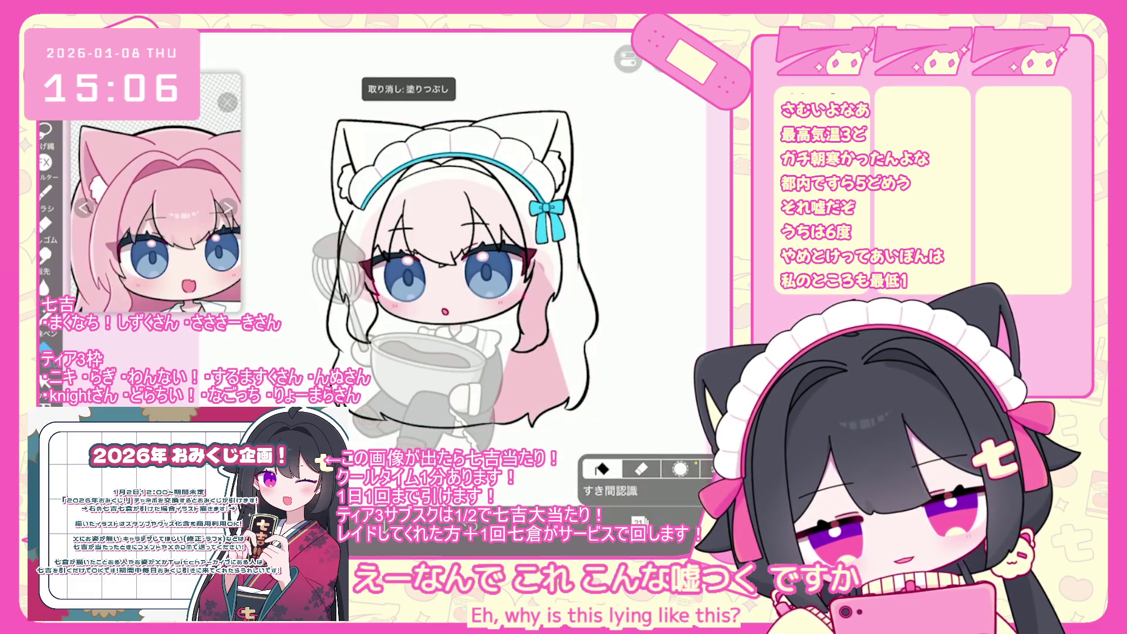
pyautogui.hotkey('ctrl', 'y')
pyautogui.hotkey('ctrl', 'z')
pyautogui.click(570, 326)
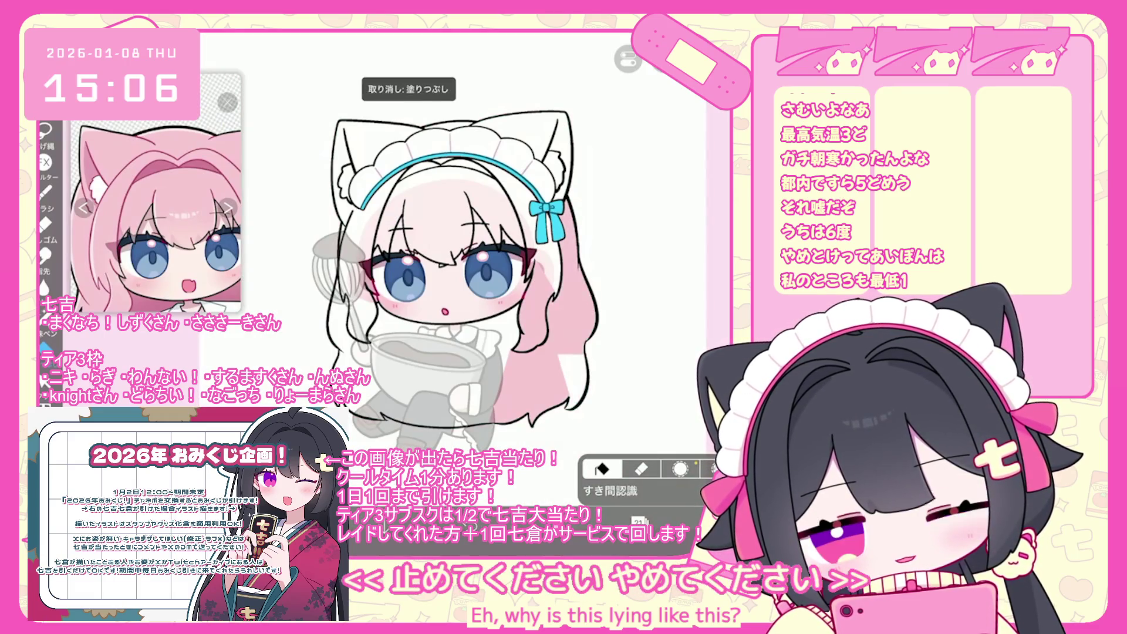
pyautogui.click(645, 265)
pyautogui.hotkey('ctrl', 'z')
# Step: Bucket-fill the left cat ear, the hair crown and the next hair section pink
pyautogui.scroll(5, 528, 264)
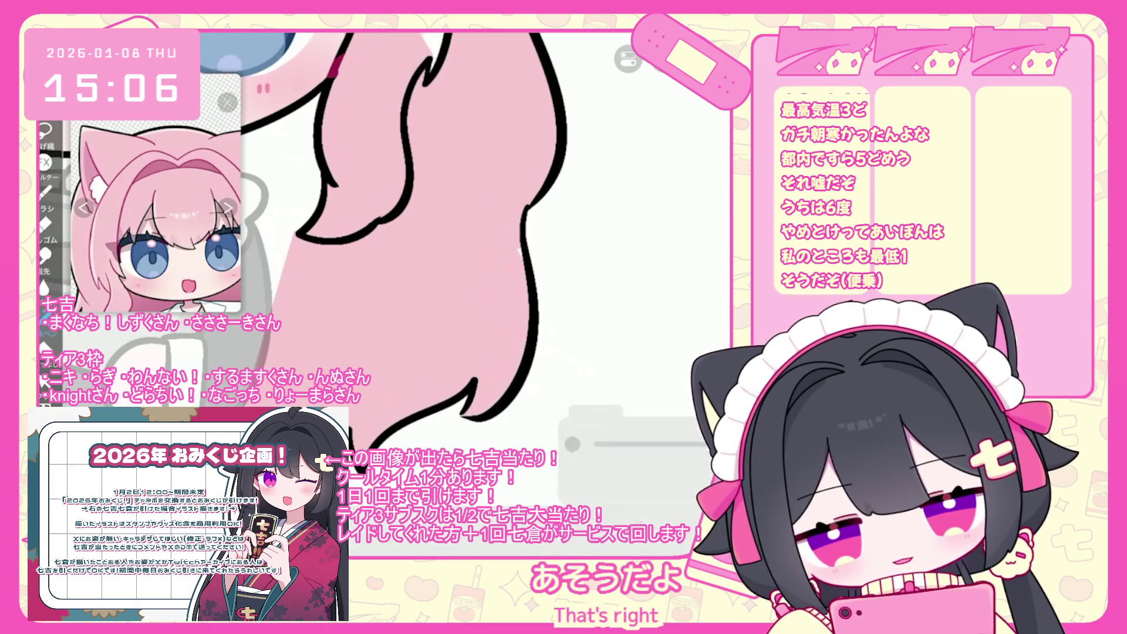
pyautogui.scroll(-5, 381, 235)
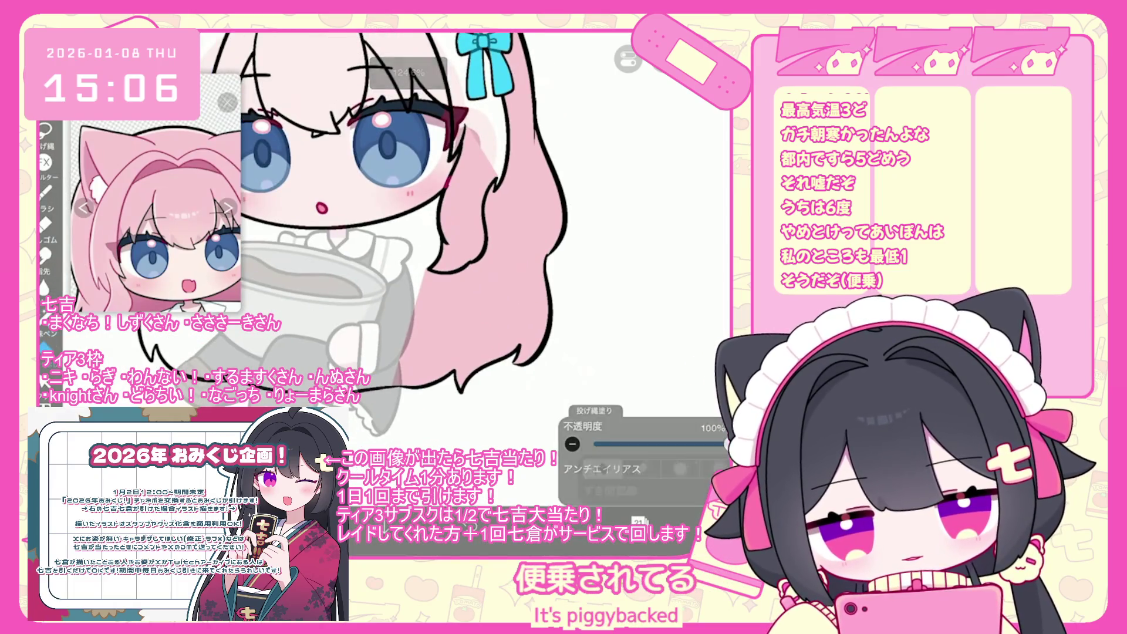
pyautogui.scroll(-3, 364, 241)
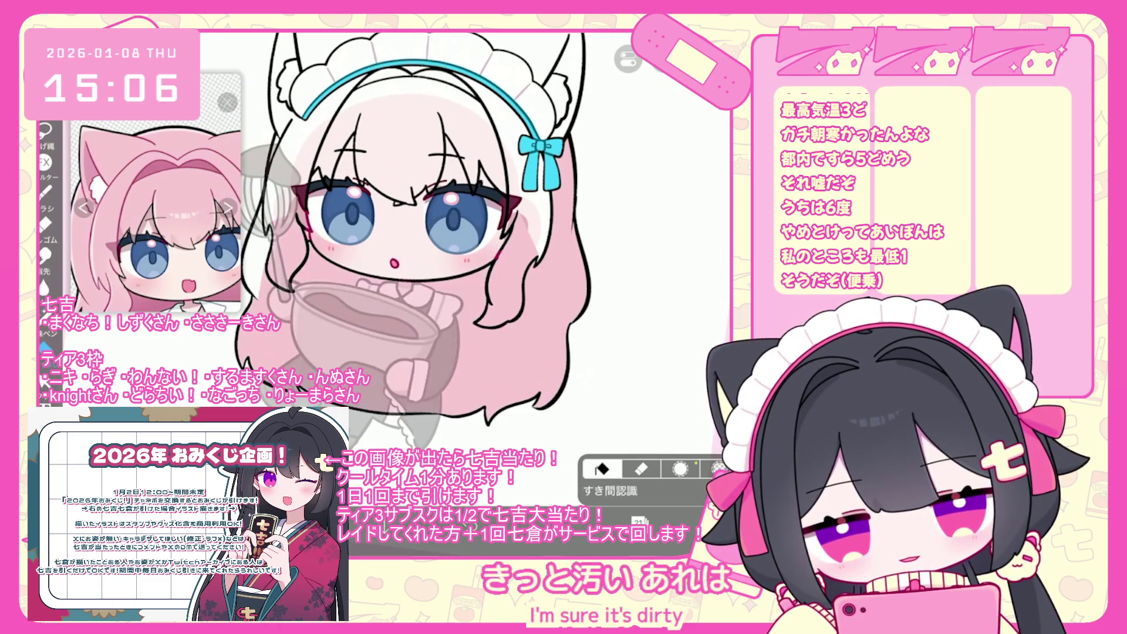
pyautogui.scroll(-2, 405, 270)
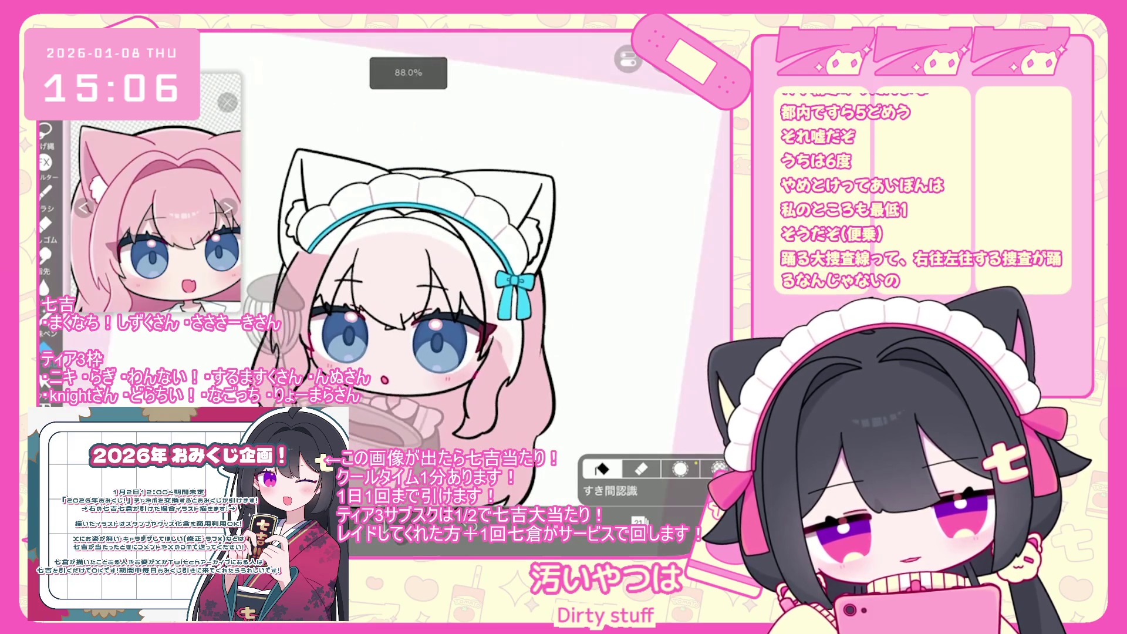
pyautogui.click(308, 182)
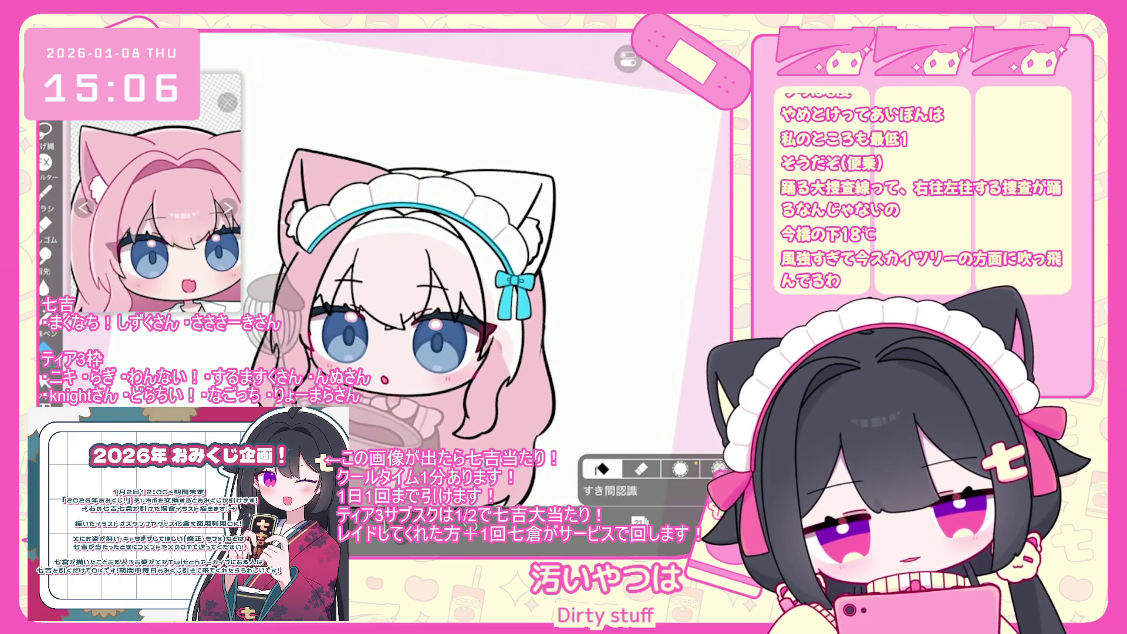
pyautogui.click(370, 246)
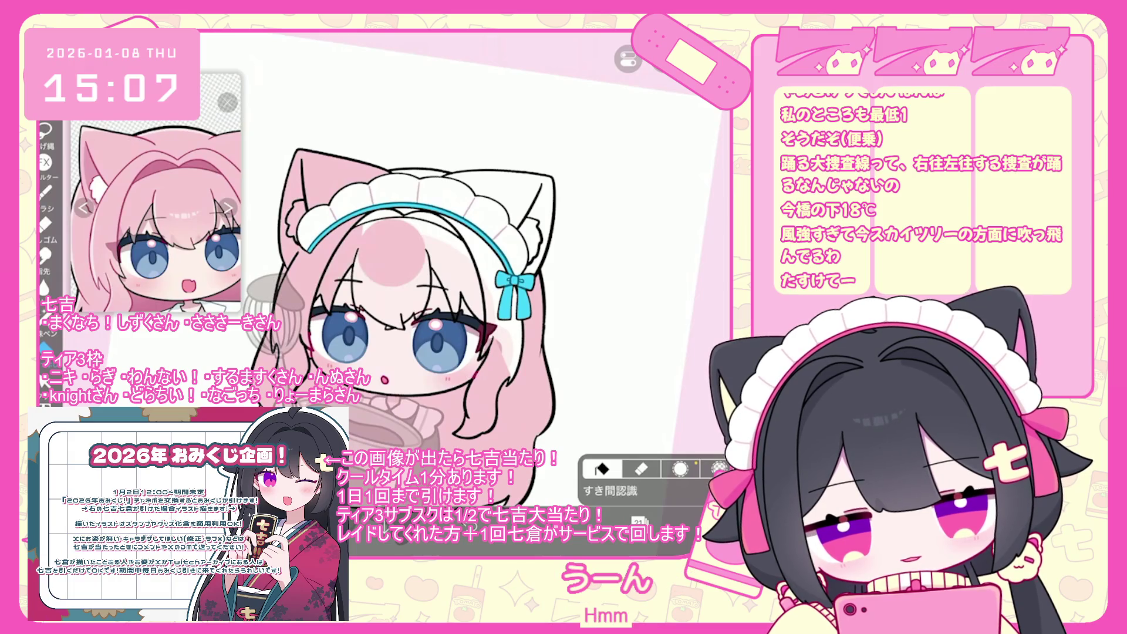
pyautogui.click(446, 265)
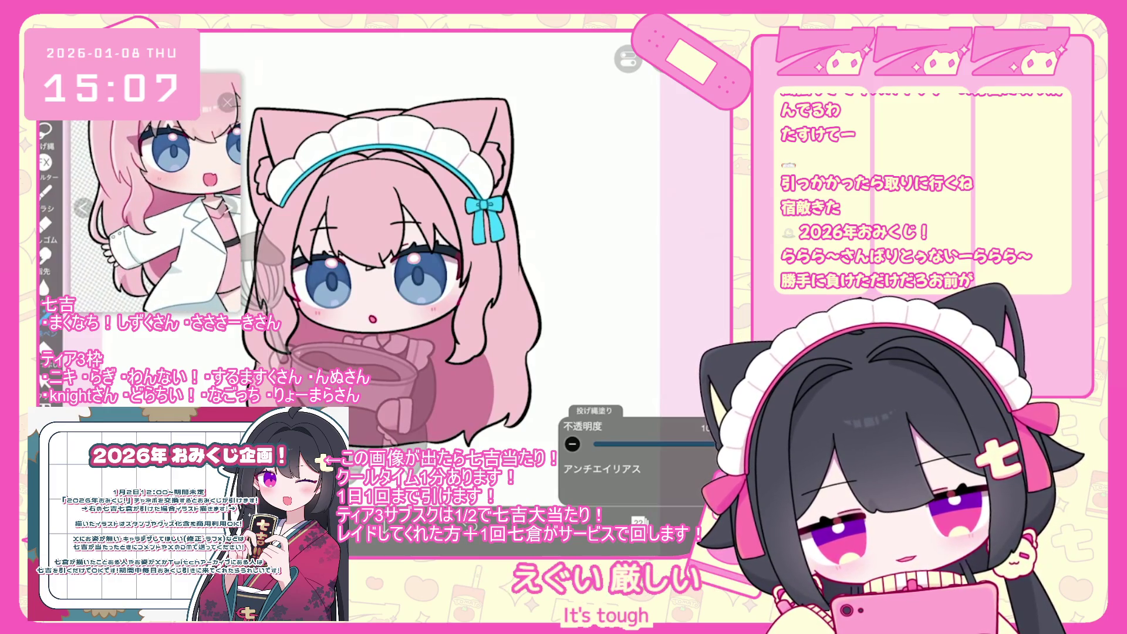
pyautogui.scroll(2, 391, 276)
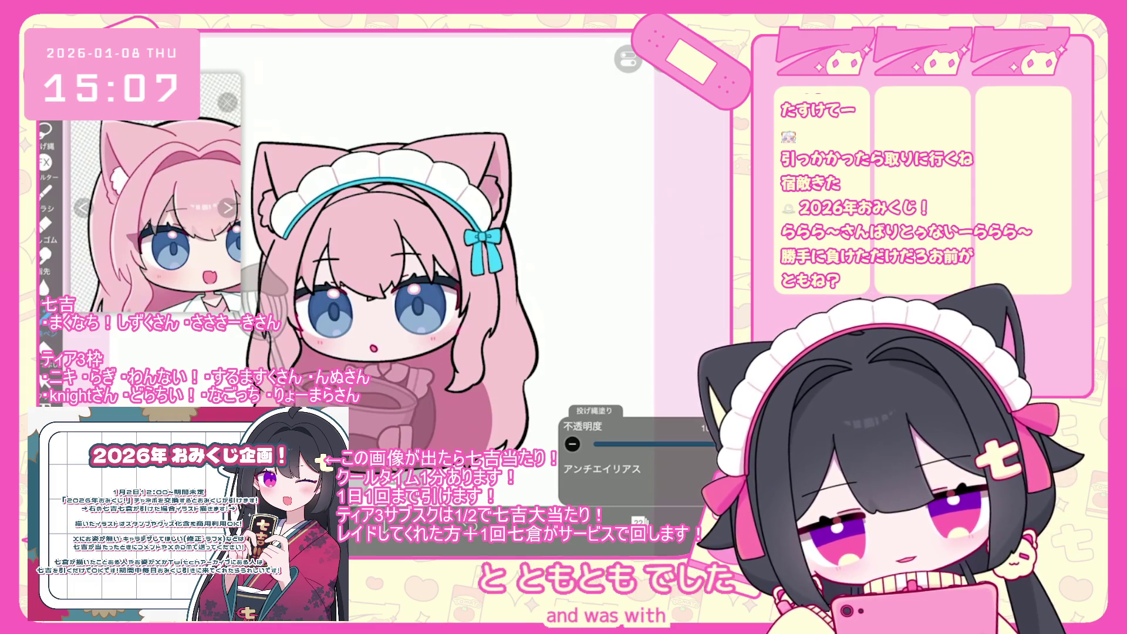
pyautogui.scroll(1, 406, 323)
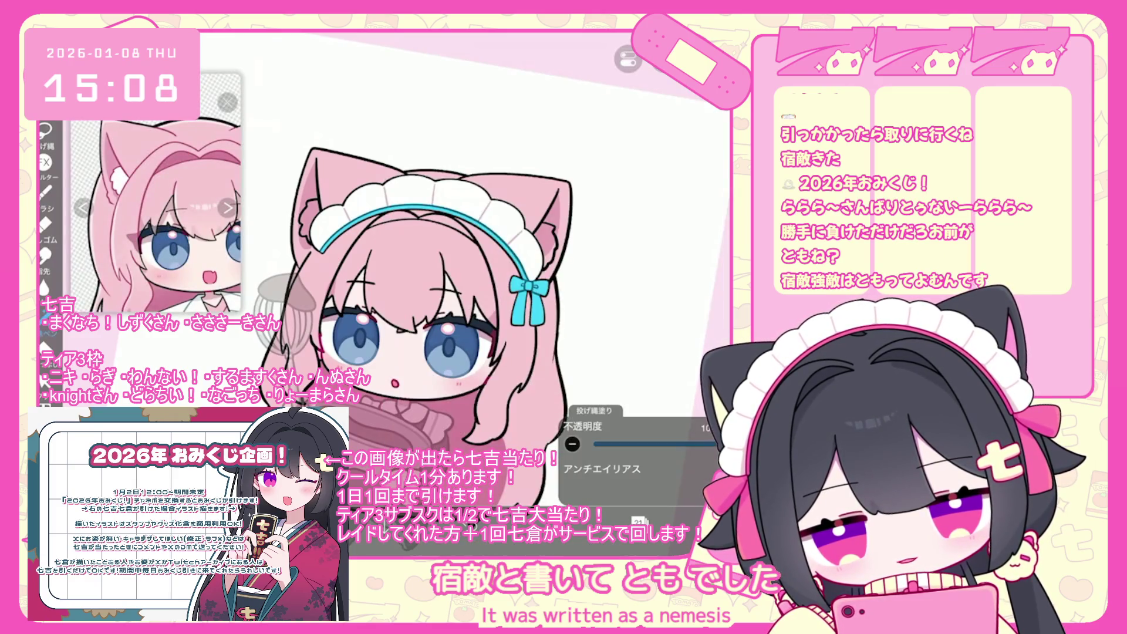
# Step: Make layer 25 the working layer for the ear fur
pyautogui.scroll(-2, 418, 333)
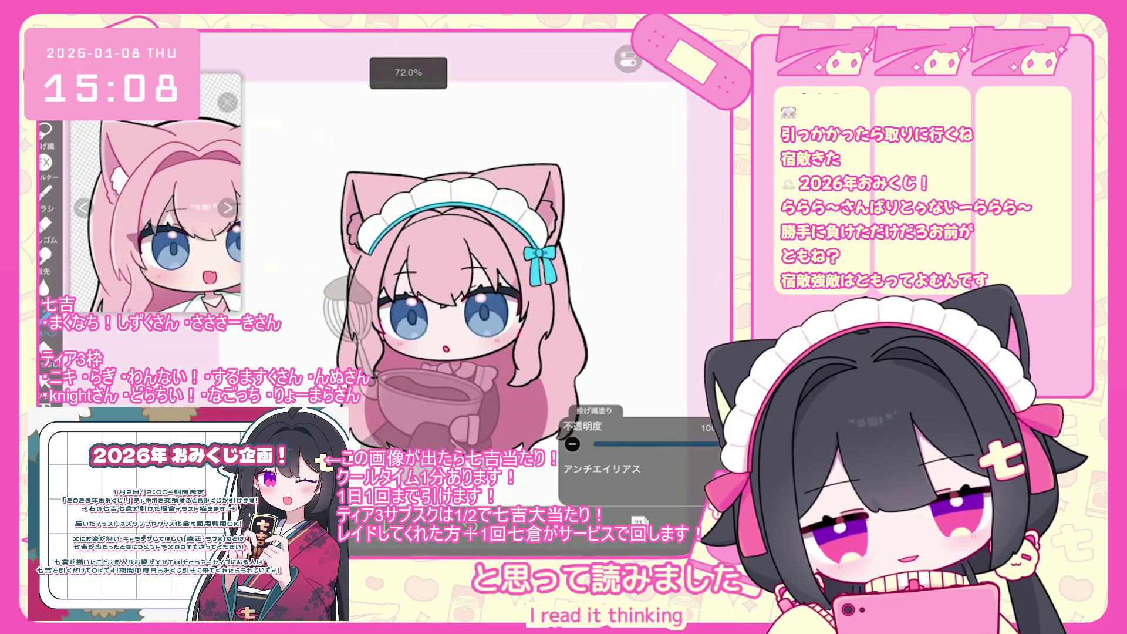
pyautogui.click(651, 191)
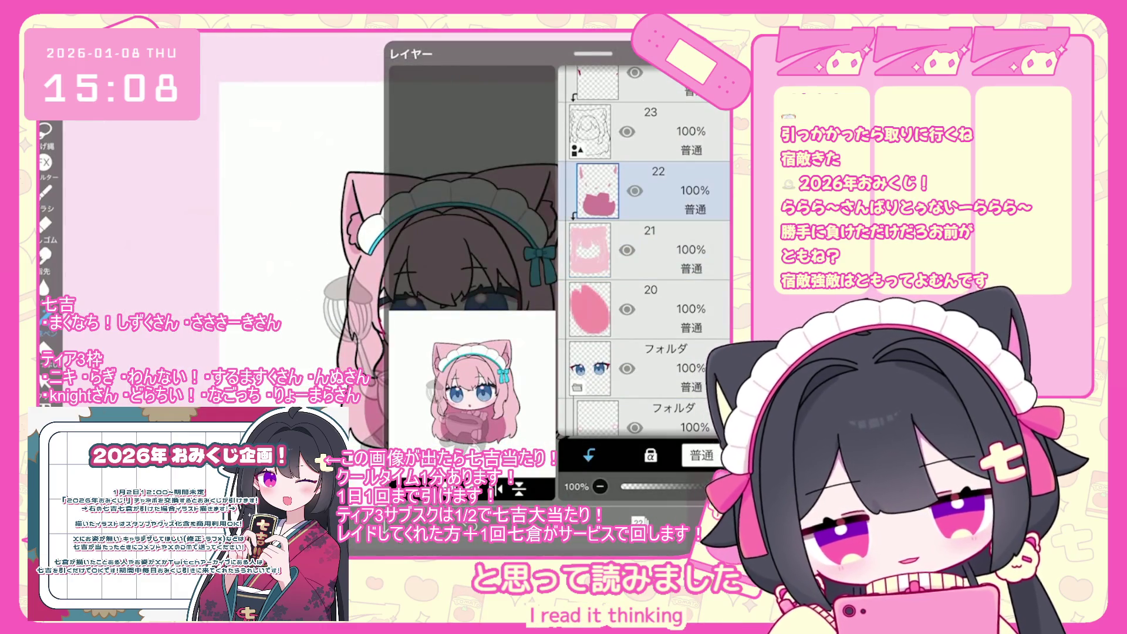
pyautogui.scroll(3, 446, 294)
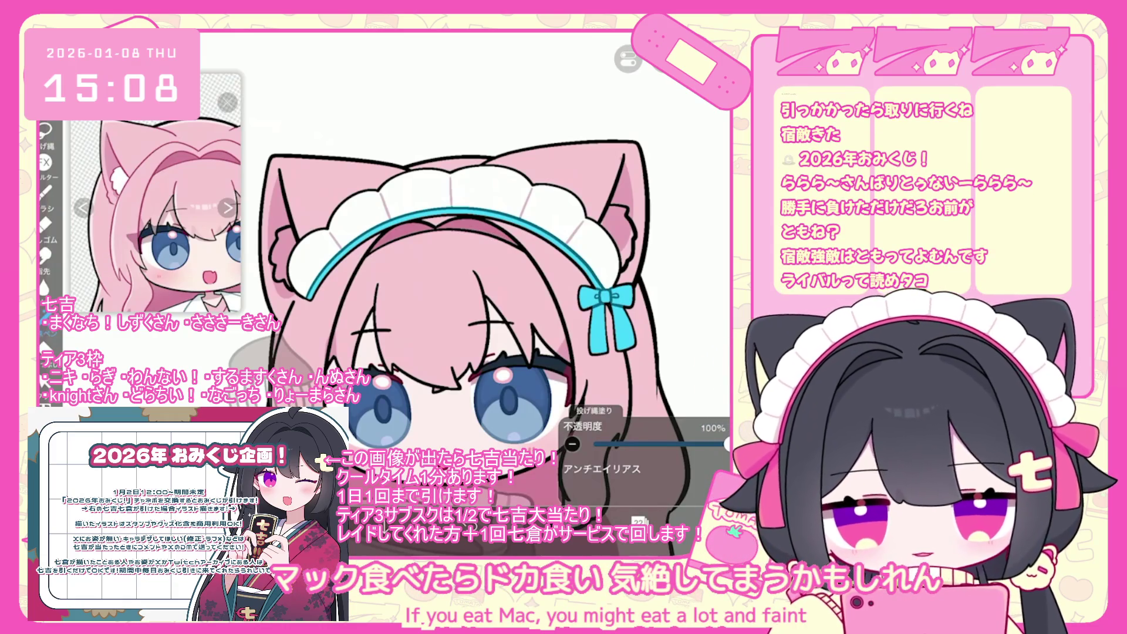
pyautogui.scroll(-3, 469, 293)
pyautogui.click(639, 520)
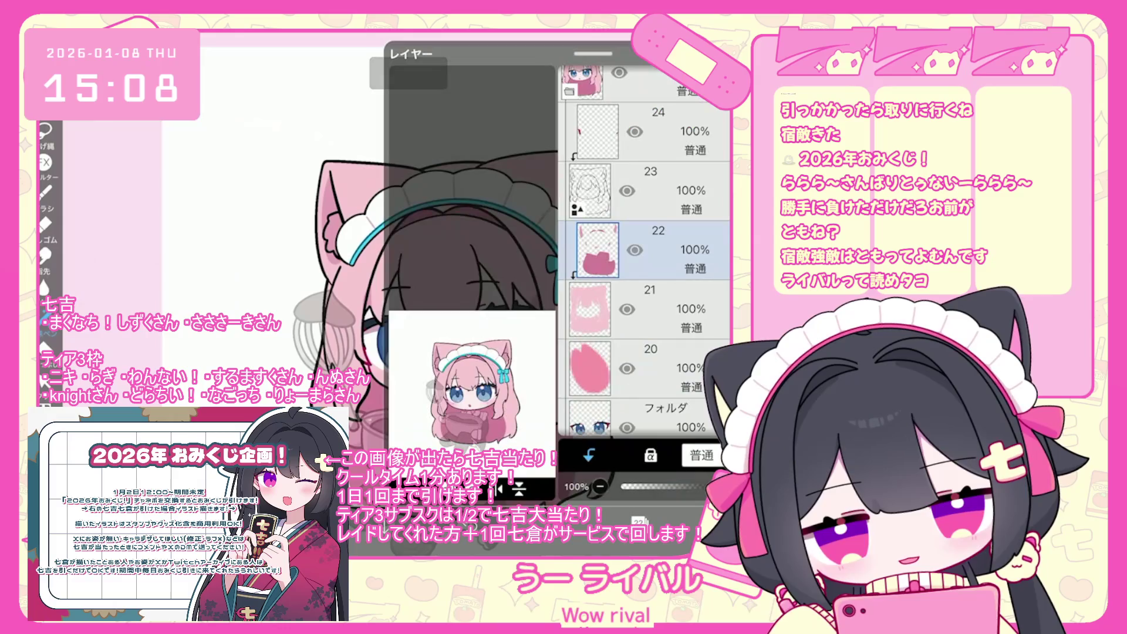
pyautogui.scroll(2, 645, 235)
pyautogui.click(645, 249)
pyautogui.click(639, 520)
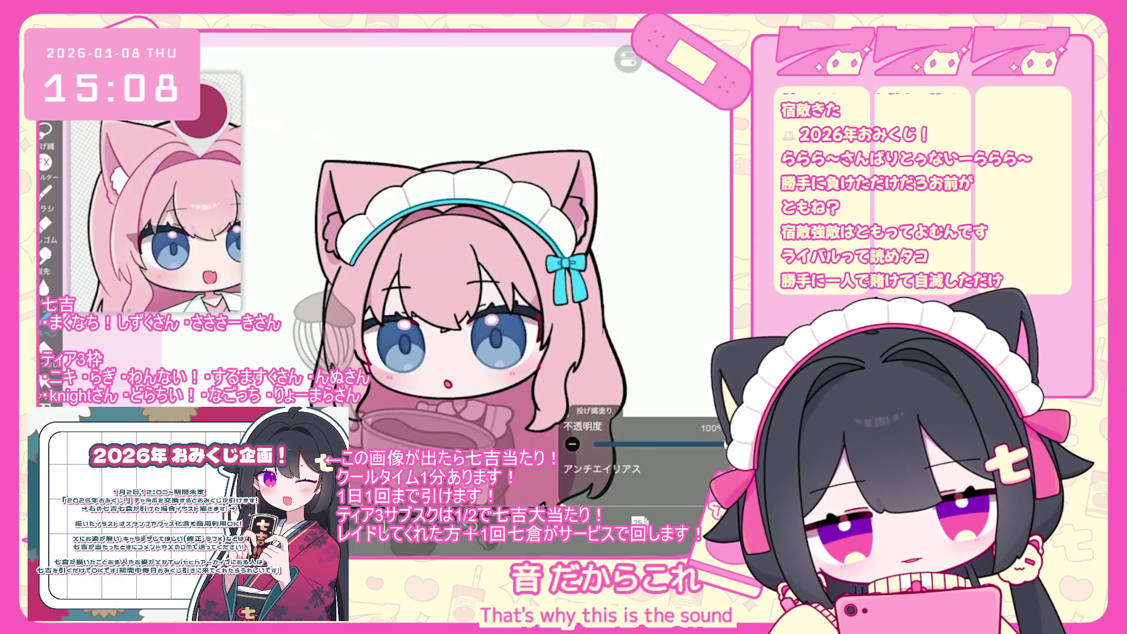
# Step: Zoom in on the ear and brush white fur inside it, undoing a stray lasso fill
pyautogui.scroll(3, 492, 223)
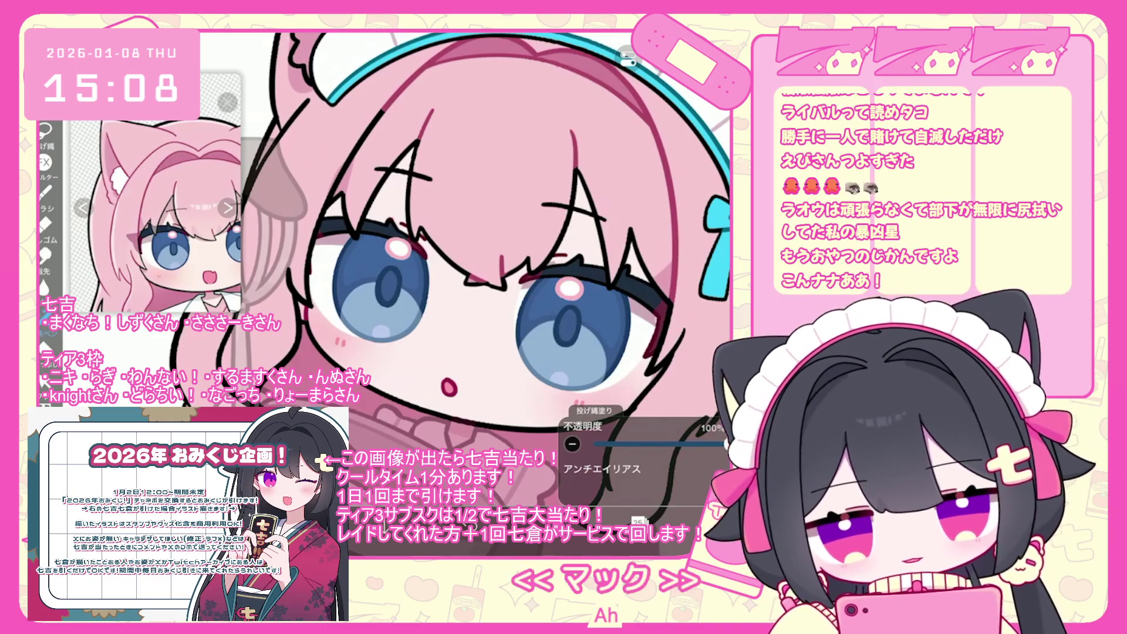
pyautogui.scroll(-2, 437, 270)
pyautogui.scroll(-2, 437, 252)
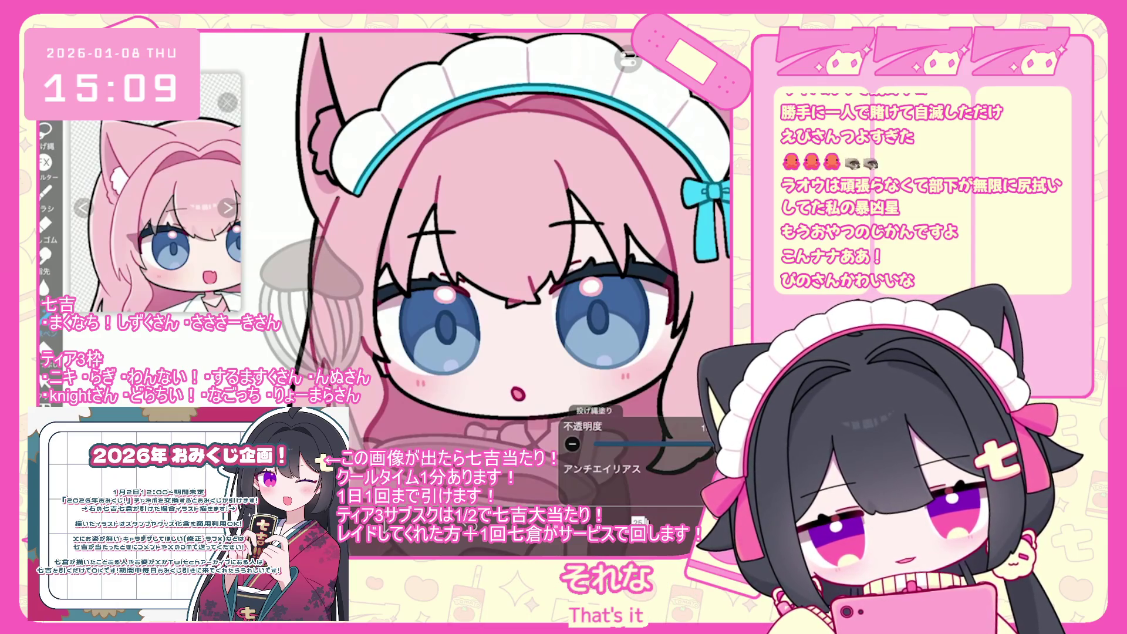
pyautogui.scroll(-2, 488, 279)
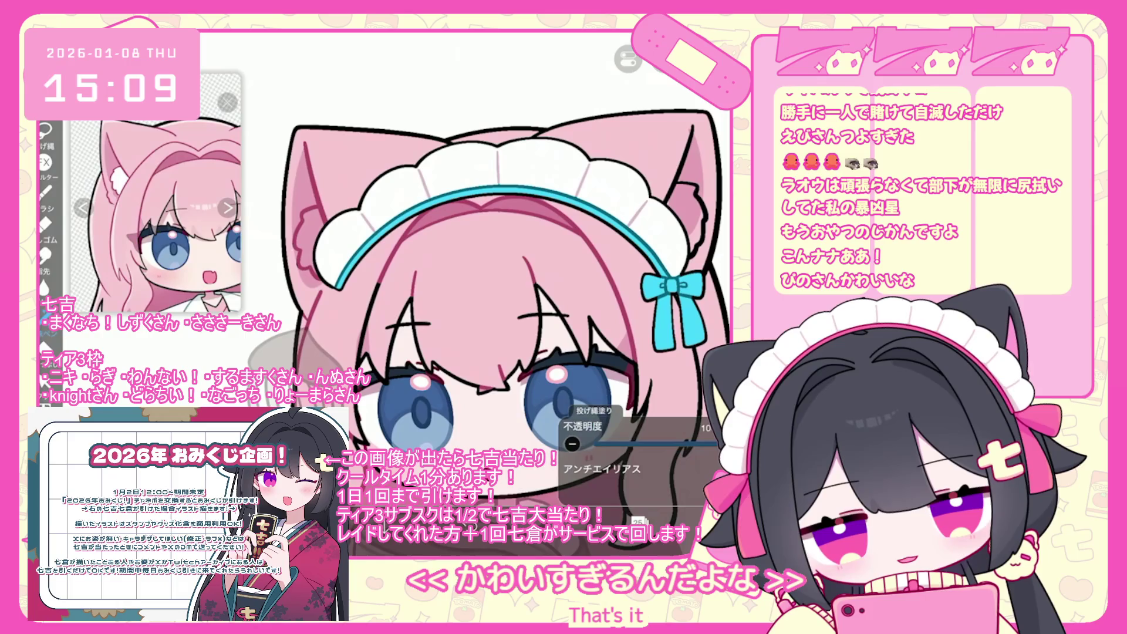
pyautogui.scroll(-2, 476, 321)
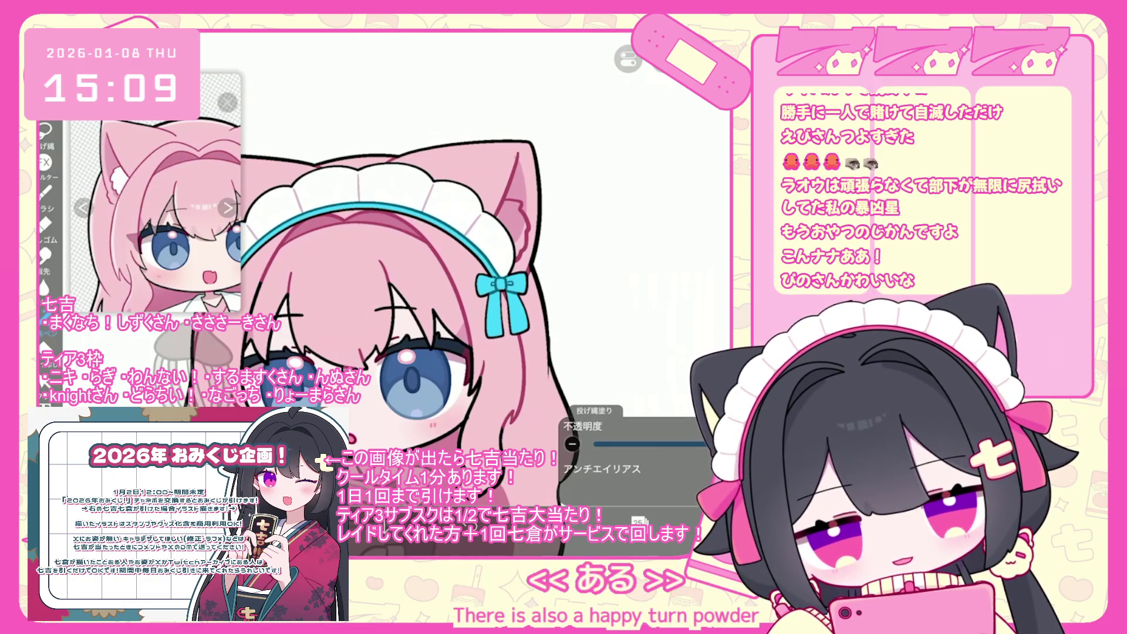
pyautogui.scroll(-2, 363, 313)
pyautogui.scroll(-2, 329, 246)
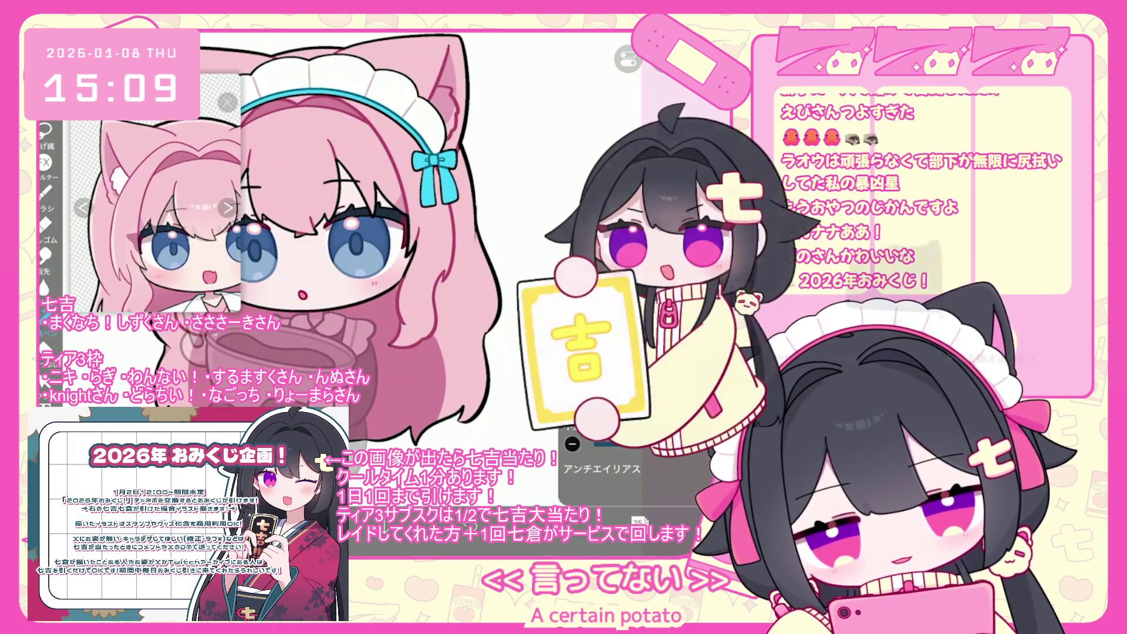
pyautogui.hotkey('ctrl', 'z')
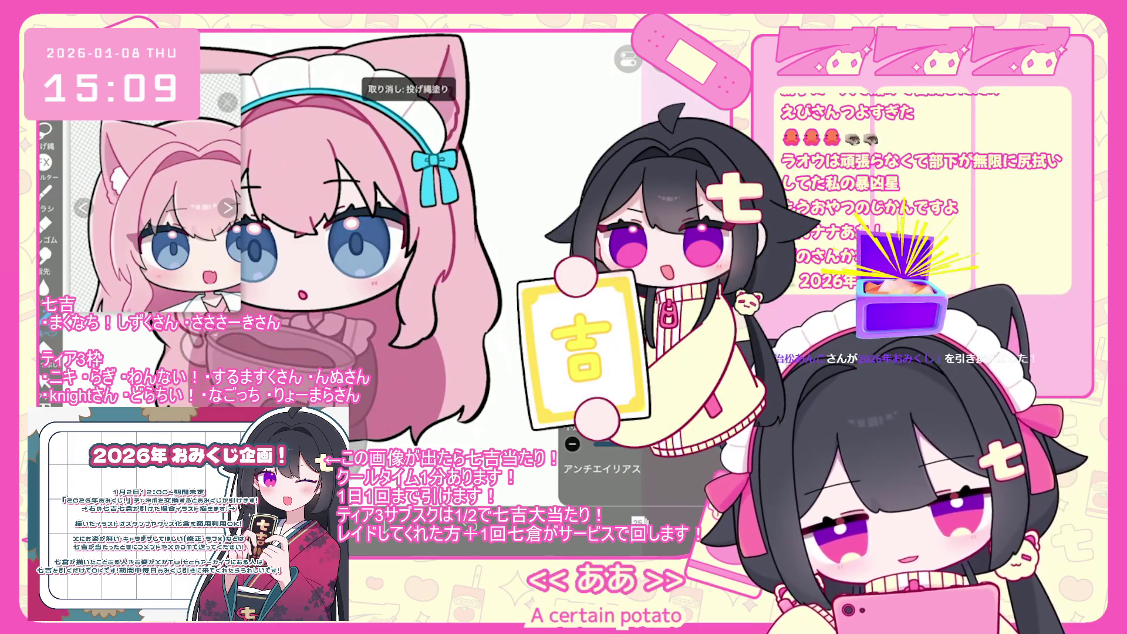
pyautogui.scroll(2, 343, 242)
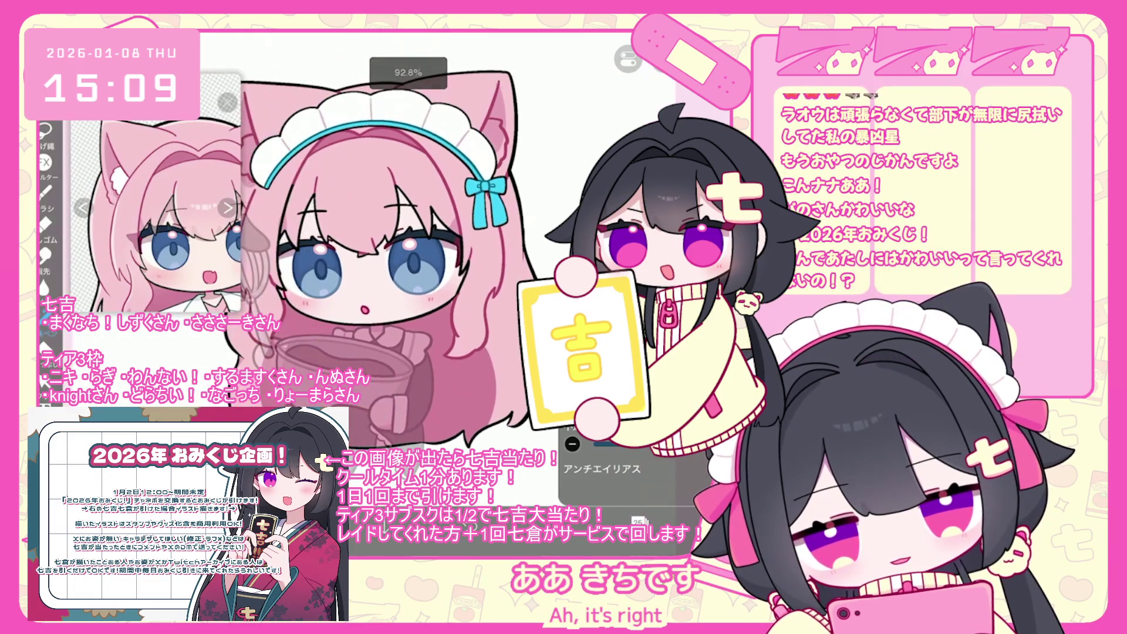
pyautogui.scroll(1, 405, 253)
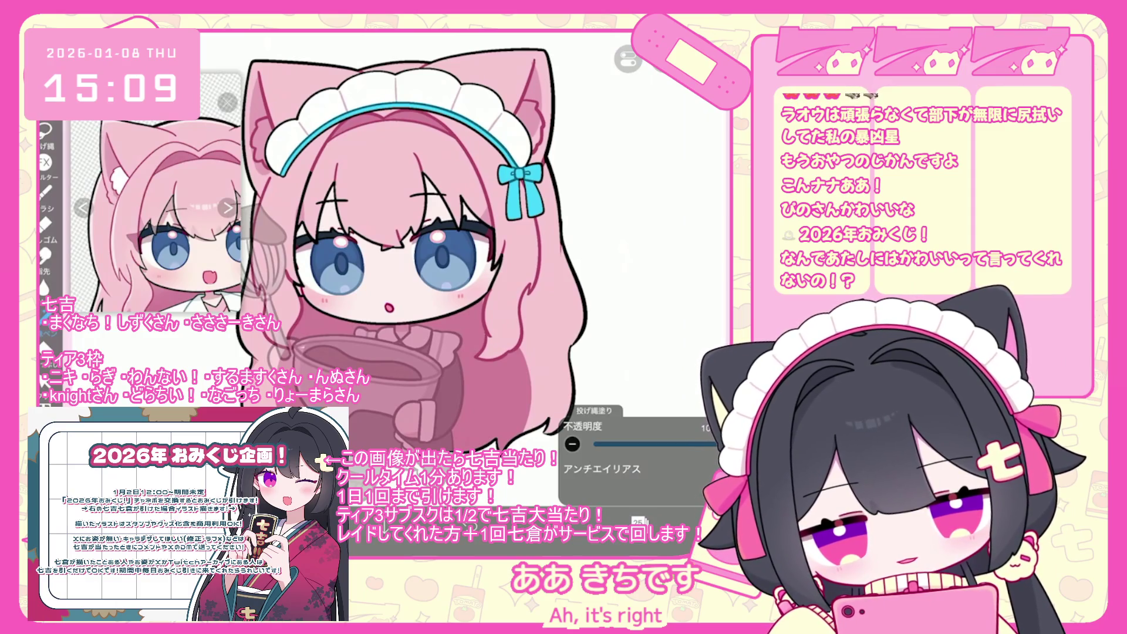
pyautogui.scroll(-3, 411, 247)
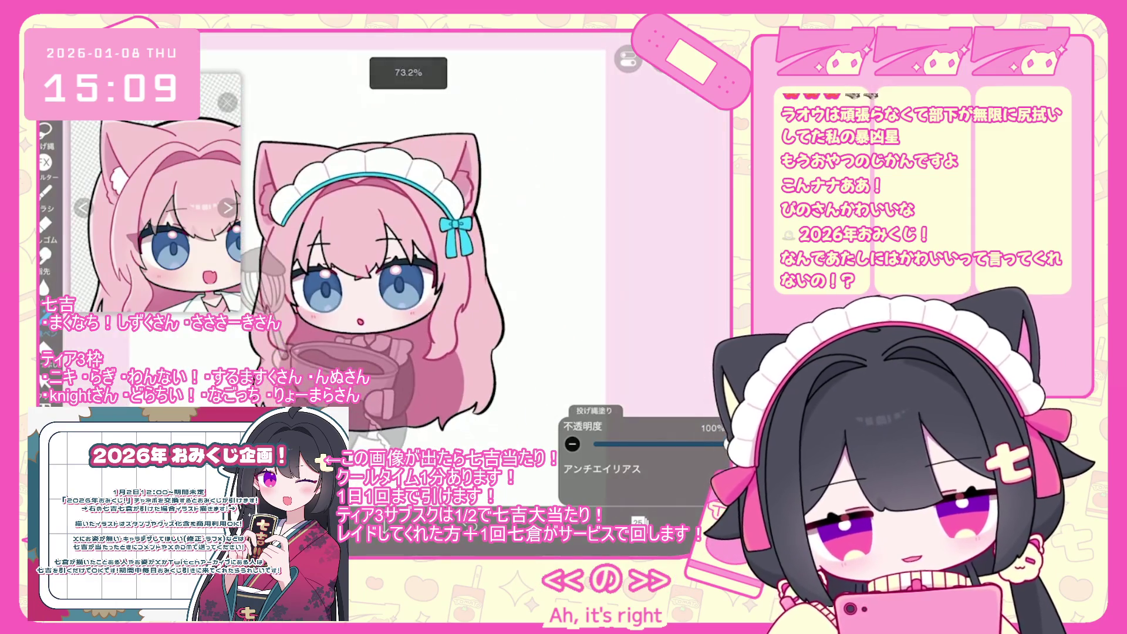
pyautogui.scroll(3, 405, 320)
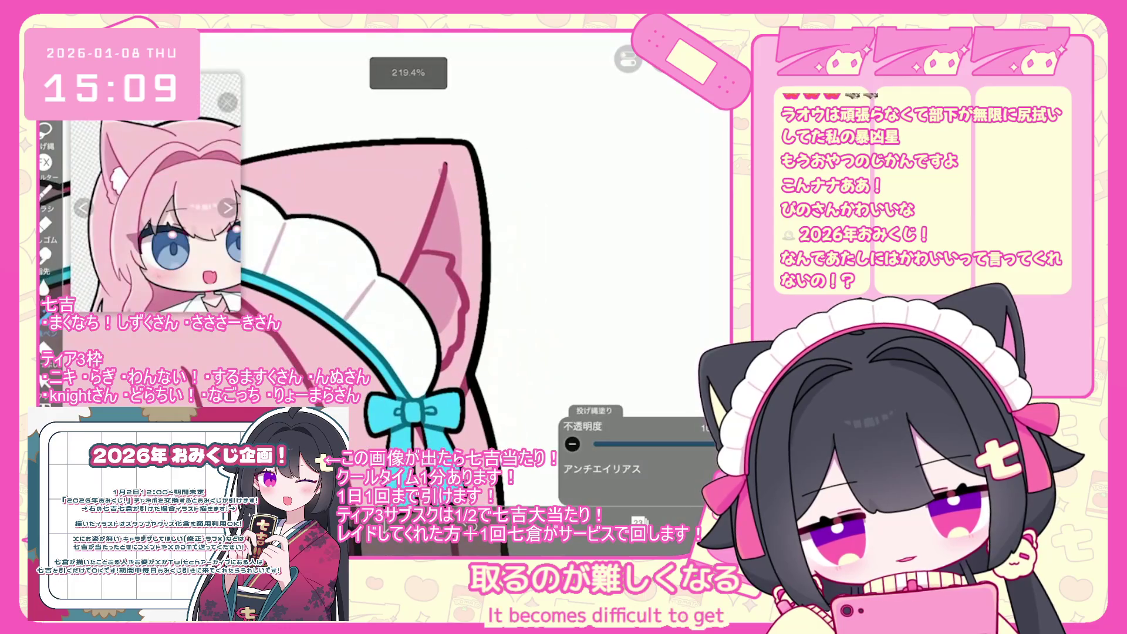
pyautogui.moveTo(435, 259)
pyautogui.mouseDown()
pyautogui.moveTo(449, 301)
pyautogui.moveTo(443, 349)
pyautogui.mouseUp()
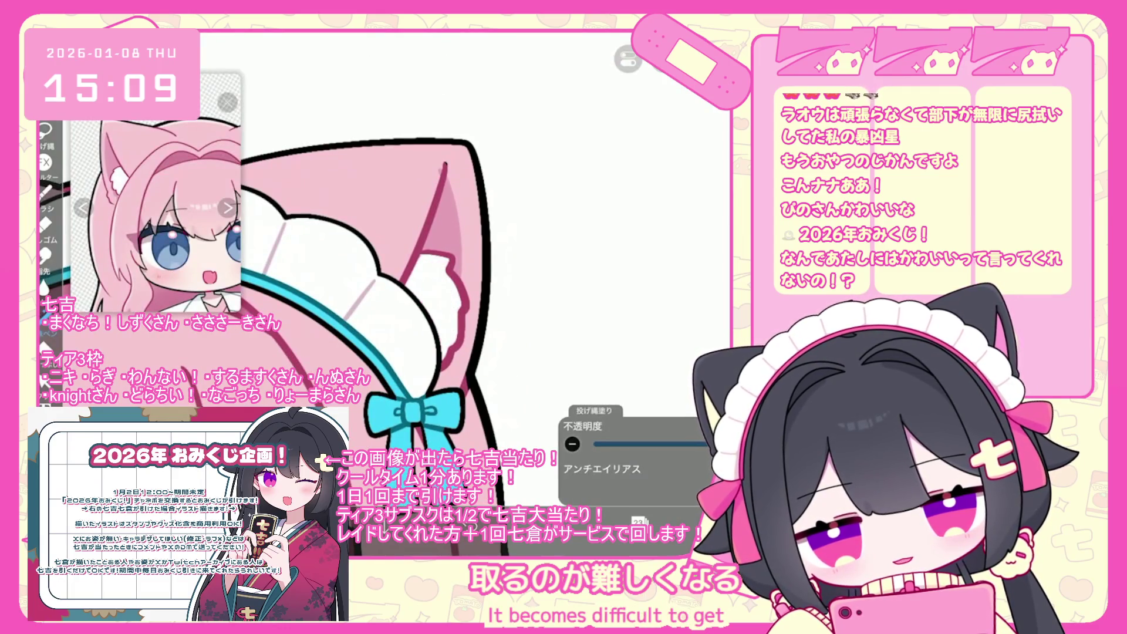
pyautogui.scroll(-3, 470, 323)
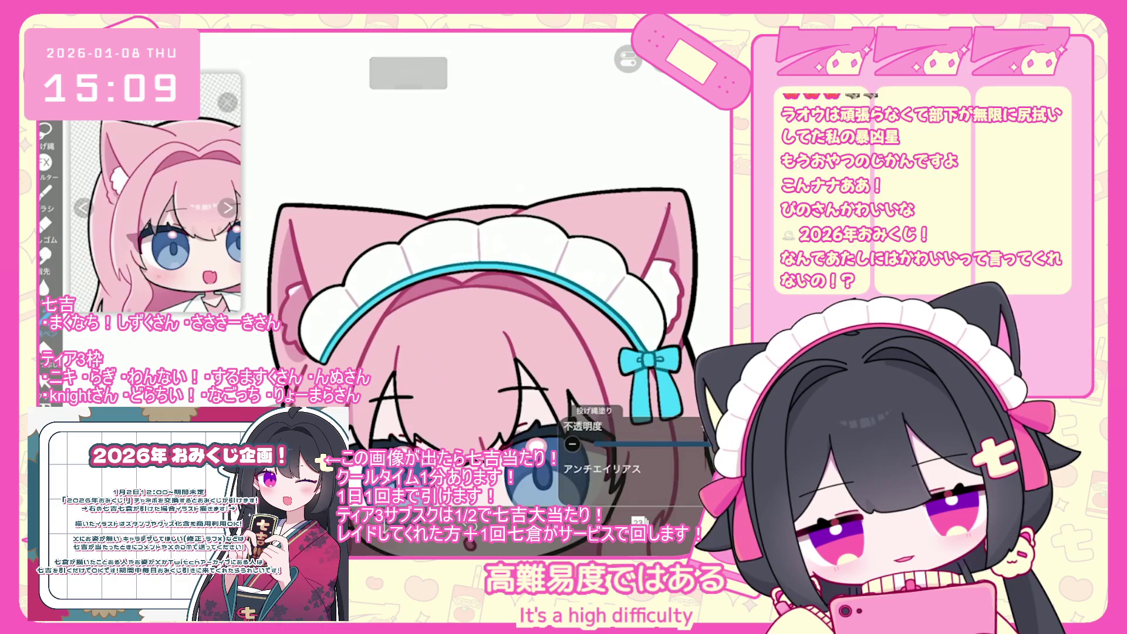
# Step: Make layer 26 the working layer
pyautogui.click(639, 521)
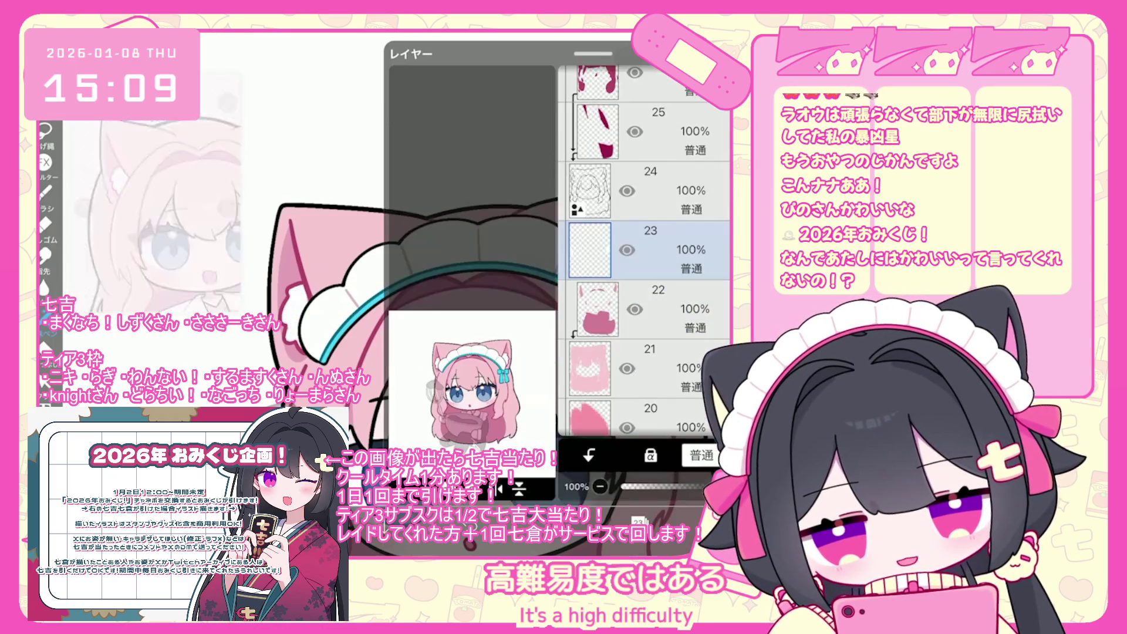
pyautogui.scroll(3, 646, 253)
pyautogui.click(645, 218)
pyautogui.click(639, 521)
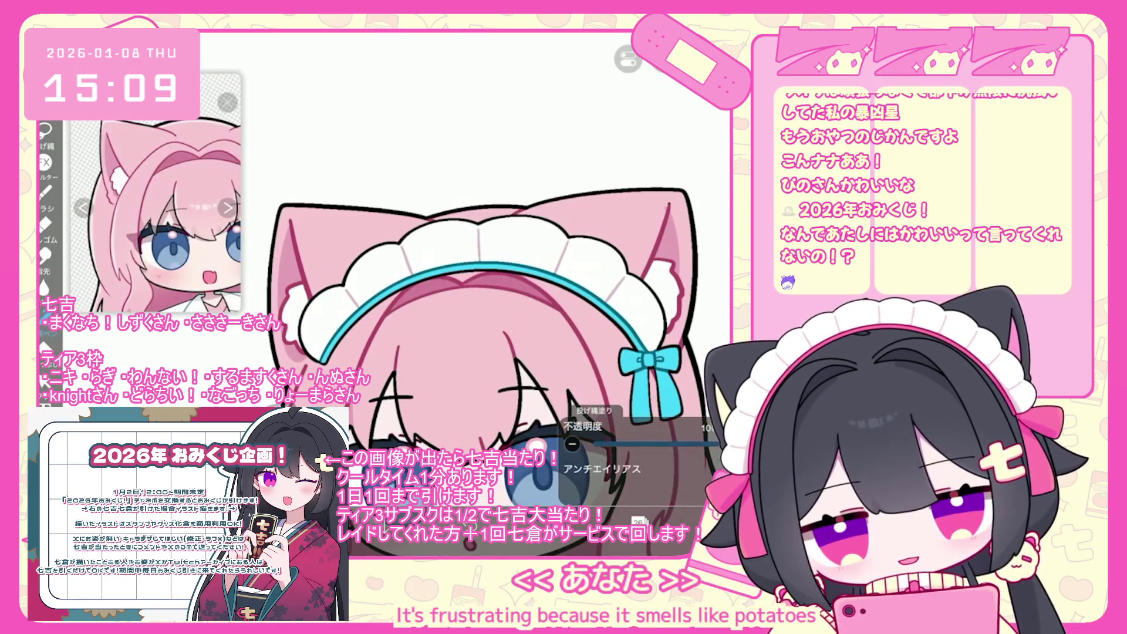
pyautogui.scroll(-5, 470, 294)
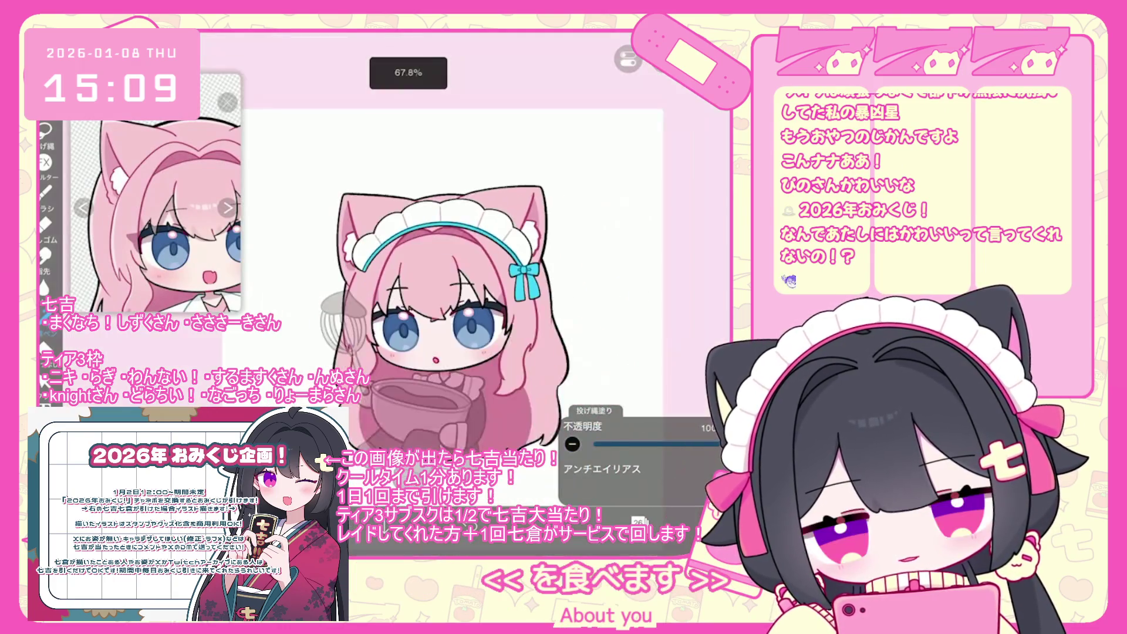
# Step: Switch the working layer to layer 2 near the bottom of the stack
pyautogui.click(639, 521)
pyautogui.scroll(-10, 645, 252)
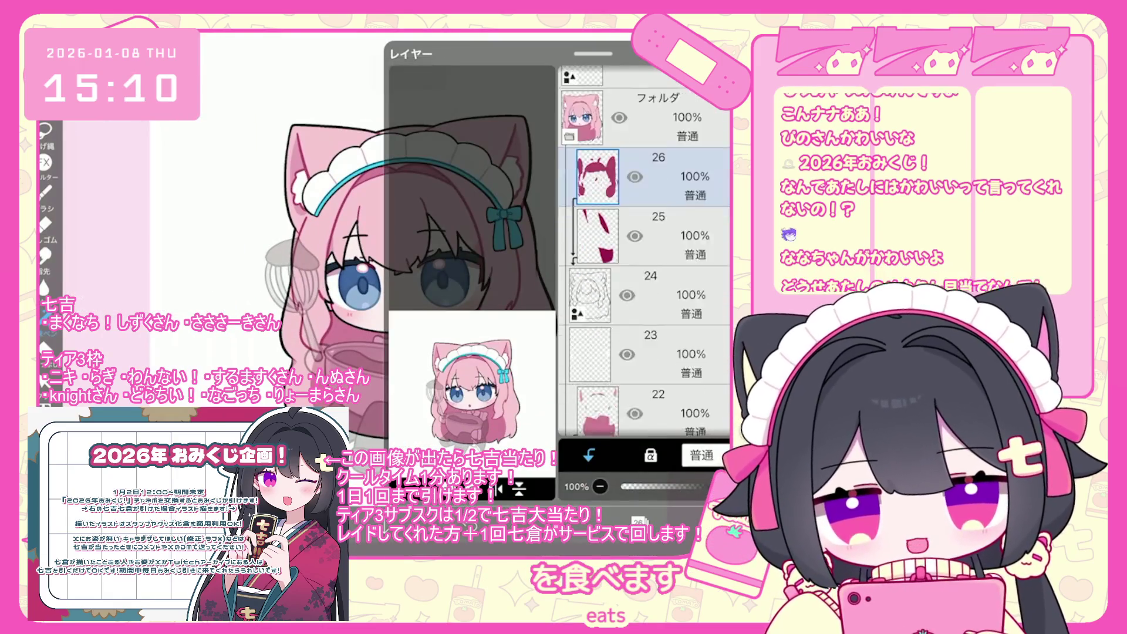
pyautogui.click(646, 349)
pyautogui.scroll(-10, 646, 253)
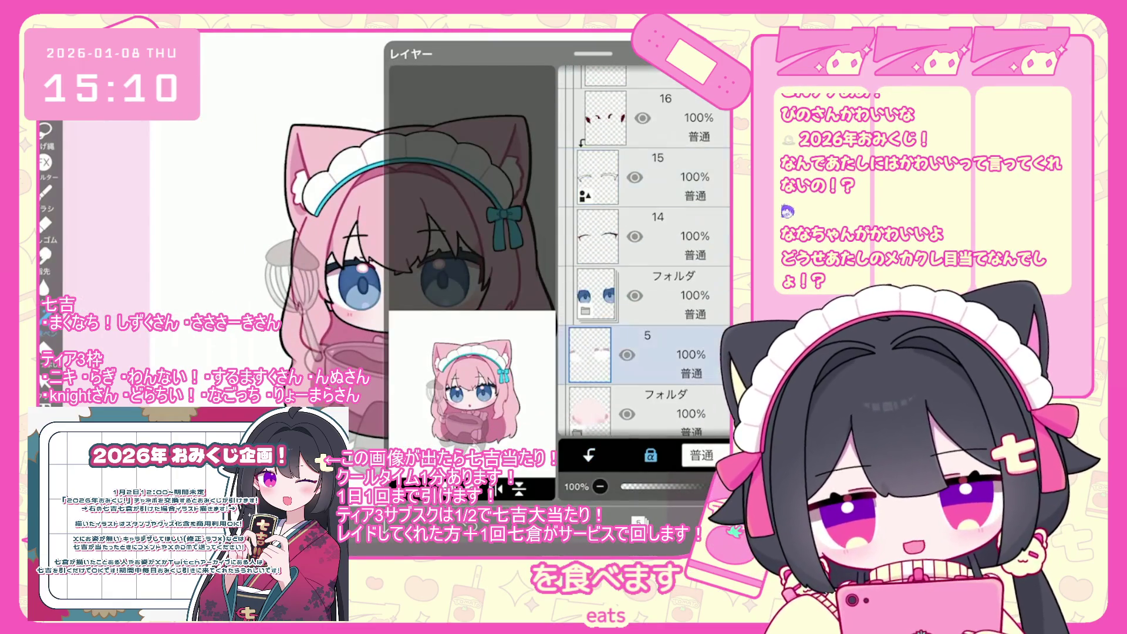
pyautogui.click(645, 295)
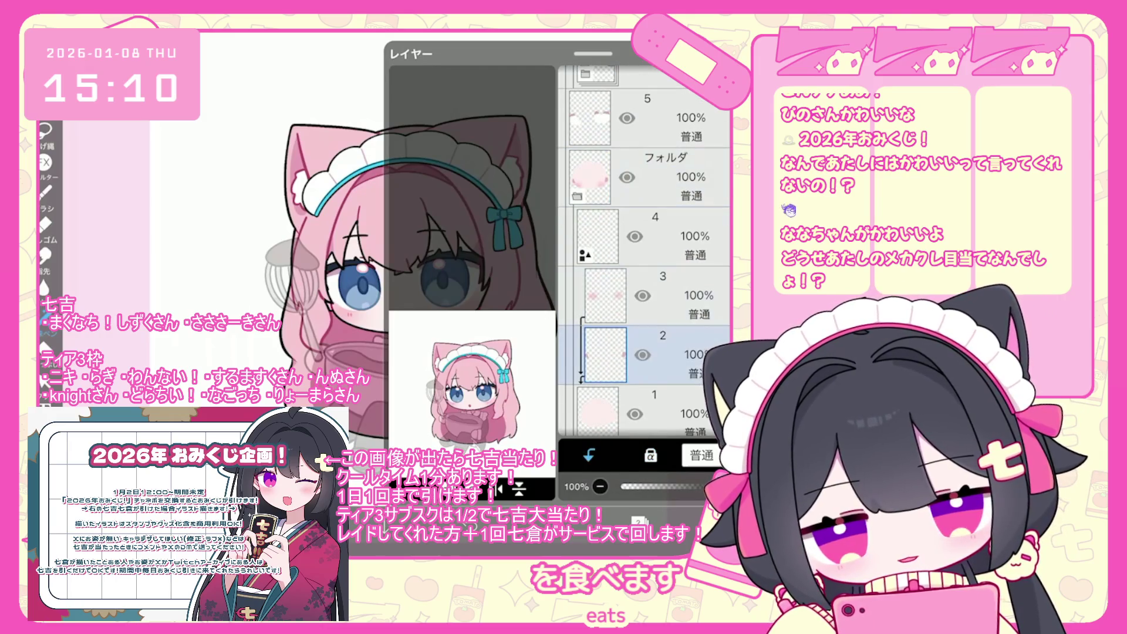
pyautogui.click(639, 520)
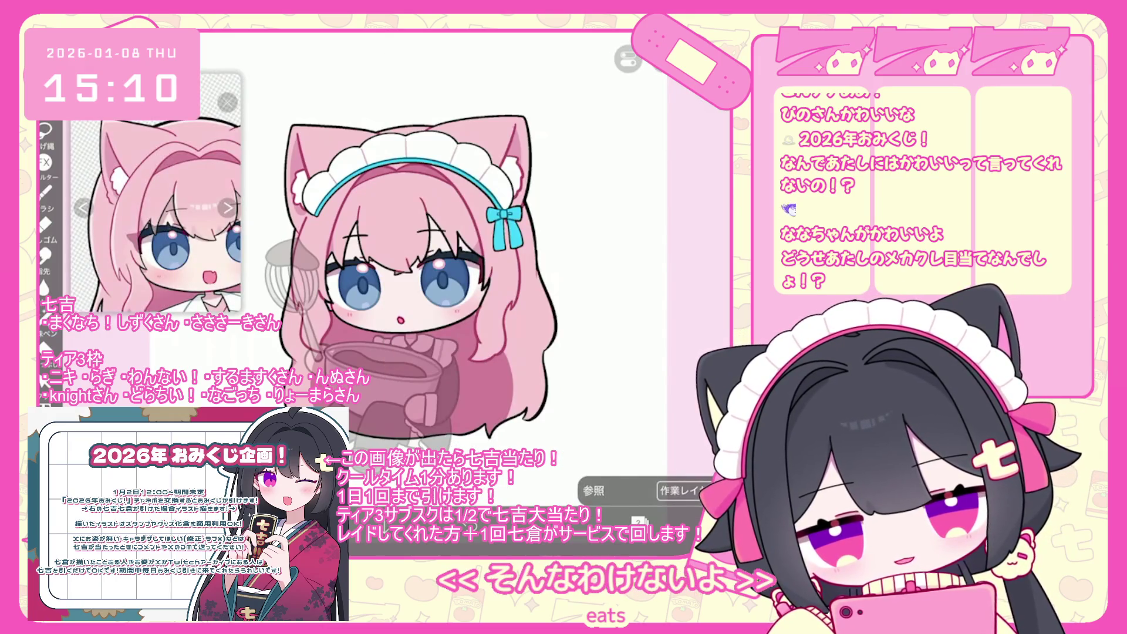
pyautogui.scroll(2, 155, 193)
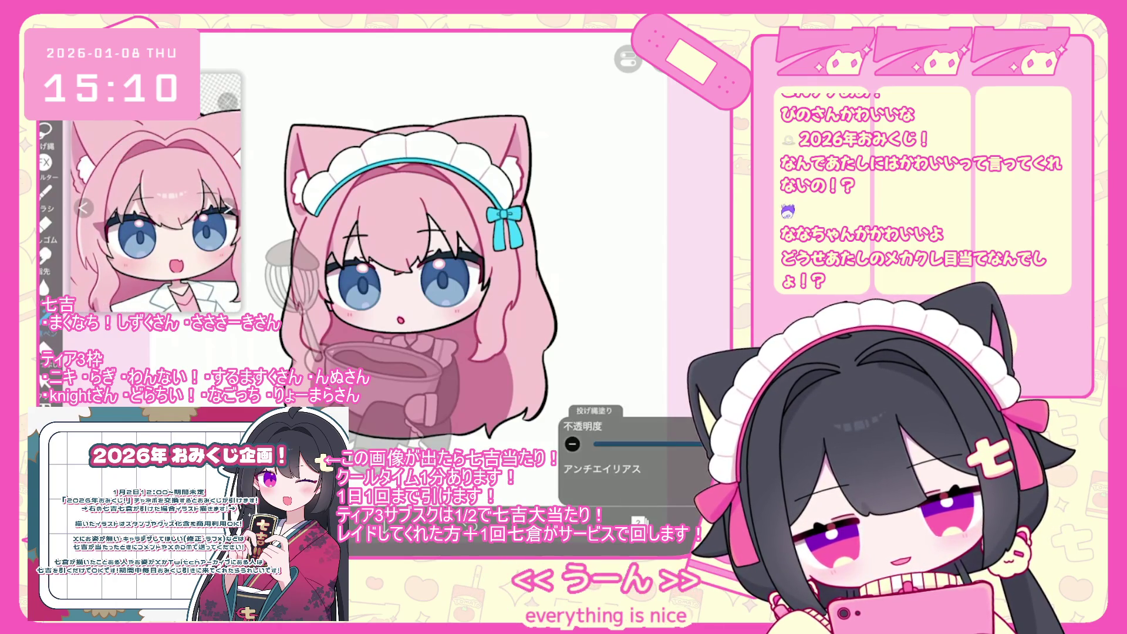
pyautogui.scroll(2, 376, 287)
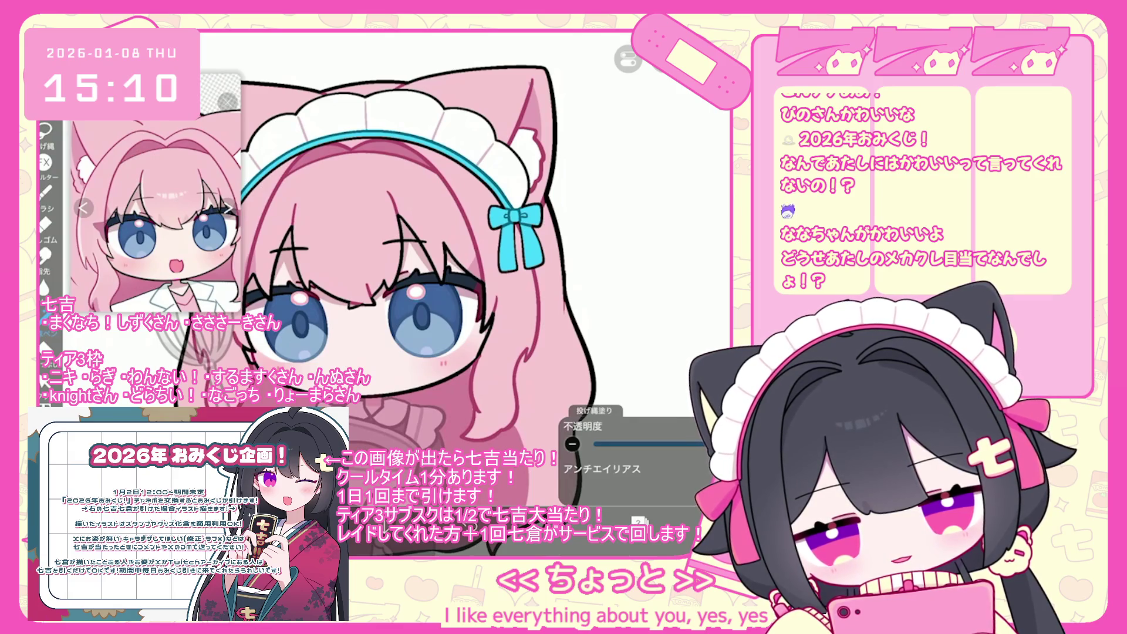
pyautogui.scroll(-3, 376, 293)
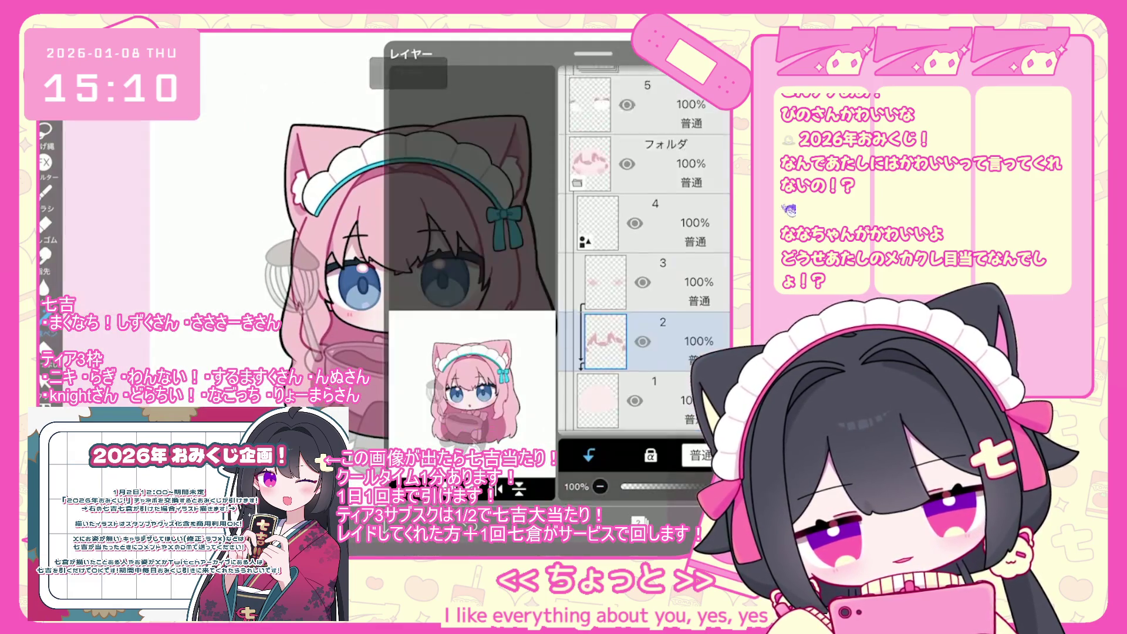
pyautogui.scroll(5, 646, 253)
pyautogui.click(646, 249)
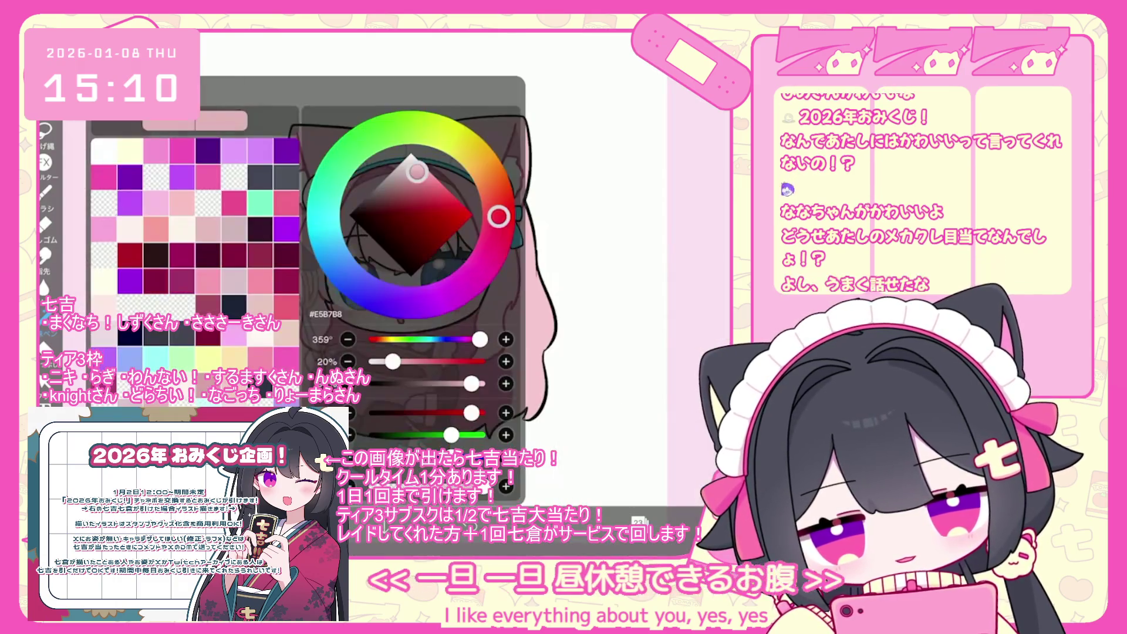
# Step: Shift the paint colour from beige #E5CEB7 to pale peach #FFE8DB
pyautogui.moveTo(484, 169); pyautogui.dragTo(493, 183)
pyautogui.click(420, 159)
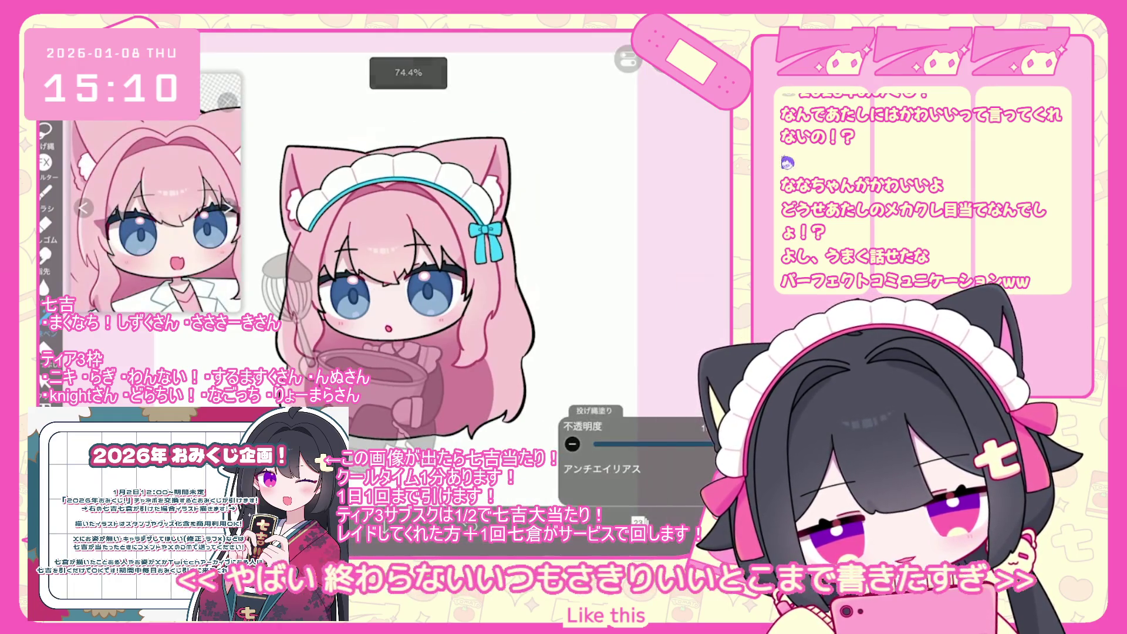
# Step: Undo four lasso fills on the character, zooming around to check the result
pyautogui.hotkey('ctrl', 'z')
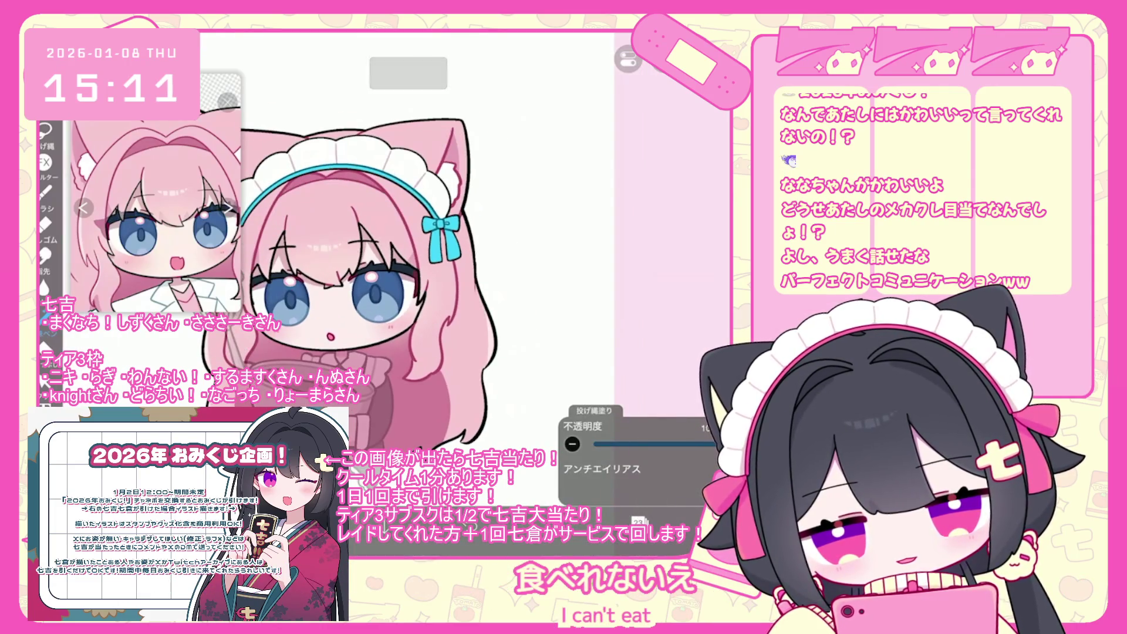
pyautogui.hotkey('ctrl', 'z')
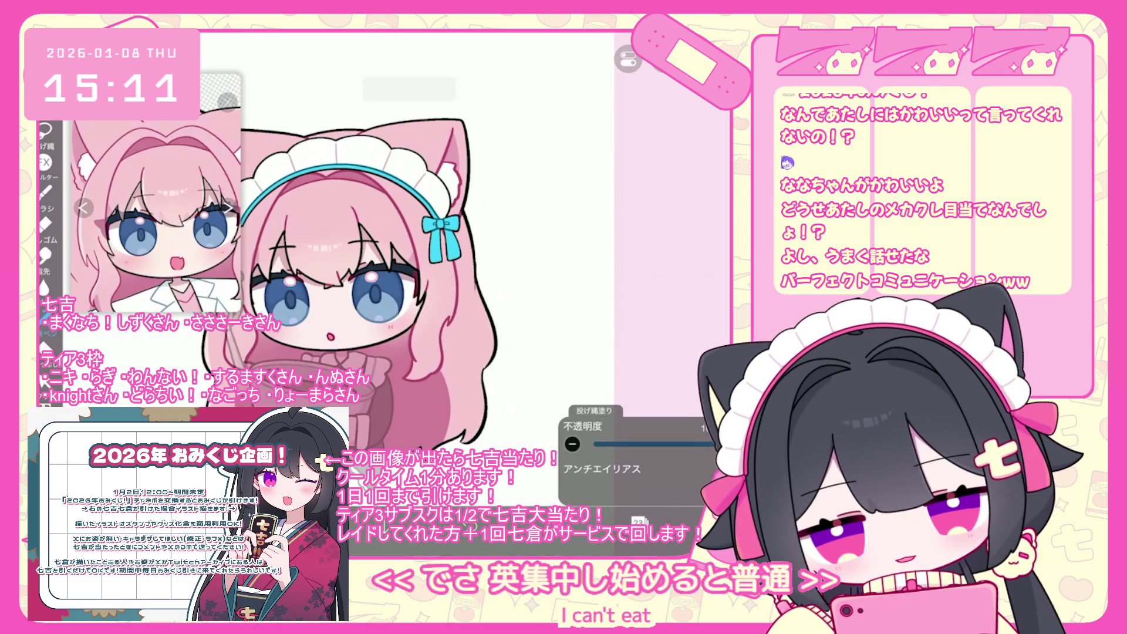
pyautogui.hotkey('ctrl', 'z')
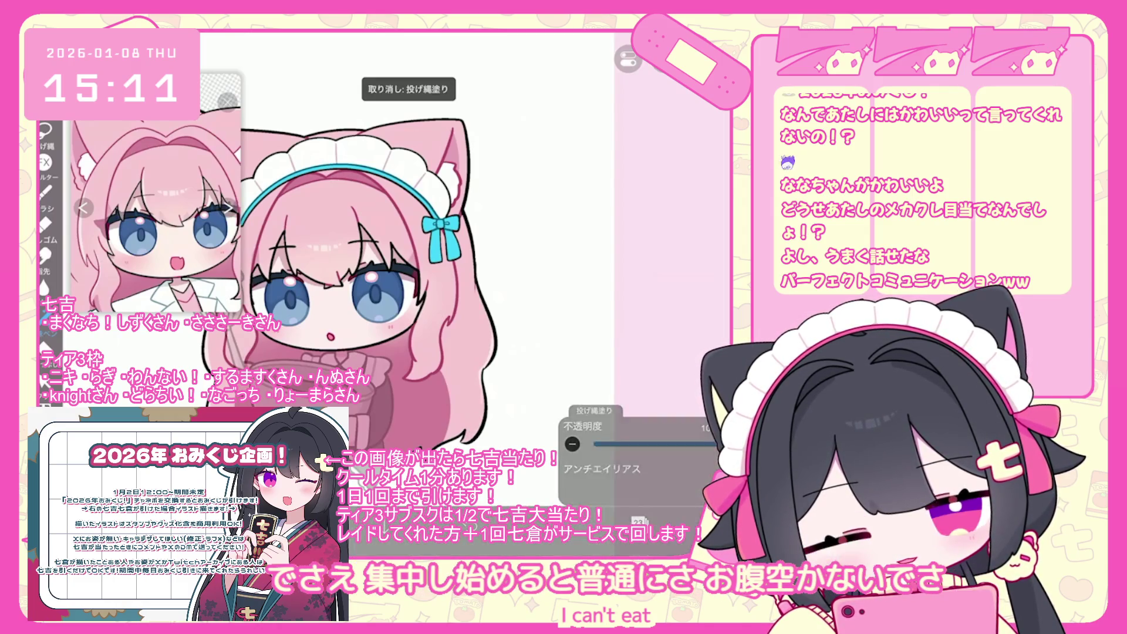
pyautogui.scroll(2, 338, 285)
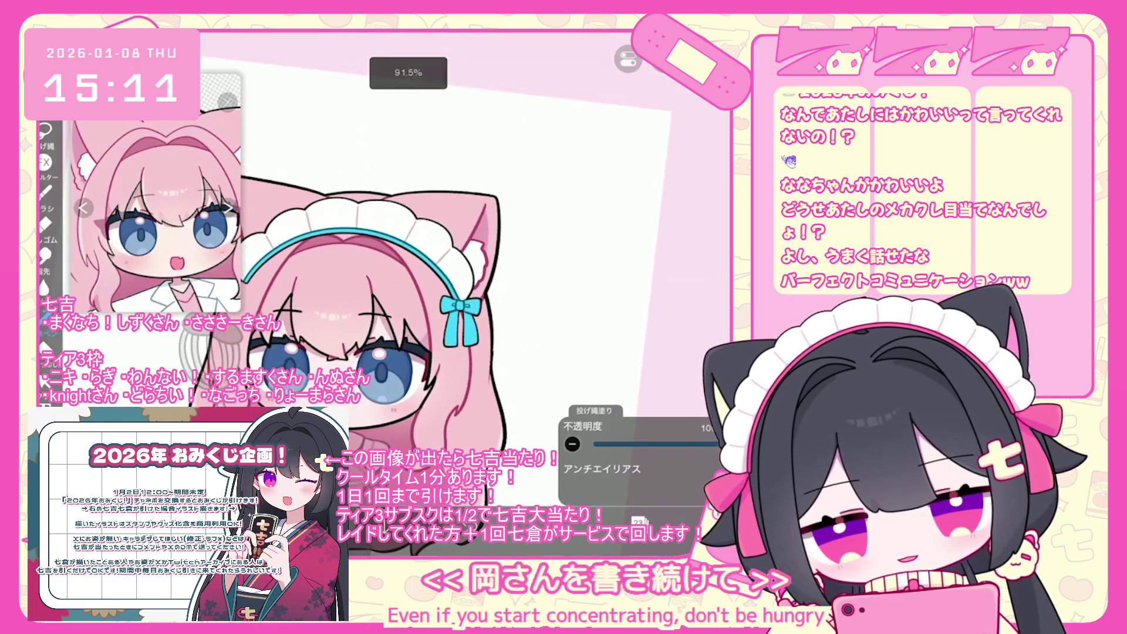
pyautogui.scroll(1, 364, 335)
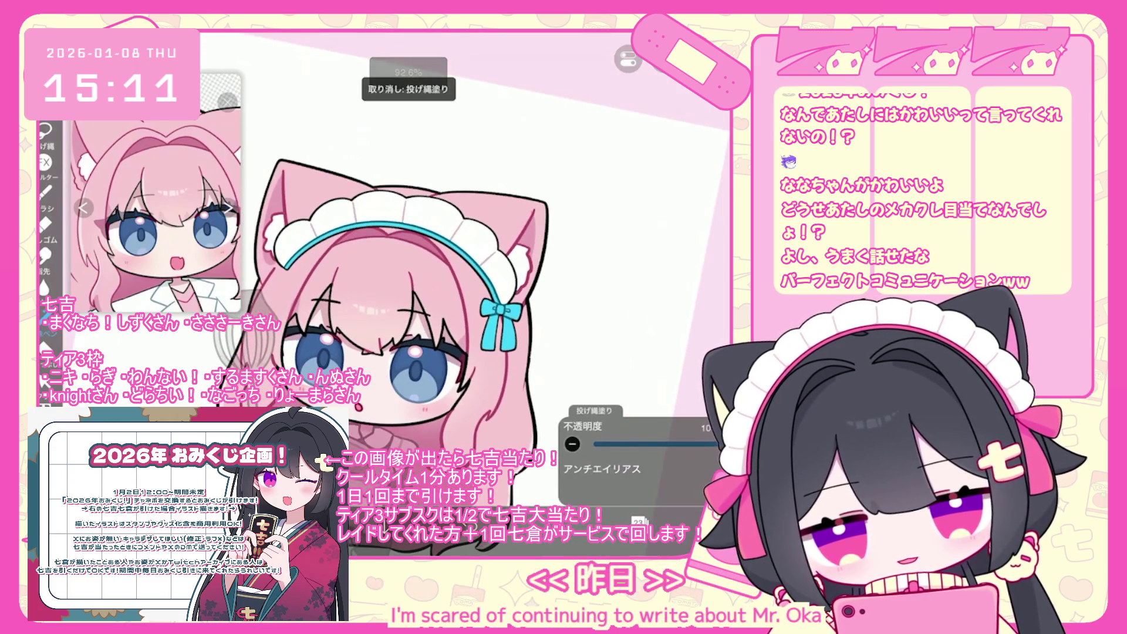
pyautogui.scroll(-3, 422, 329)
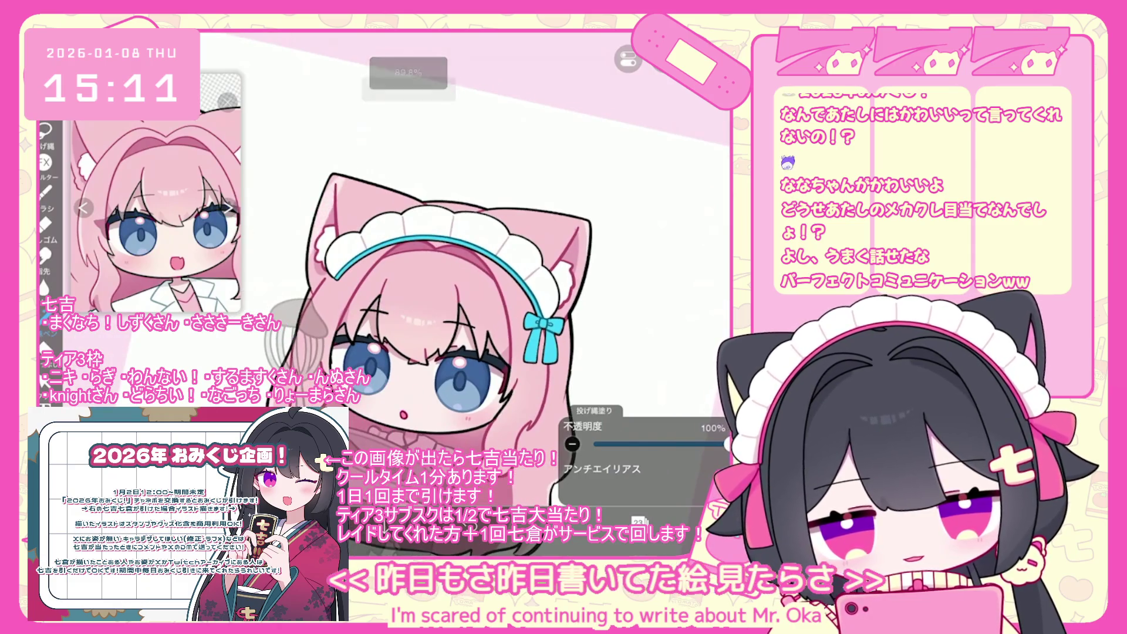
pyautogui.scroll(-1, 423, 329)
pyautogui.scroll(4, 399, 294)
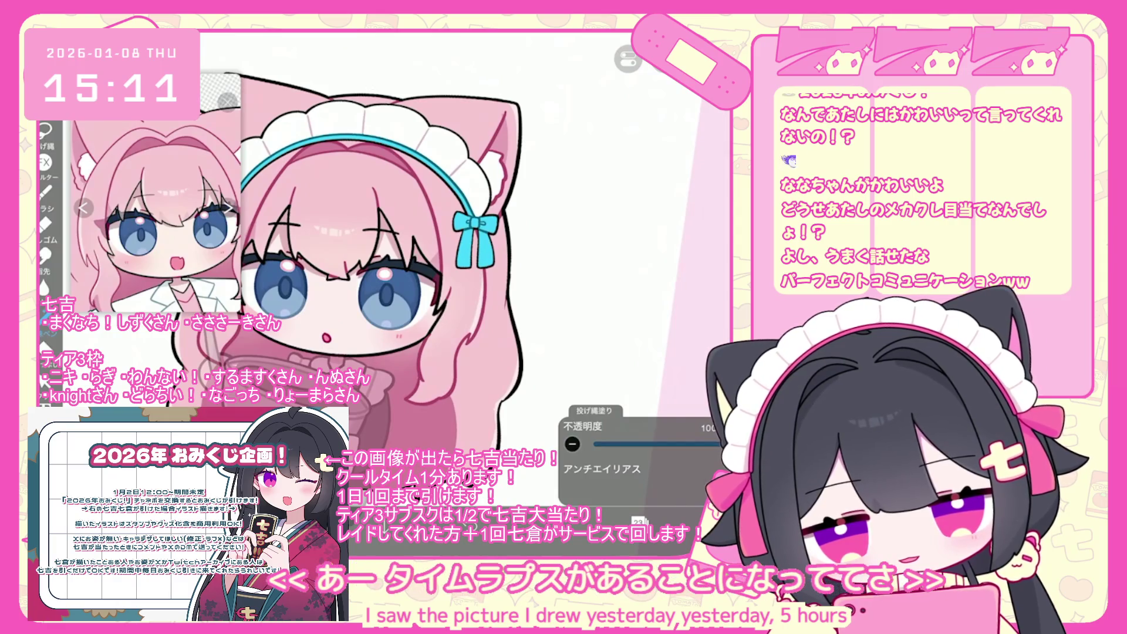
pyautogui.scroll(1, 444, 297)
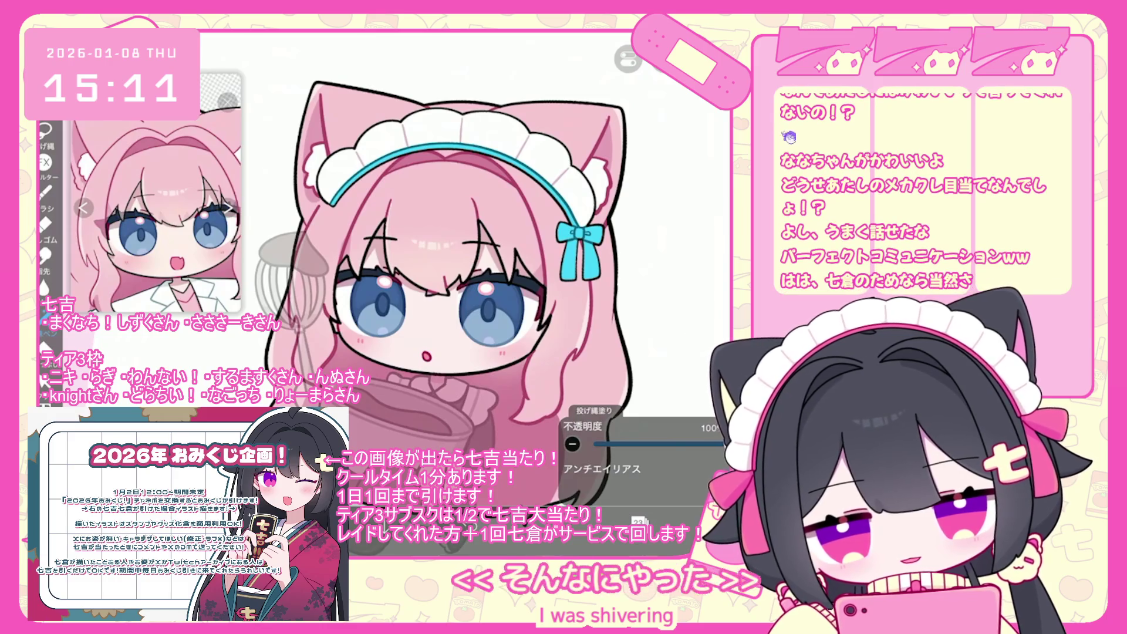
pyautogui.hotkey('ctrl', 'z')
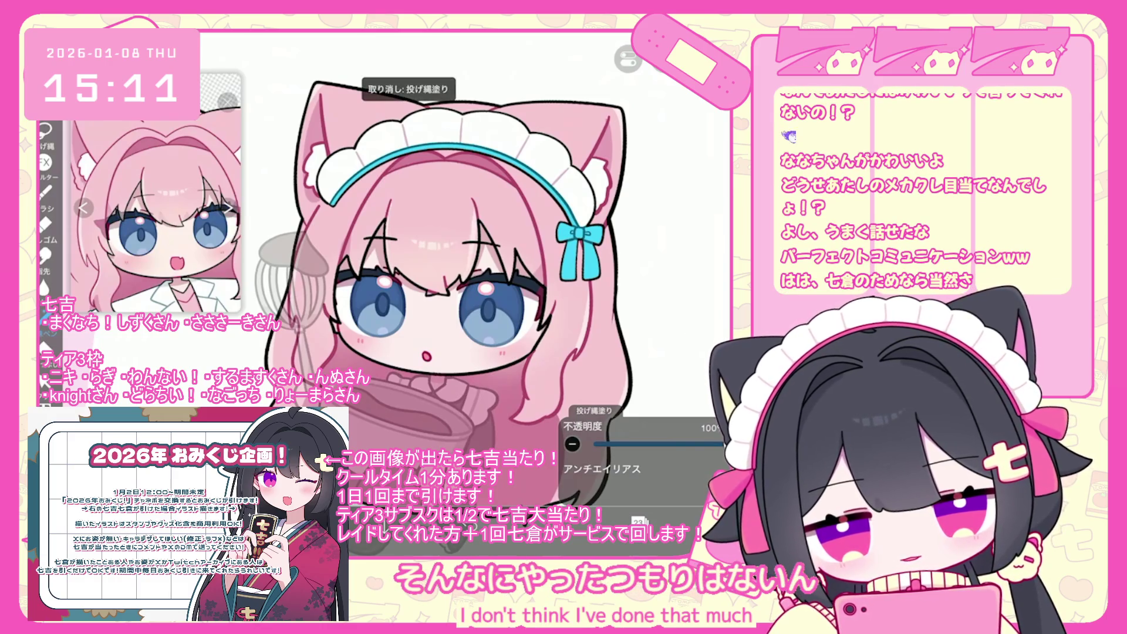
pyautogui.scroll(-2, 421, 258)
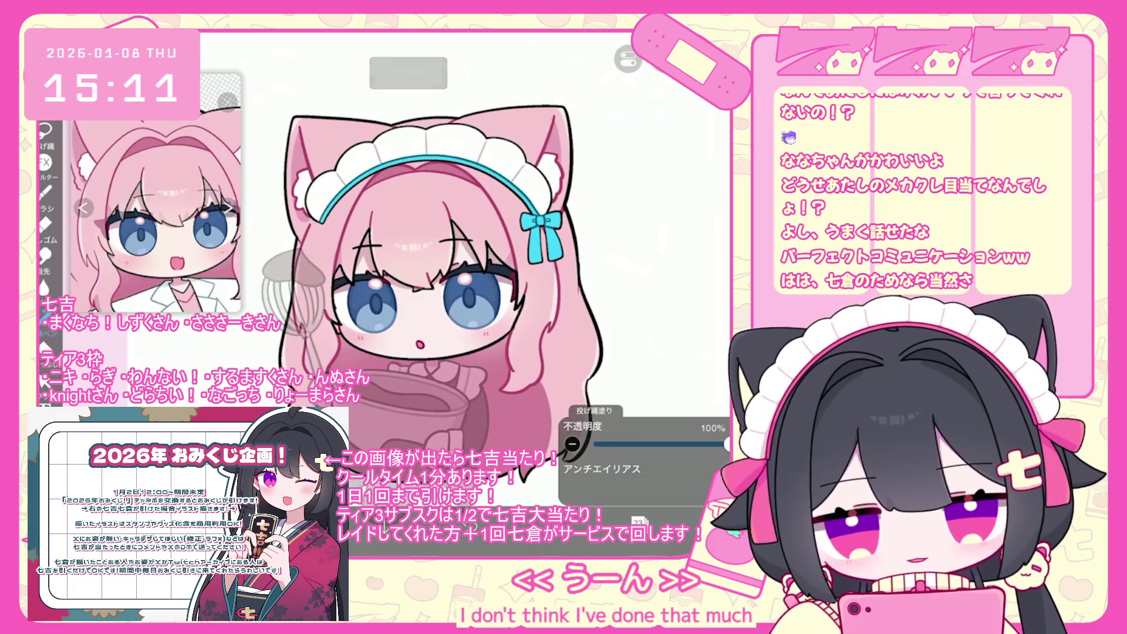
pyautogui.scroll(3, 646, 247)
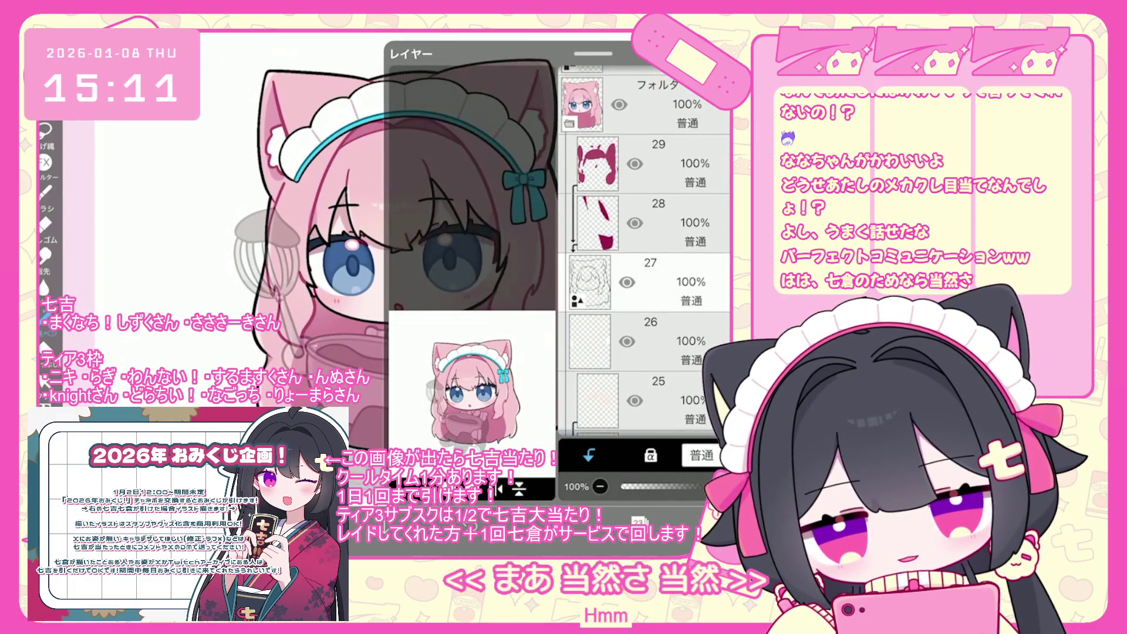
# Step: Move the eyes layer down to position 27 and lower its opacity to 50%
pyautogui.scroll(-3, 646, 246)
pyautogui.click(645, 250)
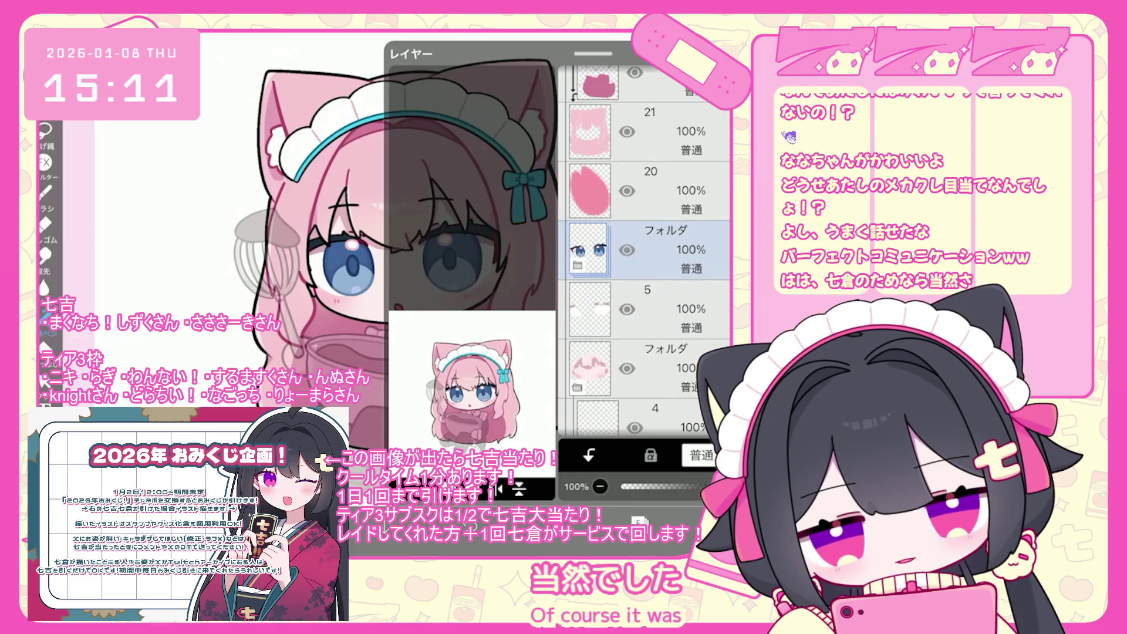
pyautogui.scroll(-3, 646, 246)
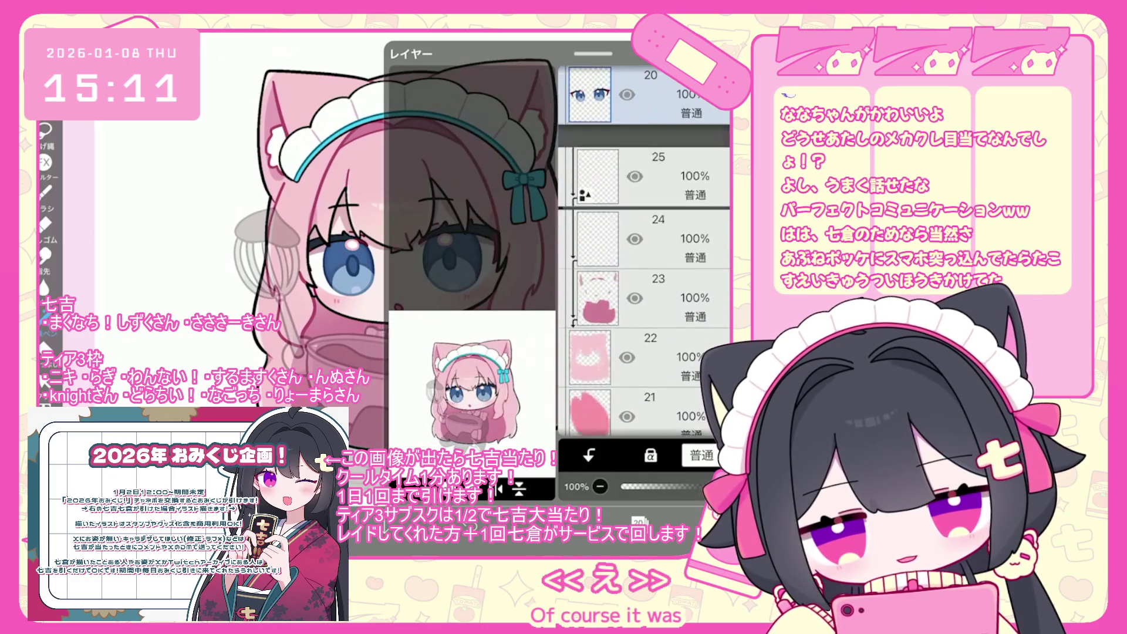
pyautogui.moveTo(590, 94); pyautogui.dragTo(590, 314)
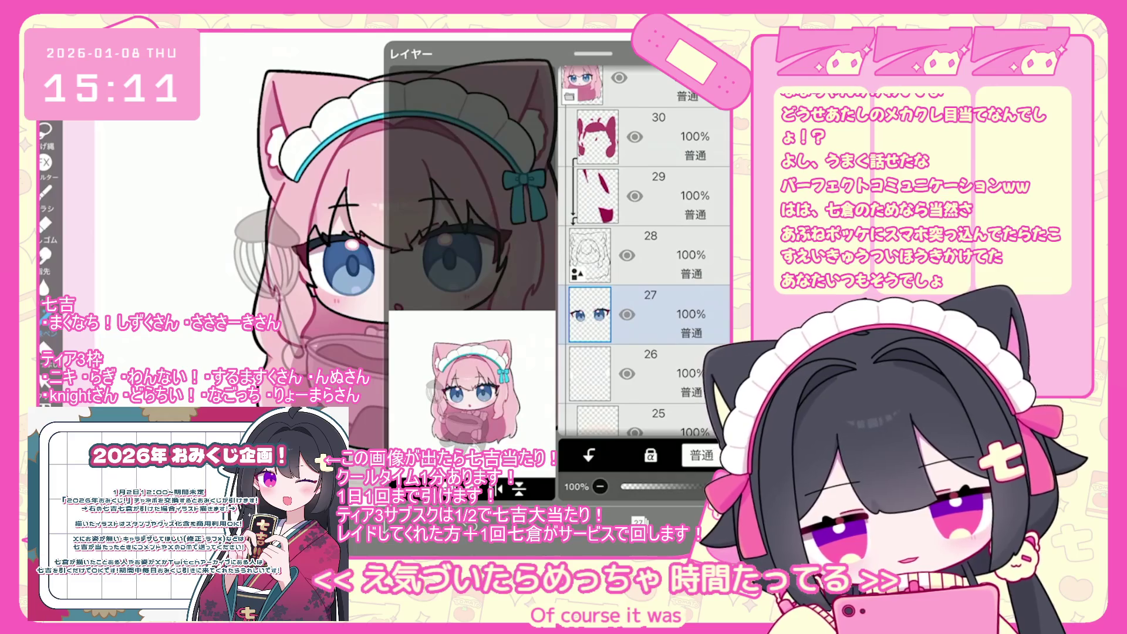
pyautogui.moveTo(722, 486)
pyautogui.mouseDown()
pyautogui.moveTo(670, 486)
pyautogui.moveTo(685, 486)
pyautogui.mouseUp()
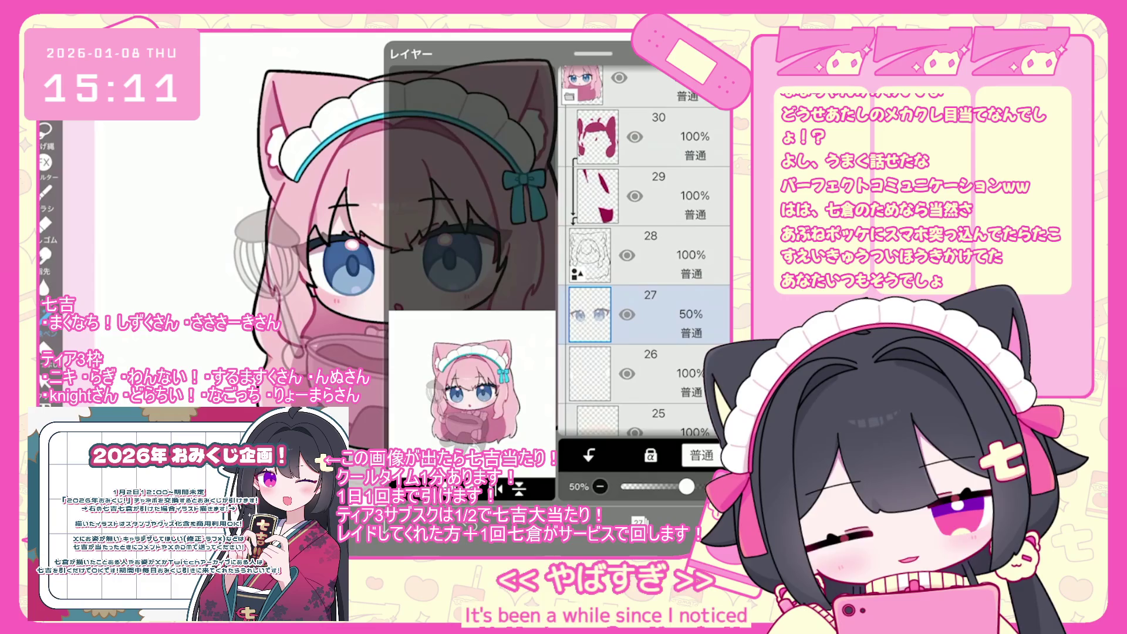
# Step: Select the folder set at 67% opacity
pyautogui.scroll(-3, 414, 255)
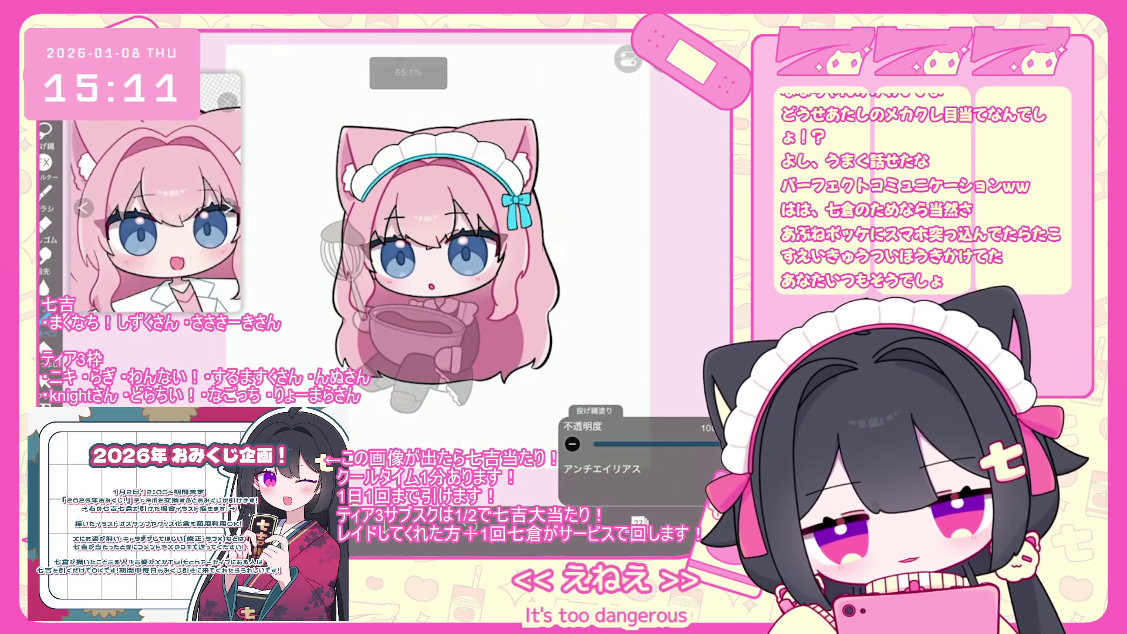
pyautogui.scroll(5, 642, 252)
pyautogui.click(643, 271)
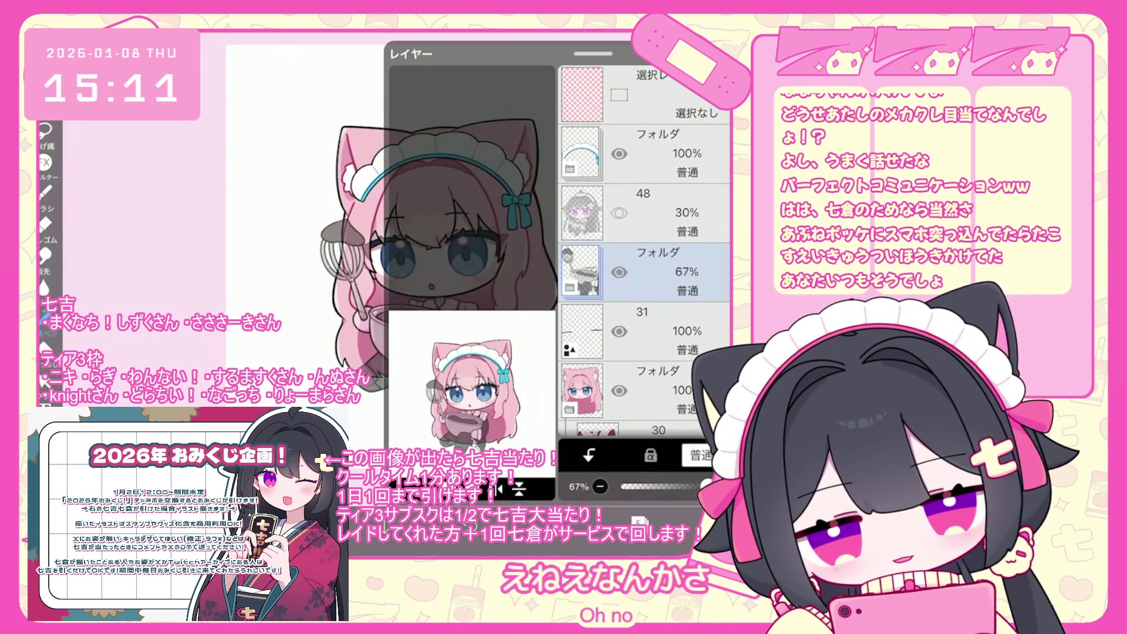
pyautogui.scroll(2, 414, 255)
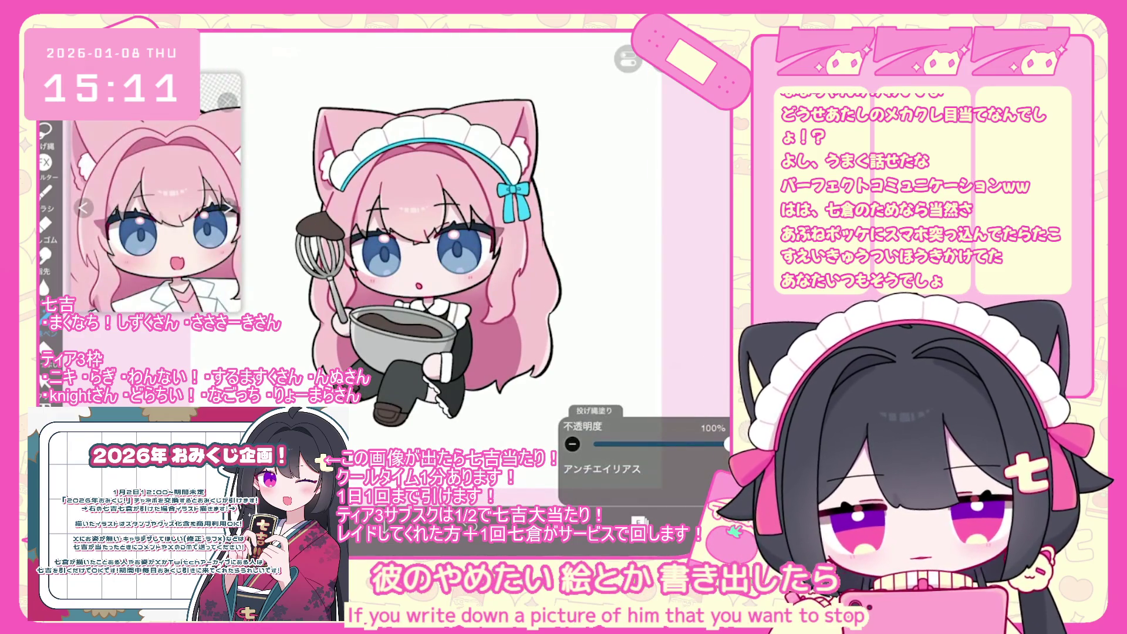
pyautogui.scroll(1, 429, 258)
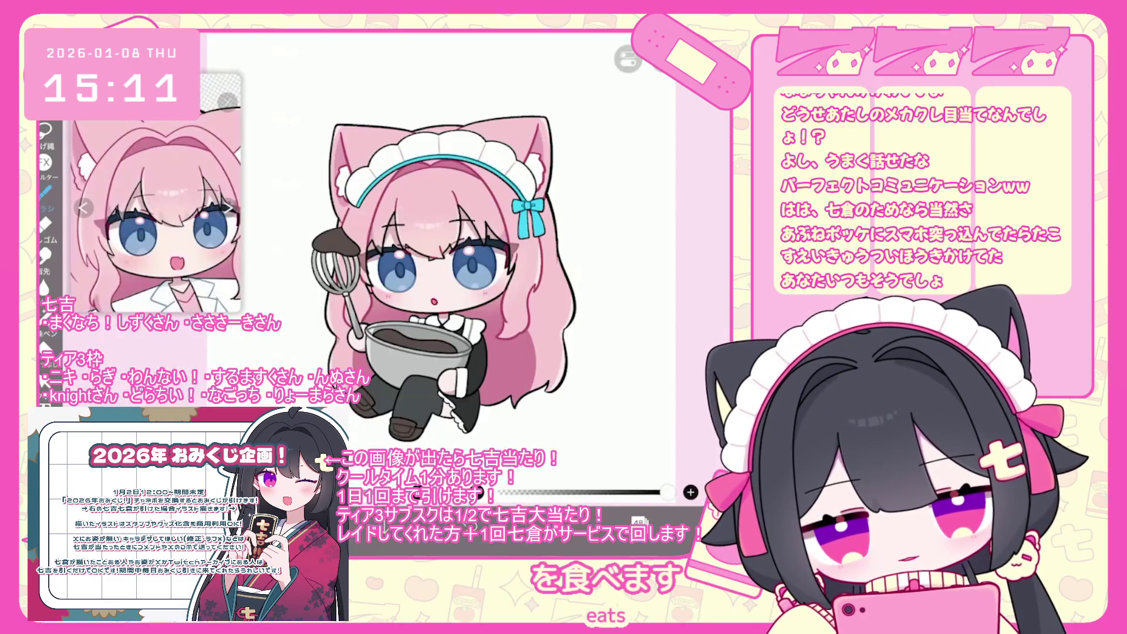
# Step: Switch the brush to ペン (ハード)
pyautogui.click(45, 190)
pyautogui.scroll(-3, 188, 235)
pyautogui.click(188, 357)
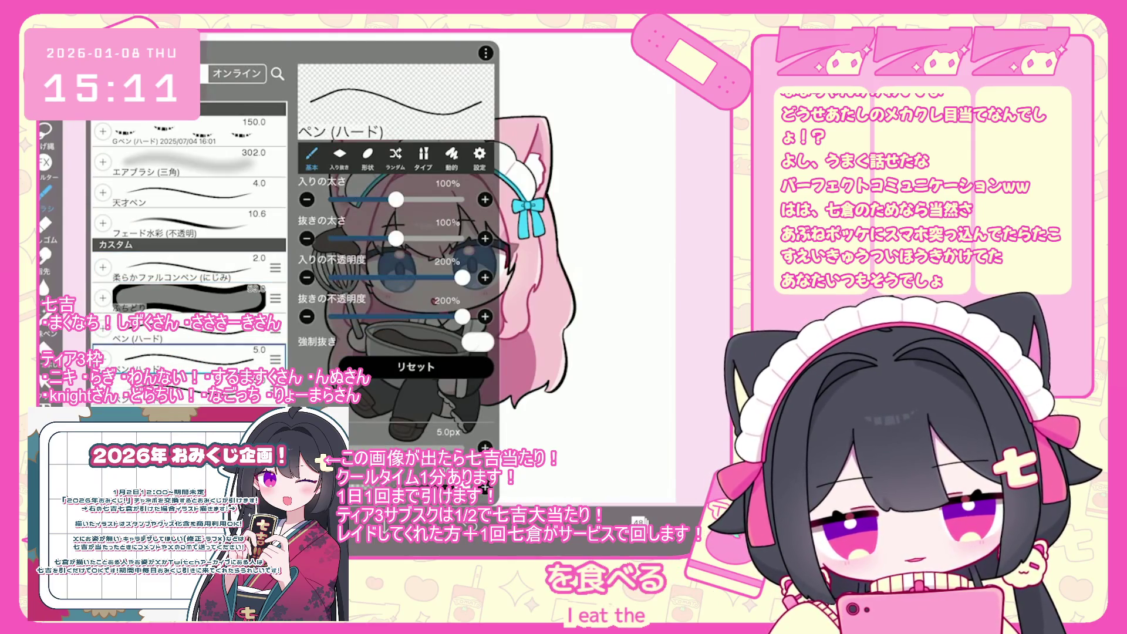
pyautogui.scroll(3, 529, 264)
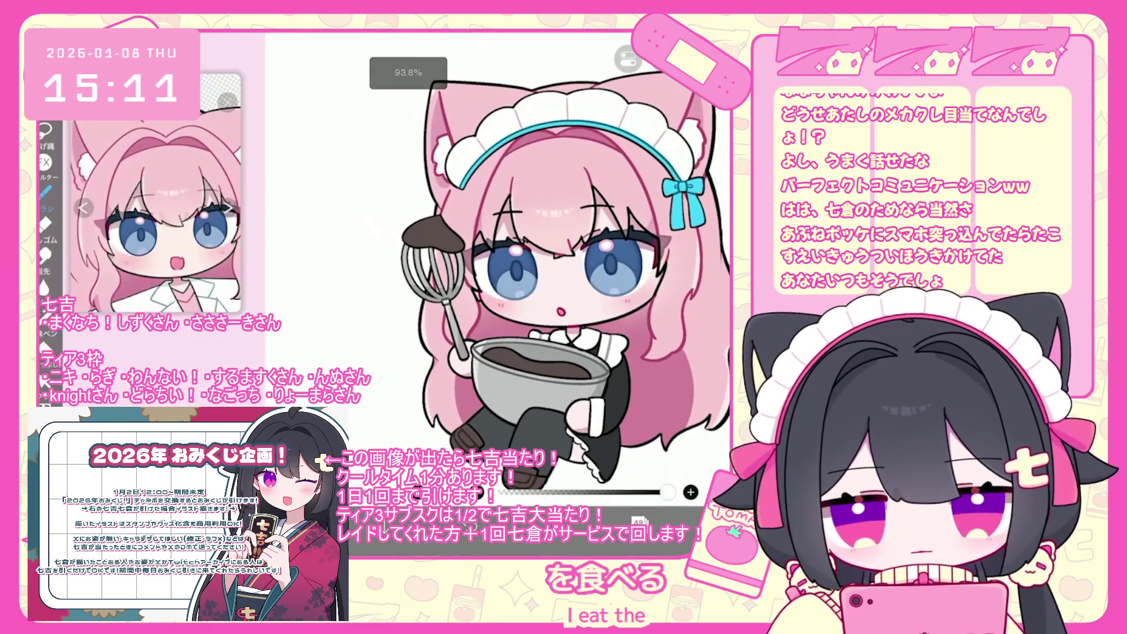
# Step: Handwrite マジク たべる on the blank canvas left of the pink-haired maid
pyautogui.moveTo(337, 273); pyautogui.dragTo(340, 282)
pyautogui.moveTo(343, 272); pyautogui.dragTo(336, 300)
pyautogui.moveTo(329, 294)
pyautogui.mouseDown()
pyautogui.moveTo(329, 311)
pyautogui.moveTo(354, 310)
pyautogui.mouseUp()
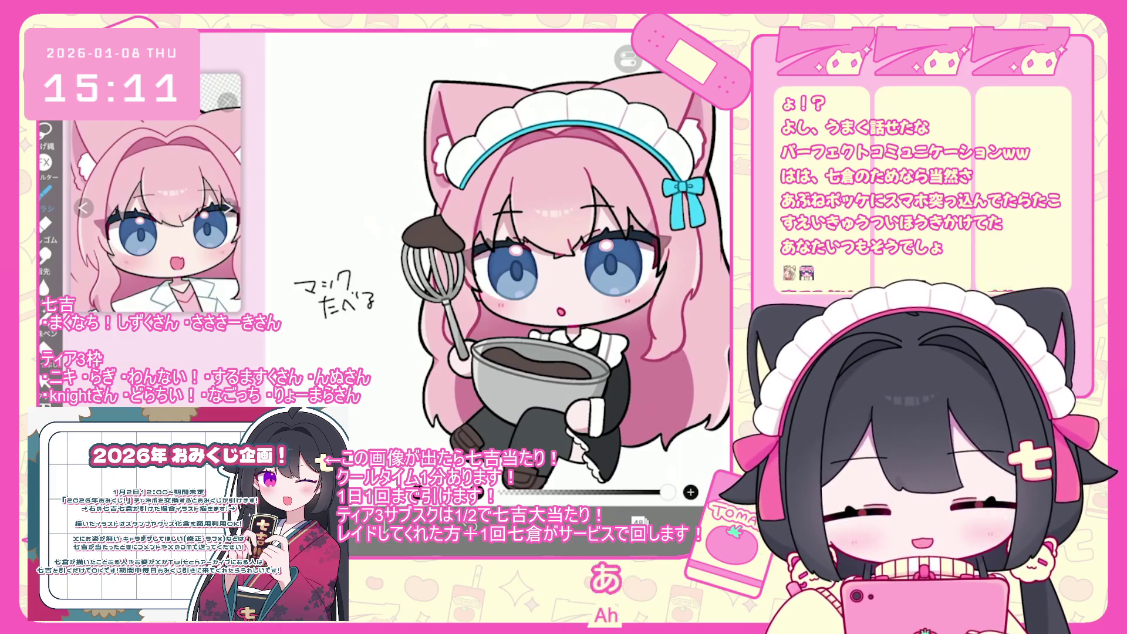
pyautogui.scroll(3, 549, 272)
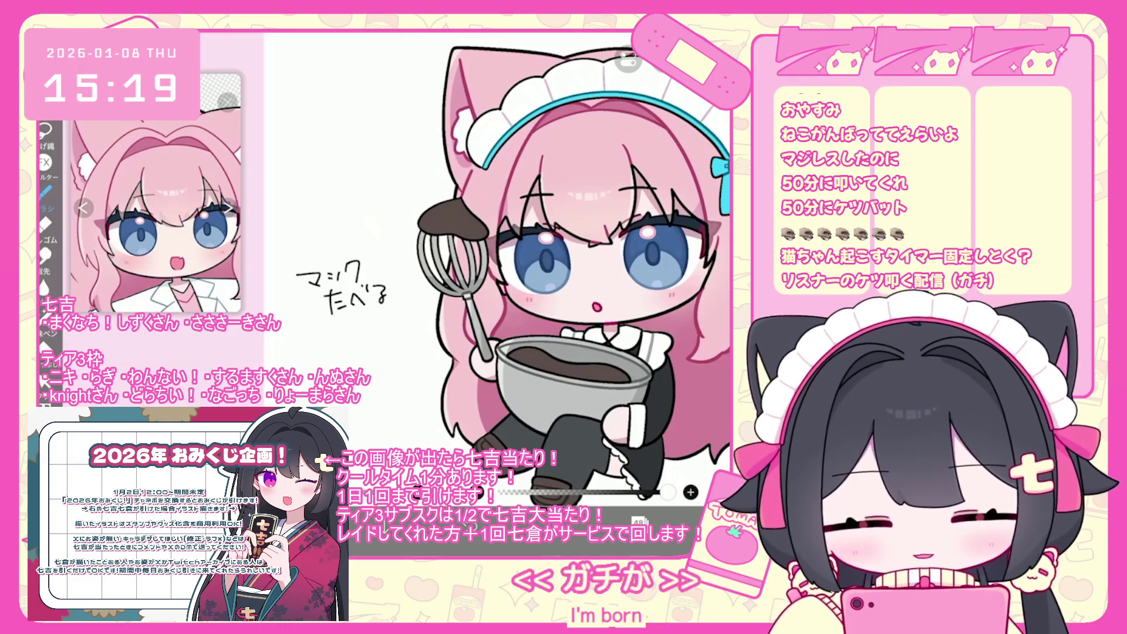
# Step: Bring up the layer list to reach the headband folder
pyautogui.click(638, 522)
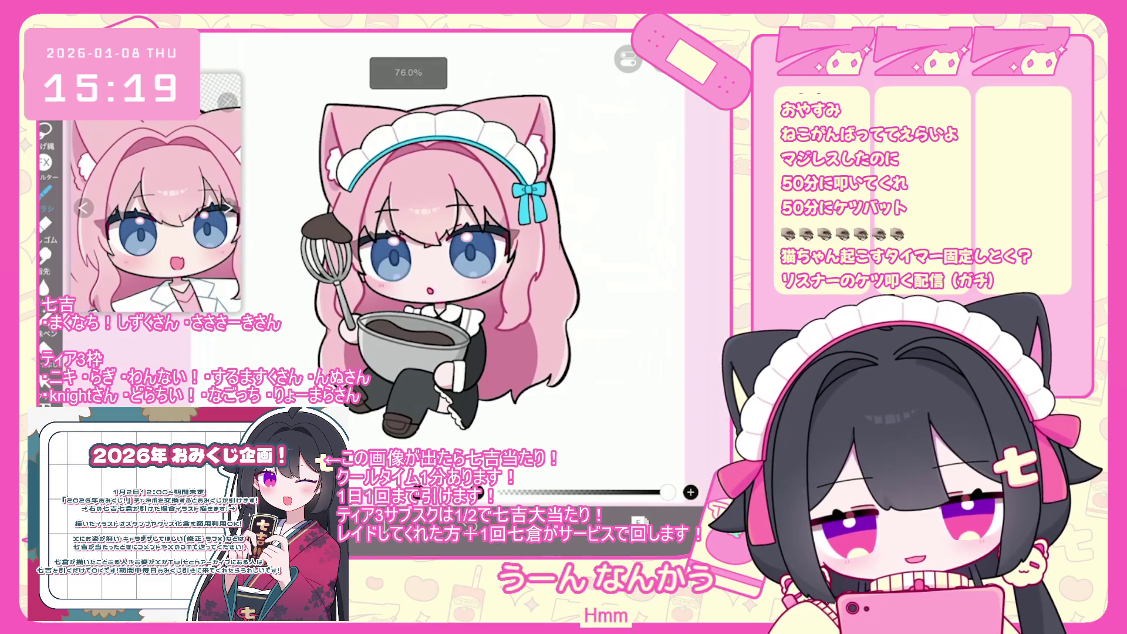
pyautogui.click(638, 522)
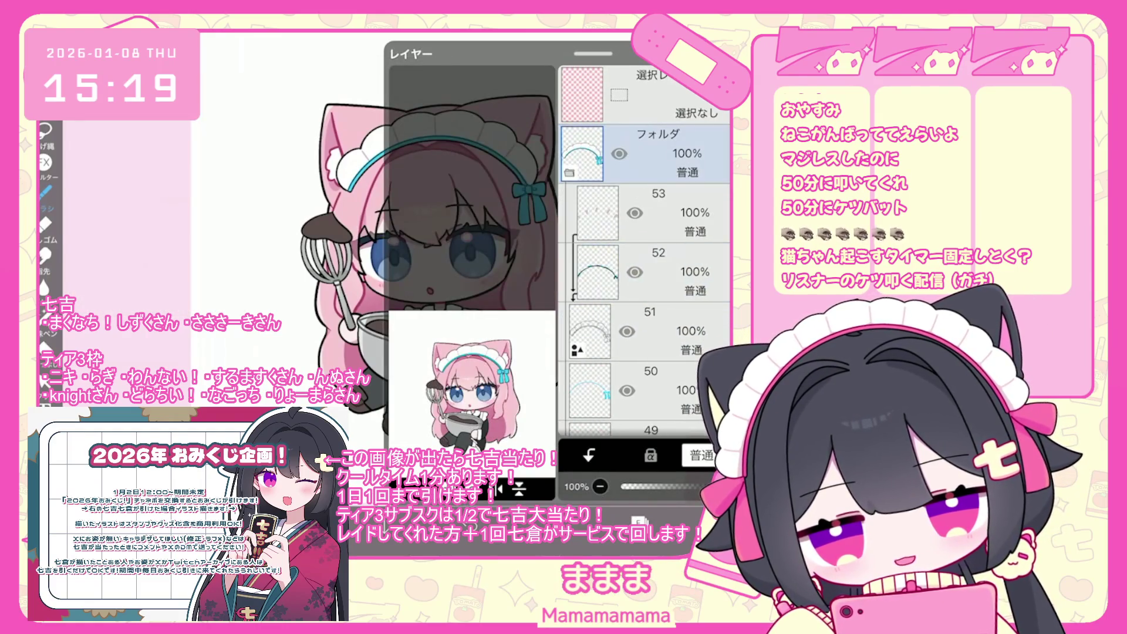
# Step: On layer 50, sample the eye's dark blue and lasso-fill the headband and ribbon, comparing via undo/redo
pyautogui.click(590, 303)
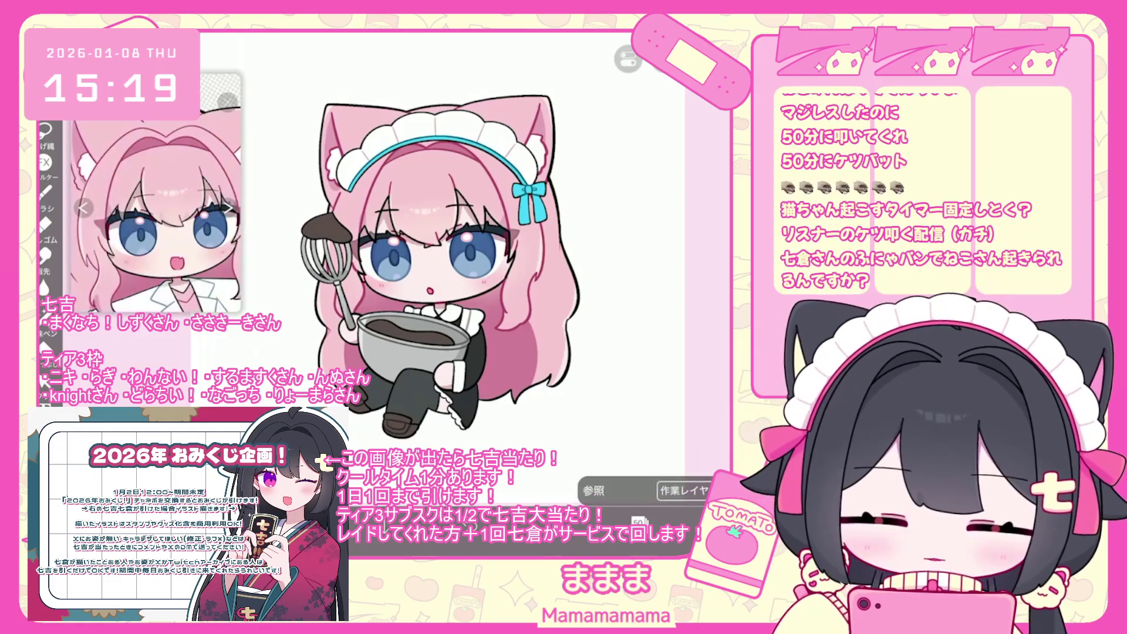
pyautogui.click(405, 249)
pyautogui.moveTo(405, 251); pyautogui.dragTo(406, 246)
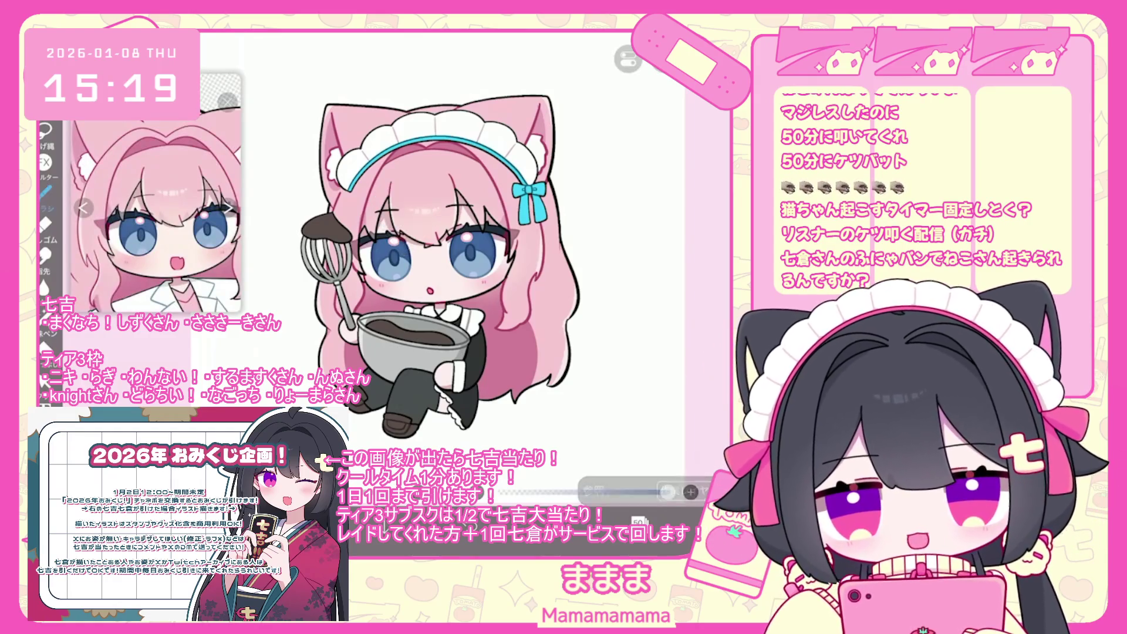
pyautogui.click(46, 317)
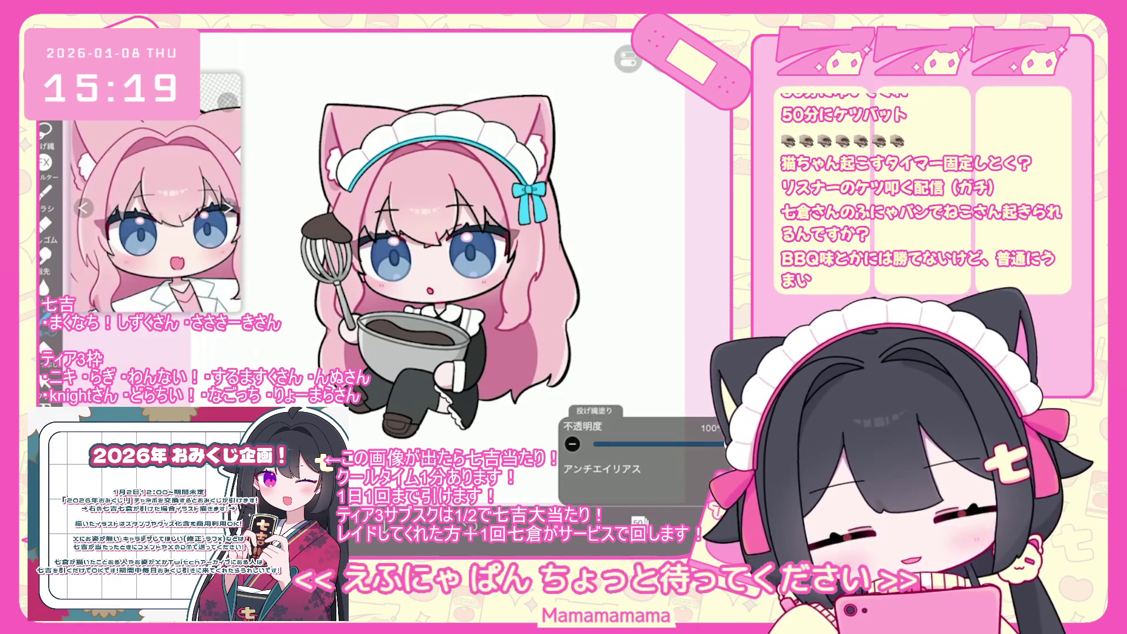
pyautogui.moveTo(349, 193); pyautogui.dragTo(353, 188)
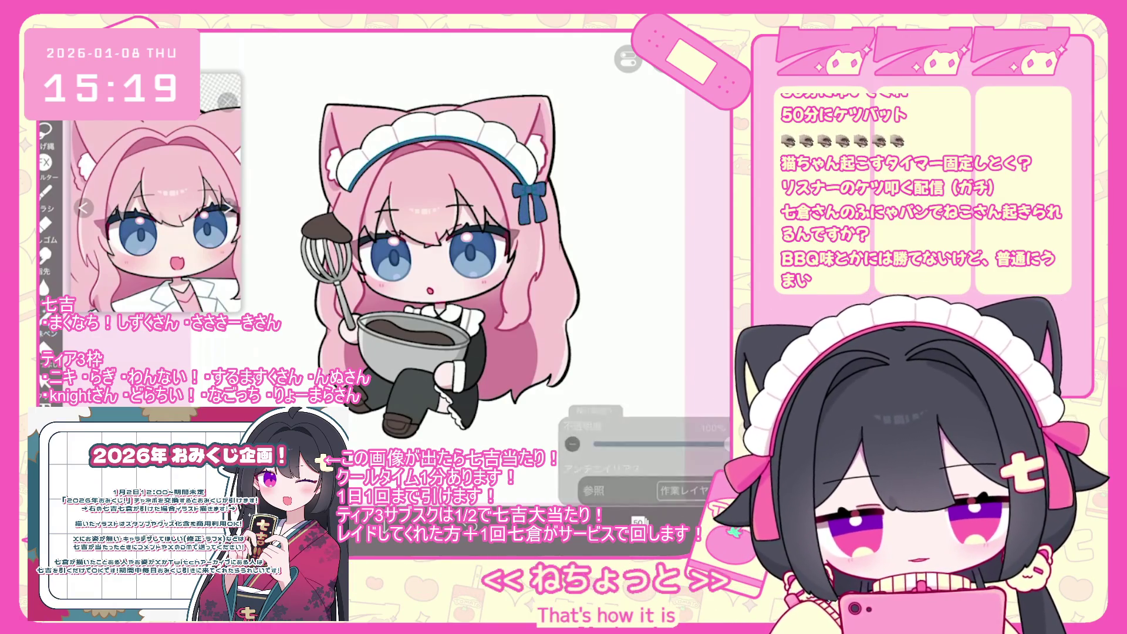
pyautogui.hotkey('ctrl', 'z')
pyautogui.hotkey('ctrl', 'z')
pyautogui.hotkey('ctrl', 'z')
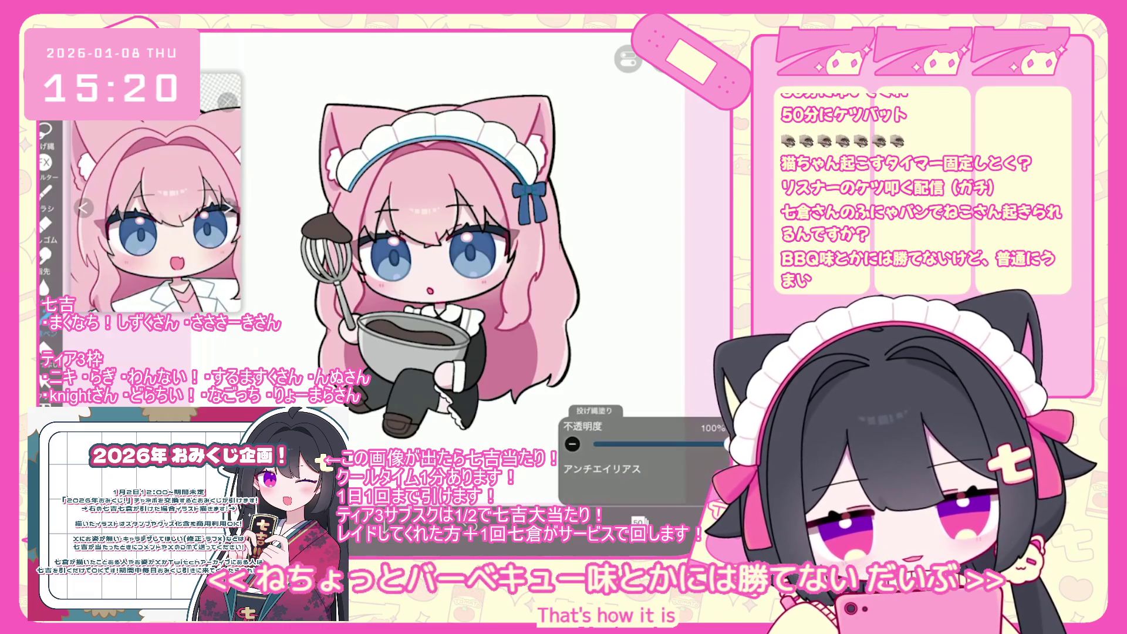
pyautogui.scroll(-3, 434, 264)
pyautogui.hotkey('ctrl', 'z')
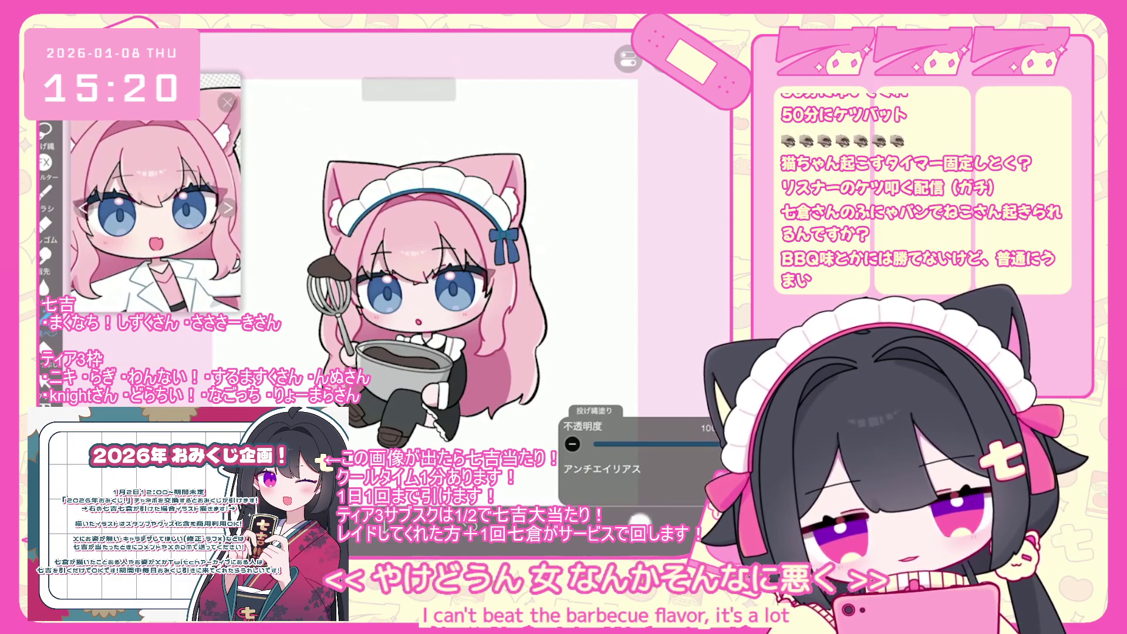
# Step: Collapse the headband folder, browse the whisk and bowl folders, then resample the dark blue
pyautogui.click(657, 243)
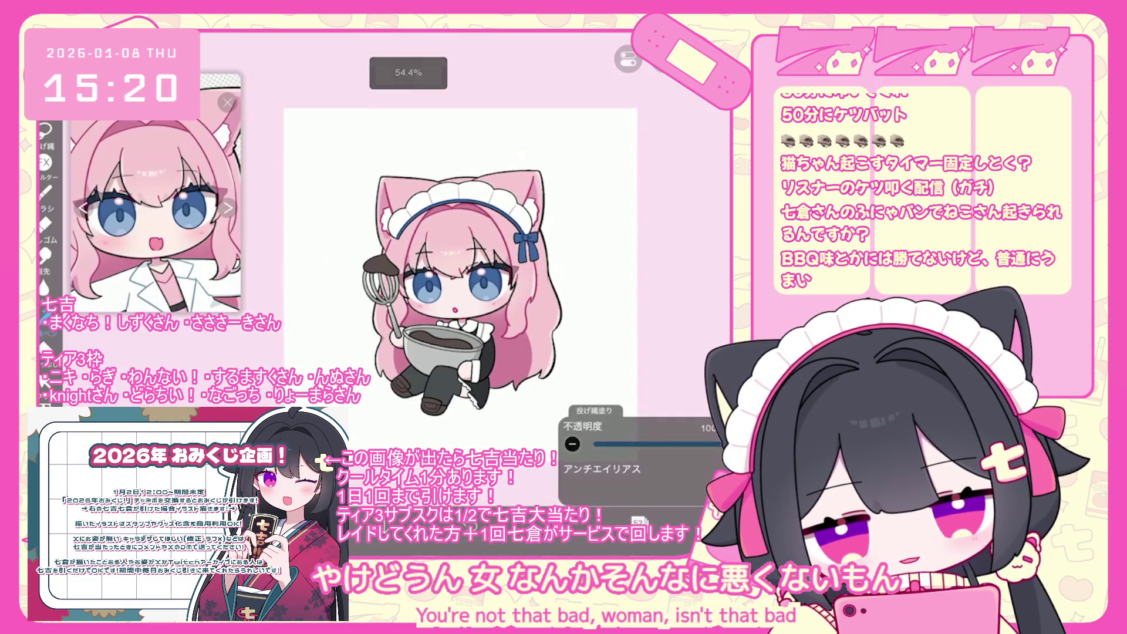
pyautogui.click(663, 131)
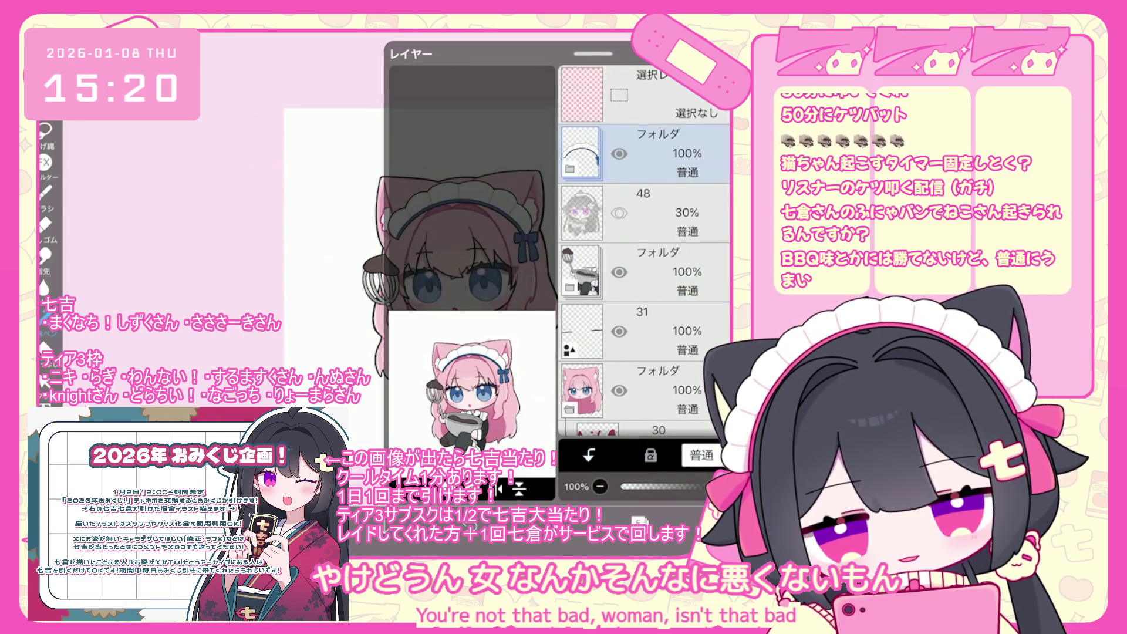
pyautogui.scroll(-1, 643, 252)
pyautogui.click(663, 249)
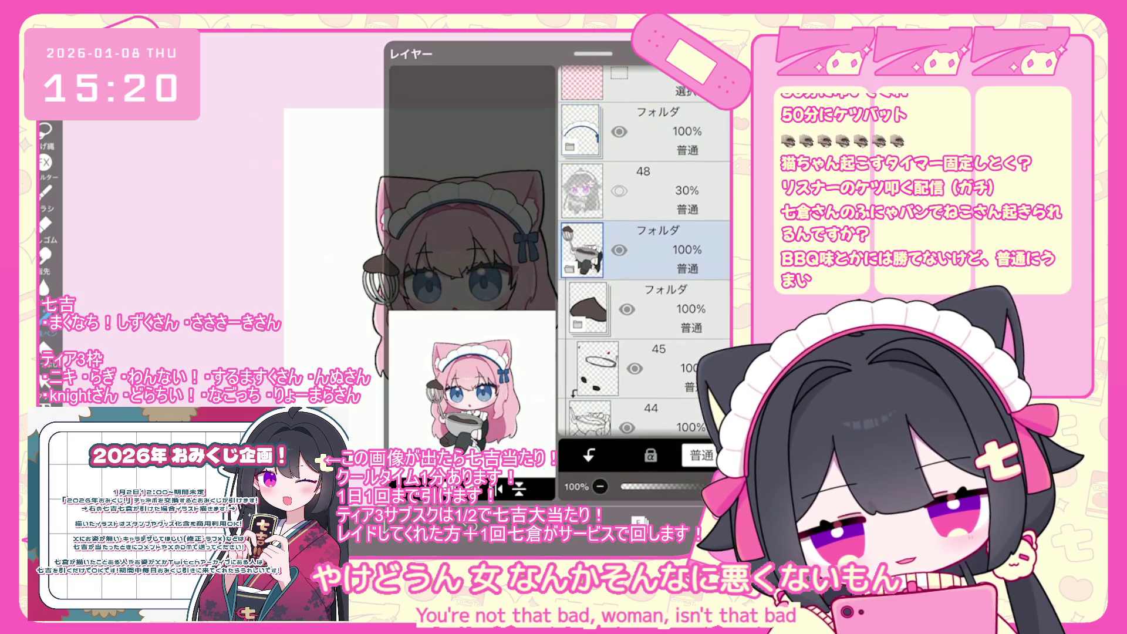
pyautogui.scroll(-4, 645, 251)
pyautogui.click(663, 249)
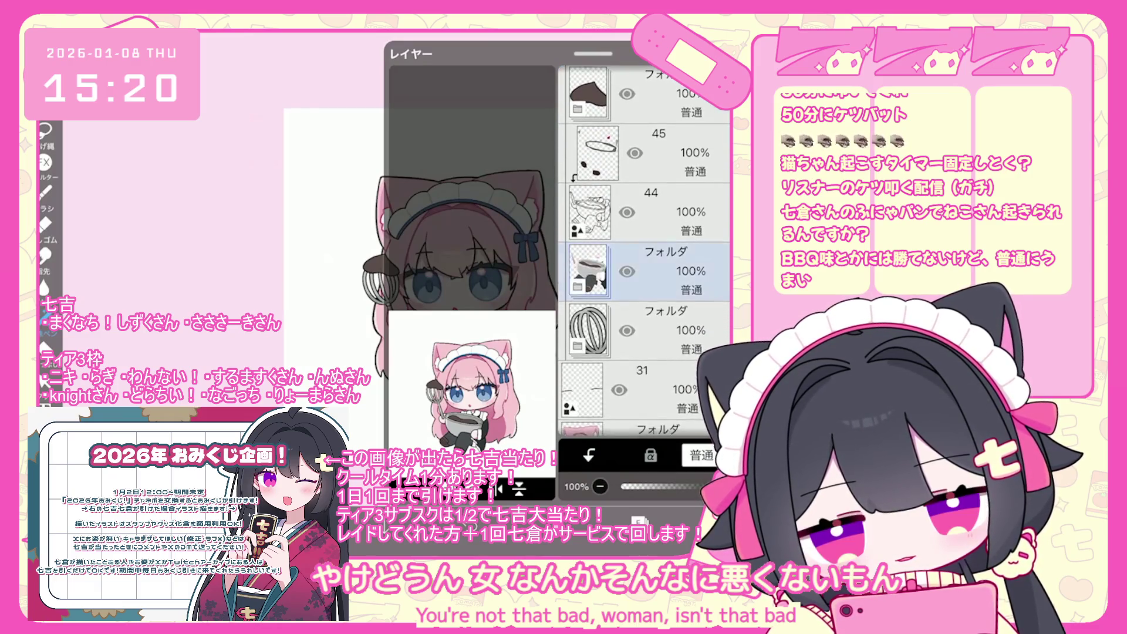
pyautogui.scroll(-6, 644, 251)
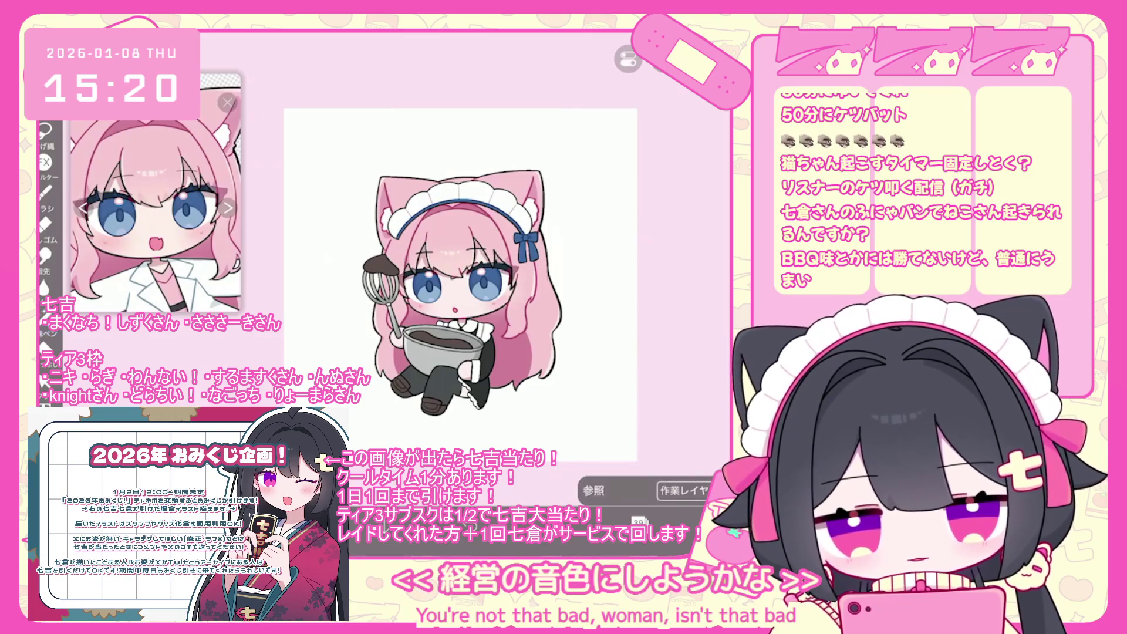
pyautogui.scroll(3, 458, 270)
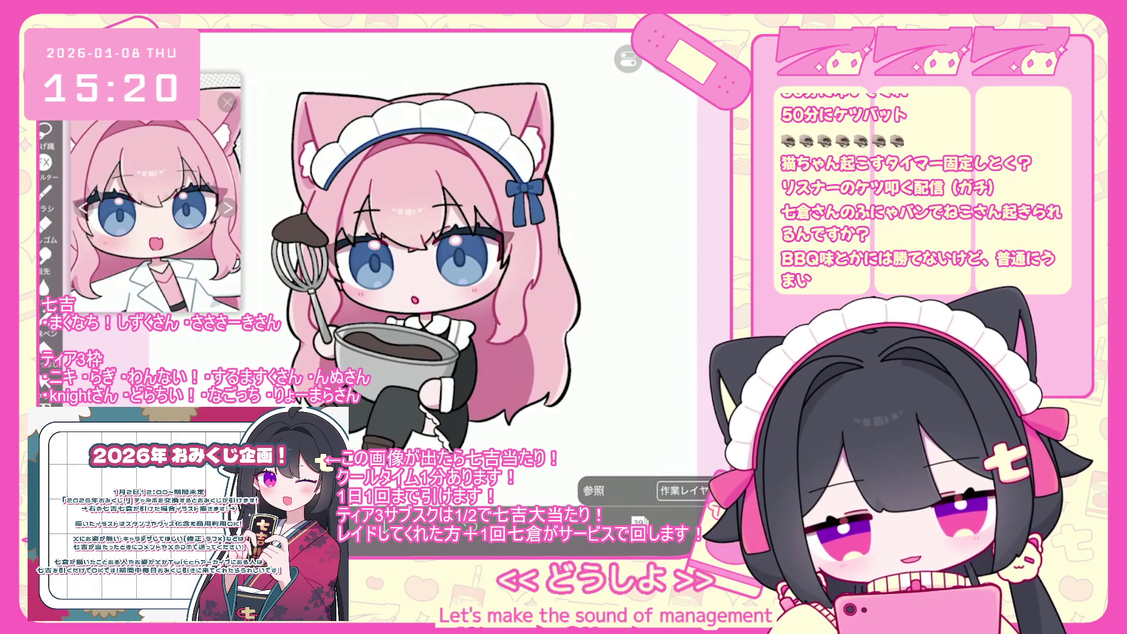
pyautogui.scroll(-1, 423, 270)
pyautogui.scroll(-2, 458, 264)
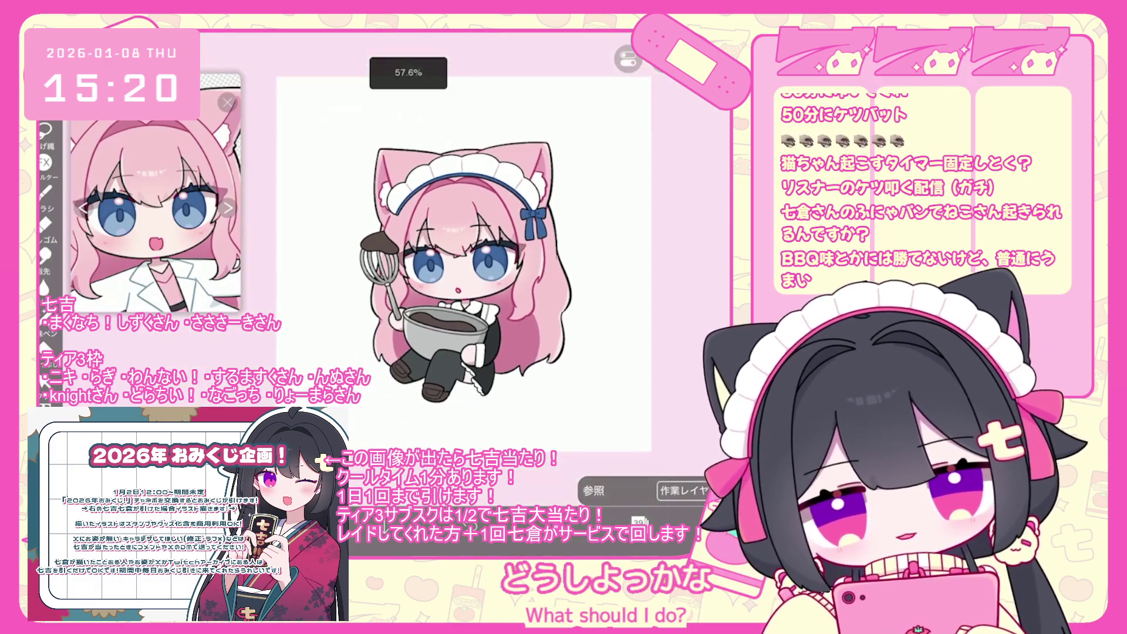
pyautogui.scroll(1, 457, 258)
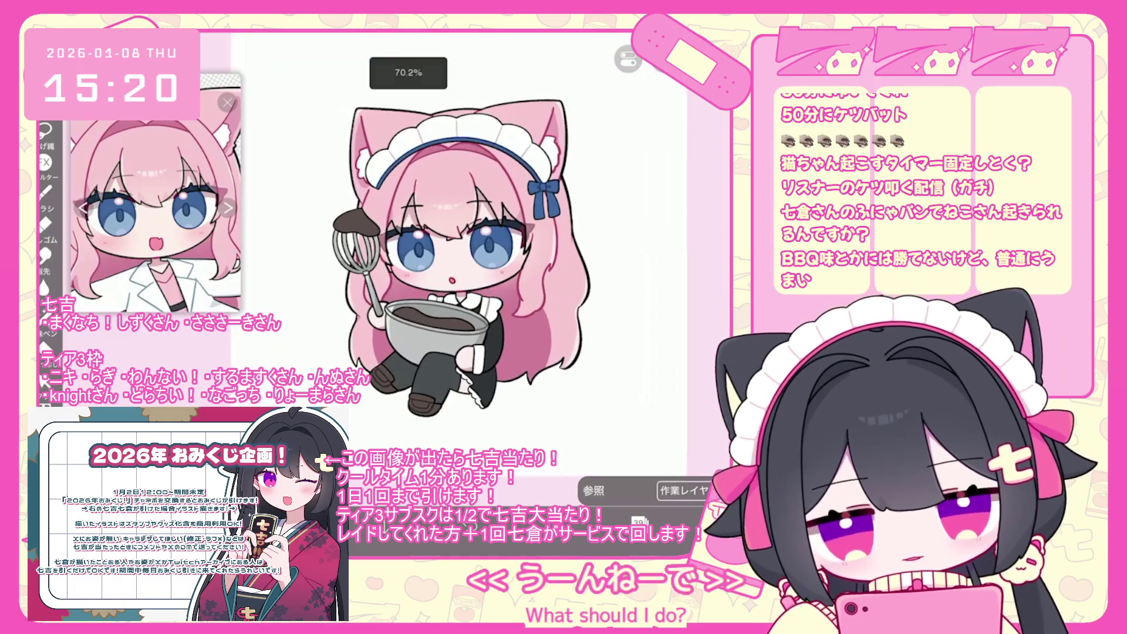
pyautogui.click(502, 229)
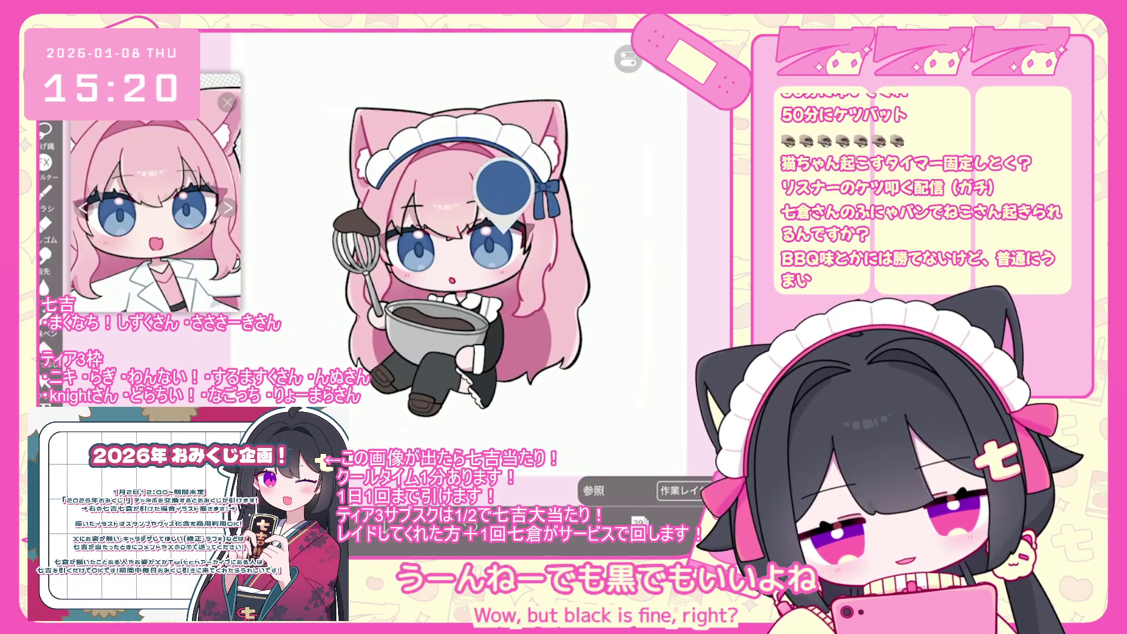
pyautogui.click(636, 521)
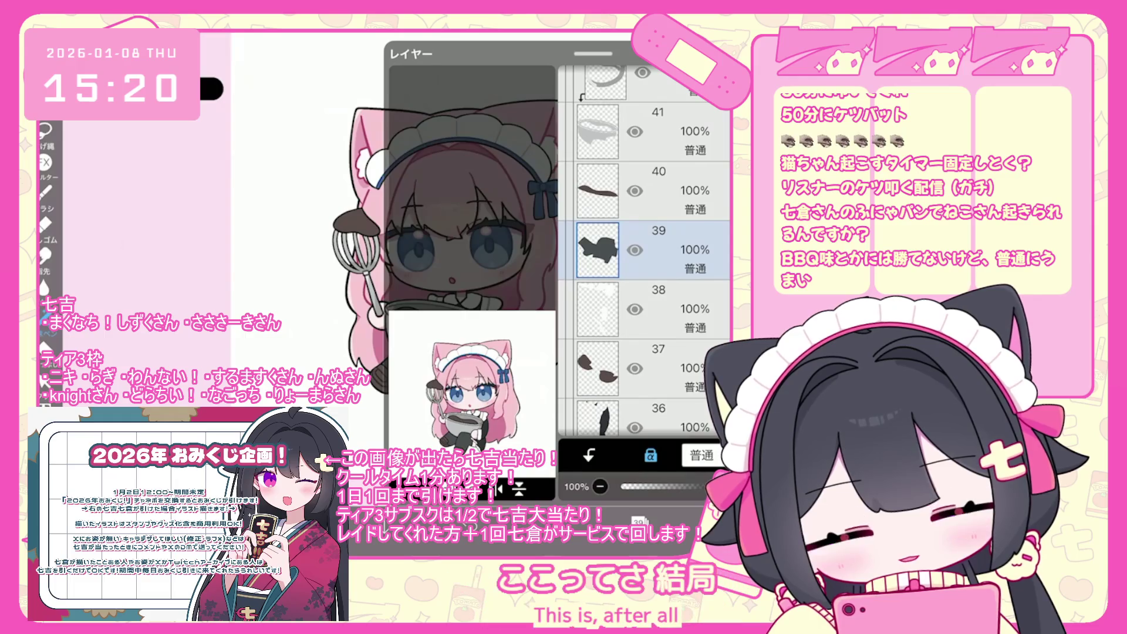
pyautogui.scroll(-1, 646, 253)
pyautogui.click(646, 393)
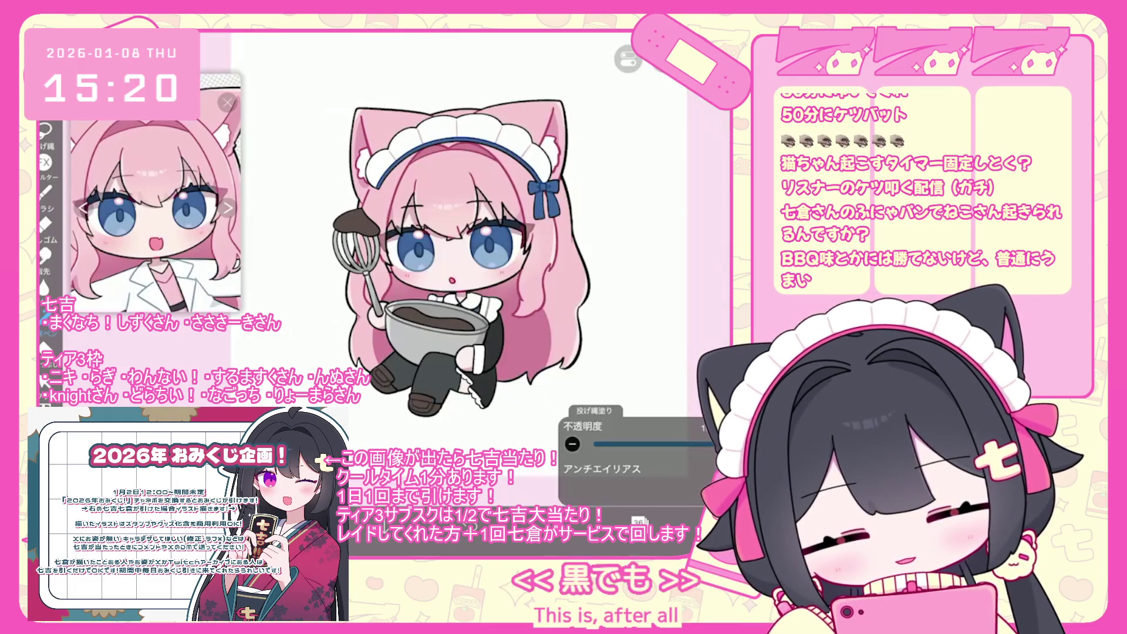
pyautogui.scroll(-1, 458, 235)
pyautogui.hotkey('ctrl', 'z')
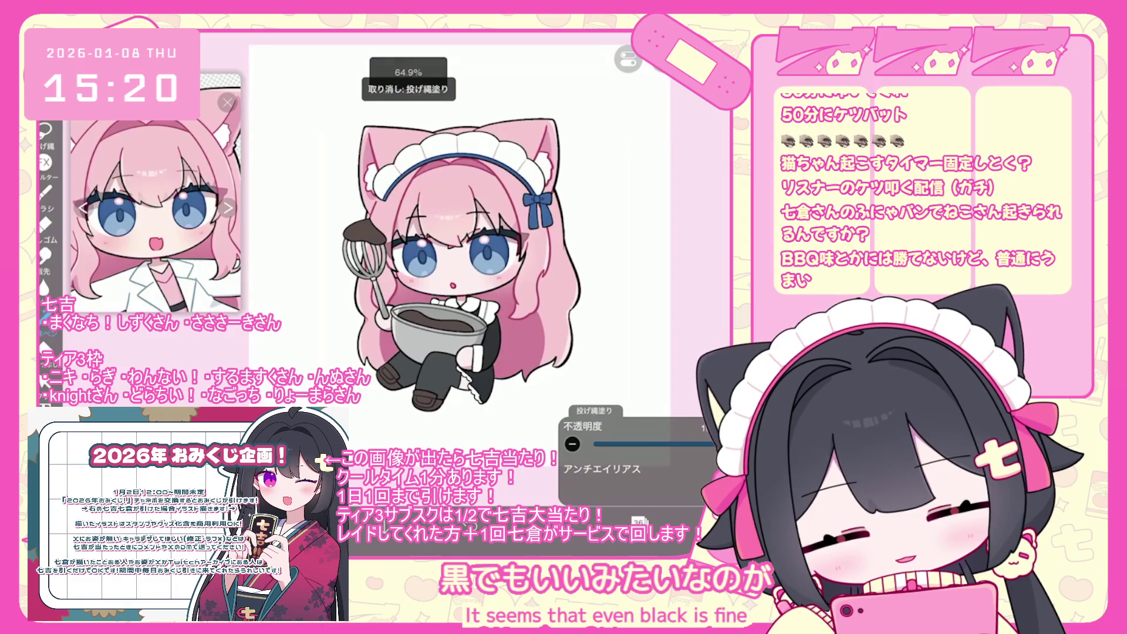
pyautogui.click(637, 521)
pyautogui.scroll(1, 645, 252)
pyautogui.click(637, 520)
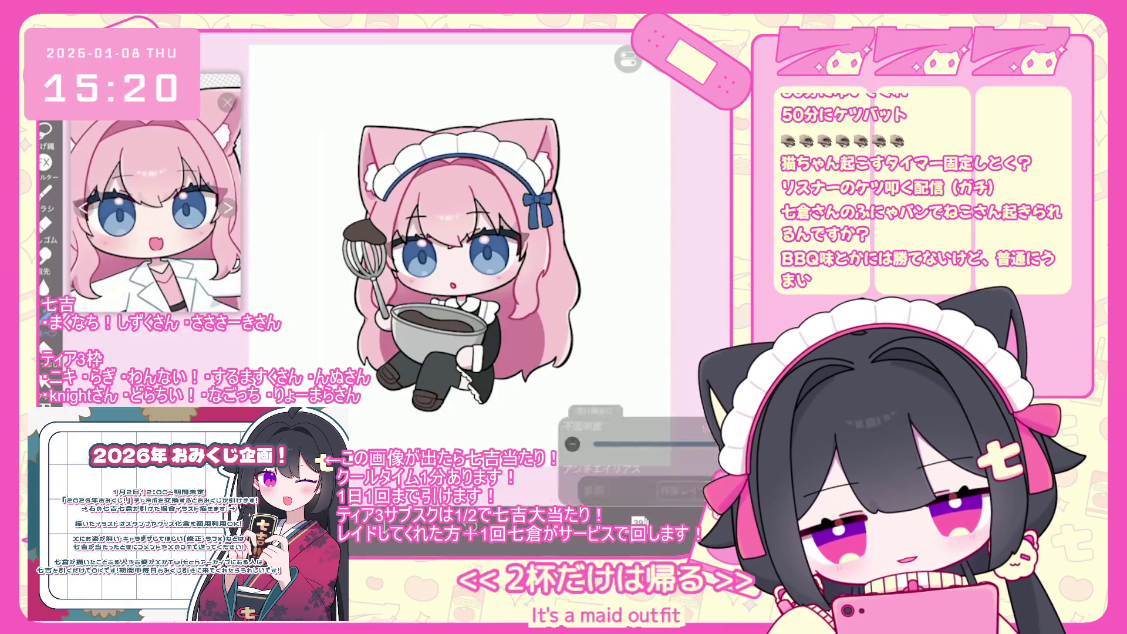
pyautogui.click(44, 320)
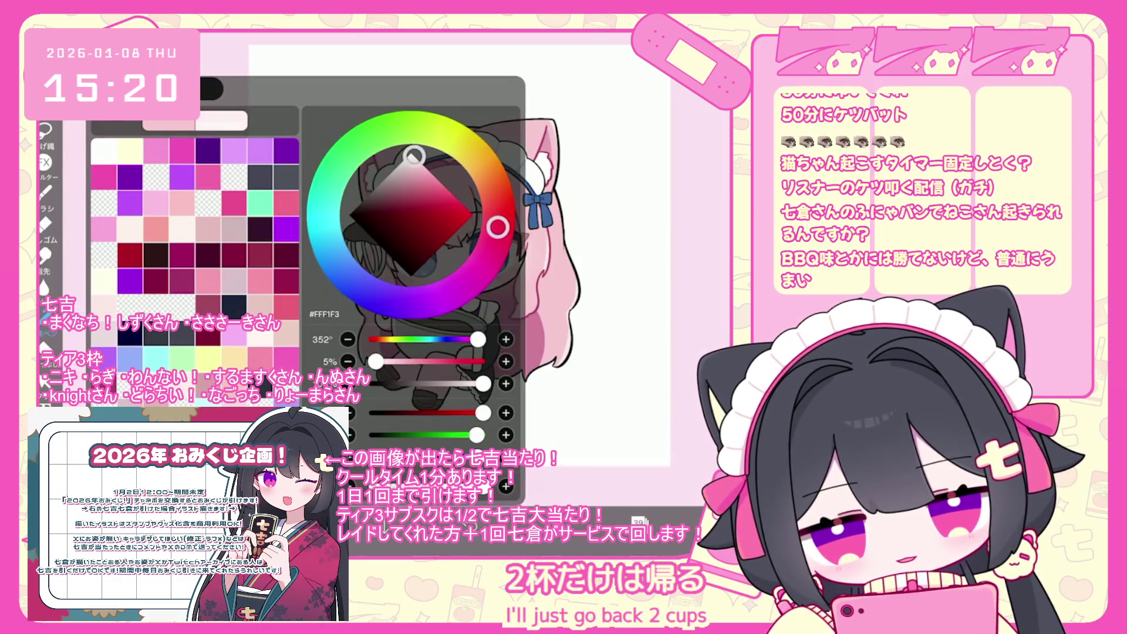
pyautogui.click(44, 320)
pyautogui.scroll(3, 458, 235)
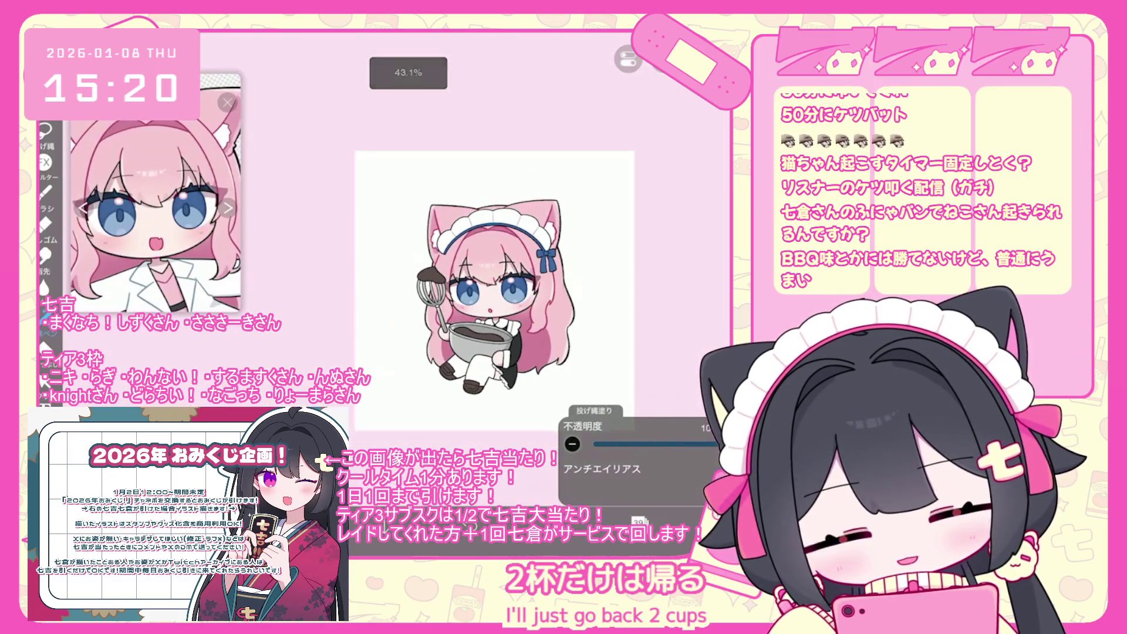
pyautogui.click(638, 521)
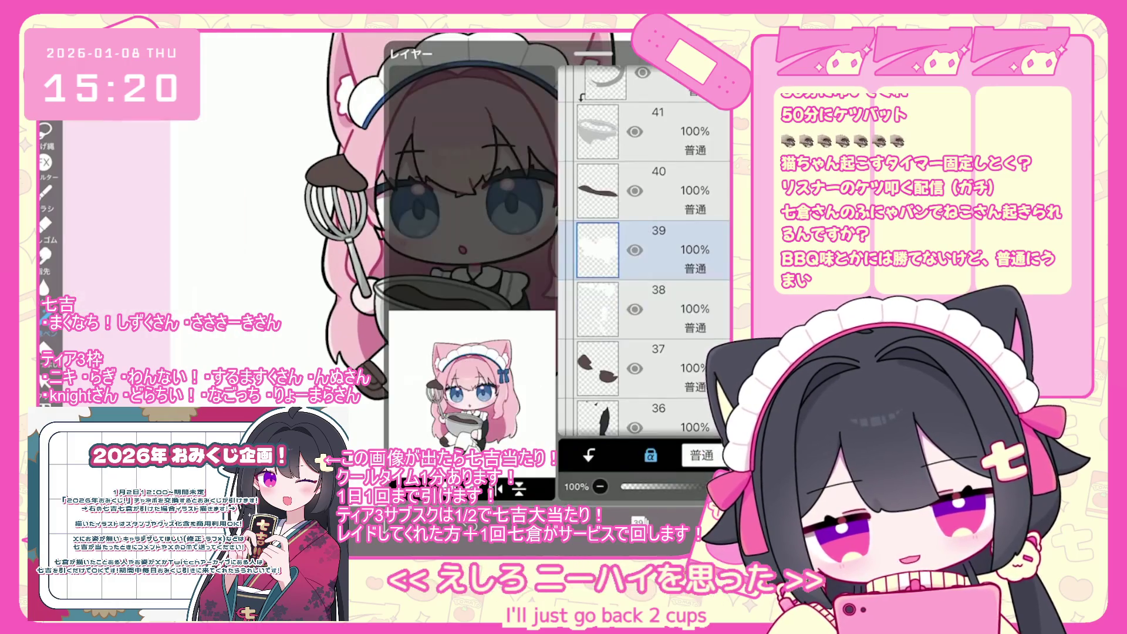
pyautogui.scroll(3, 644, 252)
pyautogui.click(646, 179)
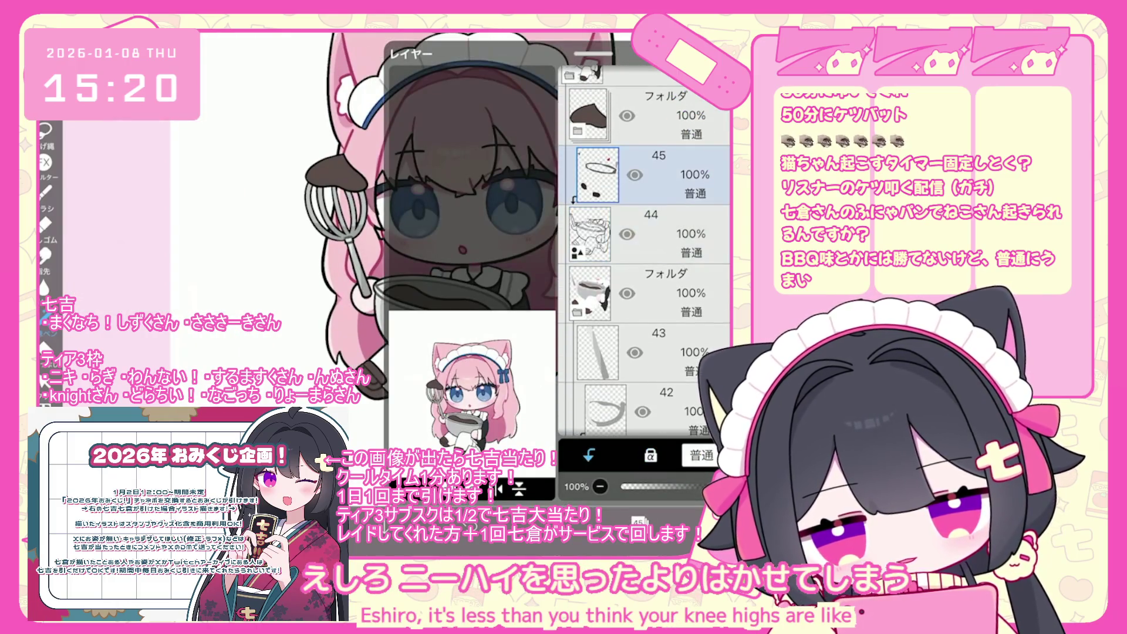
pyautogui.click(638, 521)
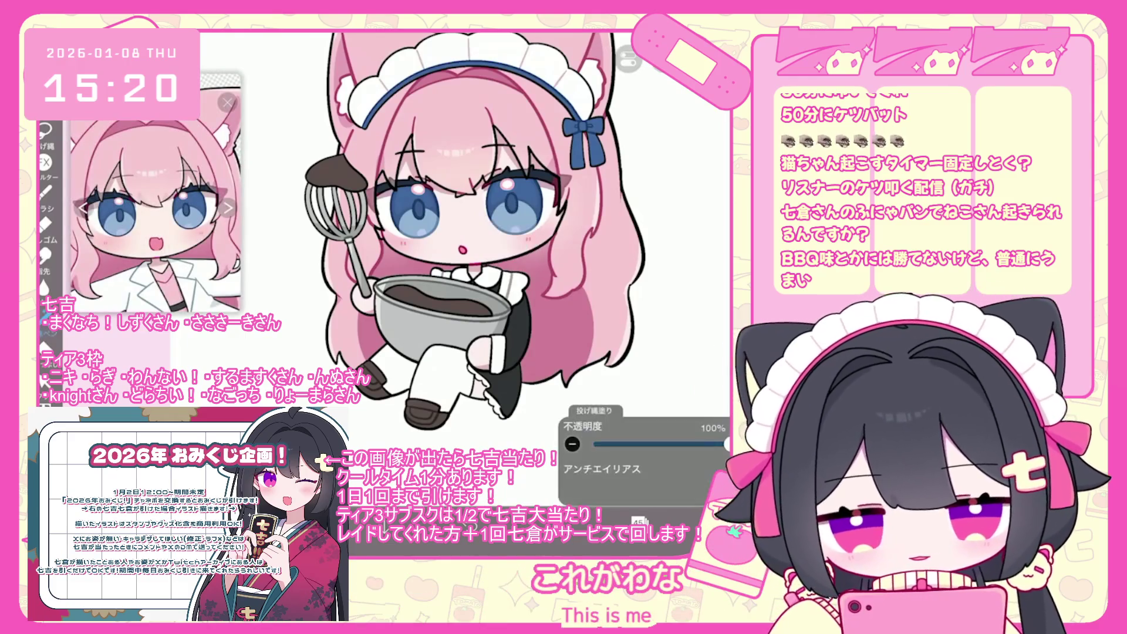
pyautogui.click(605, 521)
pyautogui.scroll(5, 440, 282)
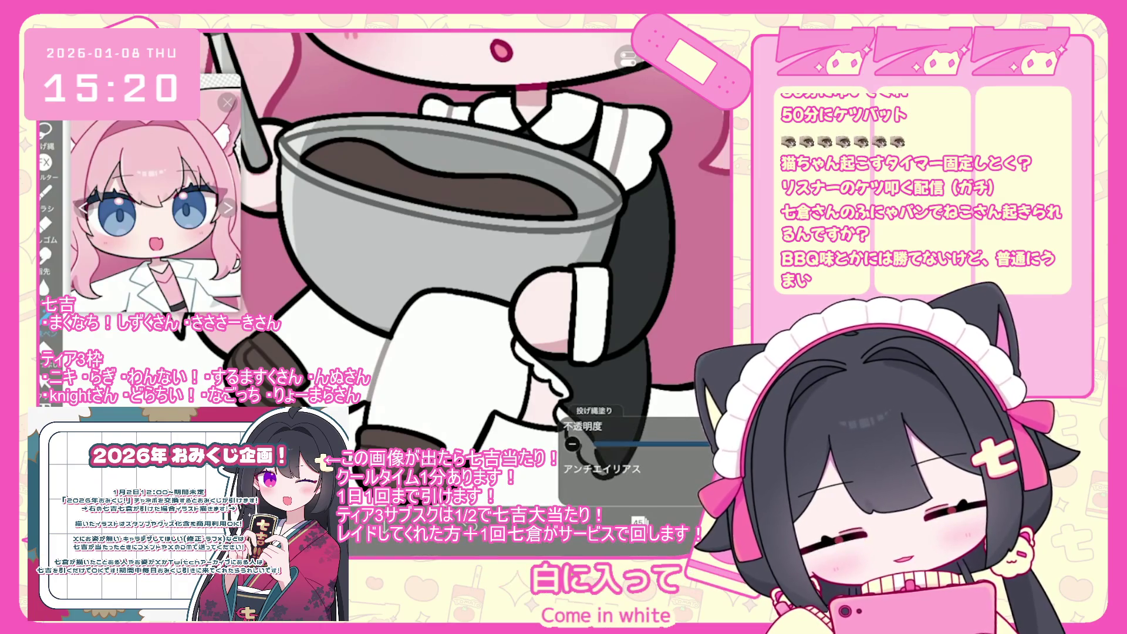
pyautogui.scroll(-5, 446, 247)
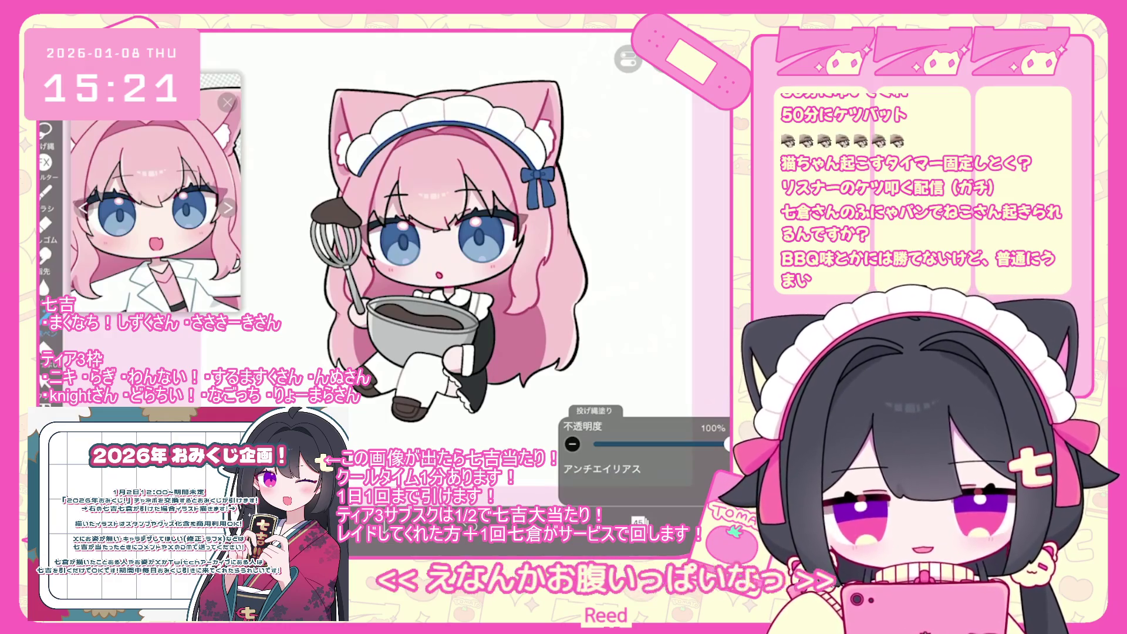
# Step: Expand the top layer folder in the layer list and select layer 50
pyautogui.scroll(1, 411, 246)
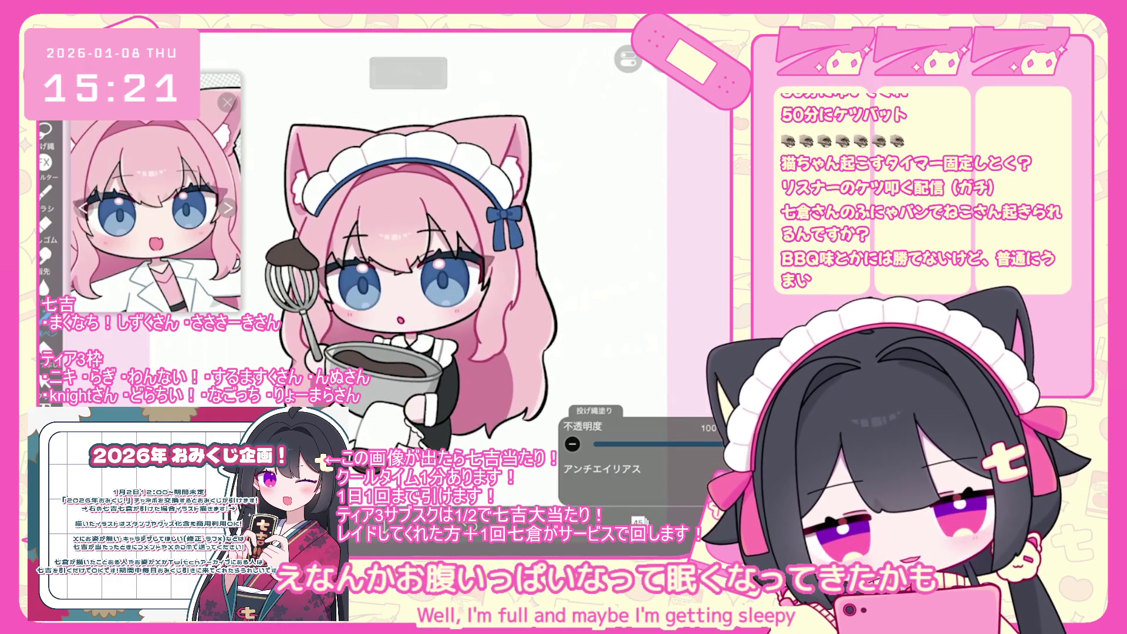
pyautogui.click(639, 521)
pyautogui.scroll(4, 645, 253)
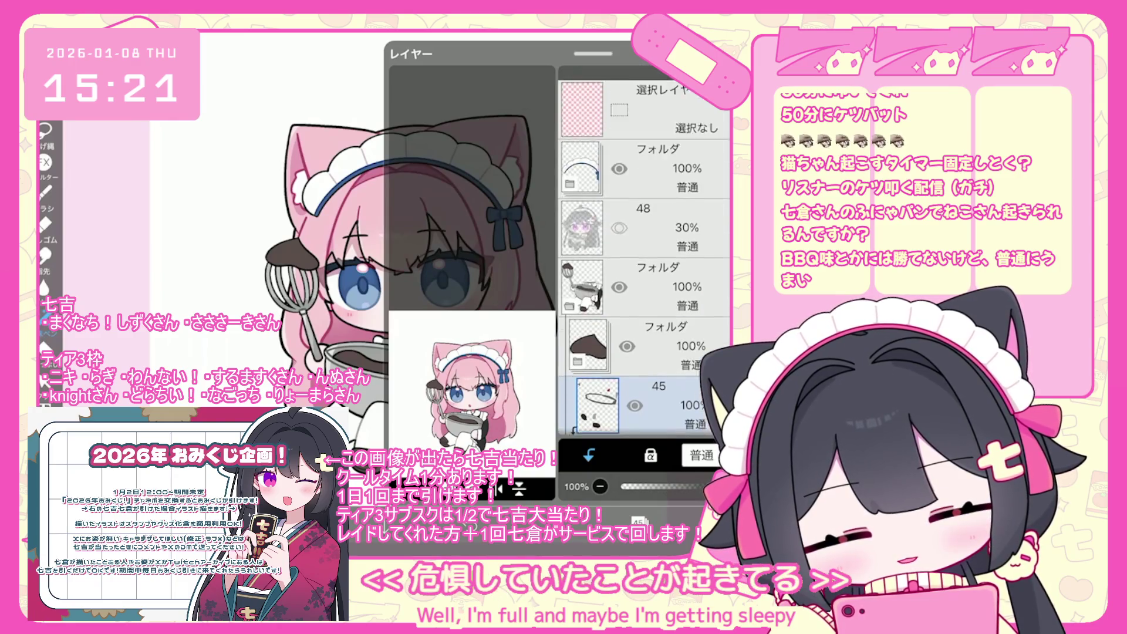
pyautogui.click(646, 153)
pyautogui.click(570, 169)
pyautogui.scroll(-1, 646, 253)
pyautogui.click(646, 313)
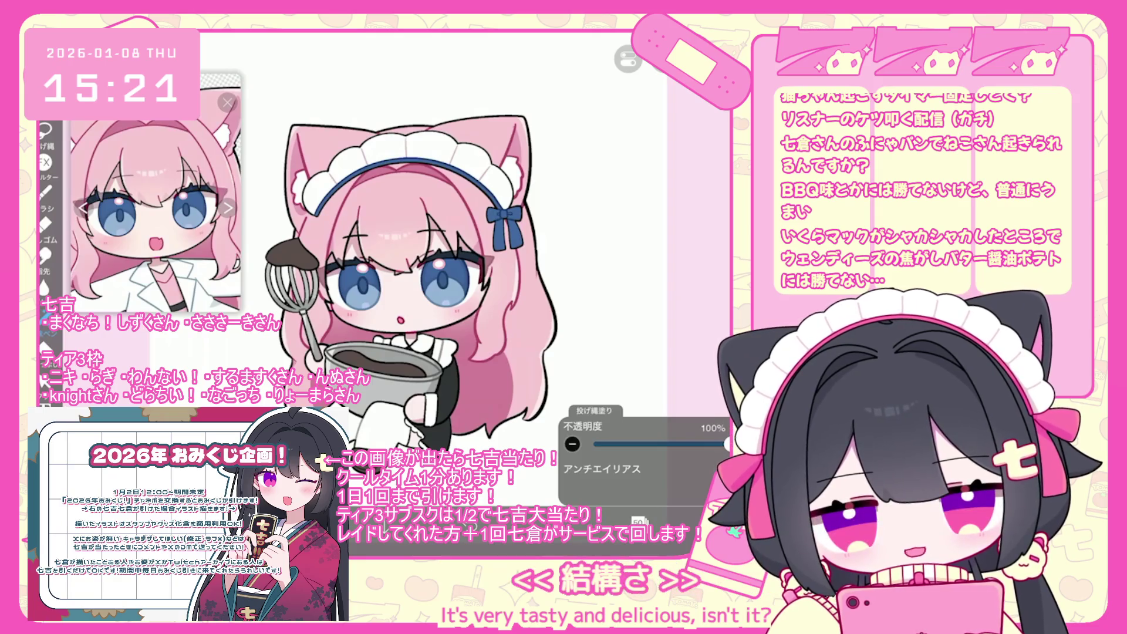
pyautogui.scroll(-3, 456, 259)
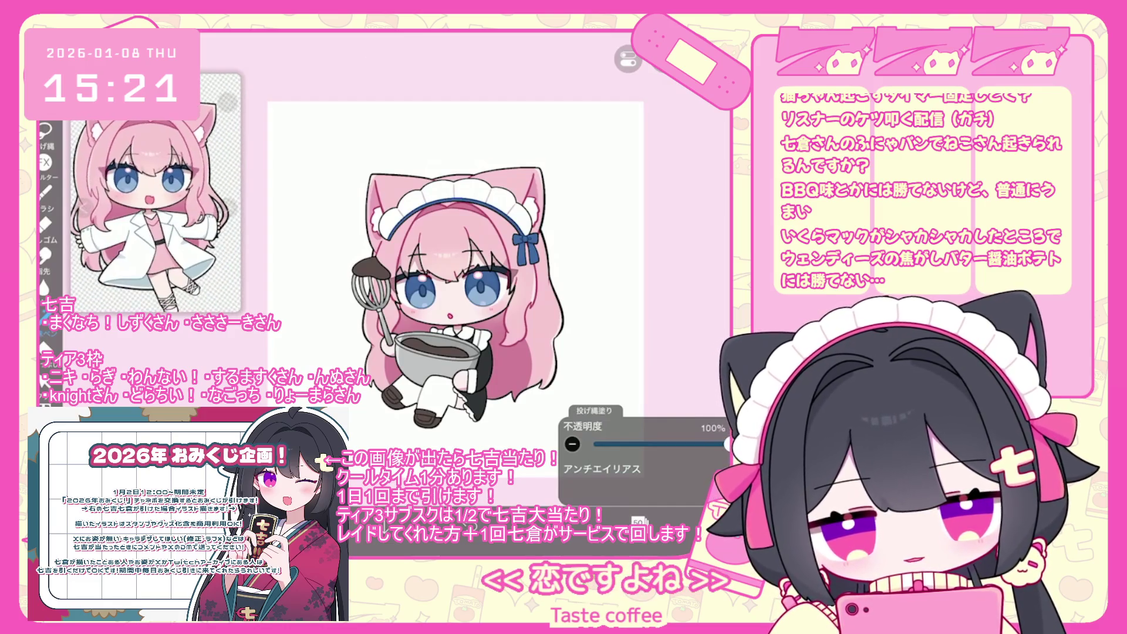
pyautogui.scroll(2, 455, 259)
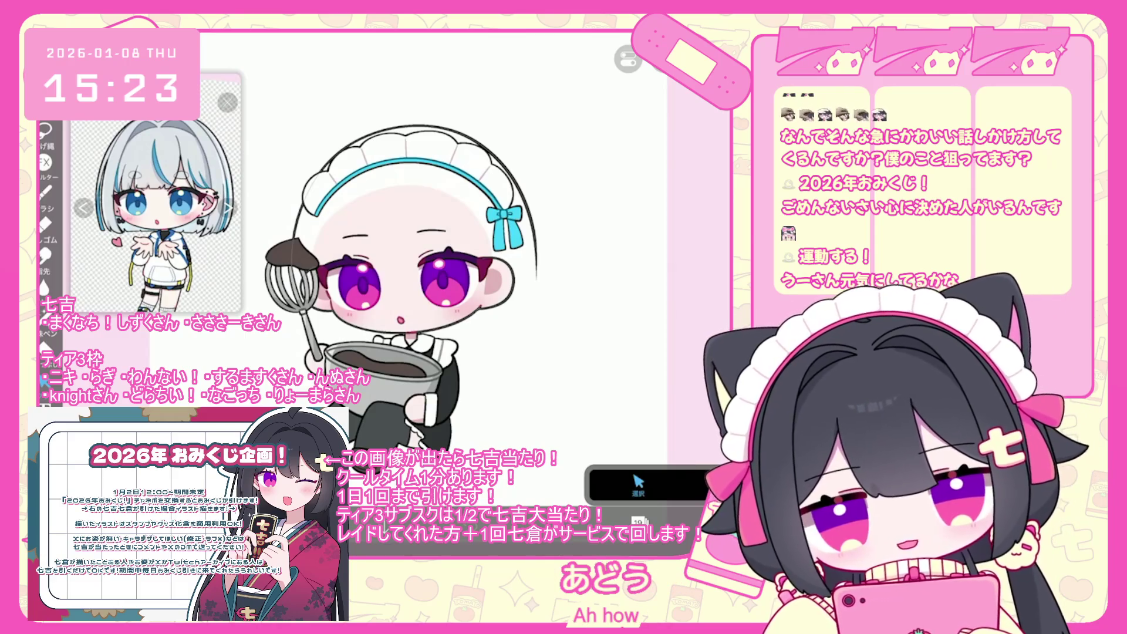
# Step: Bring up the layer list
pyautogui.click(639, 521)
# Step: Add a new layer and set black with the 天才ペン brush for the hair lines
pyautogui.click(400, 488)
pyautogui.click(446, 383)
pyautogui.click(587, 521)
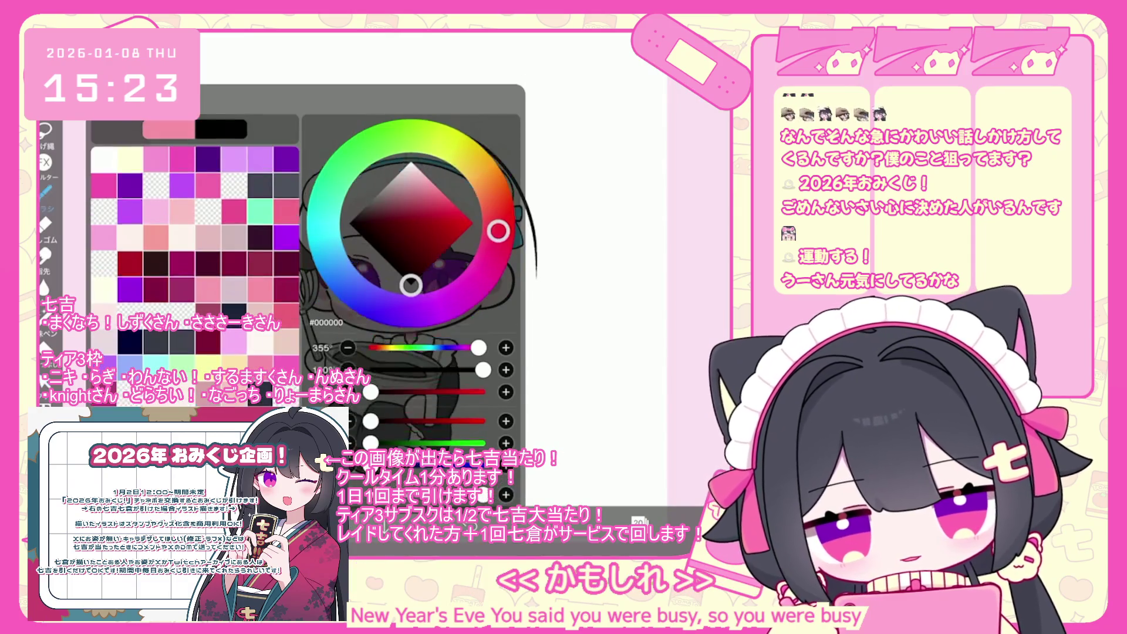
pyautogui.click(528, 521)
pyautogui.click(187, 167)
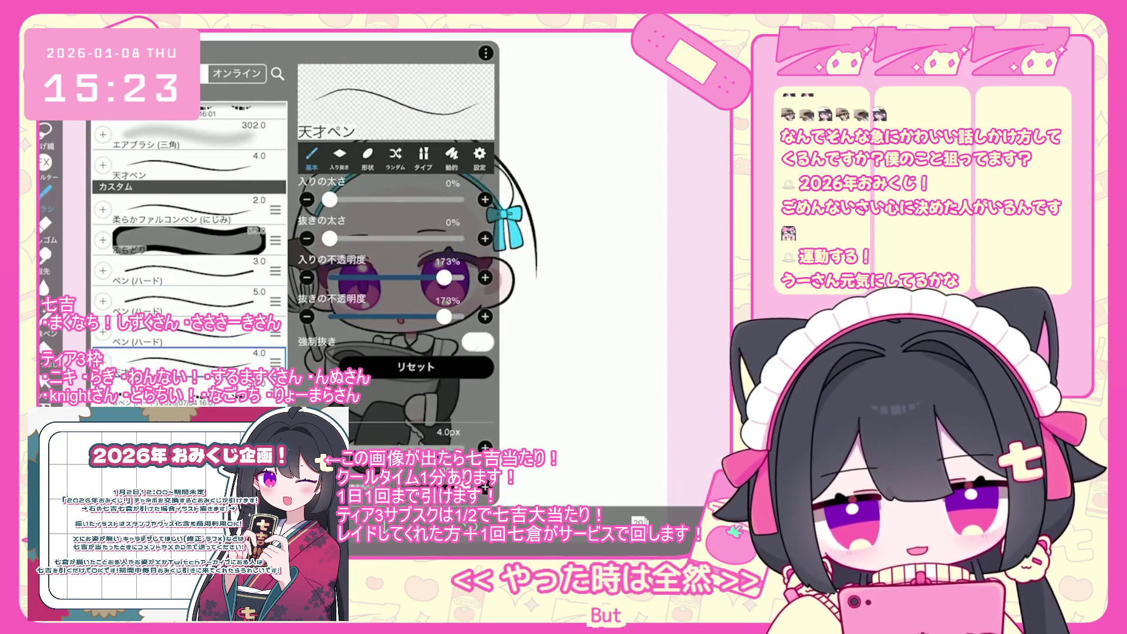
pyautogui.click(587, 293)
pyautogui.scroll(5, 424, 159)
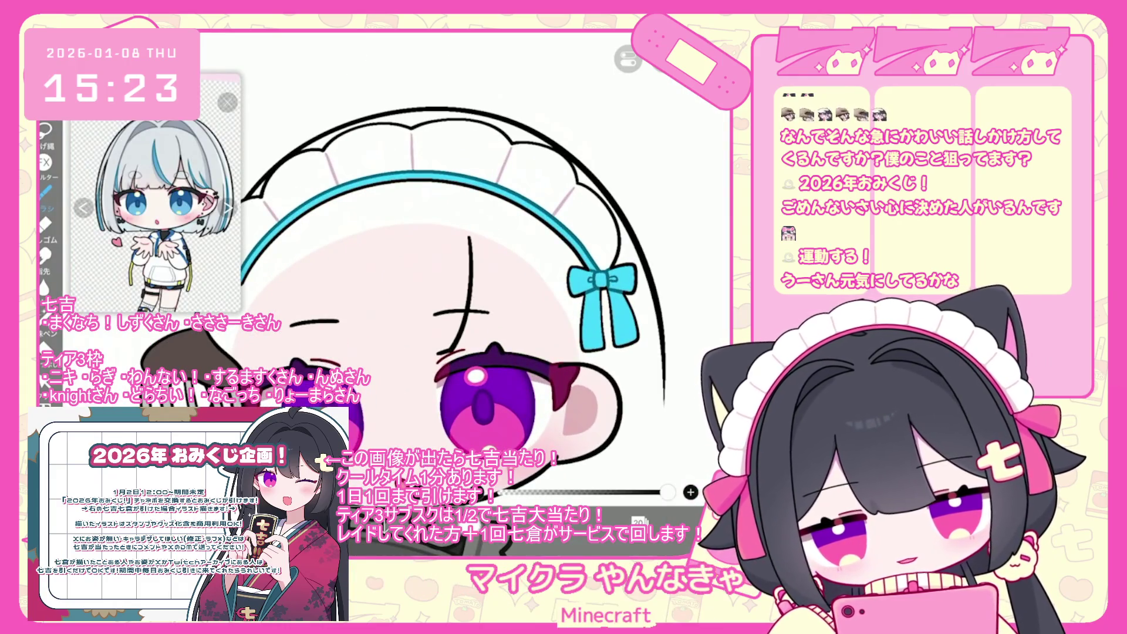
# Step: Draw and retry vertical and curving bangs strokes across the forehead
pyautogui.hotkey('ctrl', 'z')
pyautogui.moveTo(473, 238); pyautogui.dragTo(459, 355)
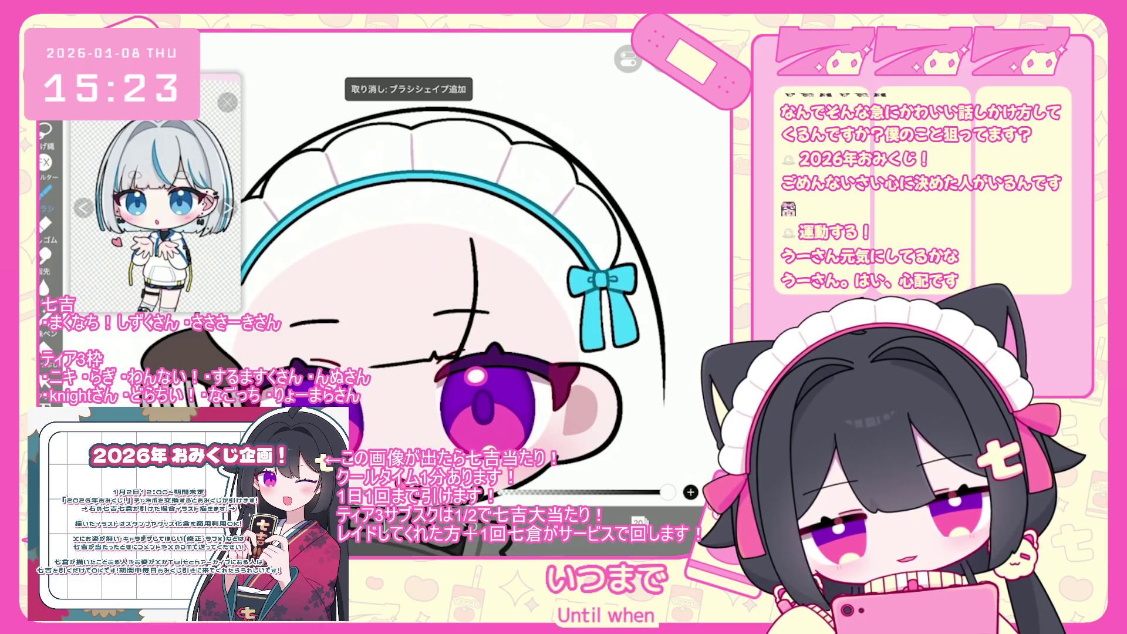
pyautogui.hotkey('ctrl', 'z')
pyautogui.hotkey('ctrl', 'shift', 'z')
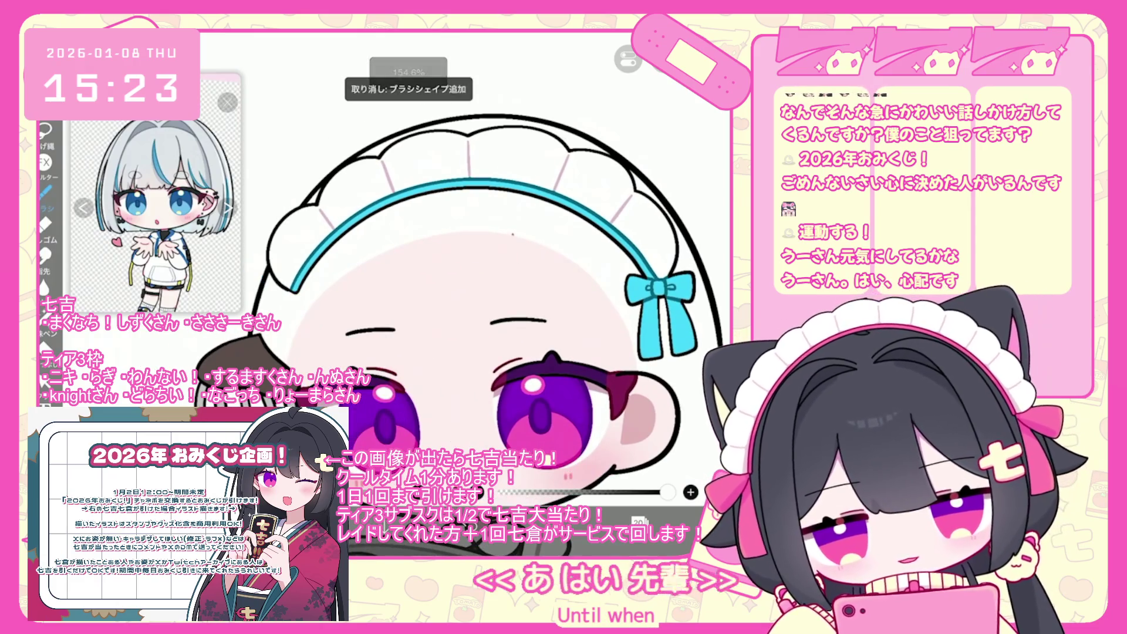
pyautogui.moveTo(516, 322); pyautogui.dragTo(496, 373)
pyautogui.hotkey('ctrl', 'z')
pyautogui.moveTo(509, 240)
pyautogui.mouseDown()
pyautogui.moveTo(515, 317)
pyautogui.moveTo(487, 365)
pyautogui.moveTo(423, 375)
pyautogui.mouseUp()
pyautogui.hotkey('ctrl', 'z')
pyautogui.scroll(2, 499, 293)
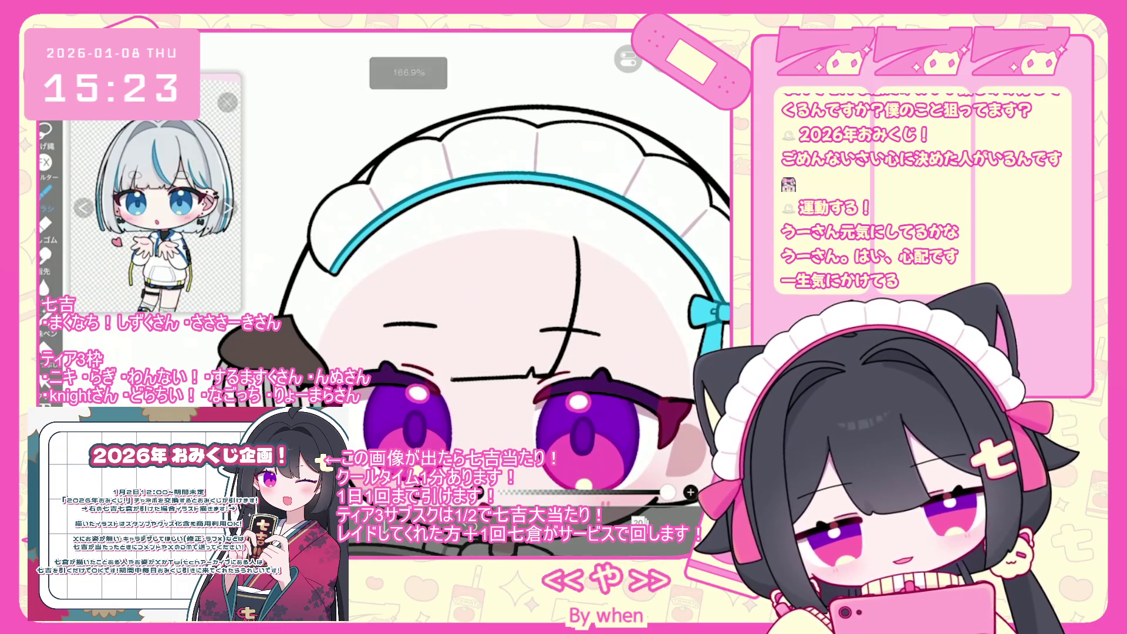
pyautogui.scroll(2, 499, 294)
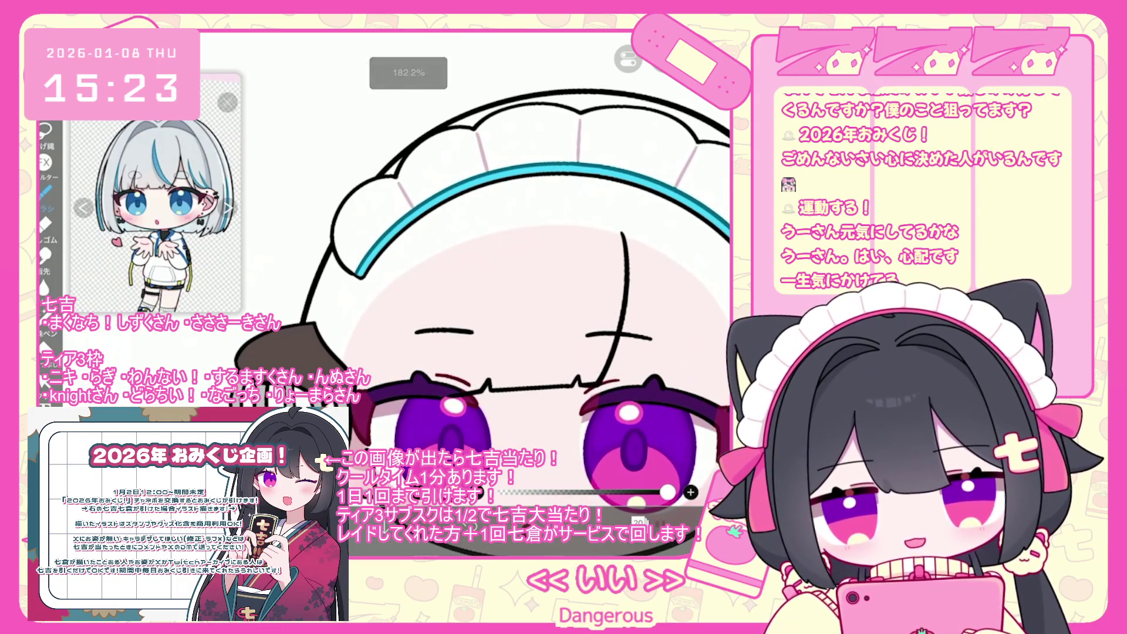
pyautogui.hotkey('ctrl', 'z')
pyautogui.moveTo(491, 387)
pyautogui.mouseDown()
pyautogui.moveTo(411, 392)
pyautogui.moveTo(411, 369)
pyautogui.mouseUp()
pyautogui.hotkey('ctrl', 'z')
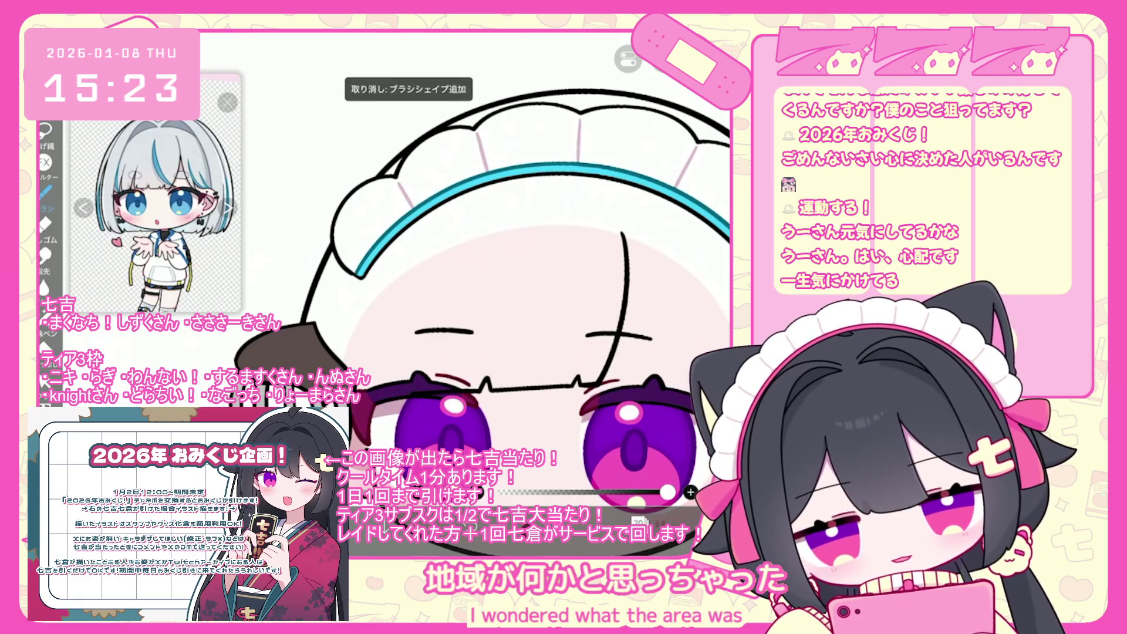
pyautogui.hotkey('ctrl', 'z')
# Step: Keep refining the bangs strands below the headband, undoing and redoing strokes
pyautogui.click(437, 265)
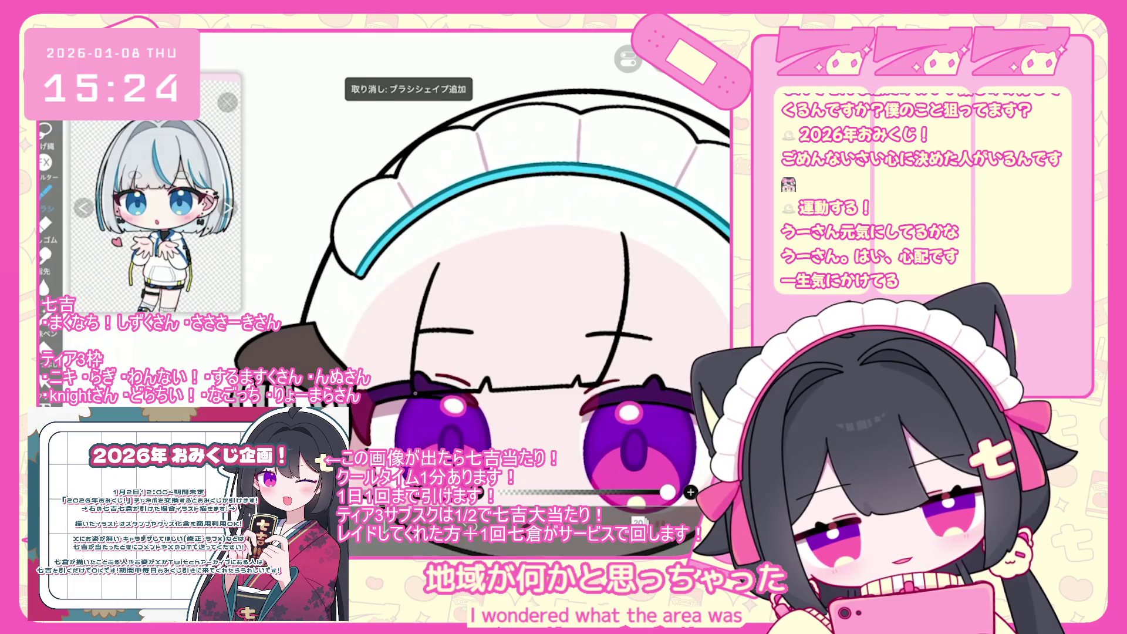
pyautogui.hotkey('ctrl', 'z')
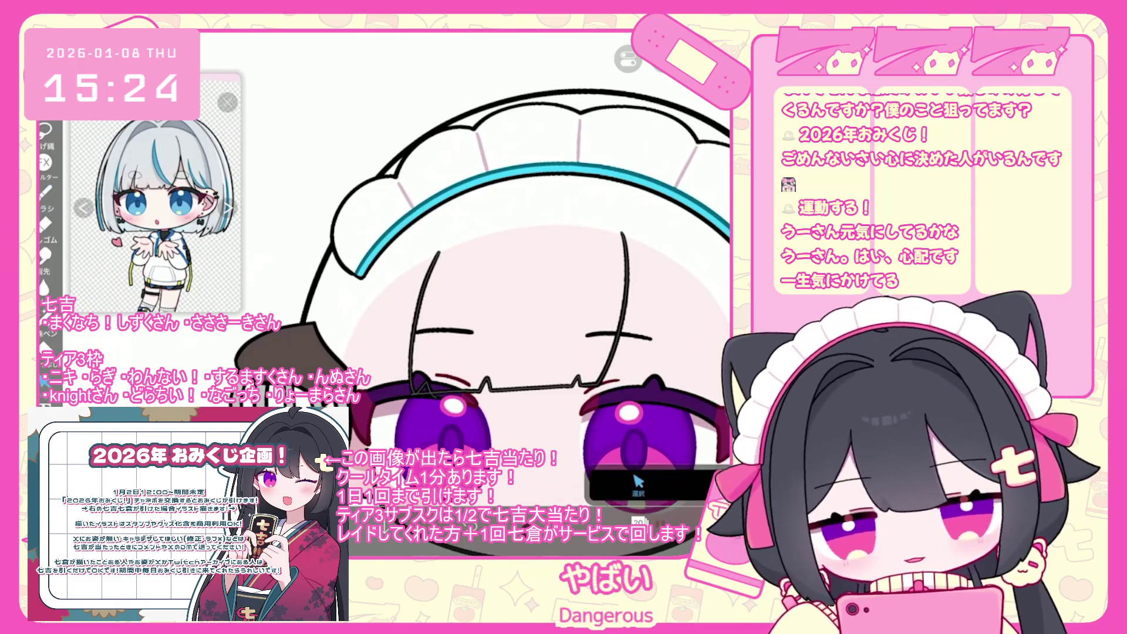
pyautogui.scroll(3, 528, 294)
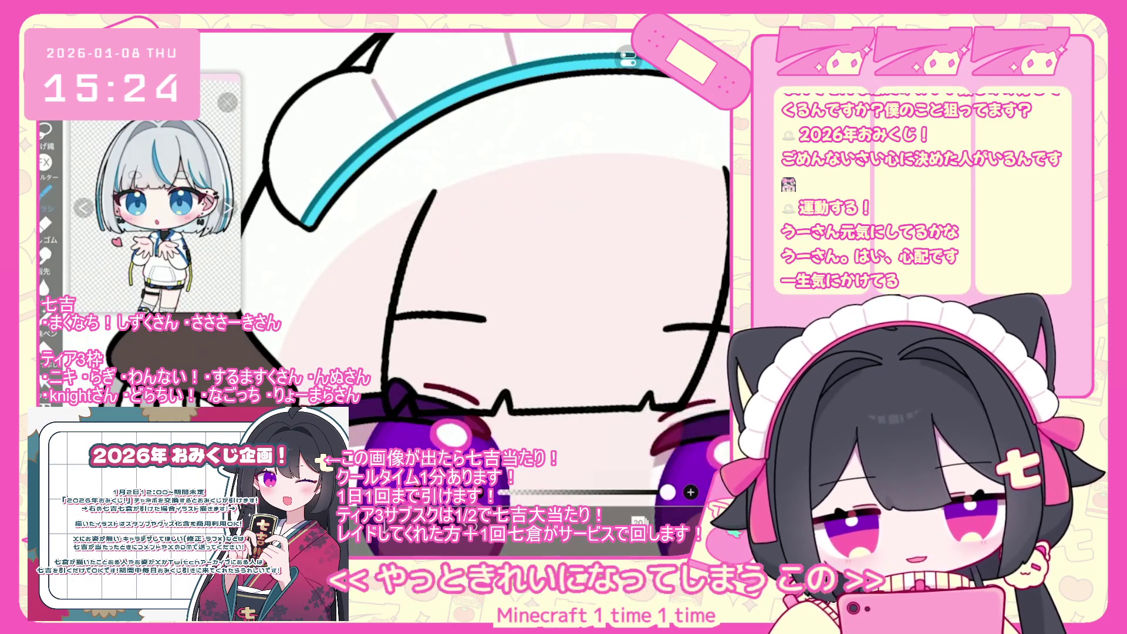
pyautogui.scroll(-3, 528, 294)
pyautogui.hotkey('ctrl', 'z')
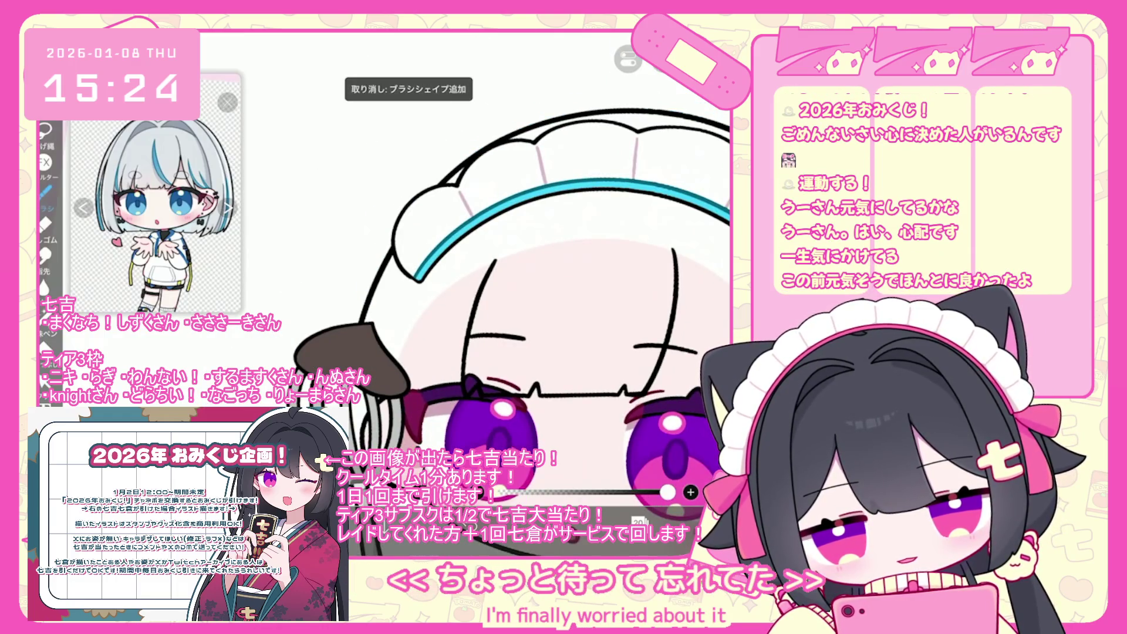
pyautogui.scroll(-2, 529, 294)
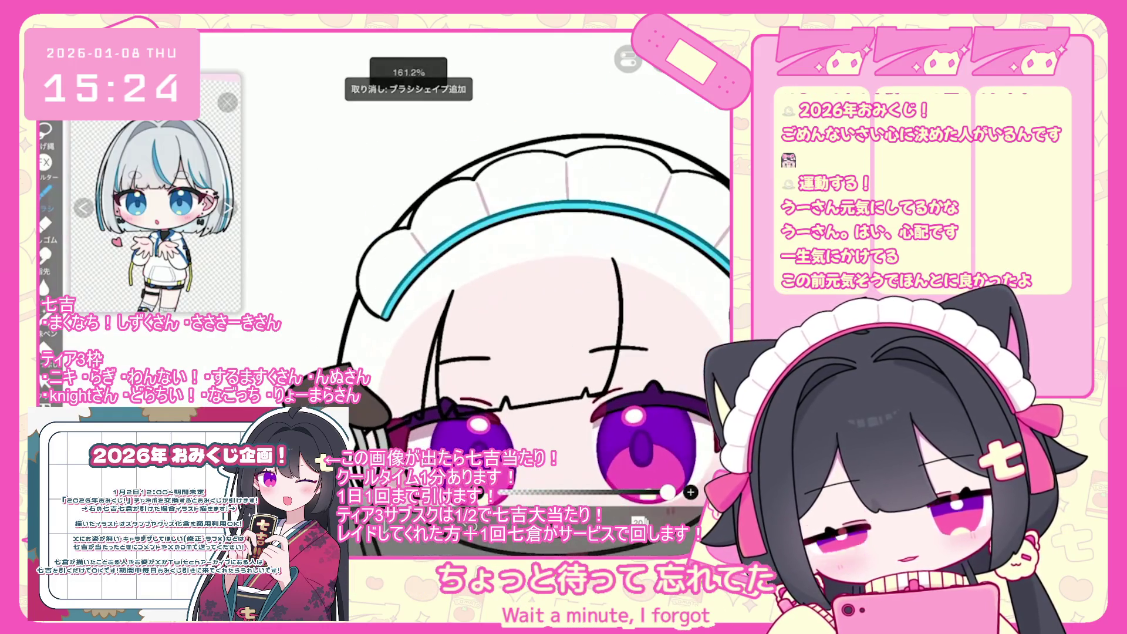
pyautogui.scroll(3, 528, 294)
pyautogui.hotkey('ctrl', 'z')
pyautogui.hotkey('ctrl', 'y')
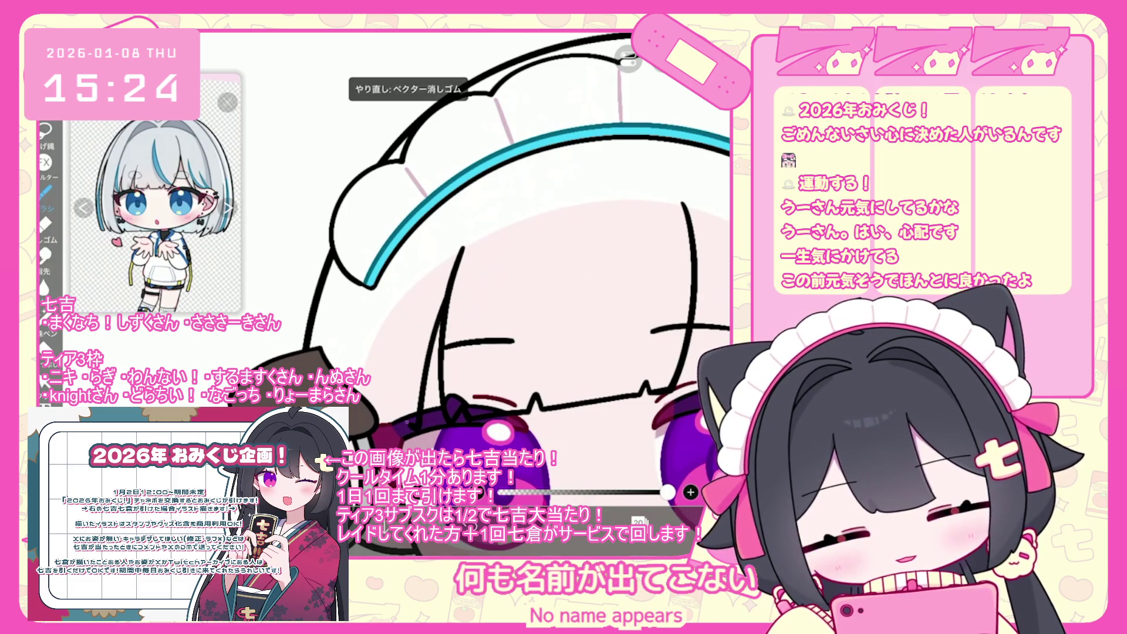
pyautogui.scroll(-1, 529, 293)
pyautogui.hotkey('ctrl', 'z')
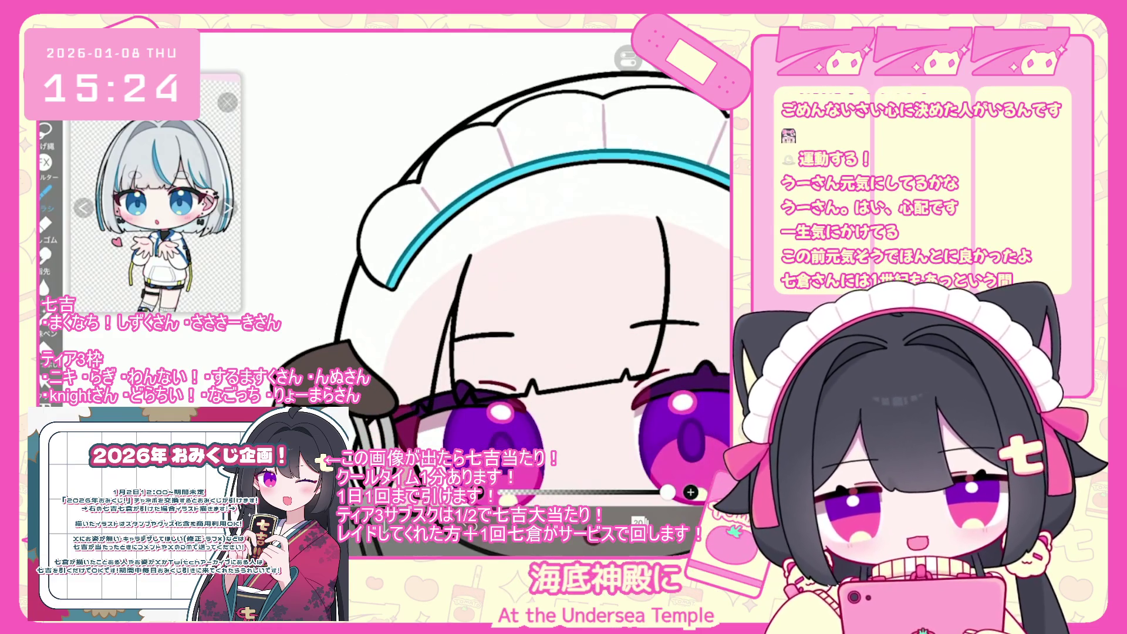
pyautogui.scroll(-3, 505, 294)
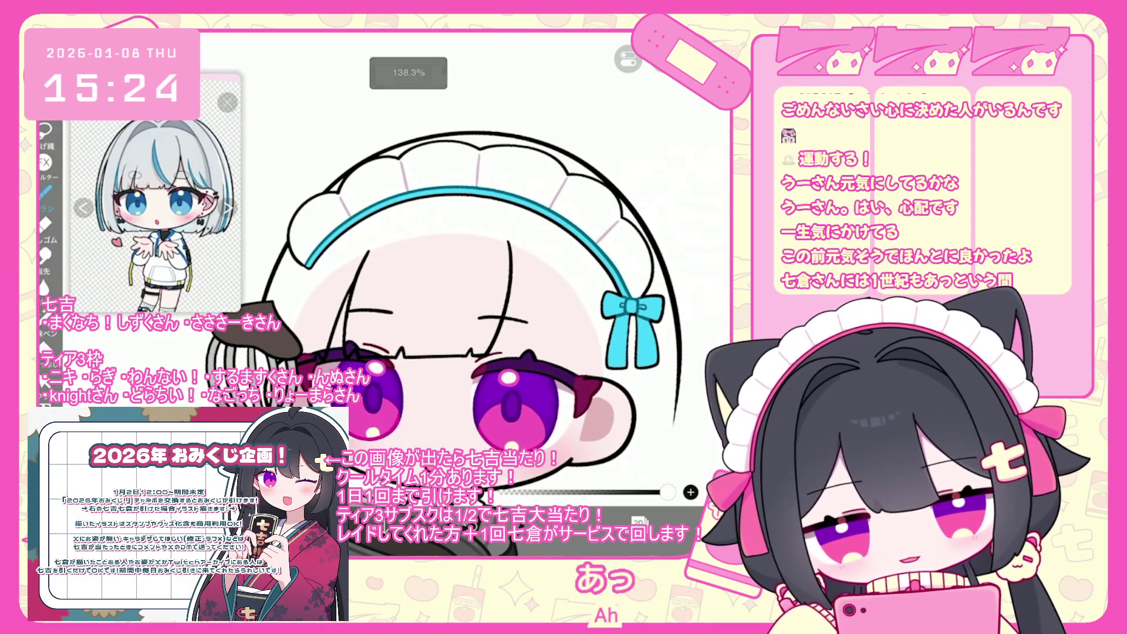
# Step: Adjust the bangs strokes with the Select transform tool, then add a short line beside the eye
pyautogui.press('v')
pyautogui.click(364, 293)
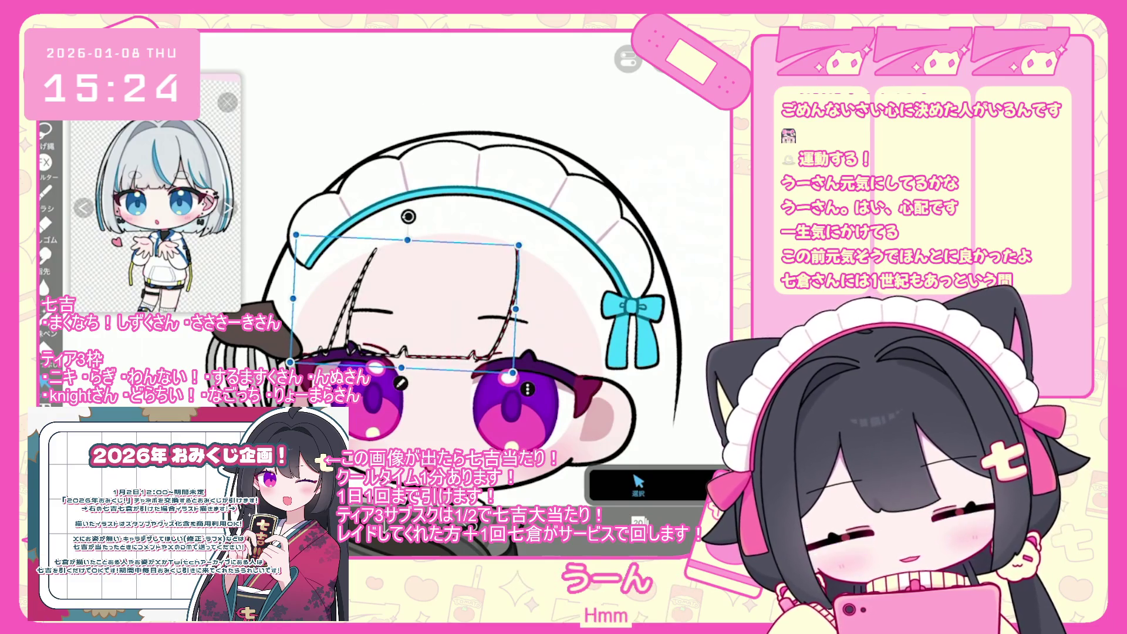
pyautogui.click(44, 191)
pyautogui.scroll(3, 411, 293)
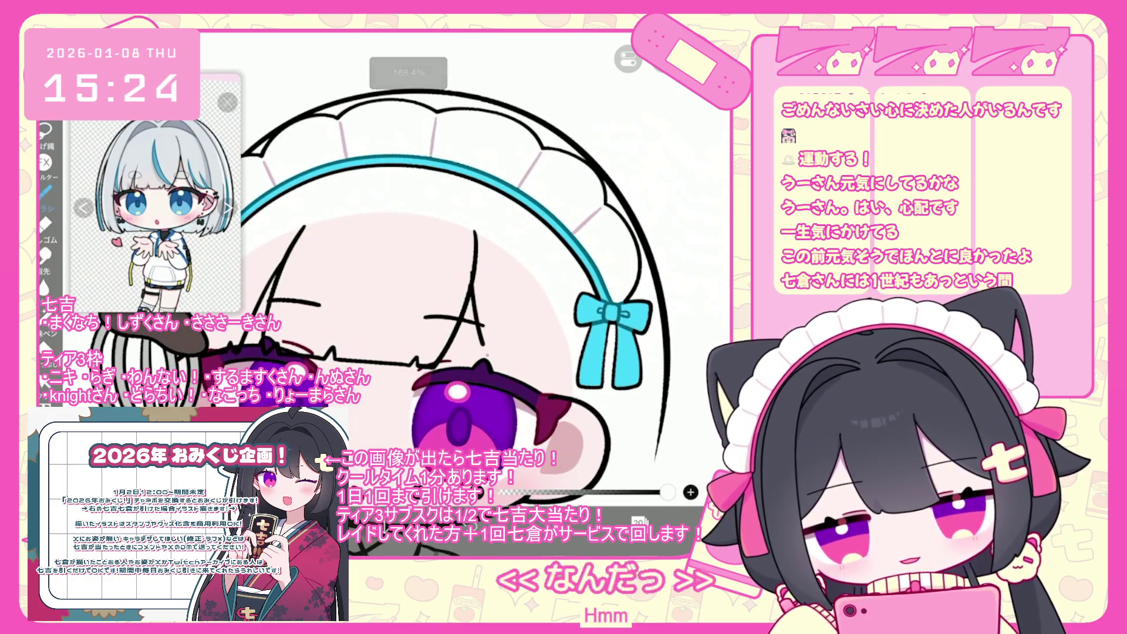
pyautogui.hotkey('ctrl', 'z')
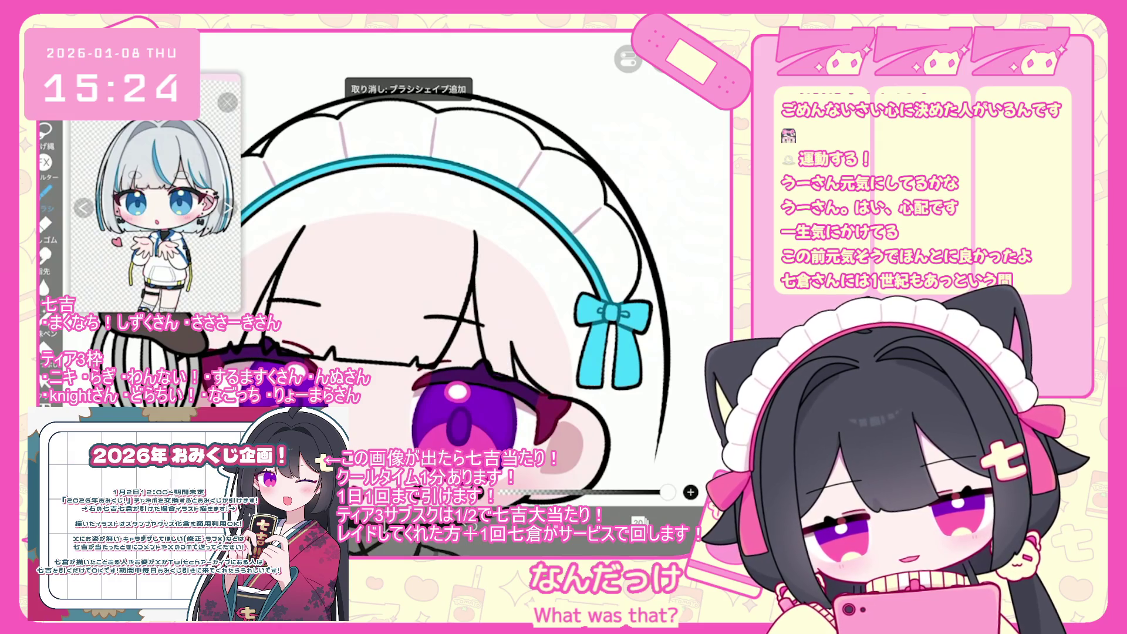
pyautogui.moveTo(473, 271); pyautogui.dragTo(479, 316)
pyautogui.scroll(3, 352, 264)
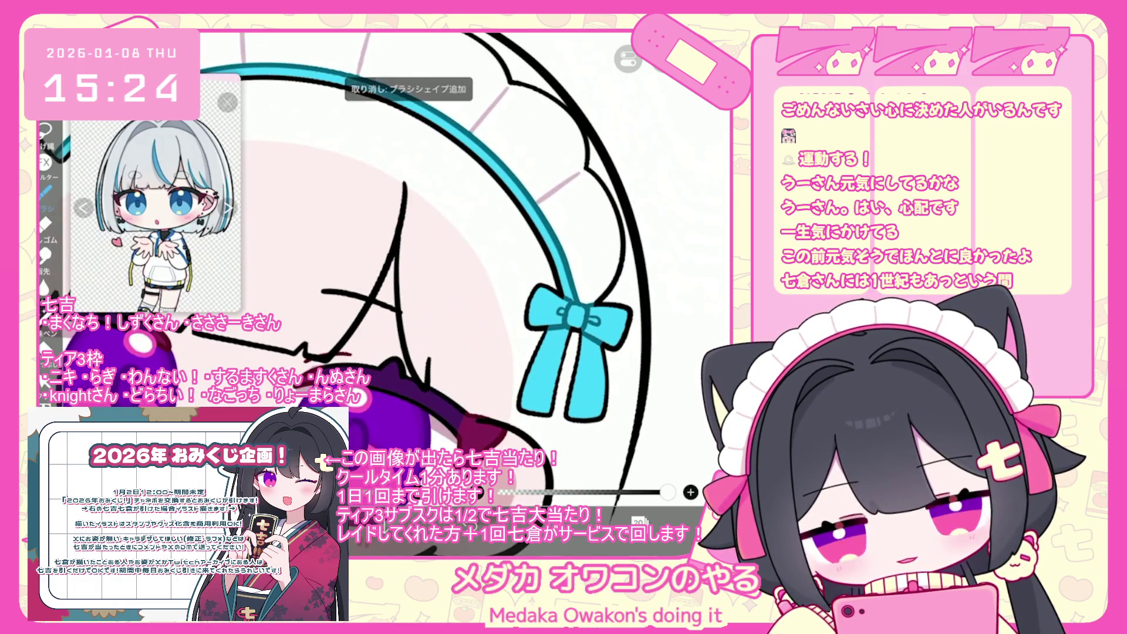
pyautogui.scroll(-3, 375, 264)
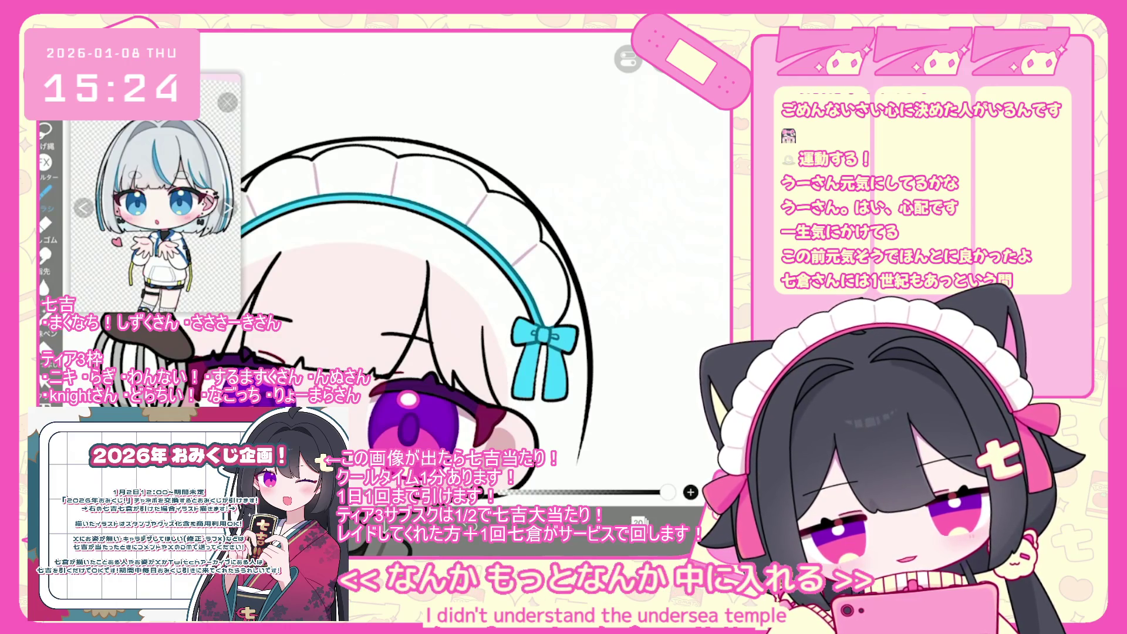
pyautogui.hotkey('ctrl', 'z')
# Step: Undo five recent hair line strokes on the bangs, zooming in to check
pyautogui.scroll(-3, 440, 297)
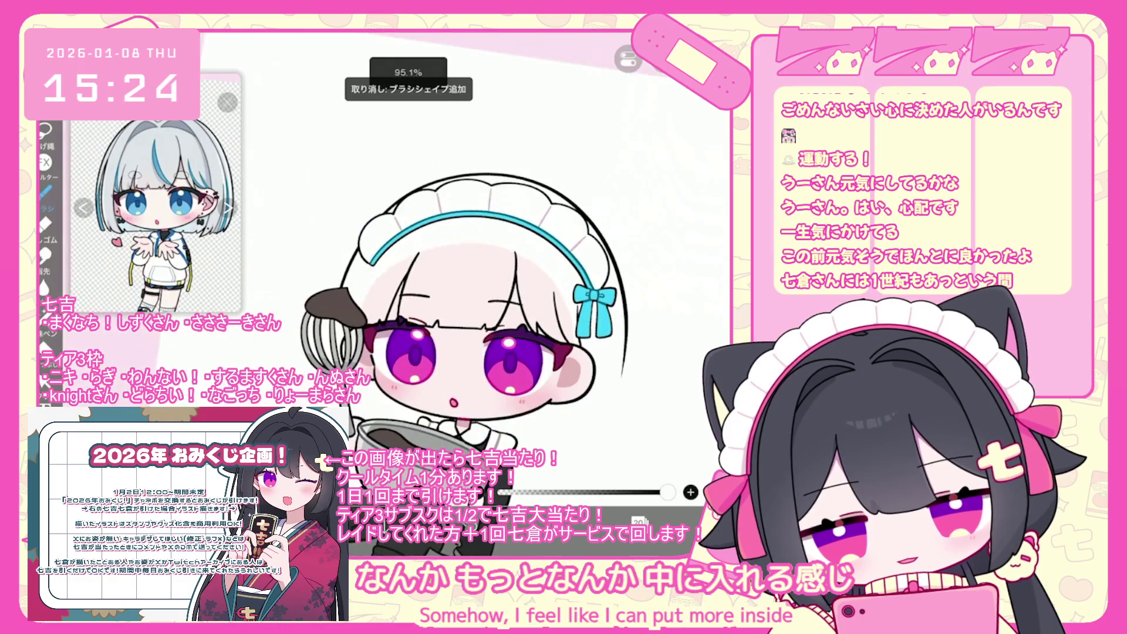
pyautogui.scroll(1, 411, 264)
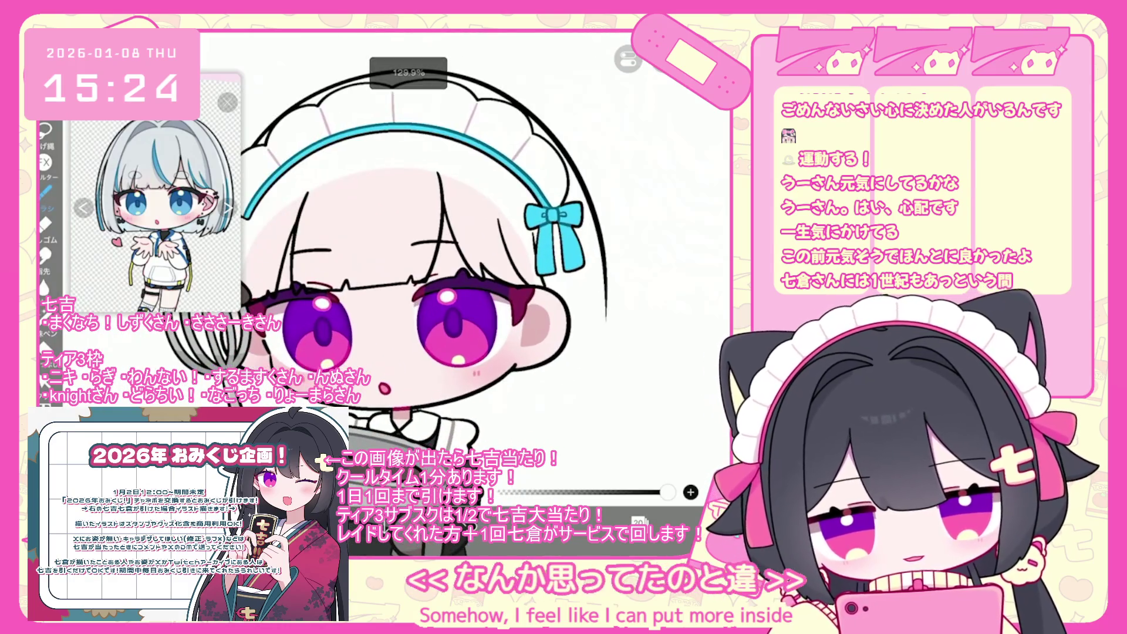
pyautogui.scroll(1, 411, 264)
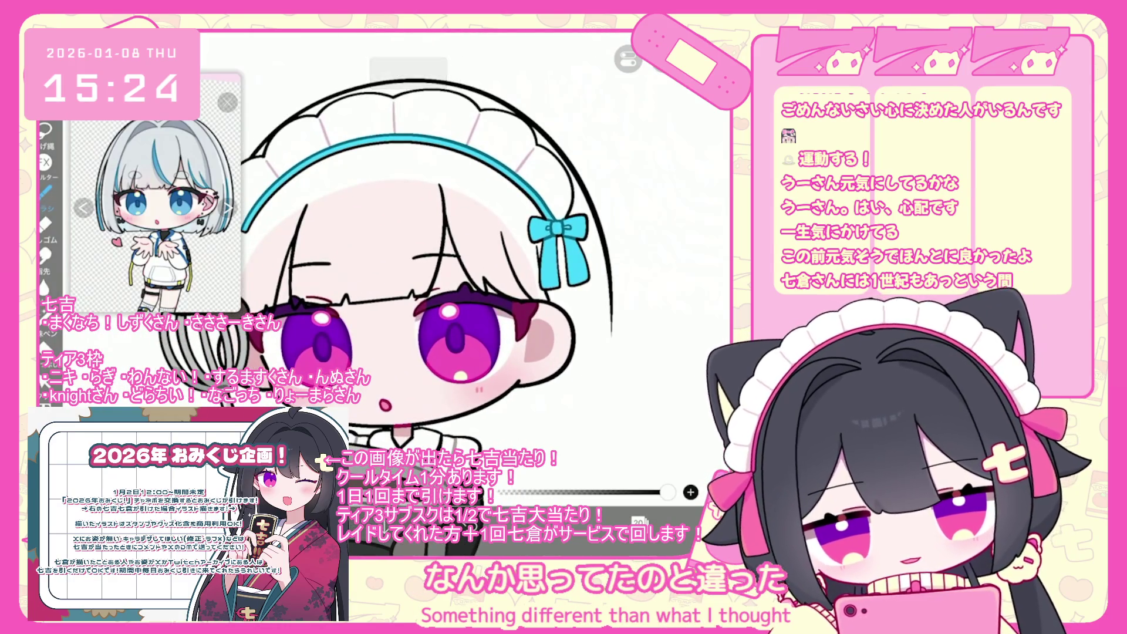
pyautogui.scroll(-1, 411, 264)
pyautogui.hotkey('ctrl', 'z')
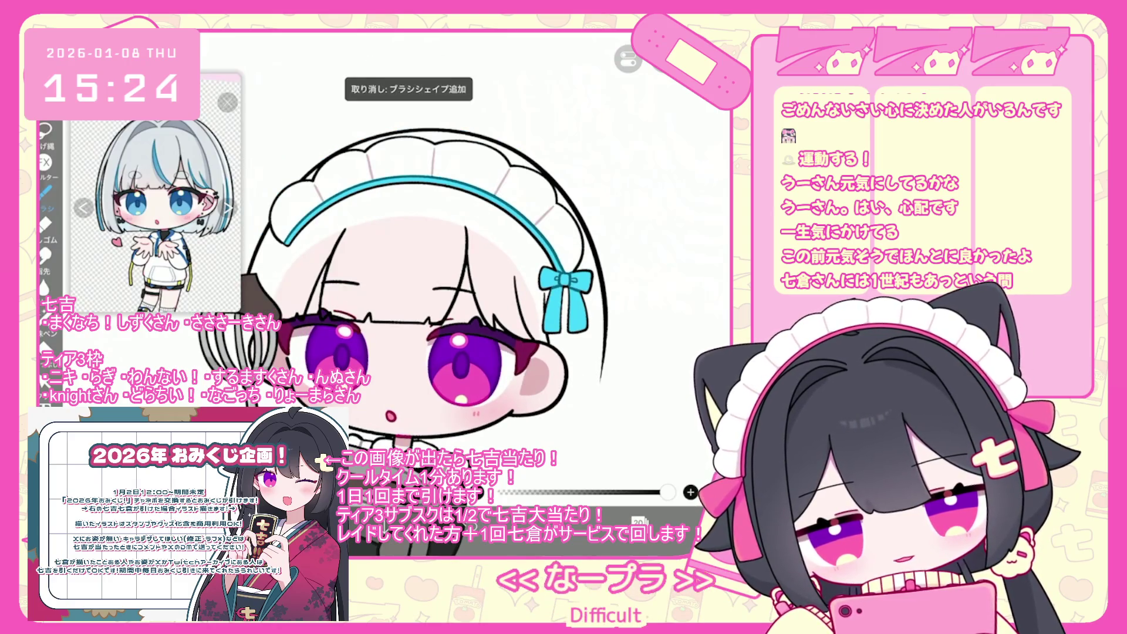
pyautogui.scroll(-1, 440, 293)
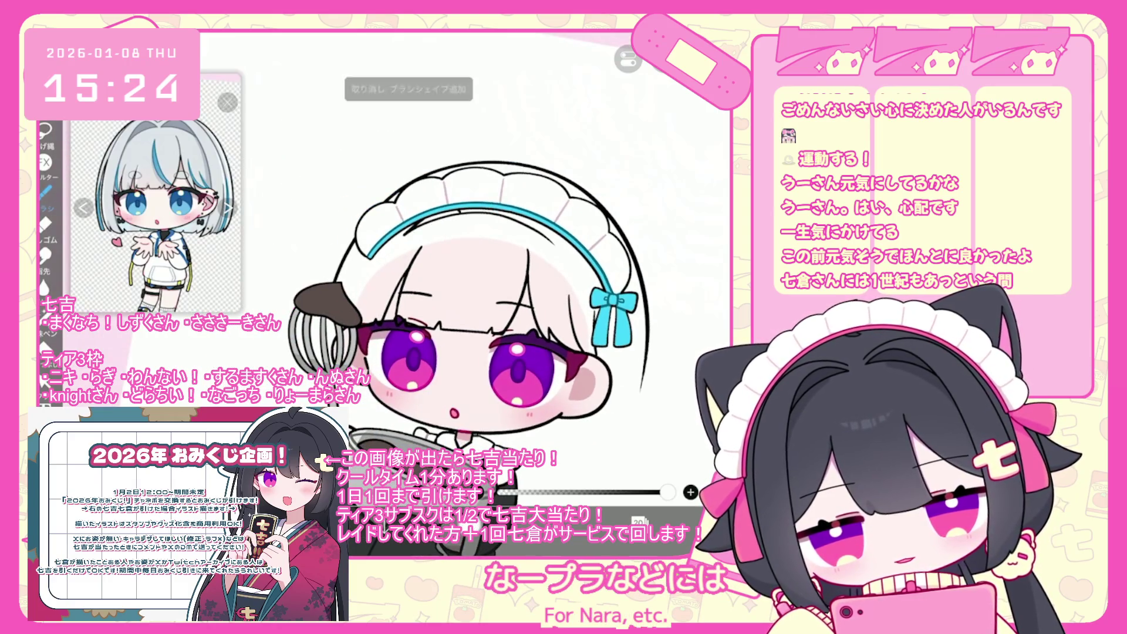
pyautogui.hotkey('ctrl', 'z')
pyautogui.scroll(1, 469, 294)
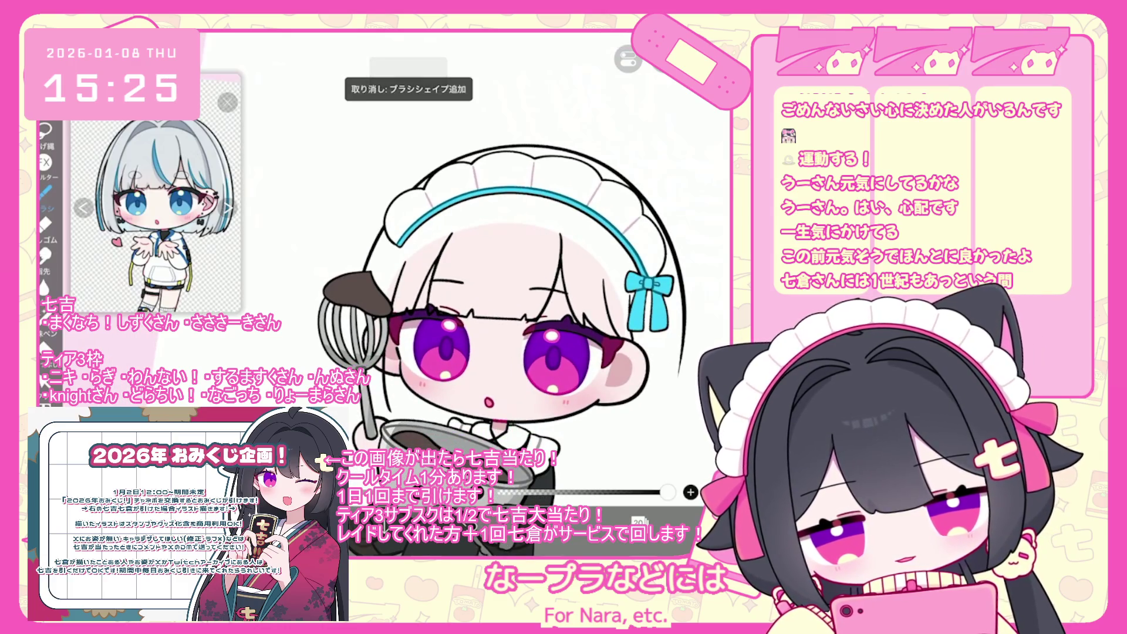
pyautogui.scroll(2, 515, 311)
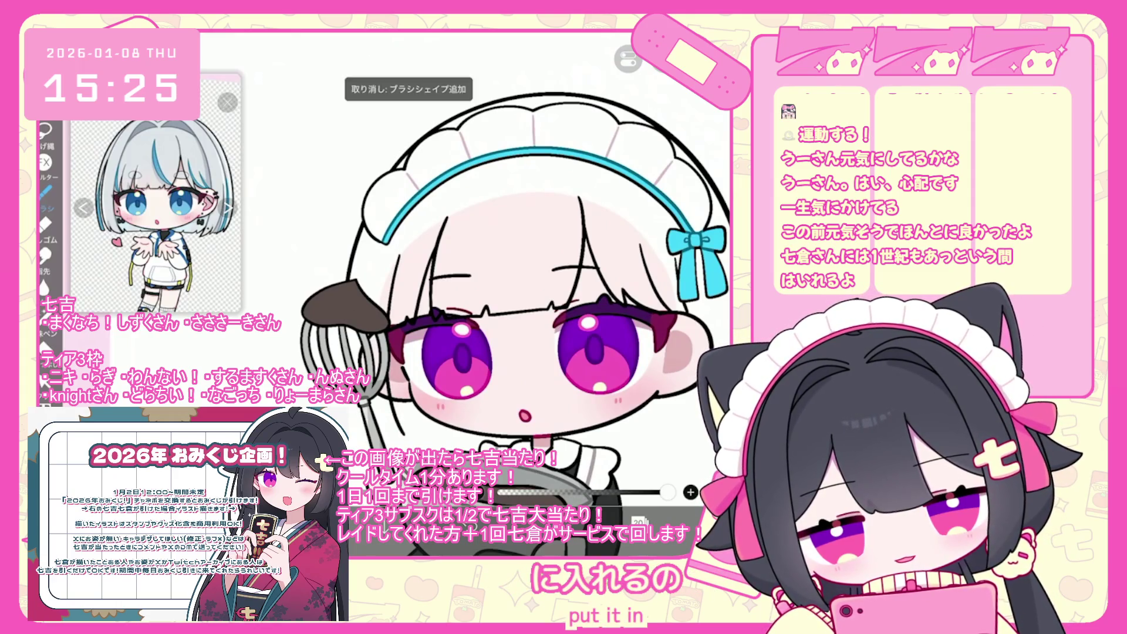
pyautogui.scroll(2, 381, 400)
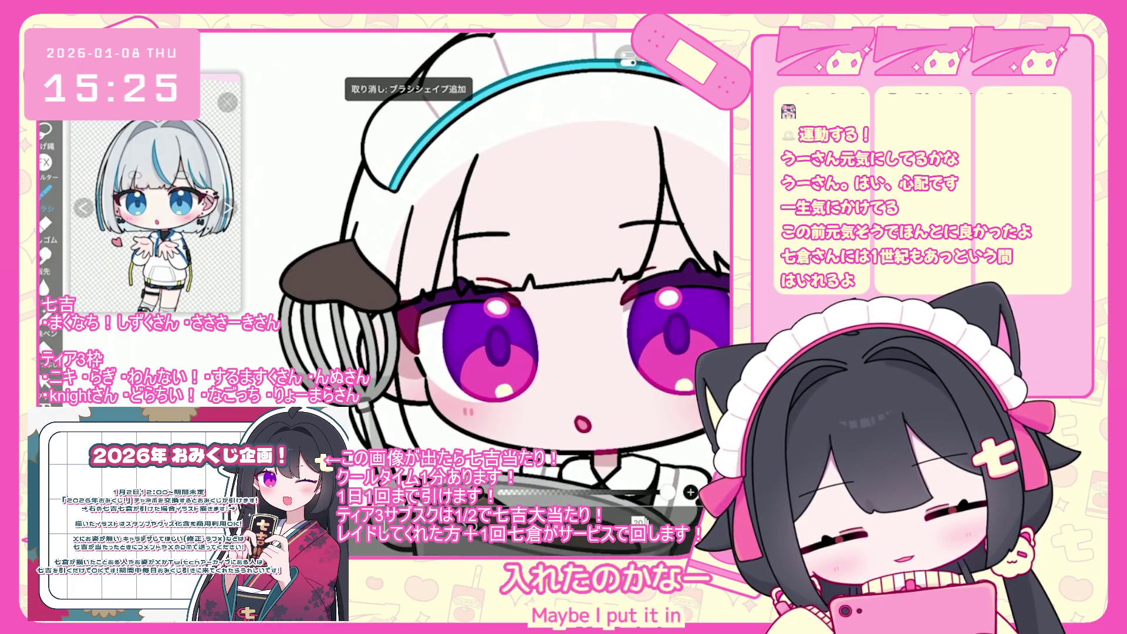
pyautogui.scroll(-2, 503, 279)
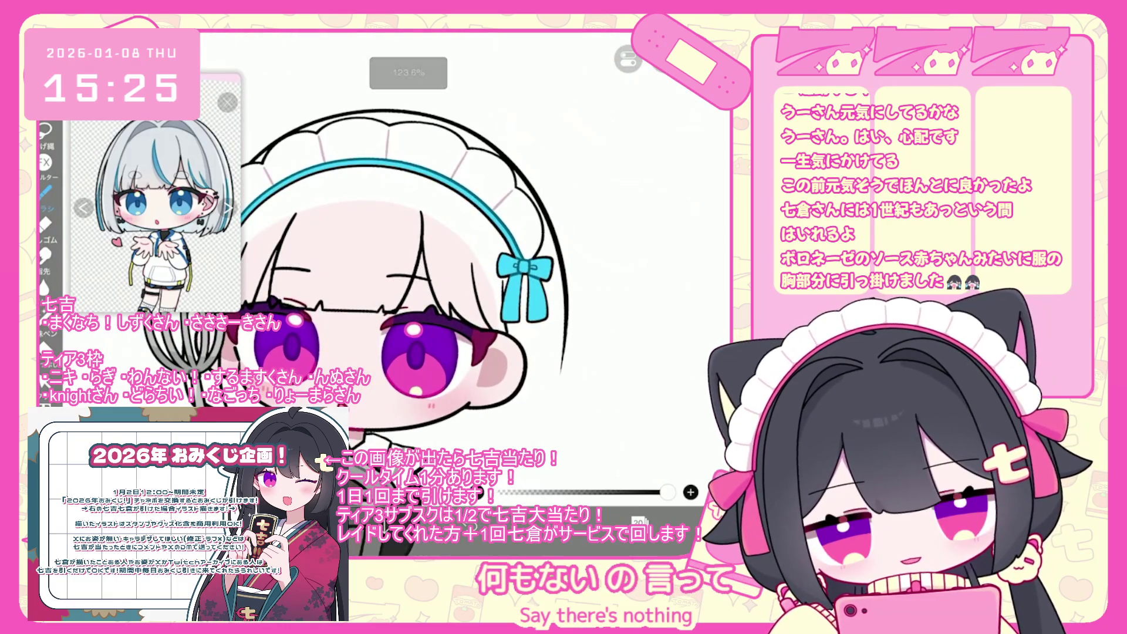
pyautogui.scroll(1, 352, 282)
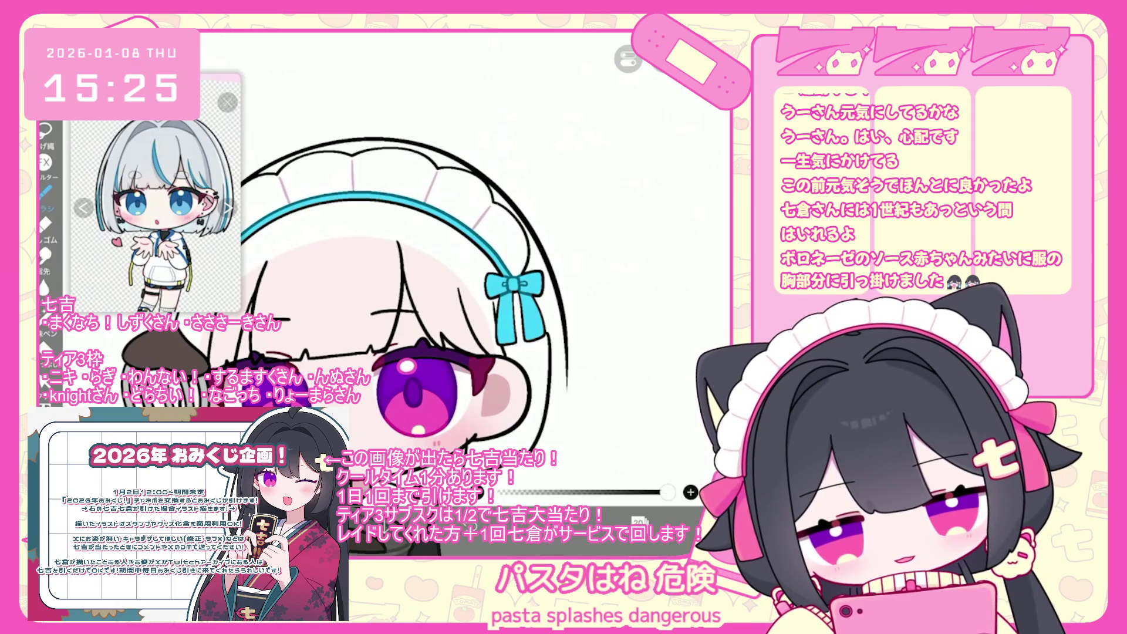
pyautogui.hotkey('ctrl', 'z')
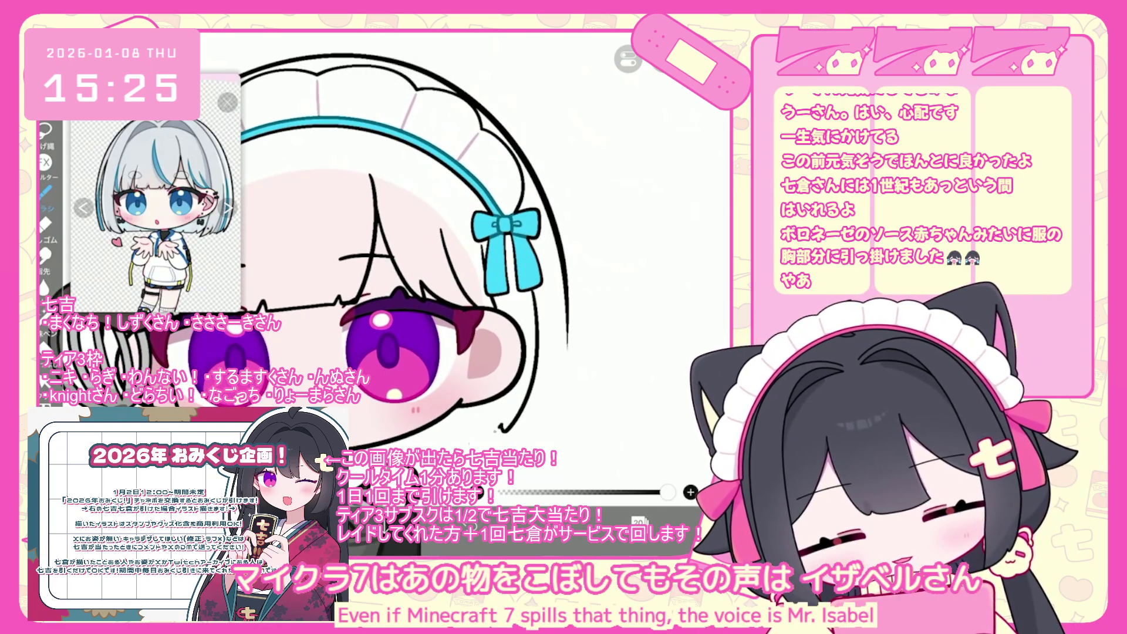
pyautogui.hotkey('ctrl', 'z')
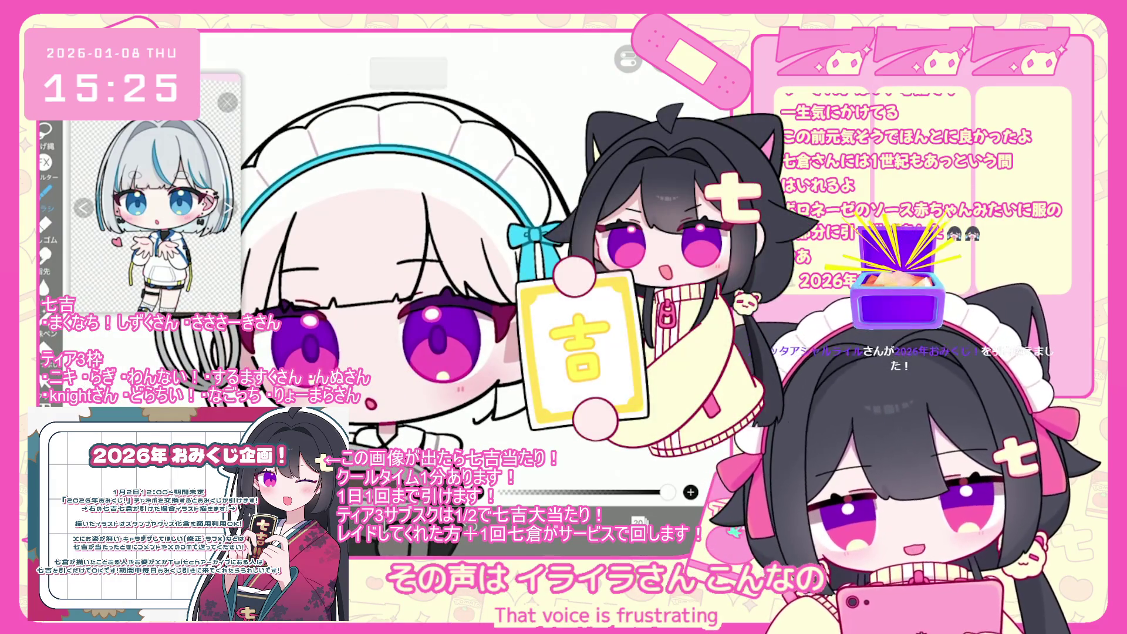
pyautogui.hotkey('ctrl', 'z')
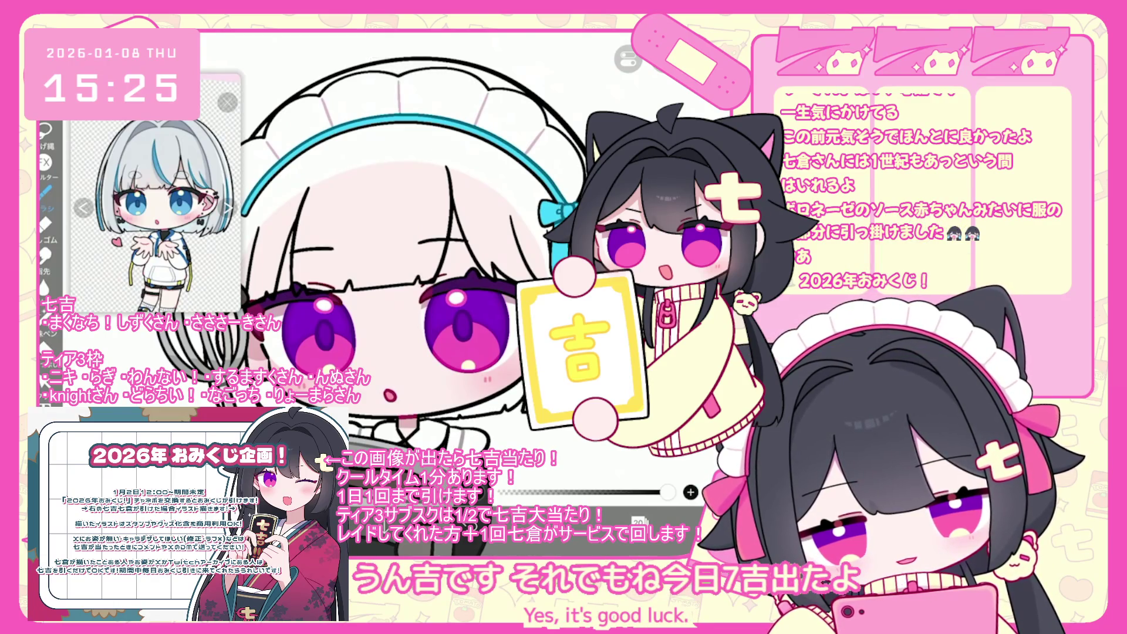
pyautogui.scroll(2, 420, 276)
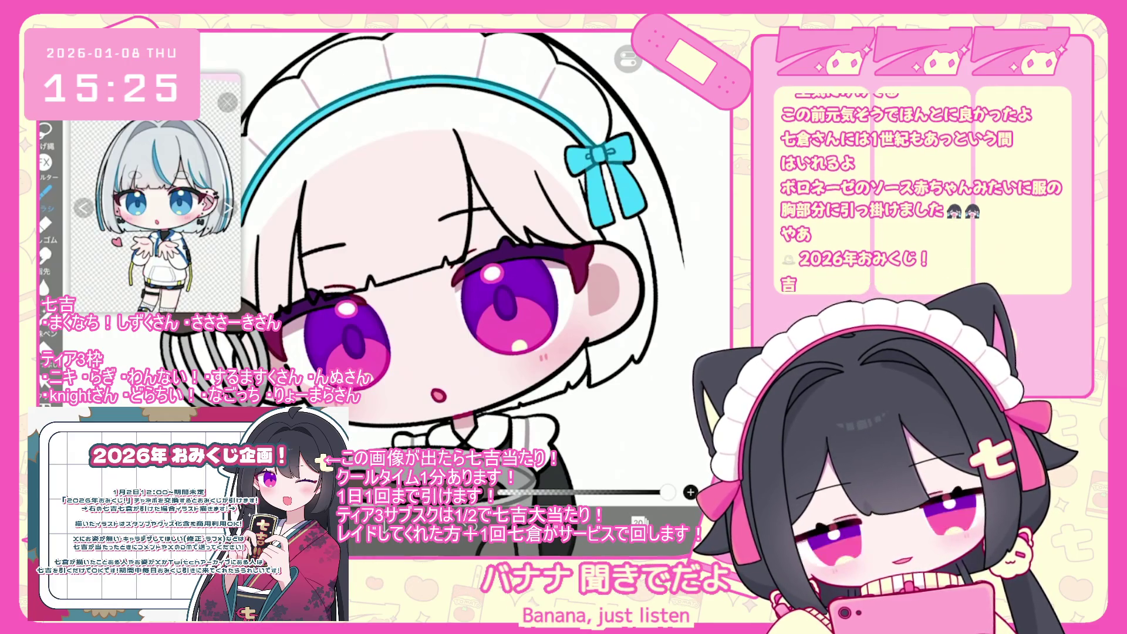
pyautogui.scroll(-3, 420, 276)
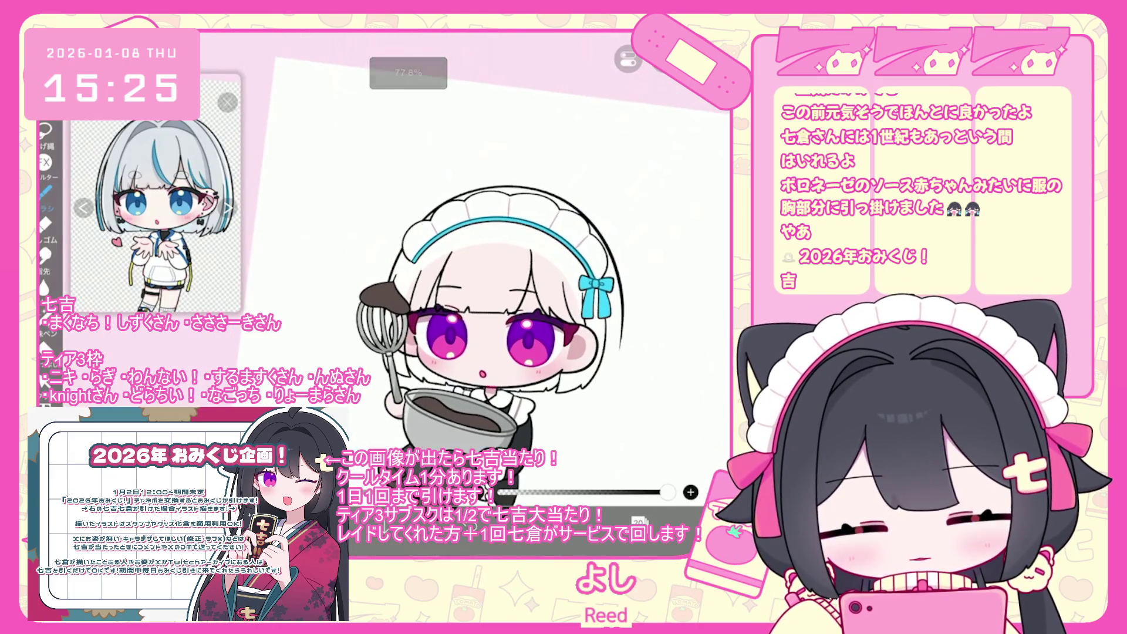
# Step: Undo three more head strokes, including the one along the hair outline
pyautogui.scroll(5, 399, 246)
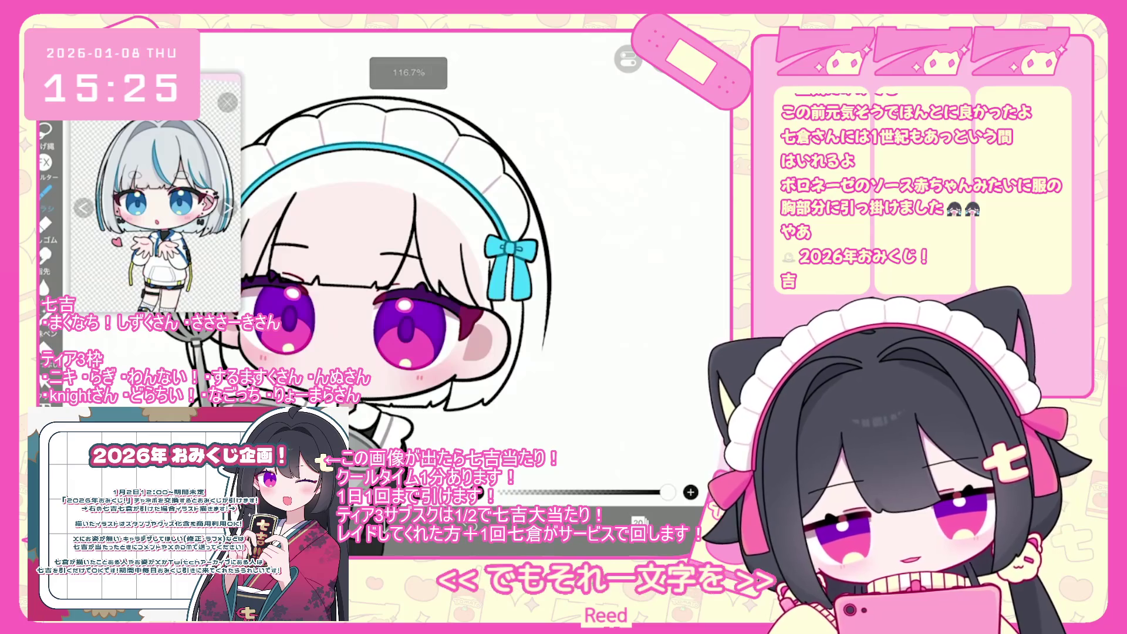
pyautogui.hotkey('ctrl', 'z')
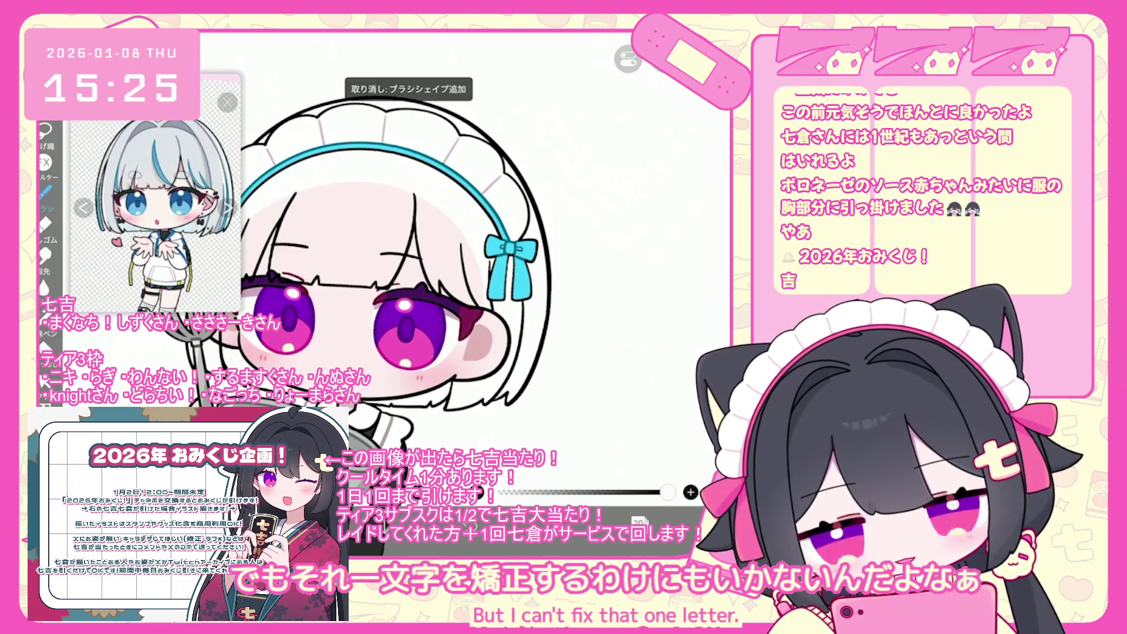
pyautogui.scroll(3, 353, 247)
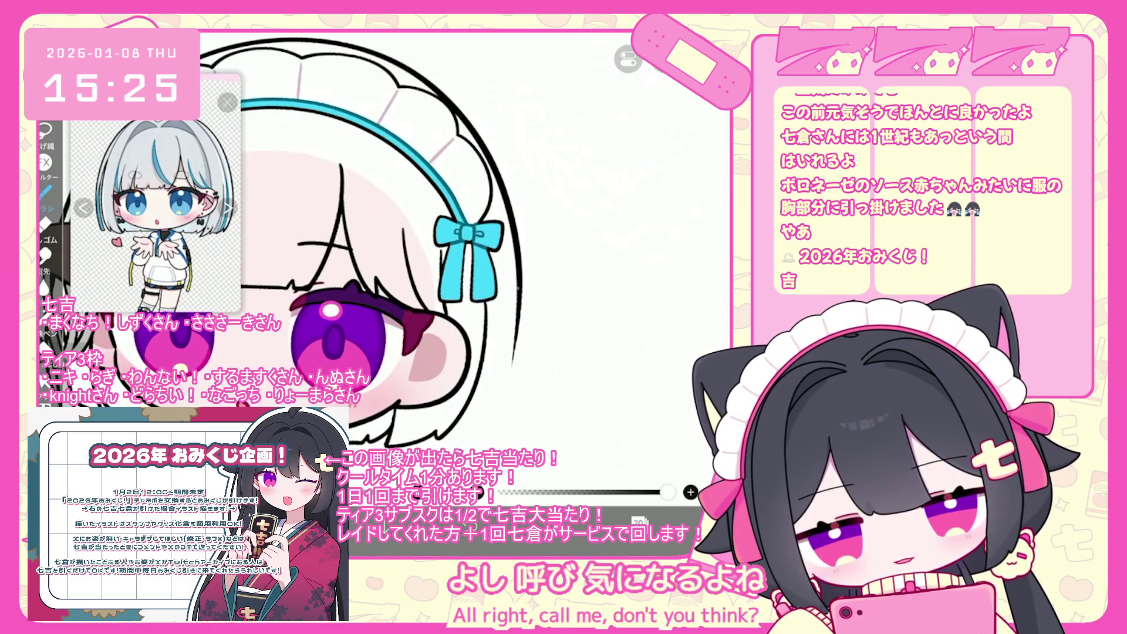
pyautogui.scroll(-3, 364, 247)
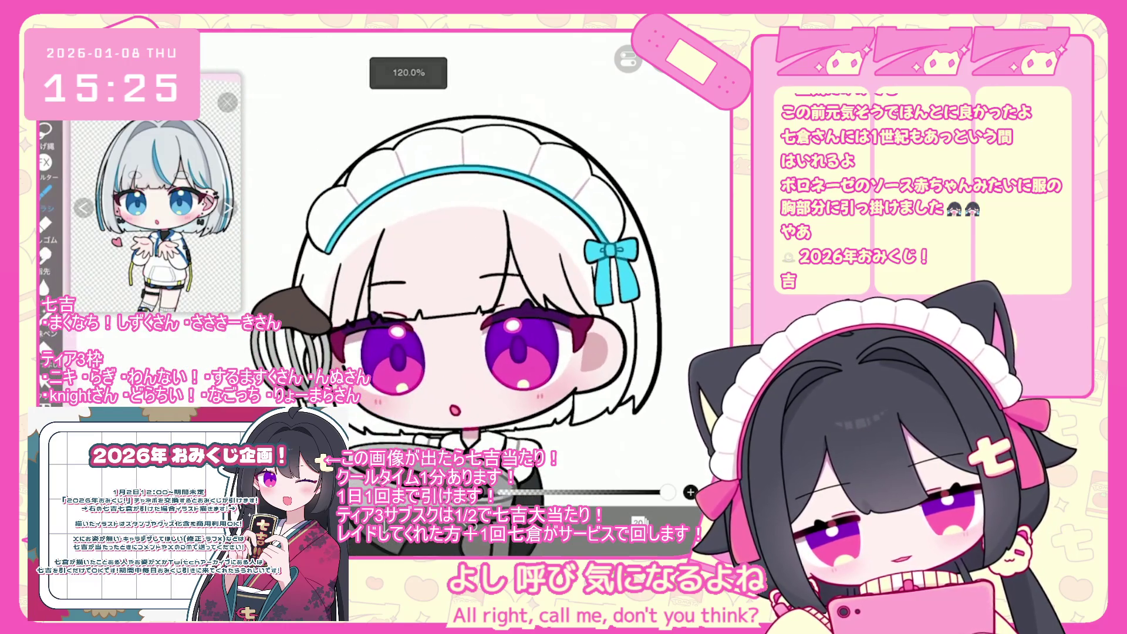
pyautogui.scroll(2, 447, 264)
pyautogui.hotkey('ctrl', 'z')
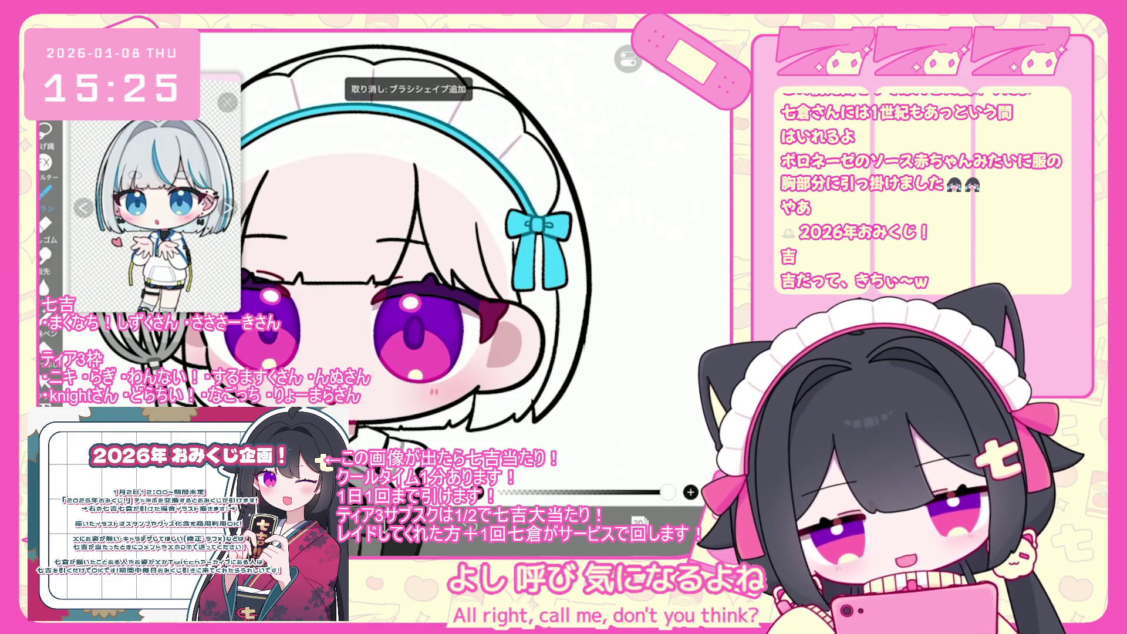
pyautogui.scroll(2, 411, 246)
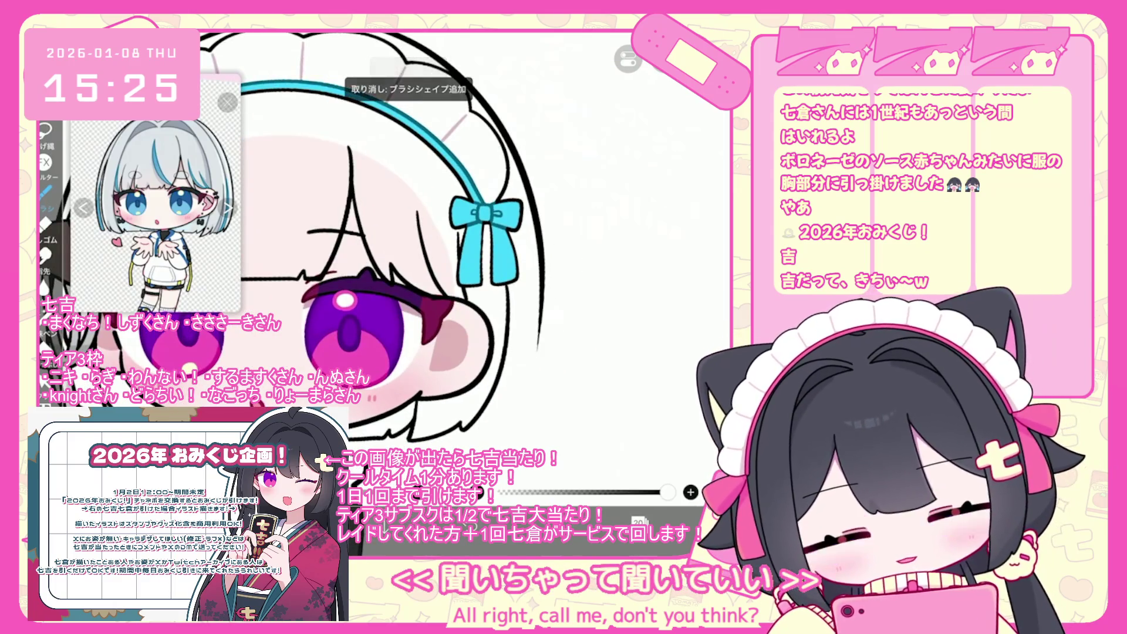
pyautogui.scroll(-2, 388, 264)
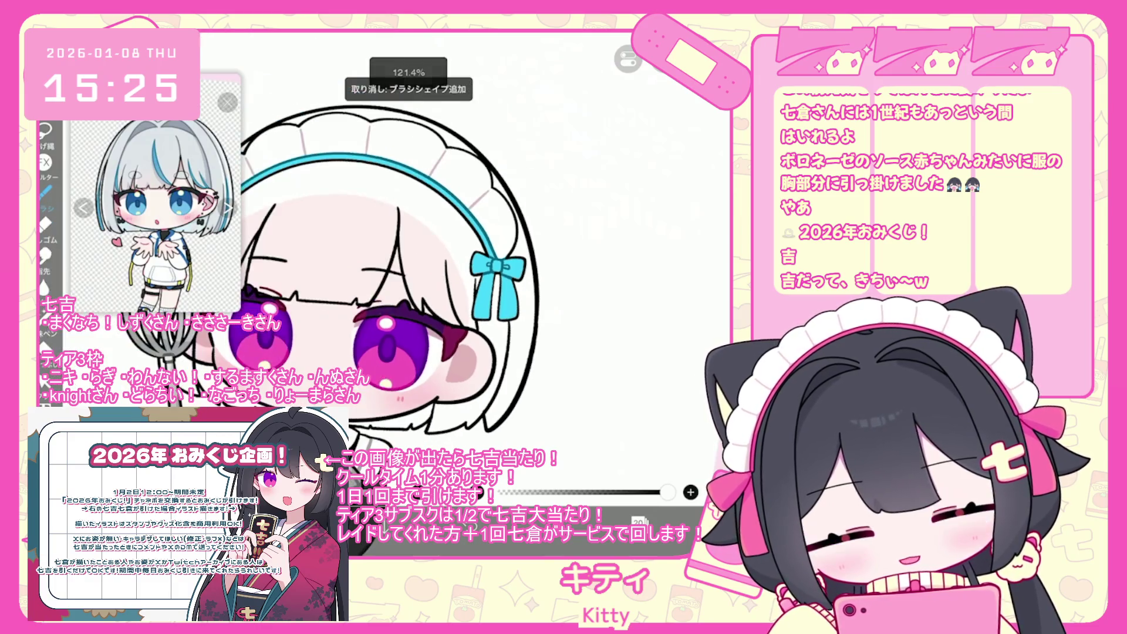
pyautogui.scroll(2, 494, 294)
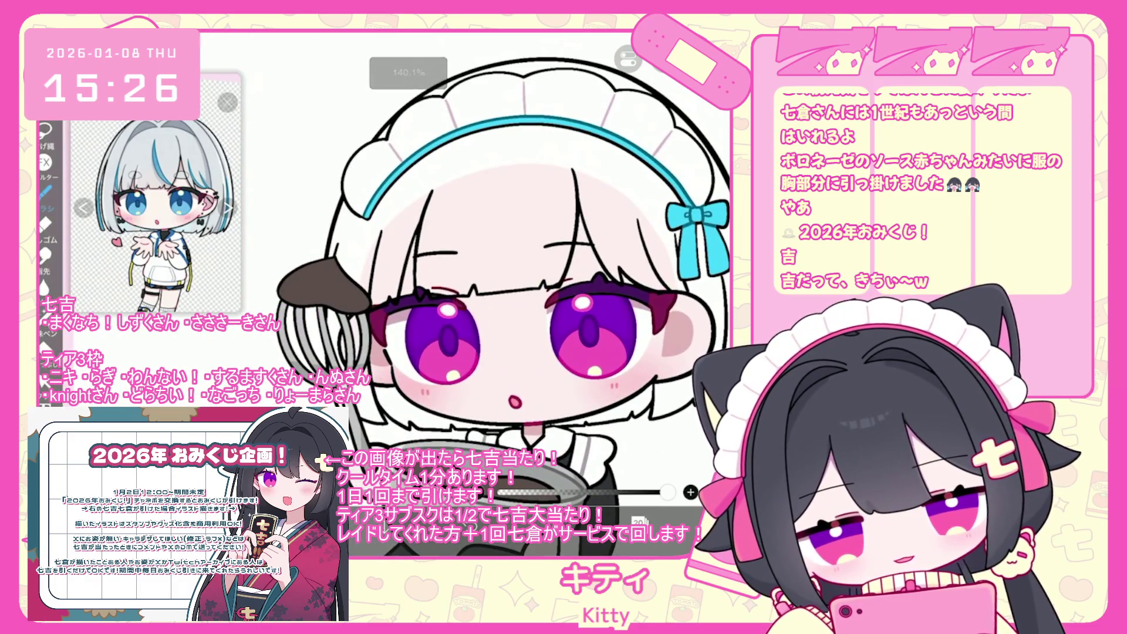
pyautogui.scroll(-3, 505, 293)
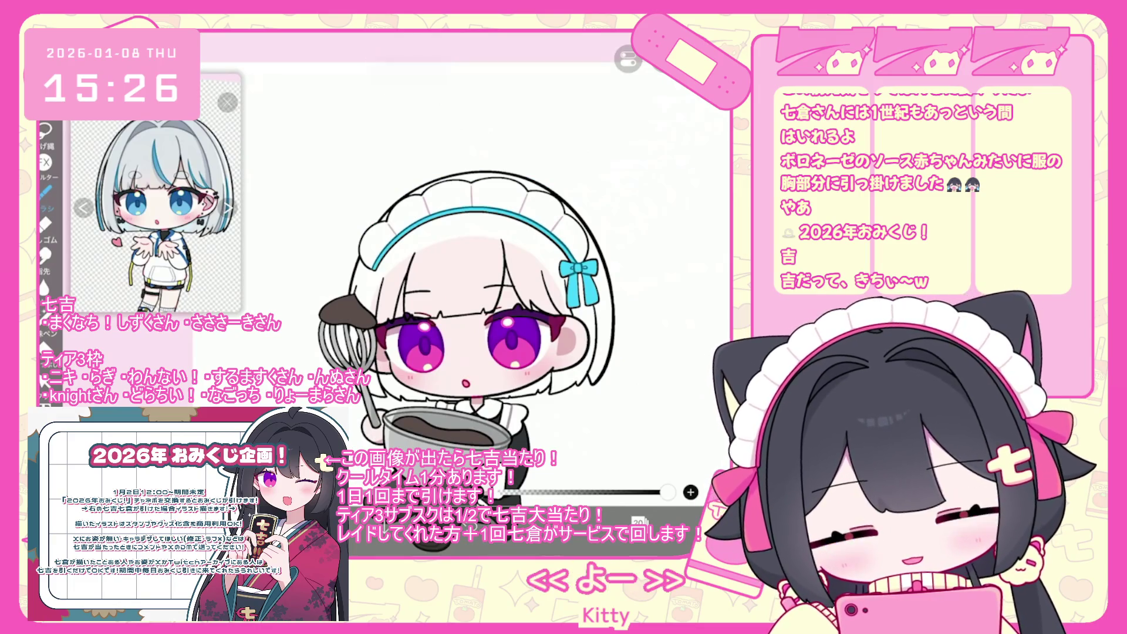
pyautogui.scroll(2, 493, 235)
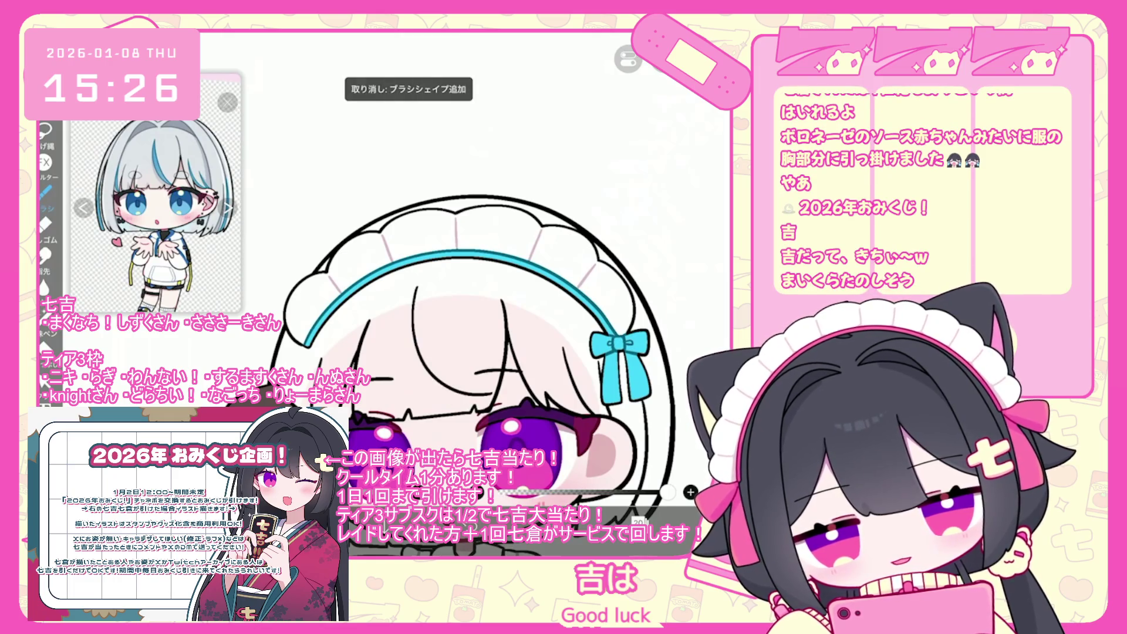
pyautogui.scroll(-2, 458, 352)
pyautogui.scroll(3, 457, 328)
pyautogui.hotkey('ctrl', 'z')
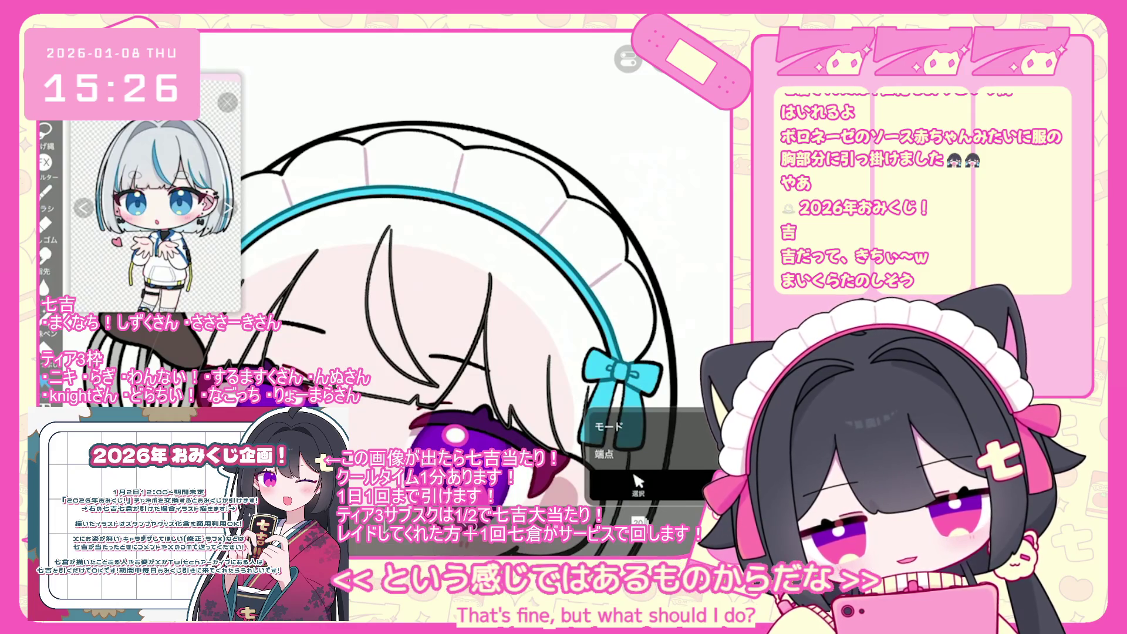
pyautogui.scroll(-2, 458, 328)
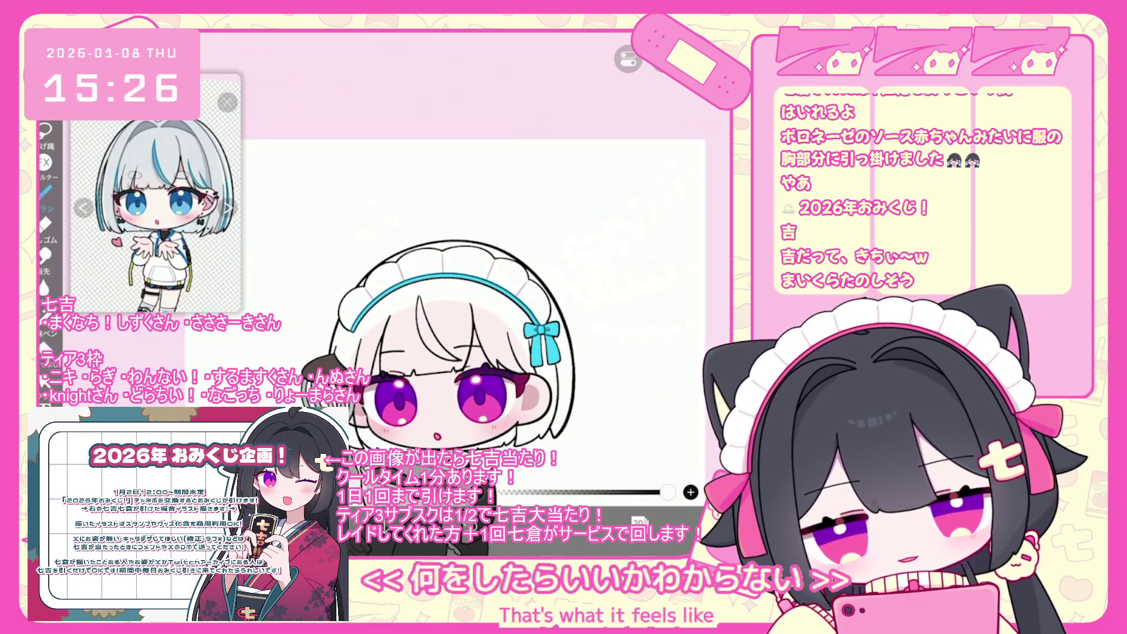
pyautogui.scroll(1, 458, 329)
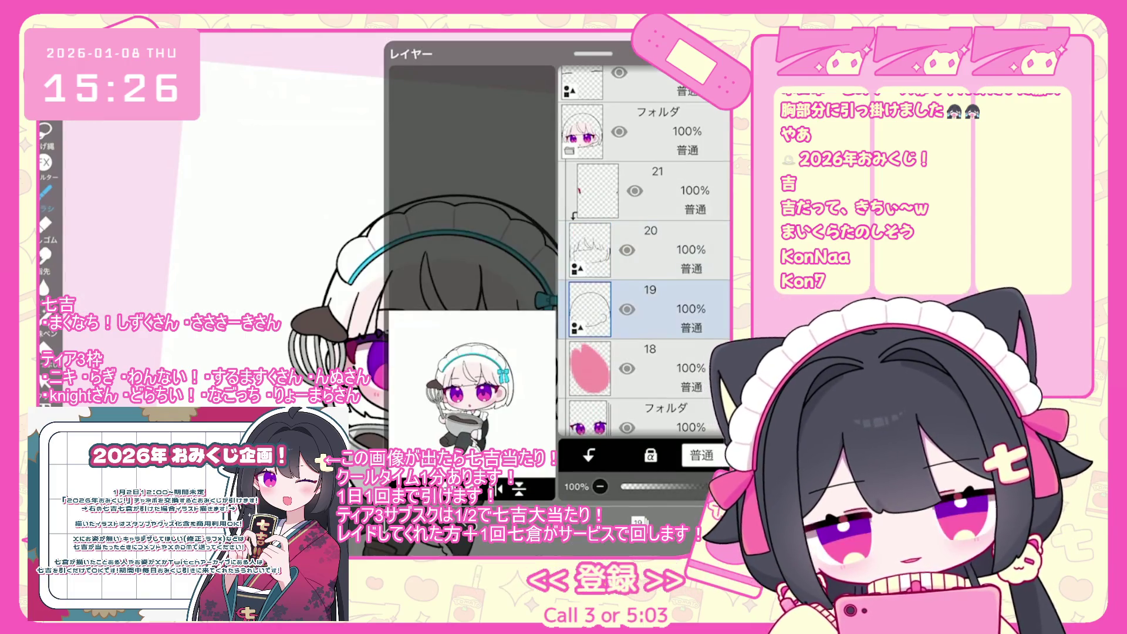
# Step: Select layer 20 with the hair line art and return to the Brush tool
pyautogui.click(646, 249)
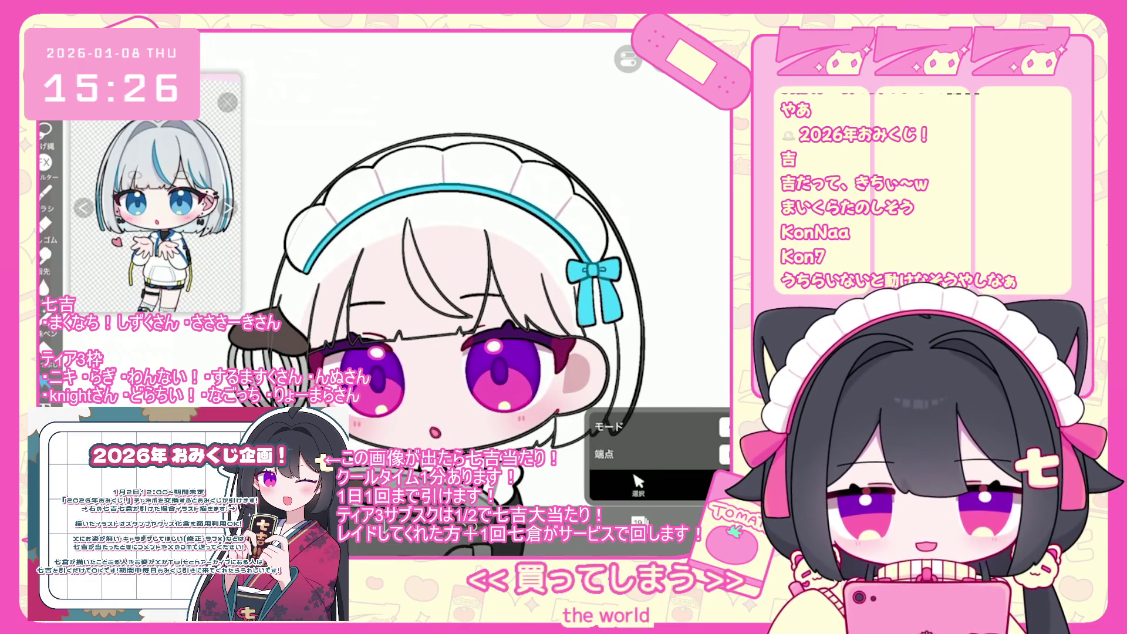
pyautogui.click(44, 191)
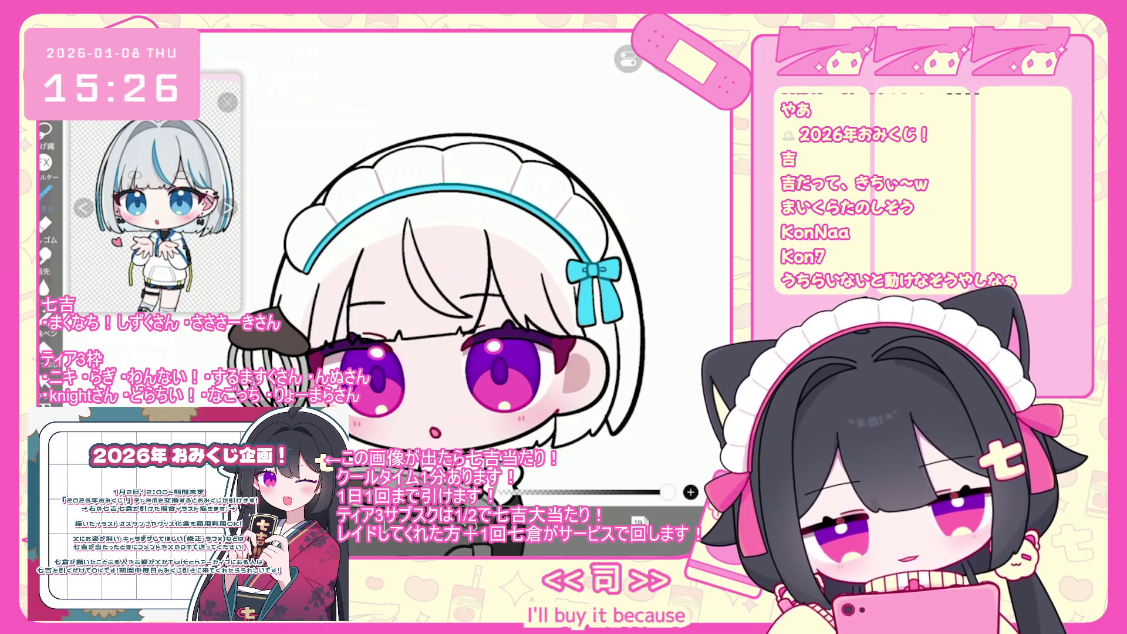
pyautogui.scroll(5, 463, 377)
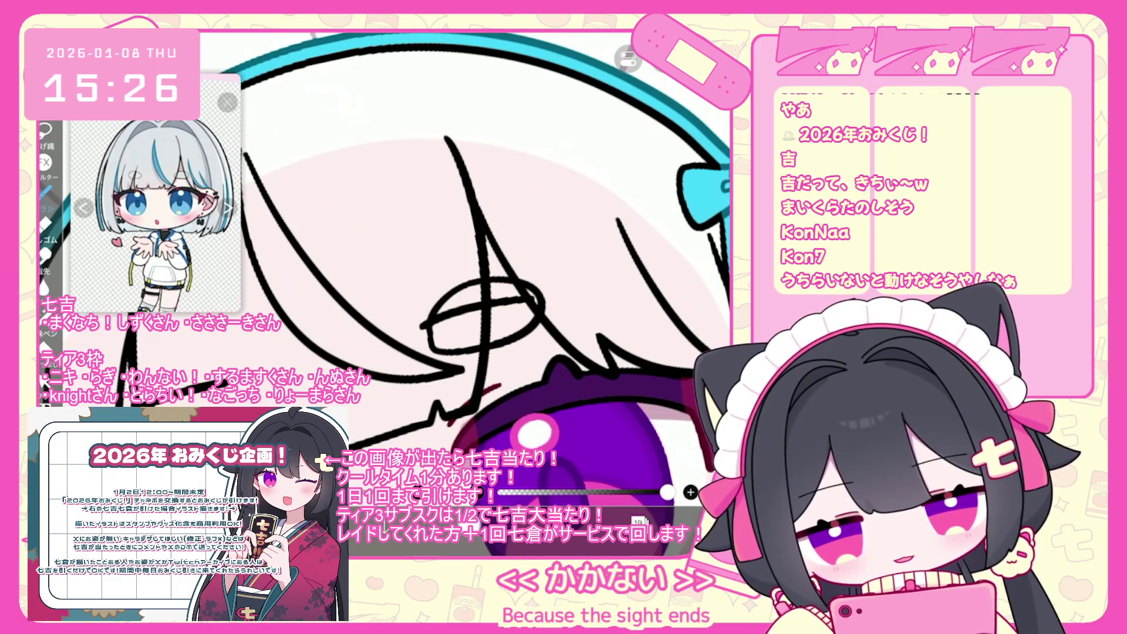
# Step: Try redrawing the looped strand and a short bangs line, undoing both
pyautogui.hotkey('ctrl', 'z')
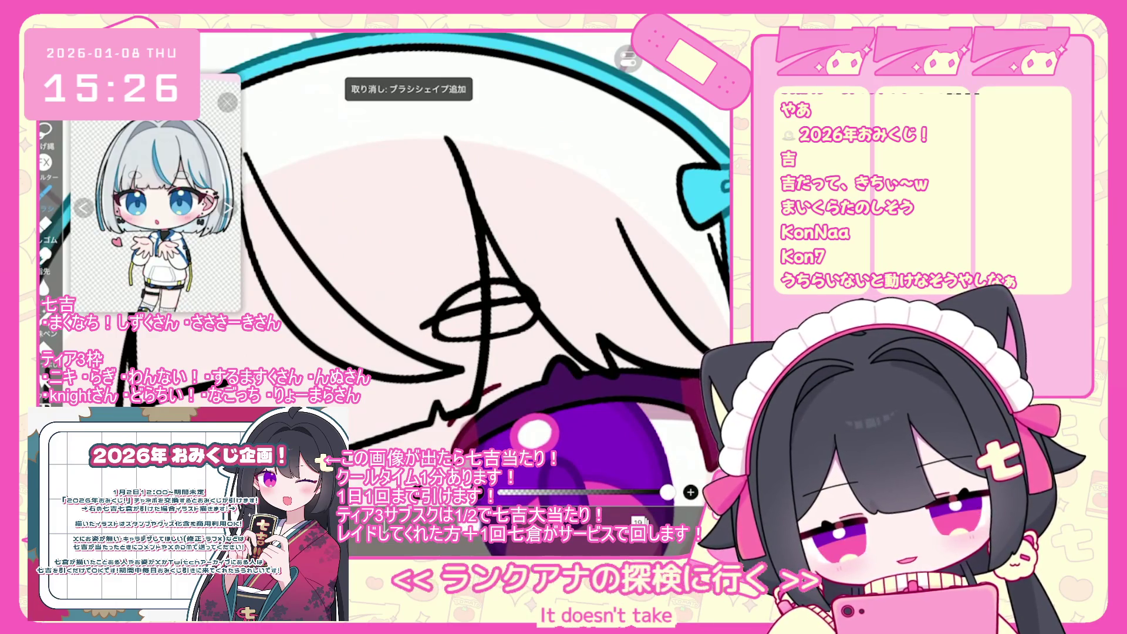
pyautogui.moveTo(440, 329); pyautogui.dragTo(537, 299)
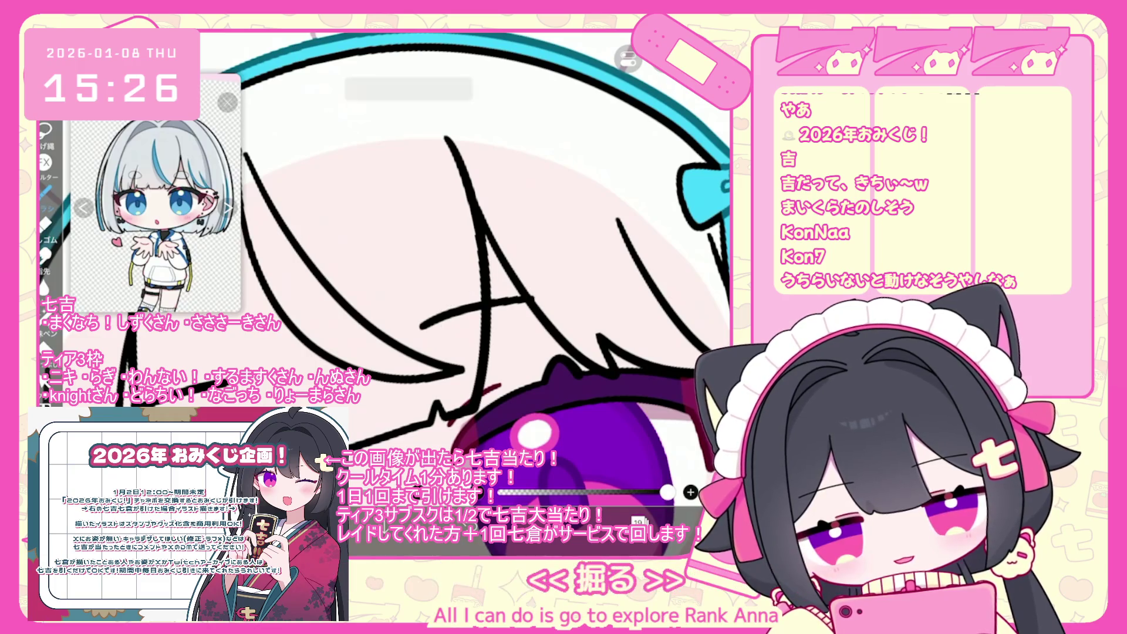
pyautogui.hotkey('ctrl', 'z')
pyautogui.moveTo(445, 319); pyautogui.dragTo(444, 337)
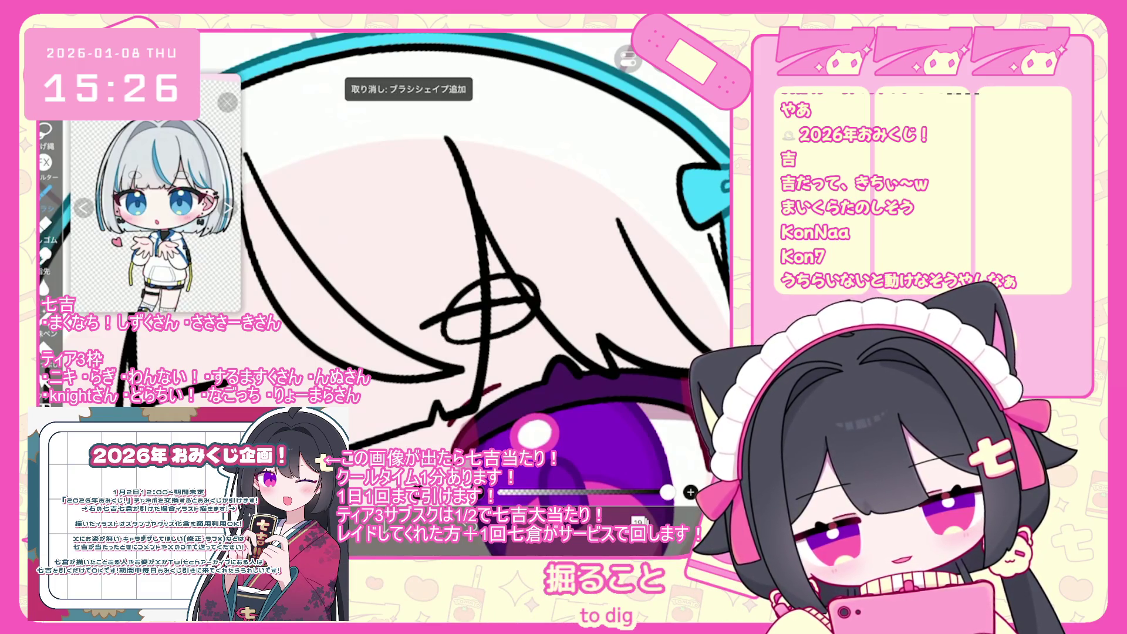
pyautogui.hotkey('ctrl', 'z')
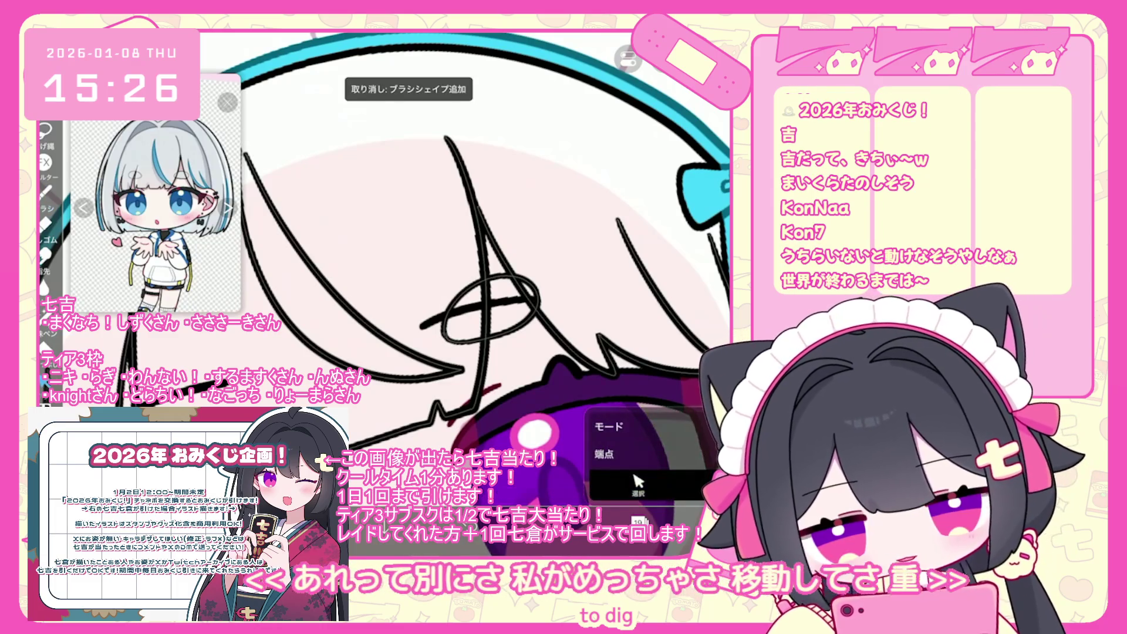
# Step: Tilt the ellipse hair stroke slightly clockwise and undo three extra brush strokes
pyautogui.click(490, 308)
pyautogui.moveTo(490, 252); pyautogui.dragTo(500, 250)
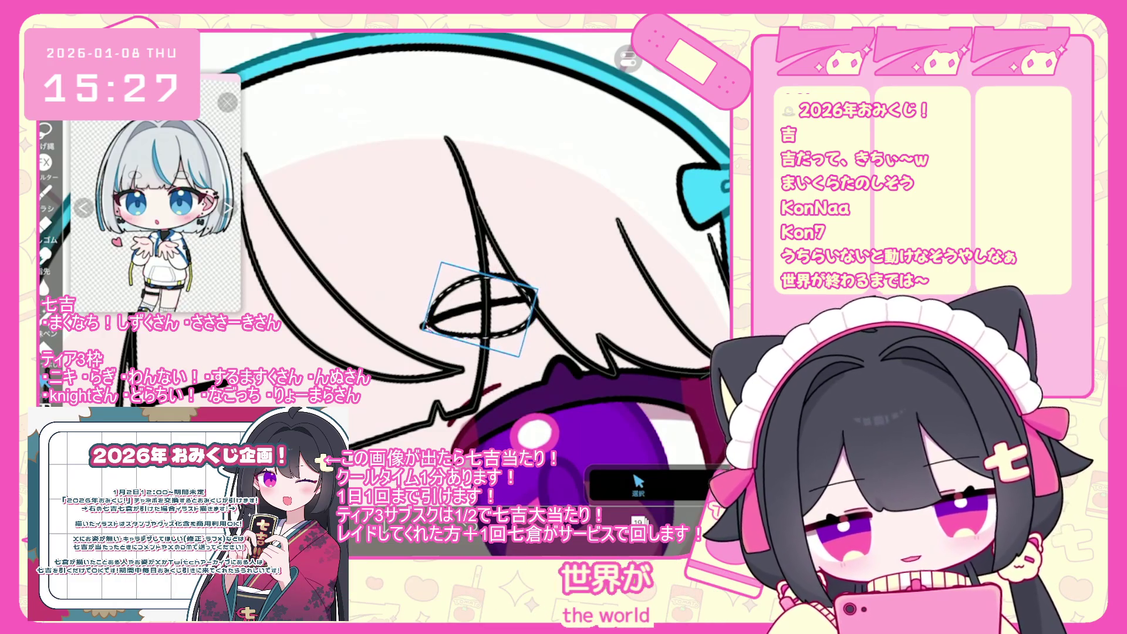
pyautogui.scroll(-2, 475, 264)
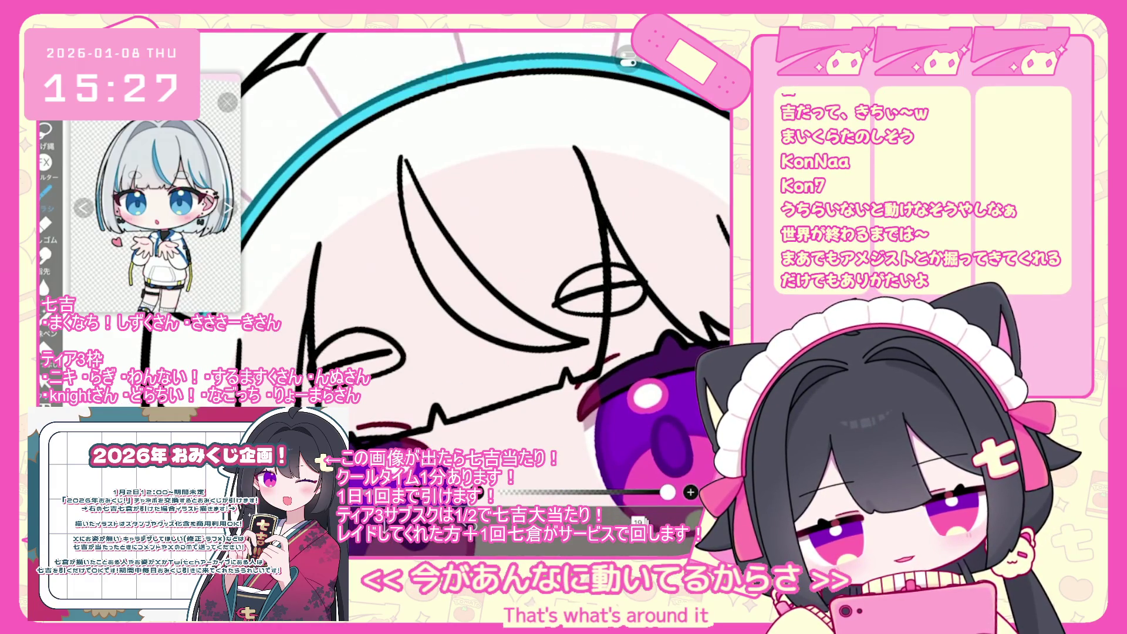
pyautogui.hotkey('ctrl', 'z')
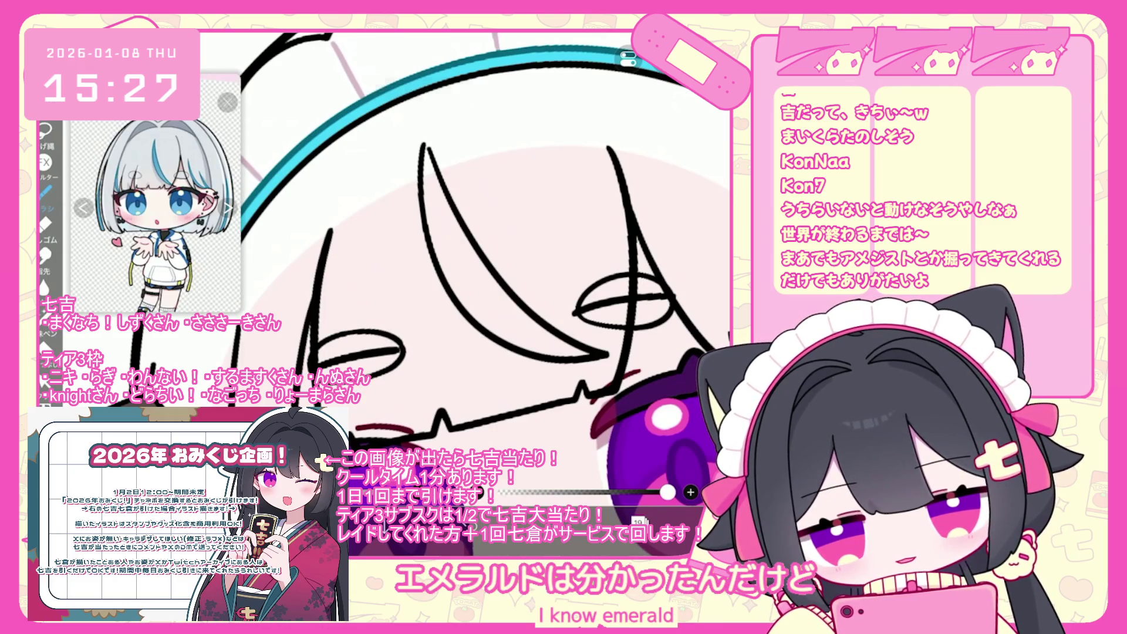
pyautogui.hotkey('ctrl', 'z')
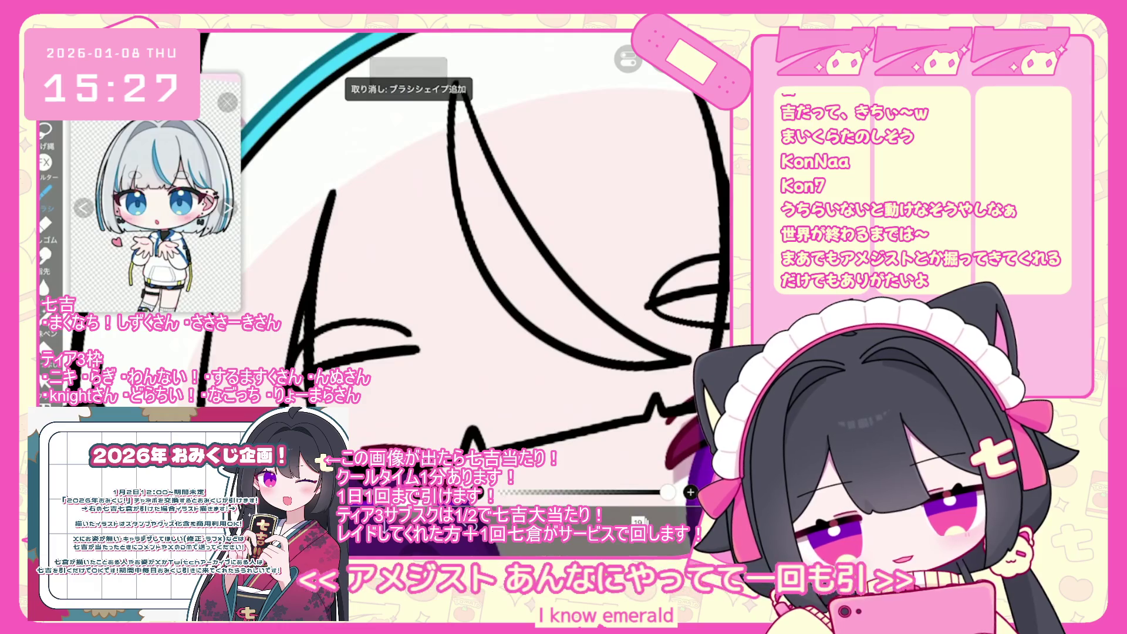
pyautogui.hotkey('ctrl', 'z')
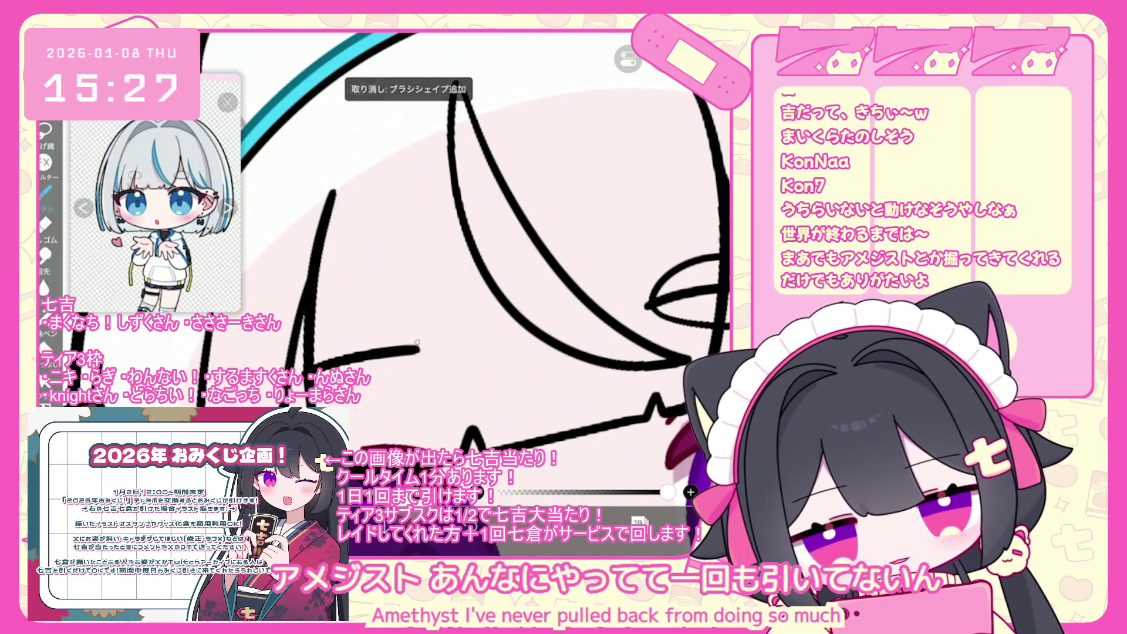
# Step: In the Layers panel, browse the blush and face folders and select line-art layer 19
pyautogui.scroll(-5, 416, 341)
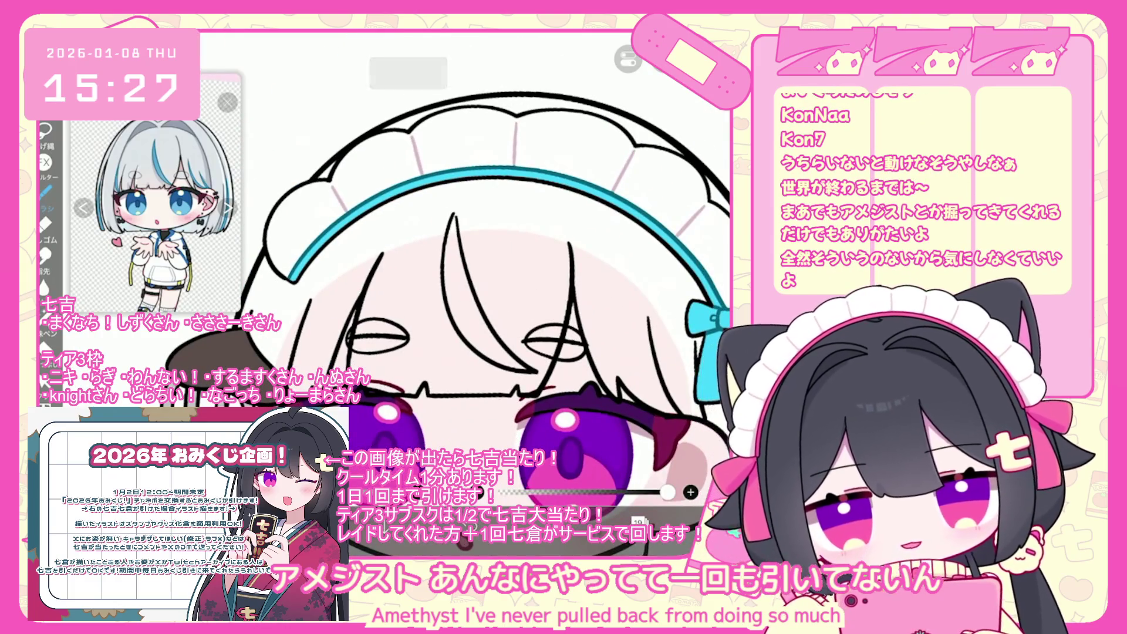
pyautogui.click(637, 521)
pyautogui.scroll(-3, 644, 252)
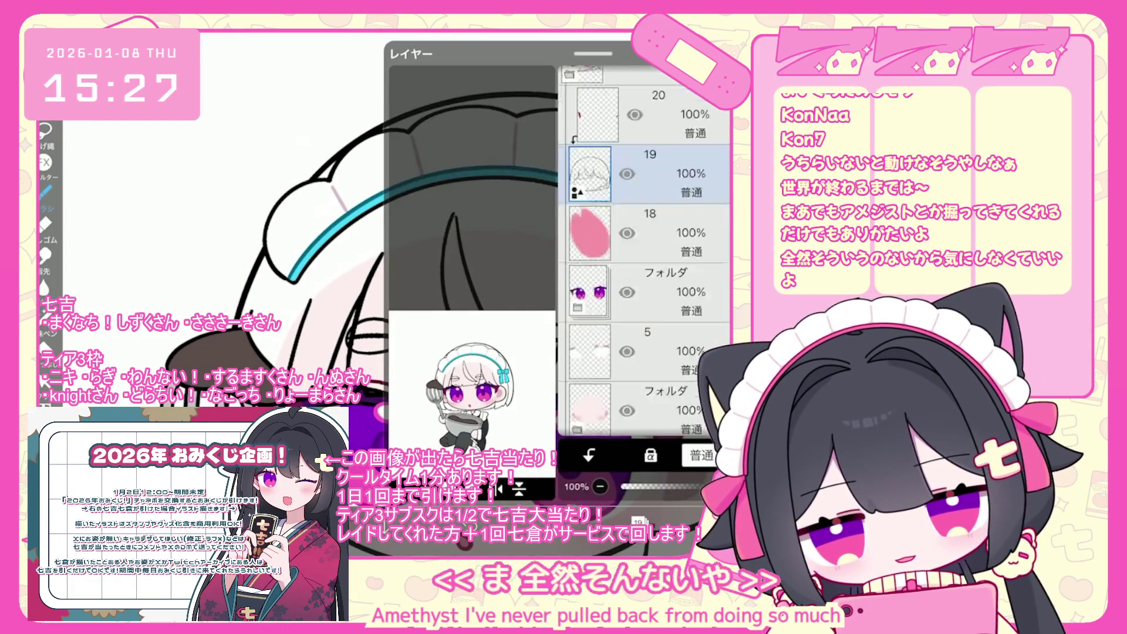
pyautogui.click(646, 379)
pyautogui.scroll(4, 644, 252)
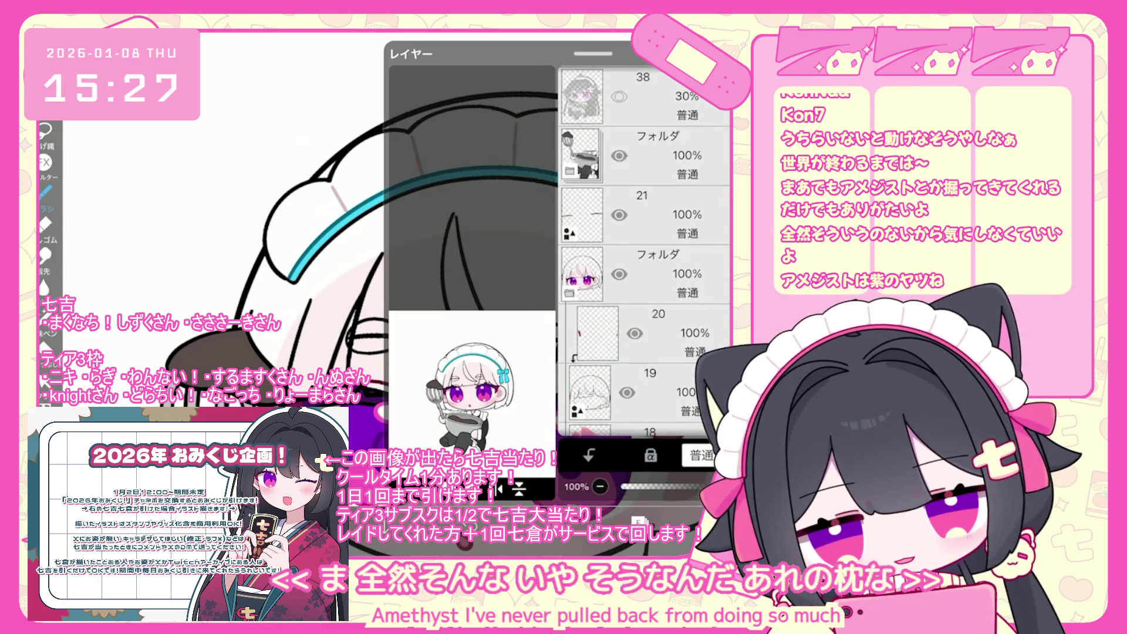
pyautogui.click(645, 314)
pyautogui.scroll(-1, 645, 252)
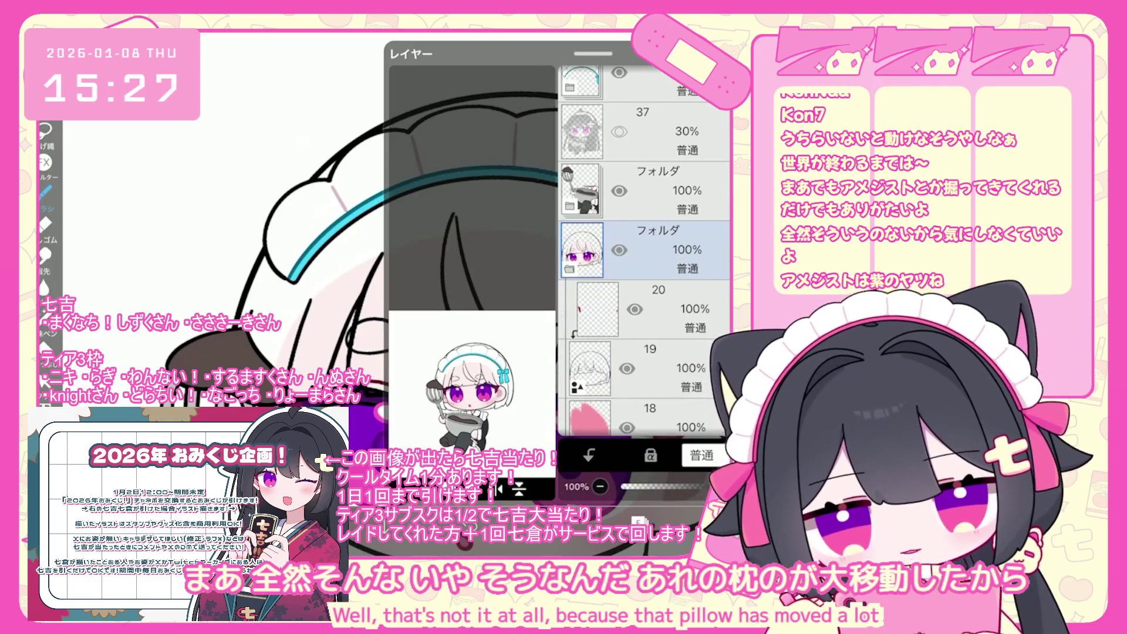
pyautogui.click(646, 368)
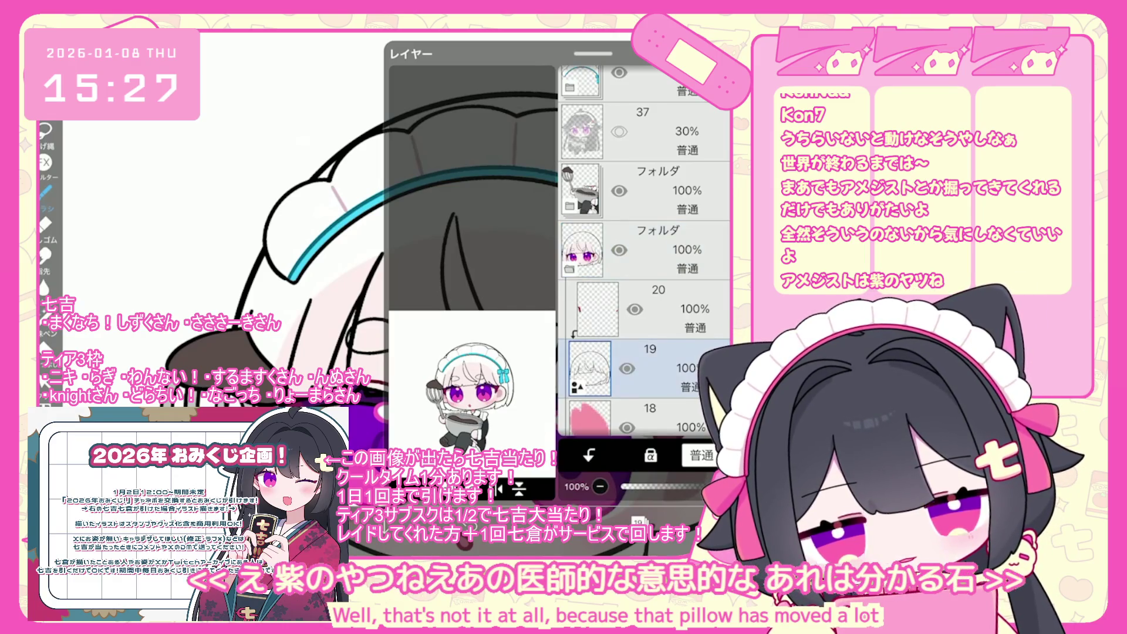
# Step: Select layer 15 inside the eye folder and zoom back into the eye
pyautogui.scroll(-5, 645, 251)
pyautogui.click(645, 281)
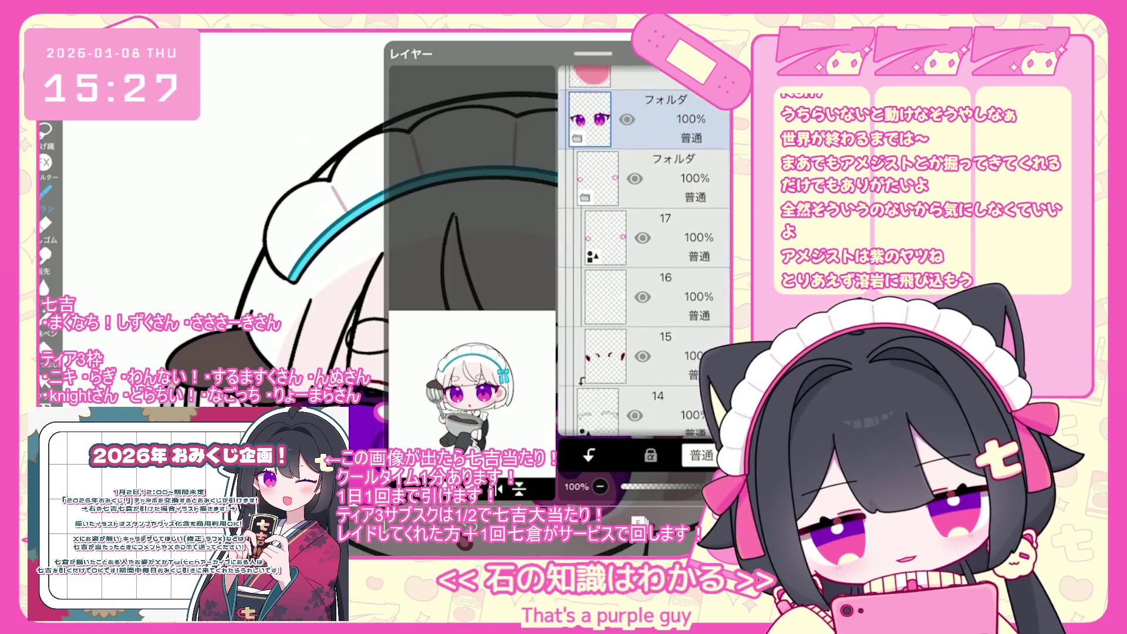
pyautogui.scroll(-1, 645, 250)
pyautogui.click(646, 393)
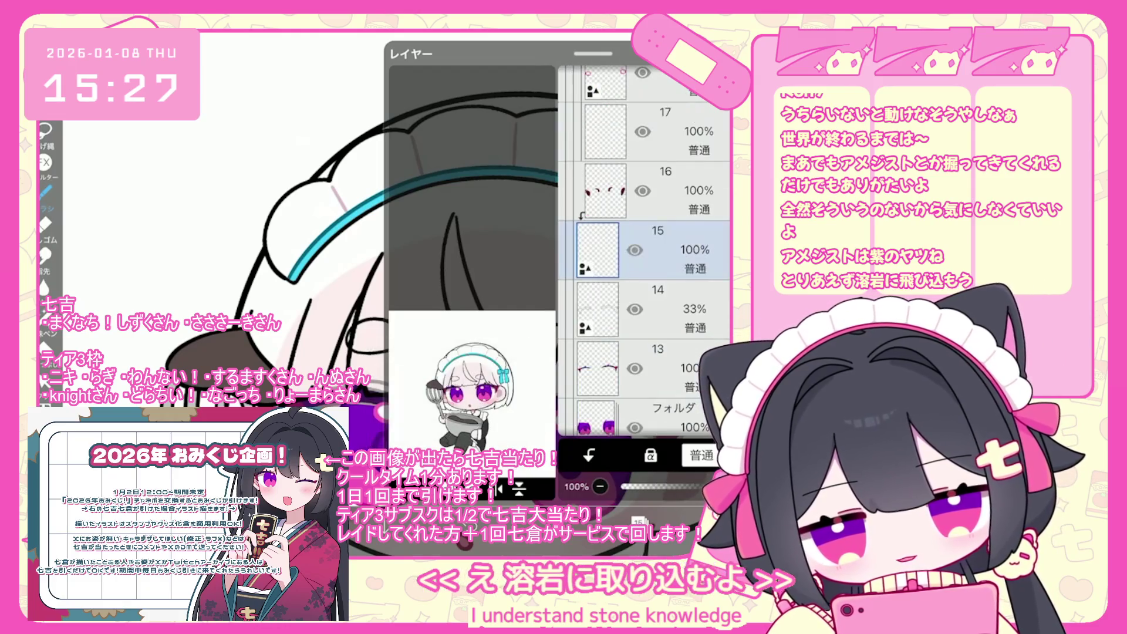
pyautogui.scroll(3, 405, 271)
pyautogui.scroll(5, 405, 270)
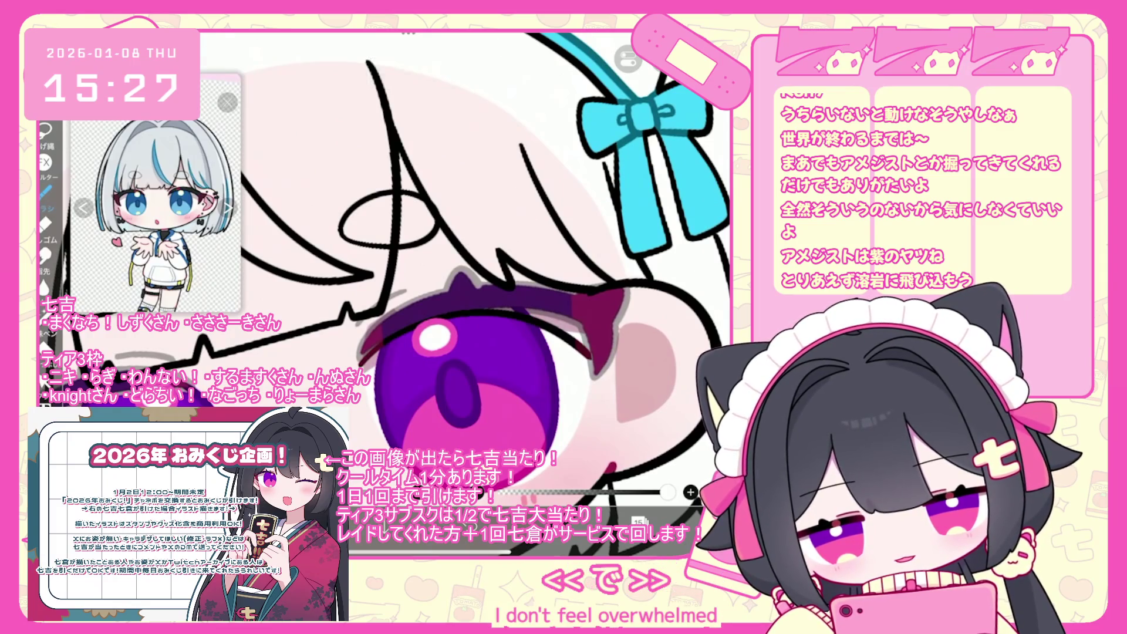
# Step: Draw a dark magenta lash stroke along the iris top, redrawing it once, then check the face
pyautogui.hotkey('ctrl', 'z')
pyautogui.scroll(2, 405, 270)
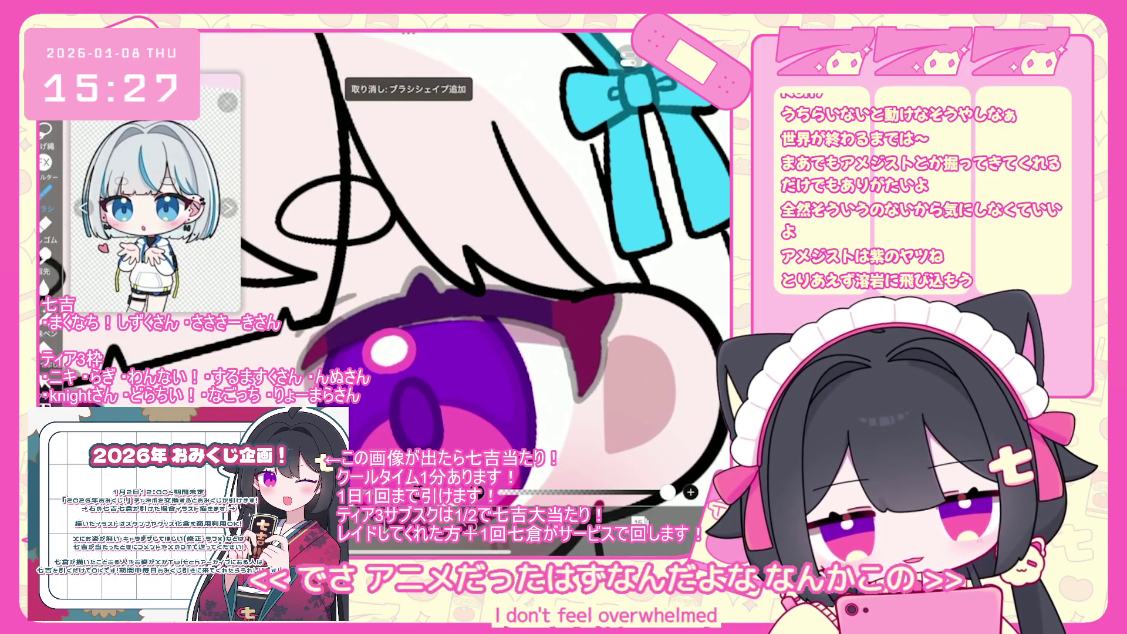
pyautogui.moveTo(411, 317); pyautogui.dragTo(531, 340)
pyautogui.hotkey('ctrl', 'z')
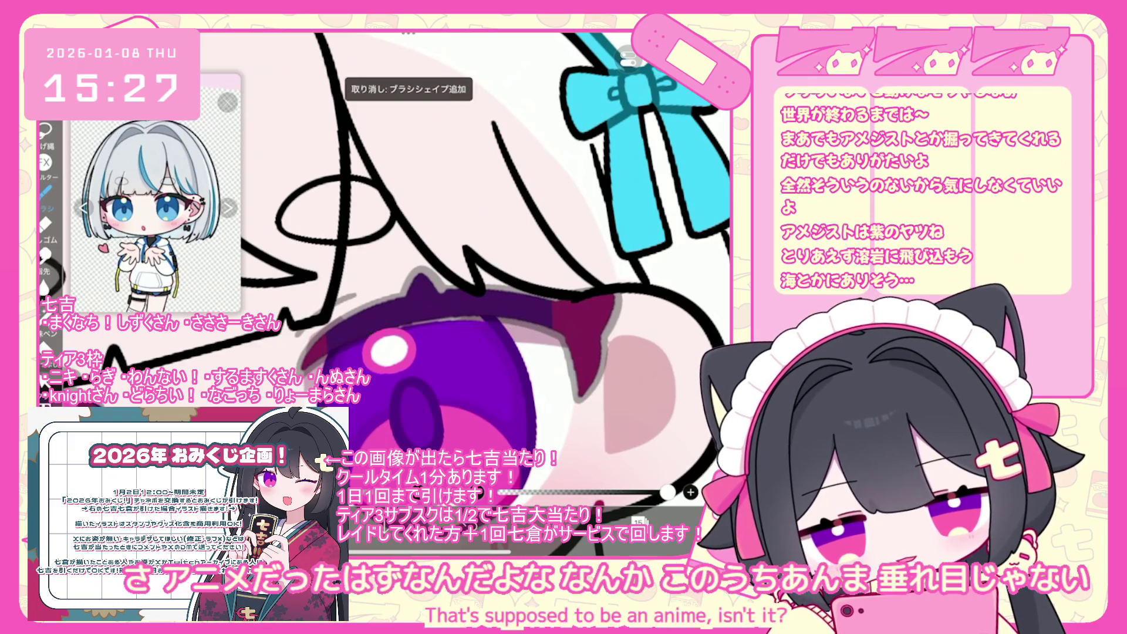
pyautogui.scroll(1, 411, 264)
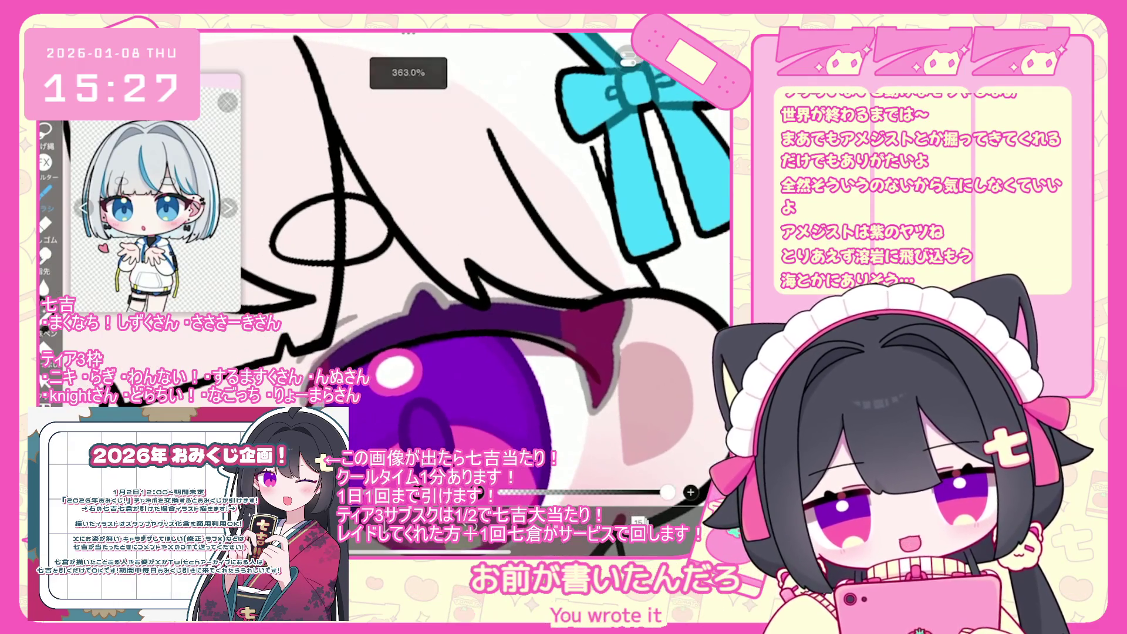
pyautogui.moveTo(305, 388); pyautogui.dragTo(580, 321)
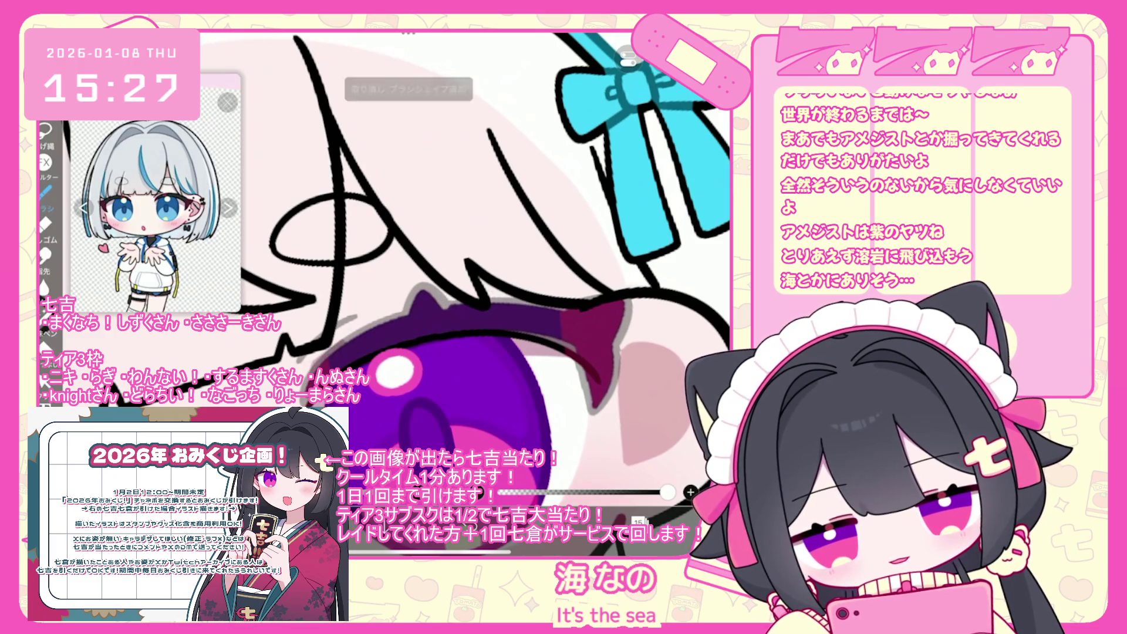
pyautogui.scroll(1, 411, 264)
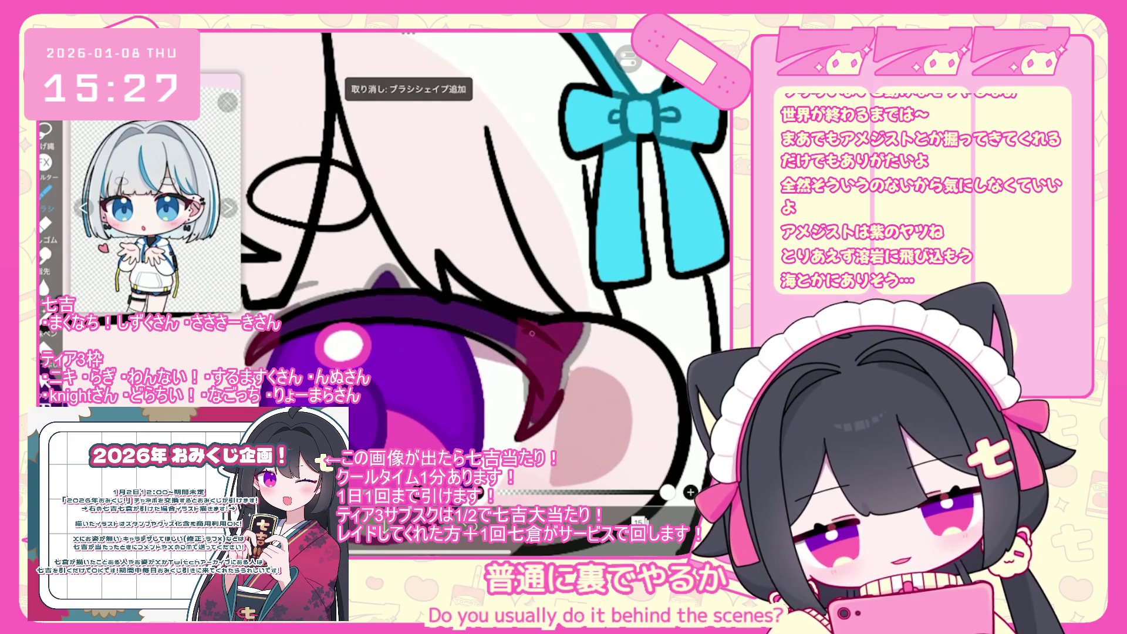
pyautogui.scroll(-3, 464, 276)
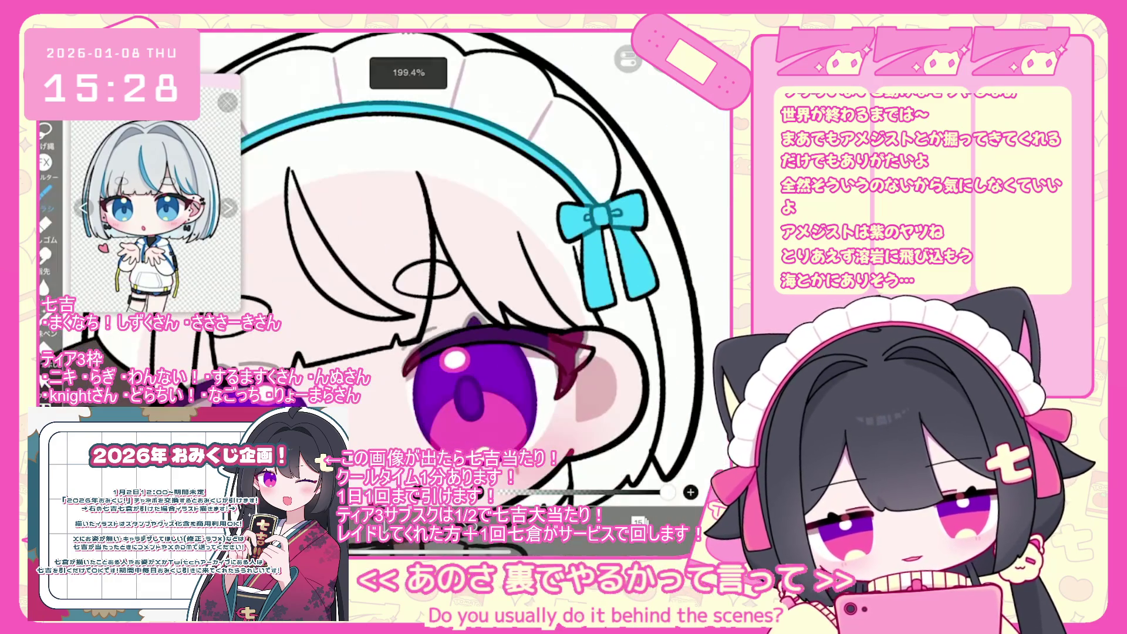
pyautogui.scroll(5, 464, 276)
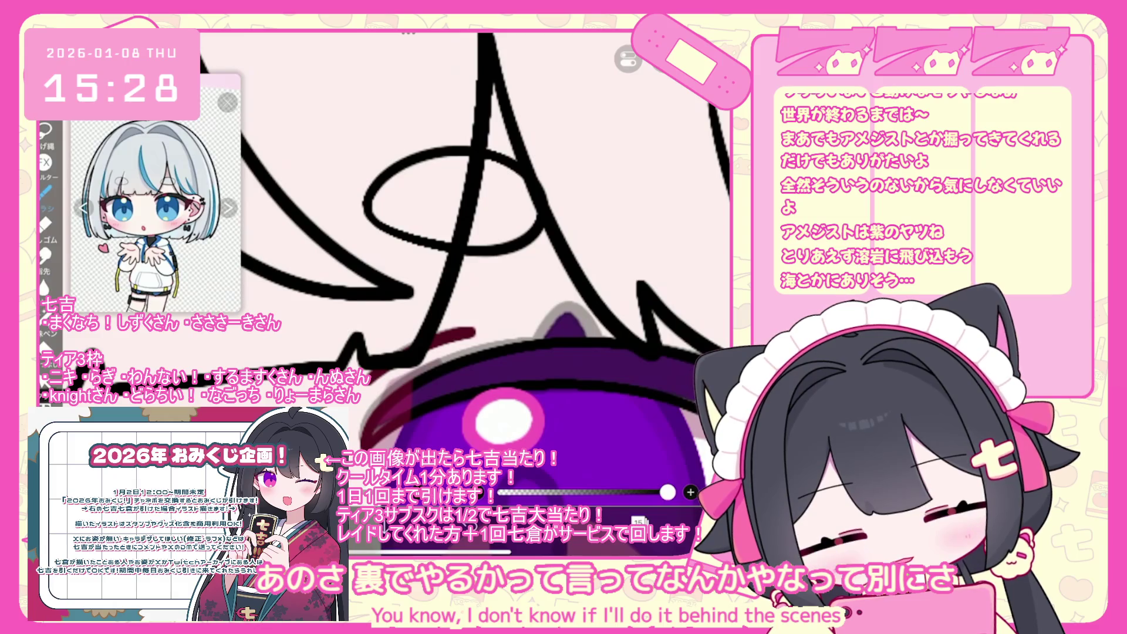
pyautogui.scroll(-5, 463, 276)
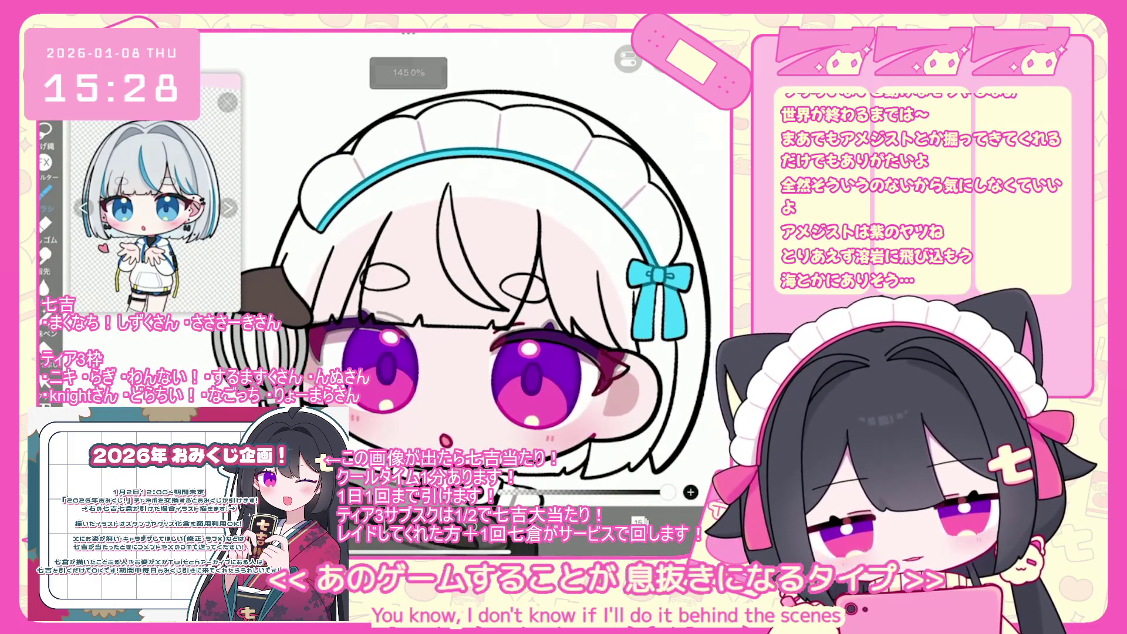
pyautogui.scroll(5, 463, 275)
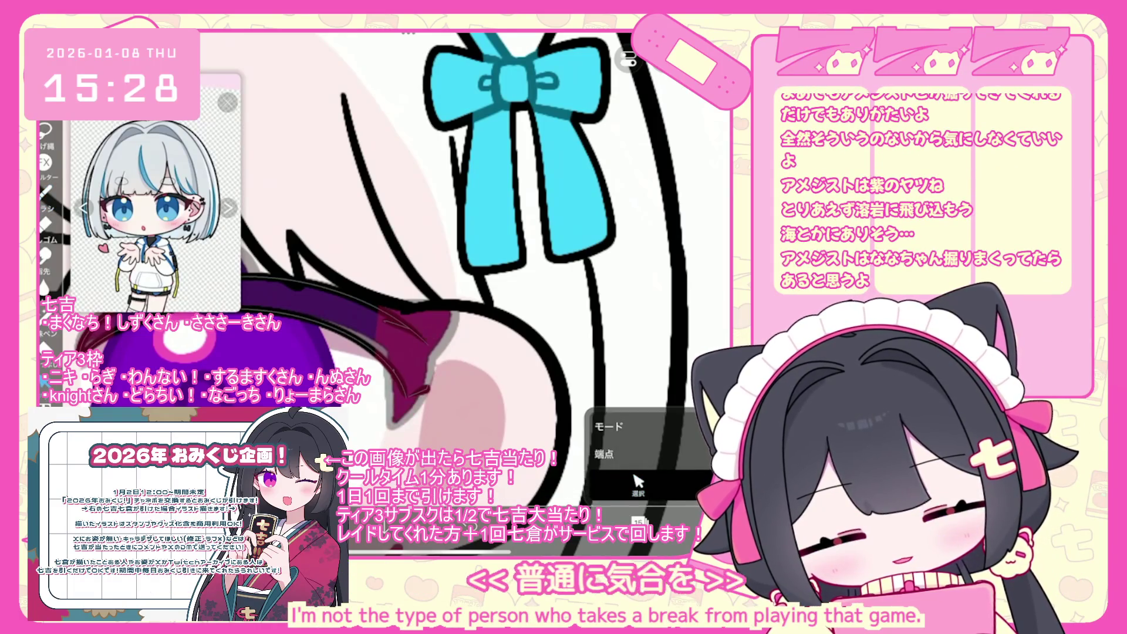
# Step: Zoom into the left eye and draw the upper eyelid line, retrying strokes until one fits
pyautogui.scroll(3, 464, 276)
pyautogui.hotkey('ctrl', 'z')
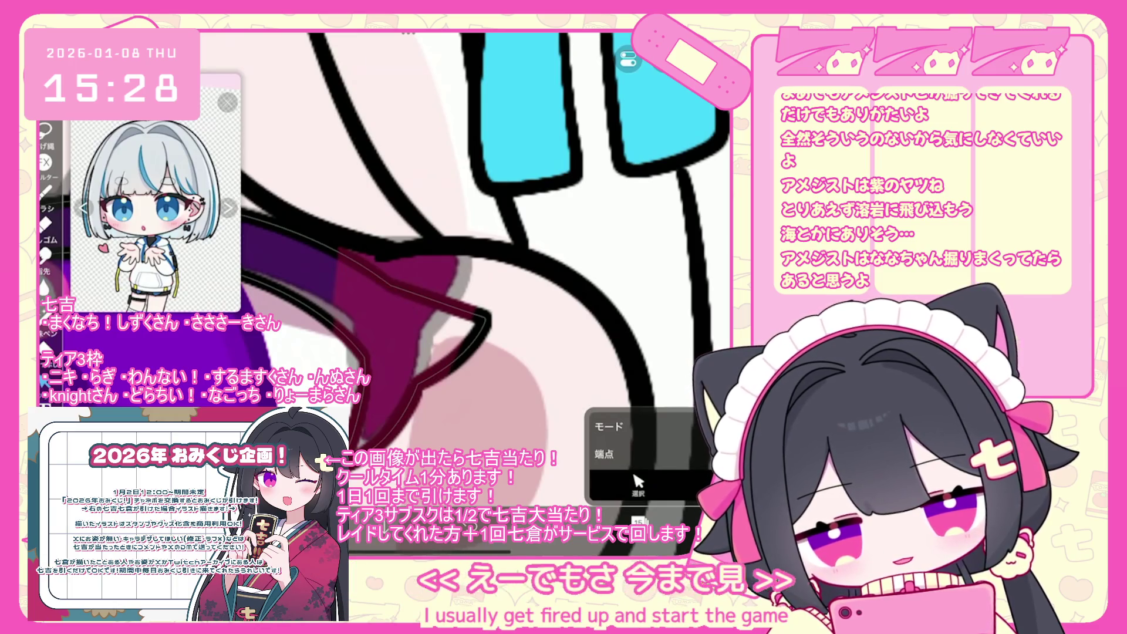
pyautogui.scroll(-3, 411, 265)
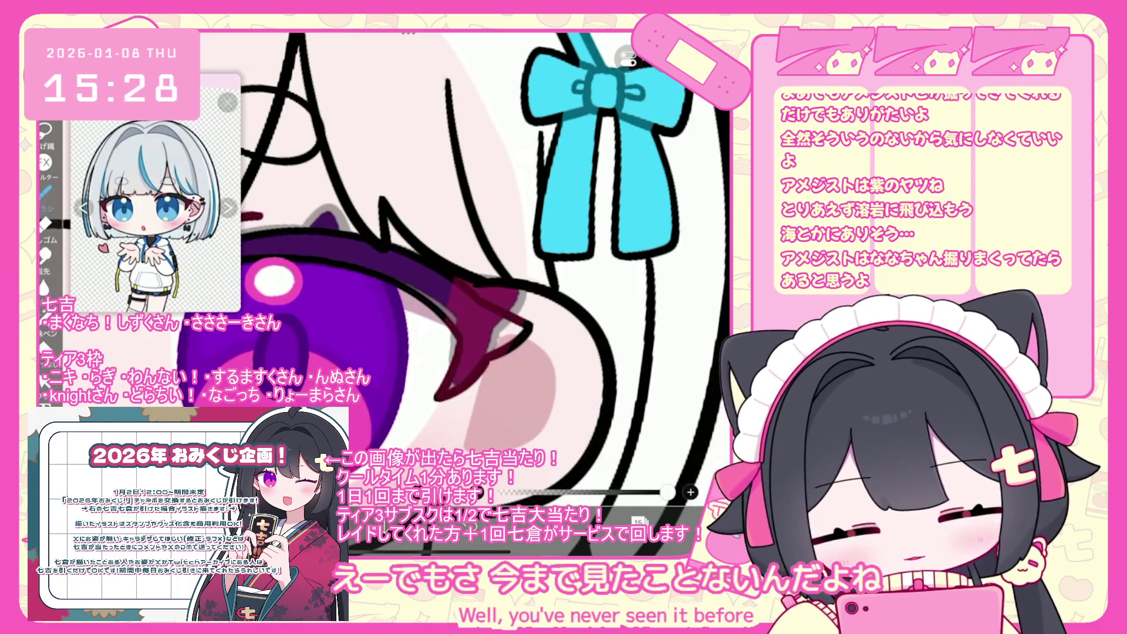
pyautogui.scroll(-5, 411, 265)
pyautogui.scroll(5, 434, 328)
pyautogui.scroll(1, 434, 264)
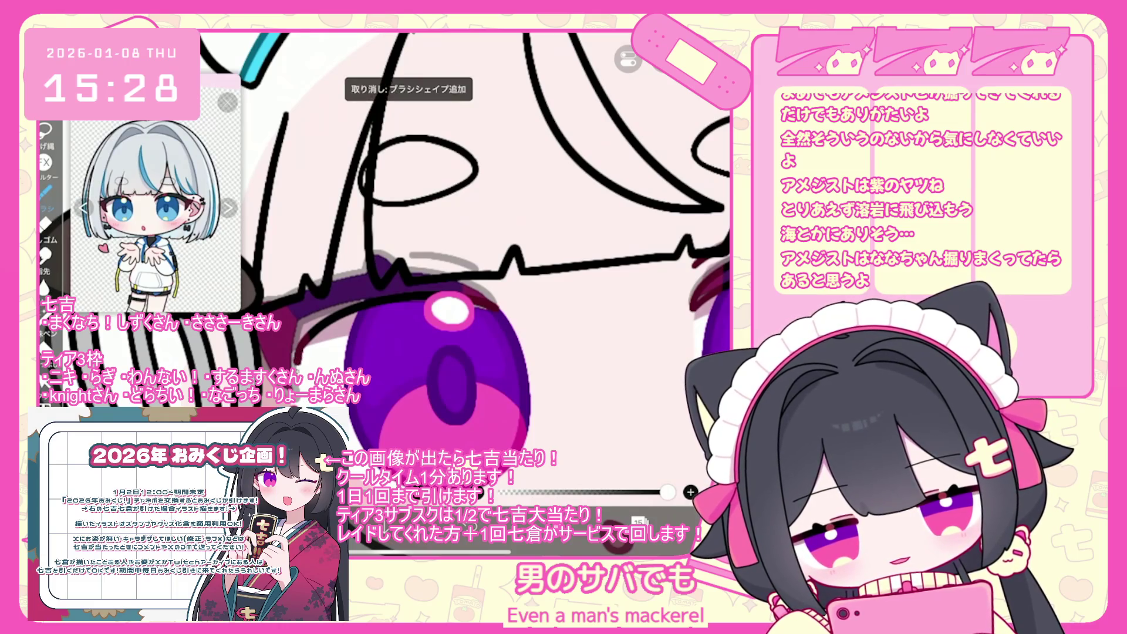
pyautogui.scroll(1, 434, 264)
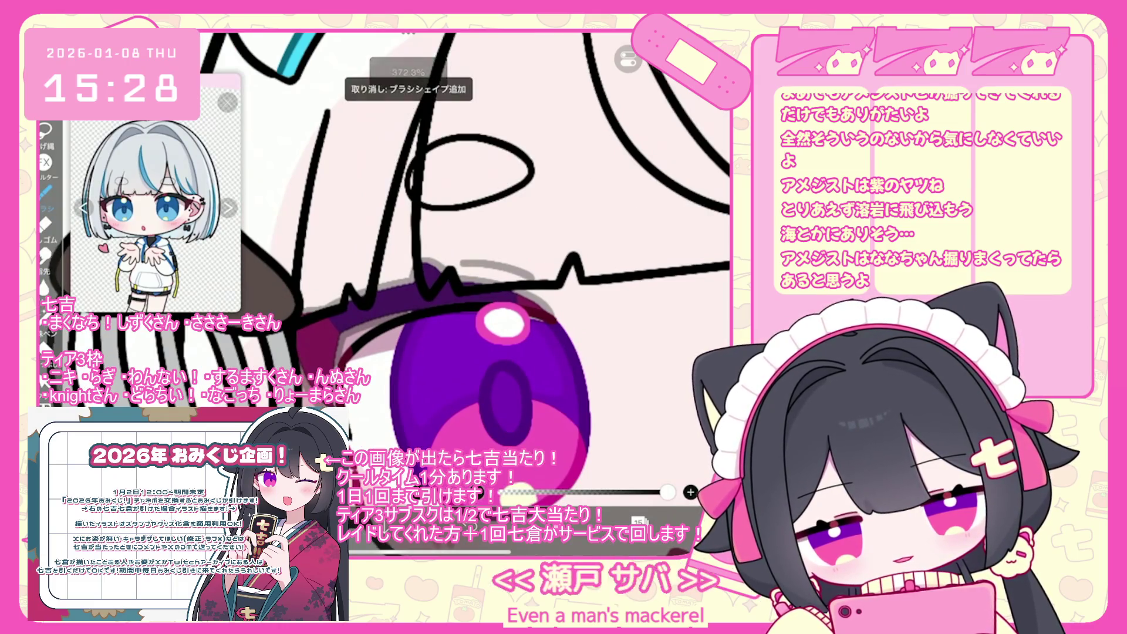
pyautogui.moveTo(346, 361); pyautogui.dragTo(440, 305)
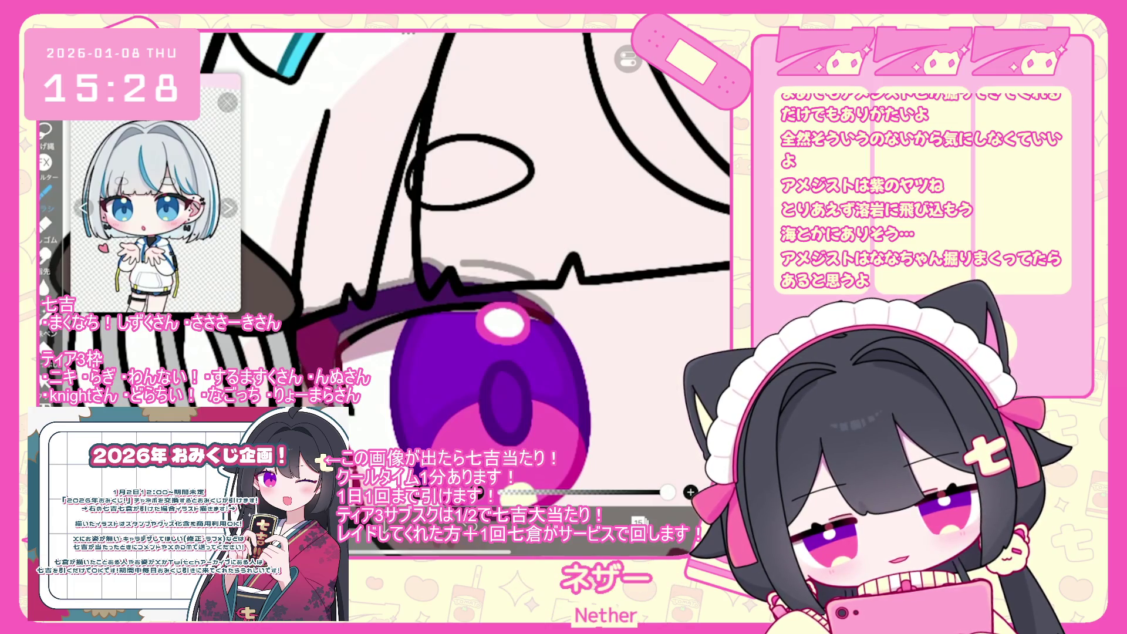
pyautogui.hotkey('ctrl', 'z')
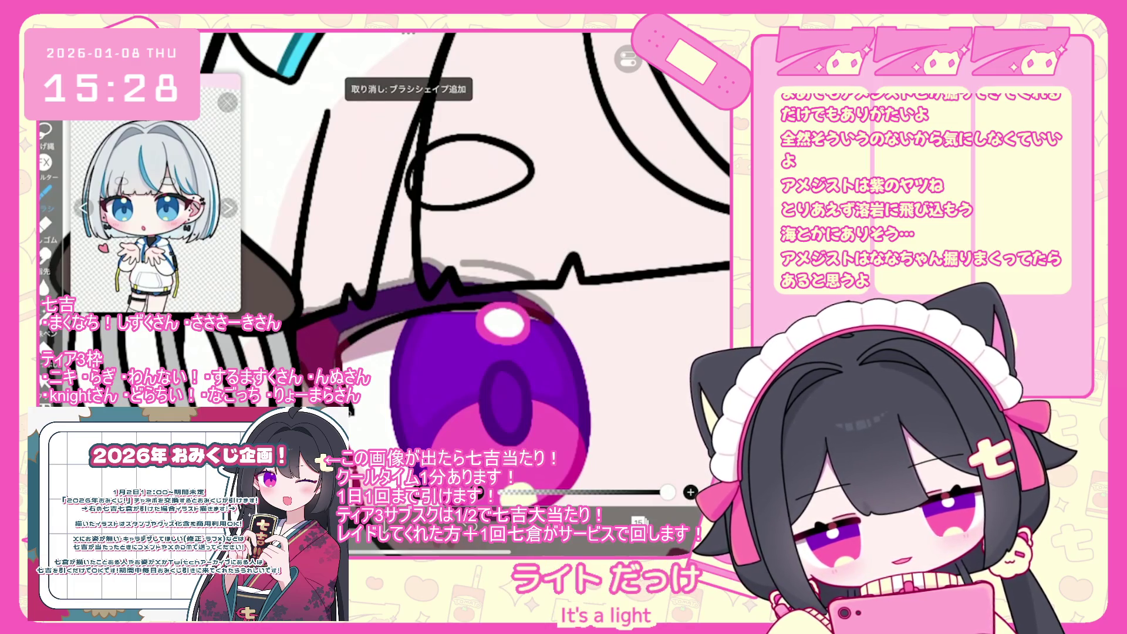
pyautogui.moveTo(519, 292); pyautogui.dragTo(554, 321)
pyautogui.hotkey('ctrl', 'z')
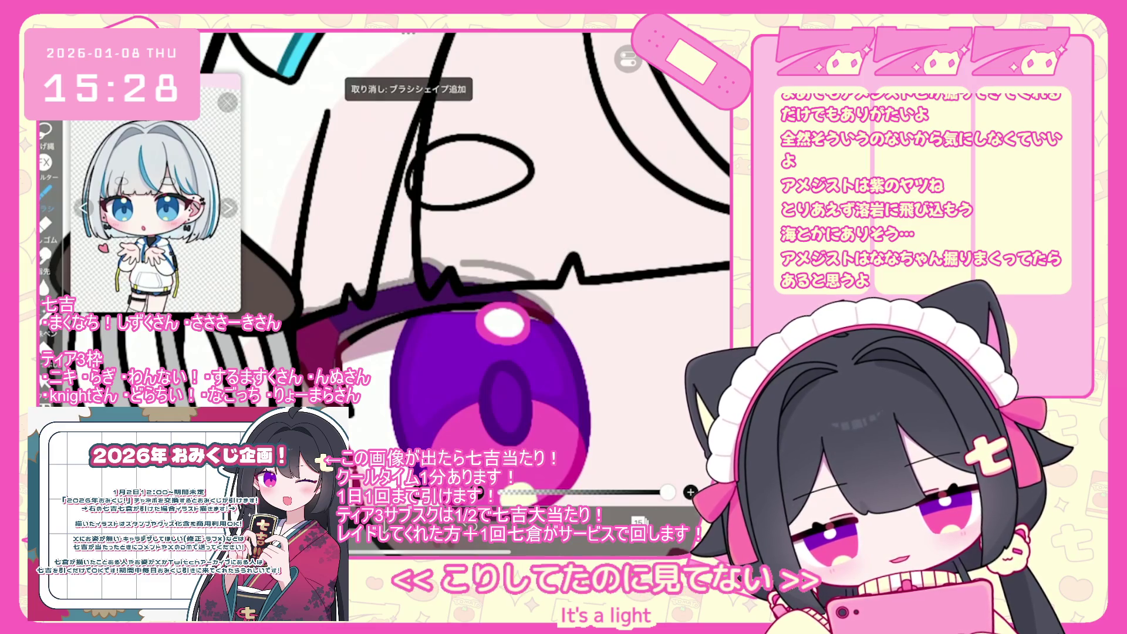
pyautogui.moveTo(390, 280); pyautogui.dragTo(507, 271)
pyautogui.hotkey('ctrl', 'z')
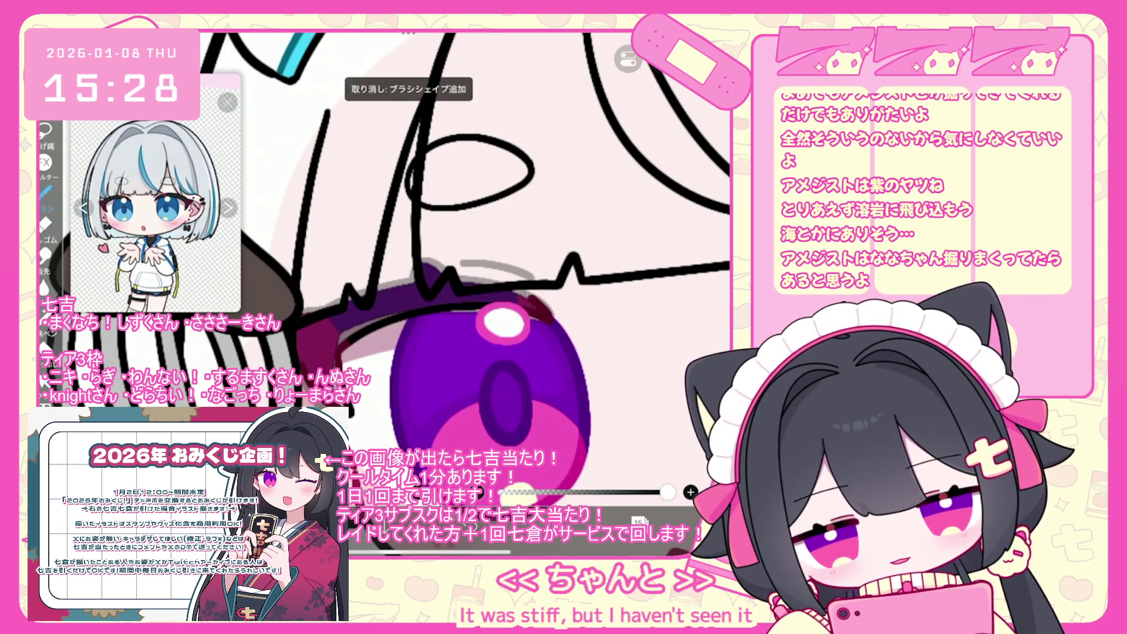
pyautogui.moveTo(390, 281); pyautogui.dragTo(508, 272)
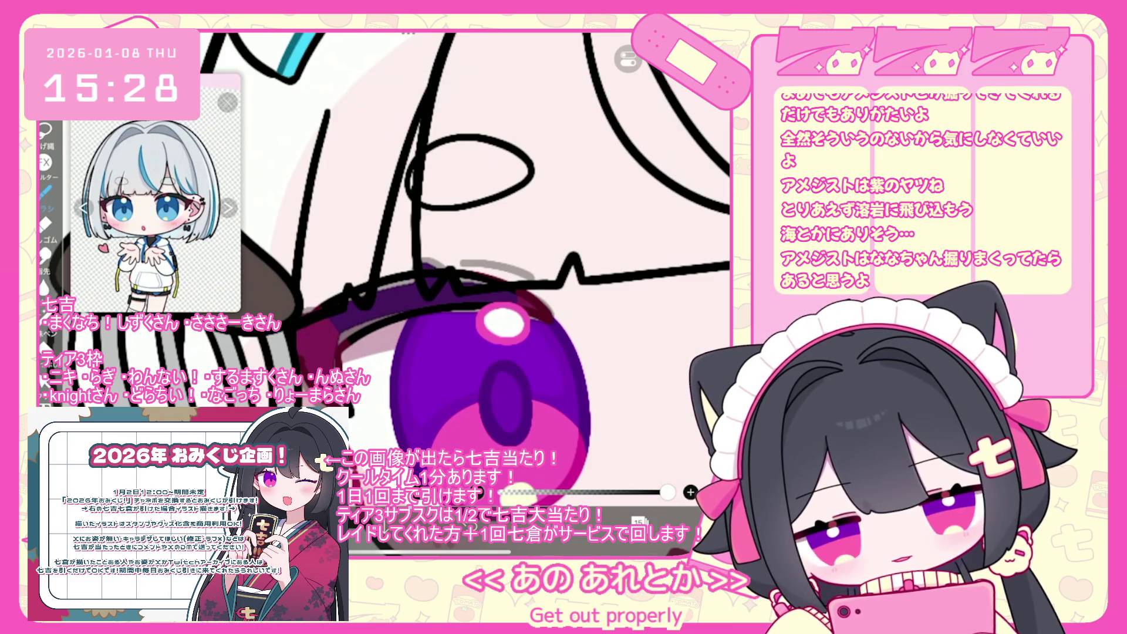
# Step: Try the vector eraser on part of the eyelid line, then undo the erase
pyautogui.scroll(3, 304, 323)
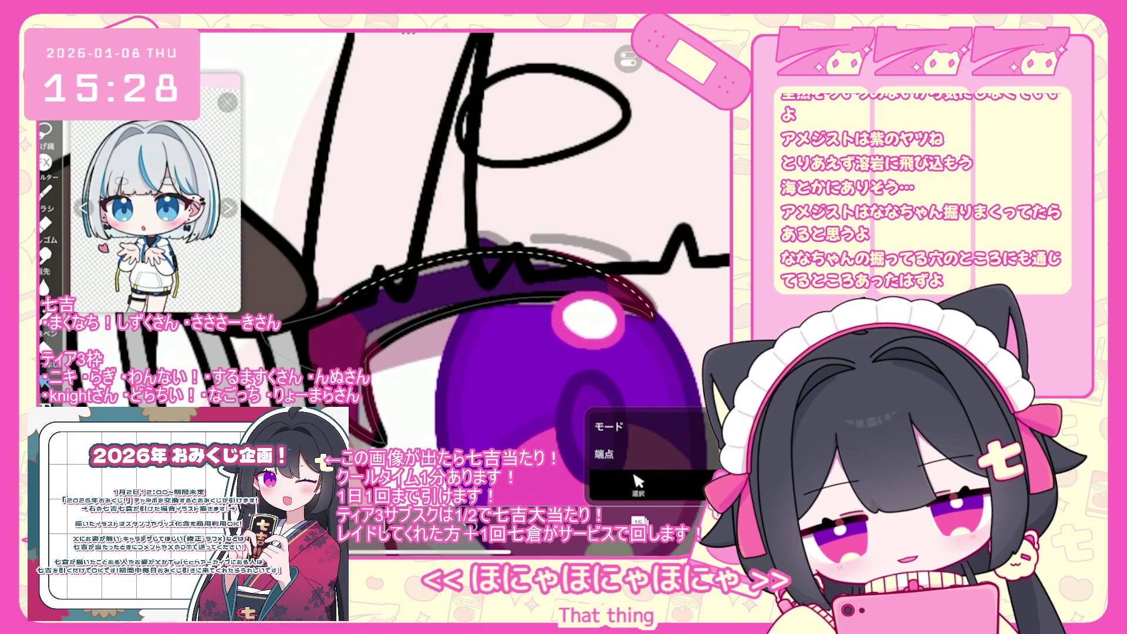
pyautogui.moveTo(385, 276); pyautogui.dragTo(469, 259)
pyautogui.hotkey('ctrl', 'z')
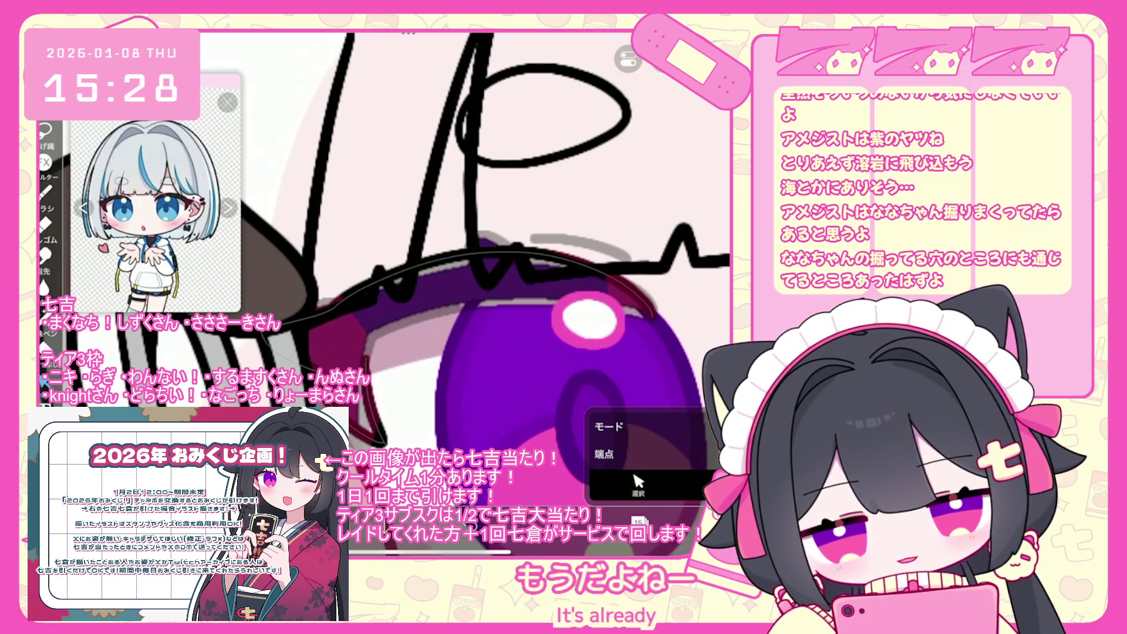
pyautogui.hotkey('ctrl', 'z')
pyautogui.scroll(-2, 470, 264)
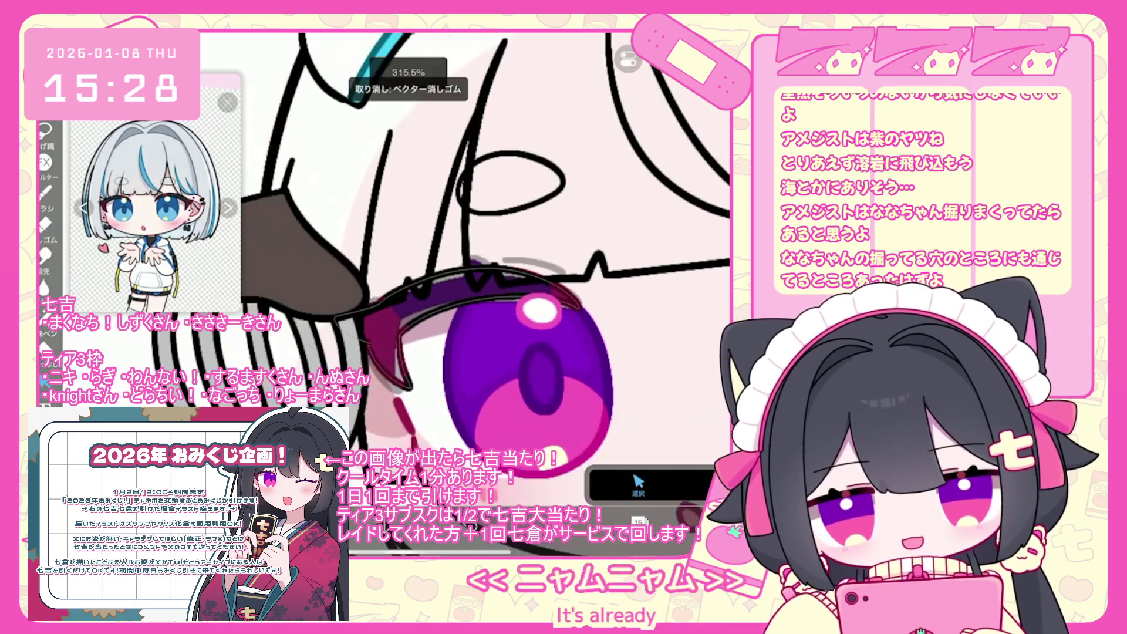
# Step: Rotate the new eyelid stroke about -3° to tilt it slightly
pyautogui.click(411, 278)
pyautogui.moveTo(558, 387); pyautogui.dragTo(549, 400)
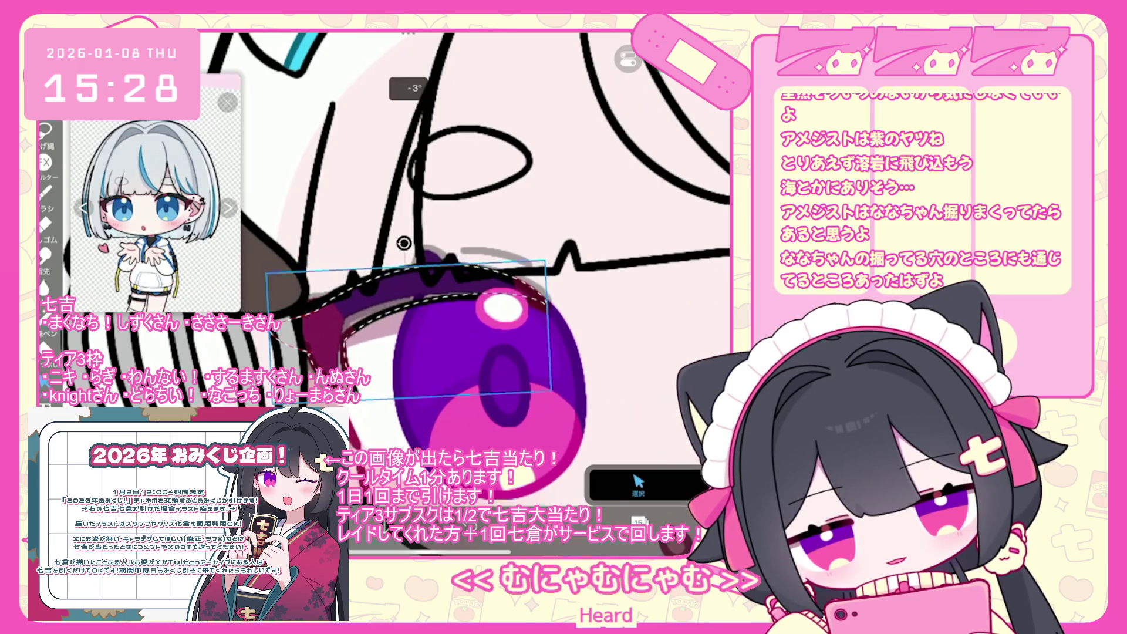
pyautogui.scroll(-3, 469, 264)
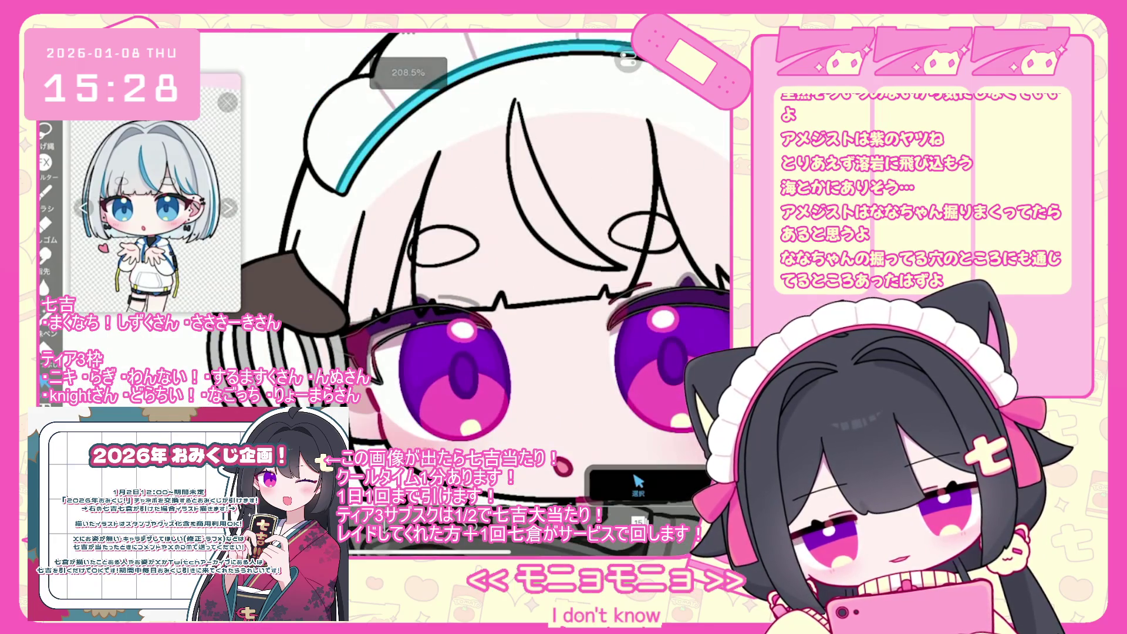
pyautogui.scroll(1, 469, 264)
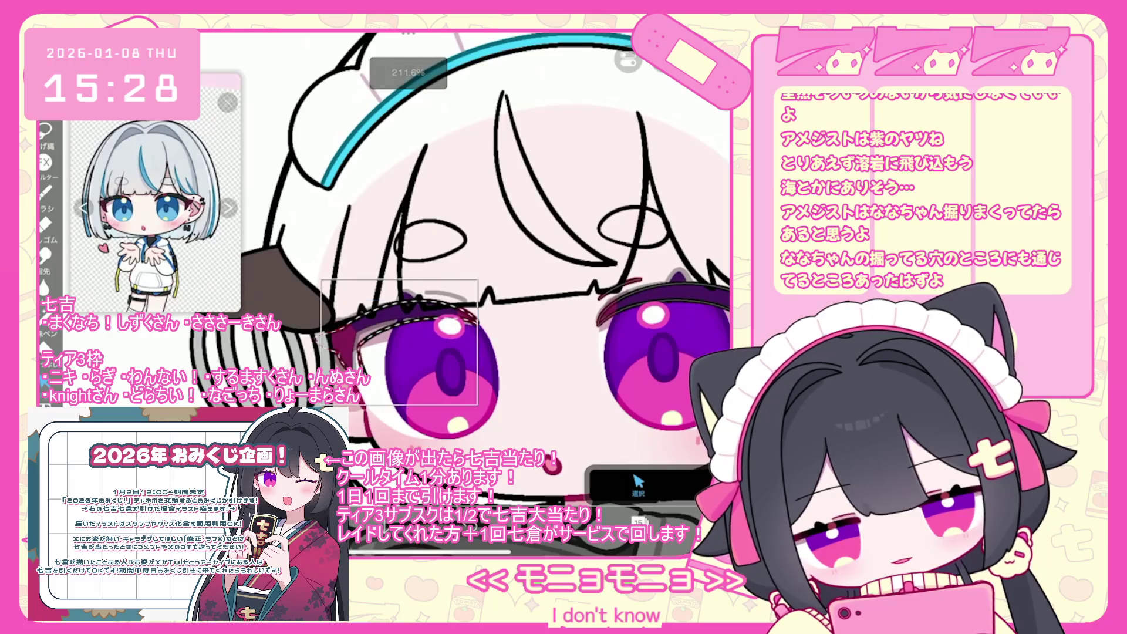
pyautogui.scroll(5, 419, 338)
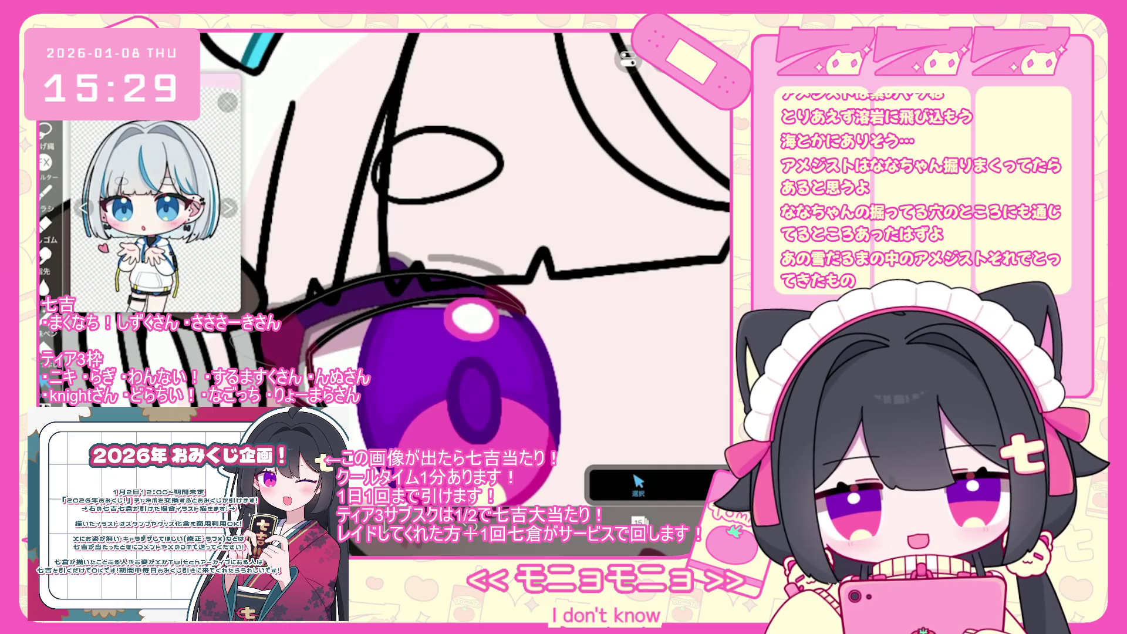
pyautogui.scroll(-5, 440, 265)
pyautogui.scroll(3, 490, 266)
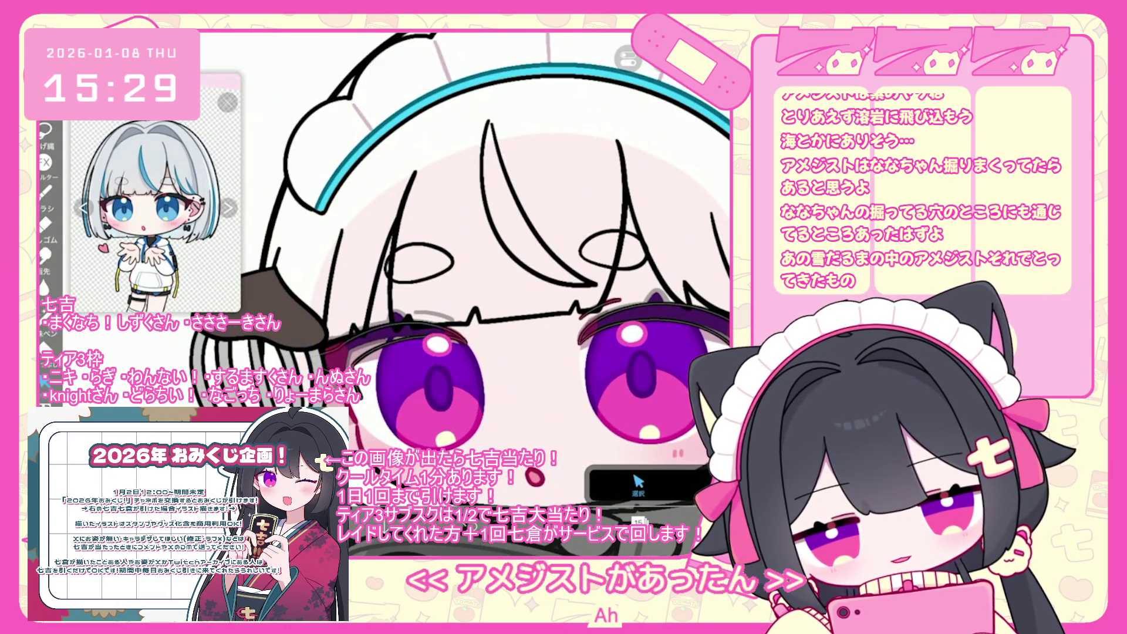
pyautogui.scroll(3, 451, 279)
pyautogui.scroll(3, 469, 265)
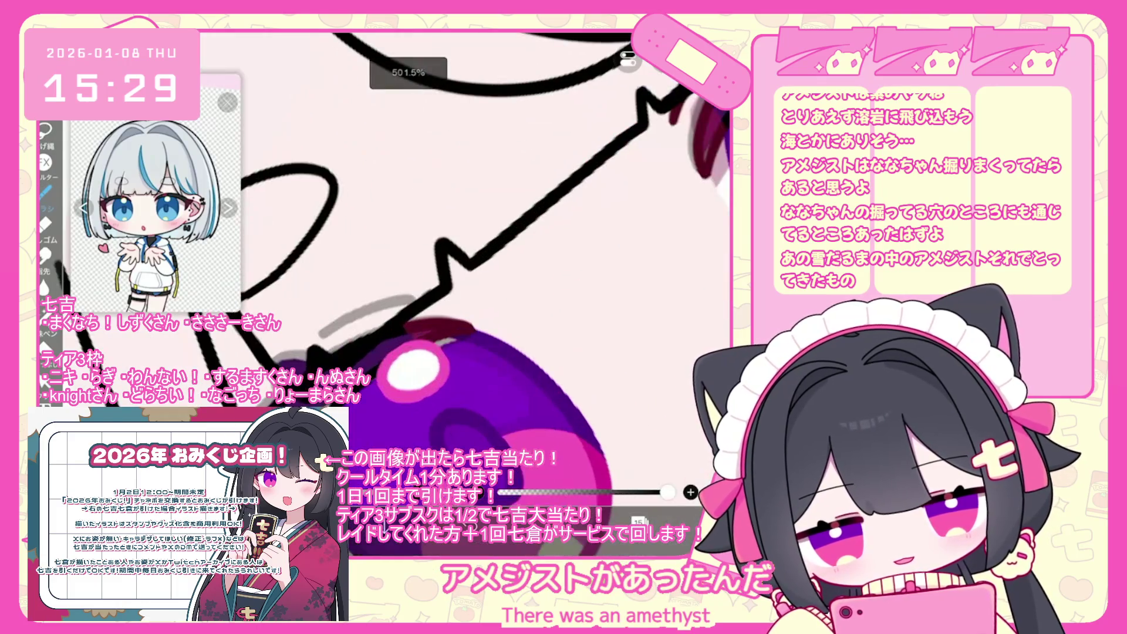
# Step: Add a dark red accent stroke along the left eyelid and make layer 13 the working layer
pyautogui.hotkey('ctrl', 'z')
pyautogui.moveTo(340, 321); pyautogui.dragTo(414, 302)
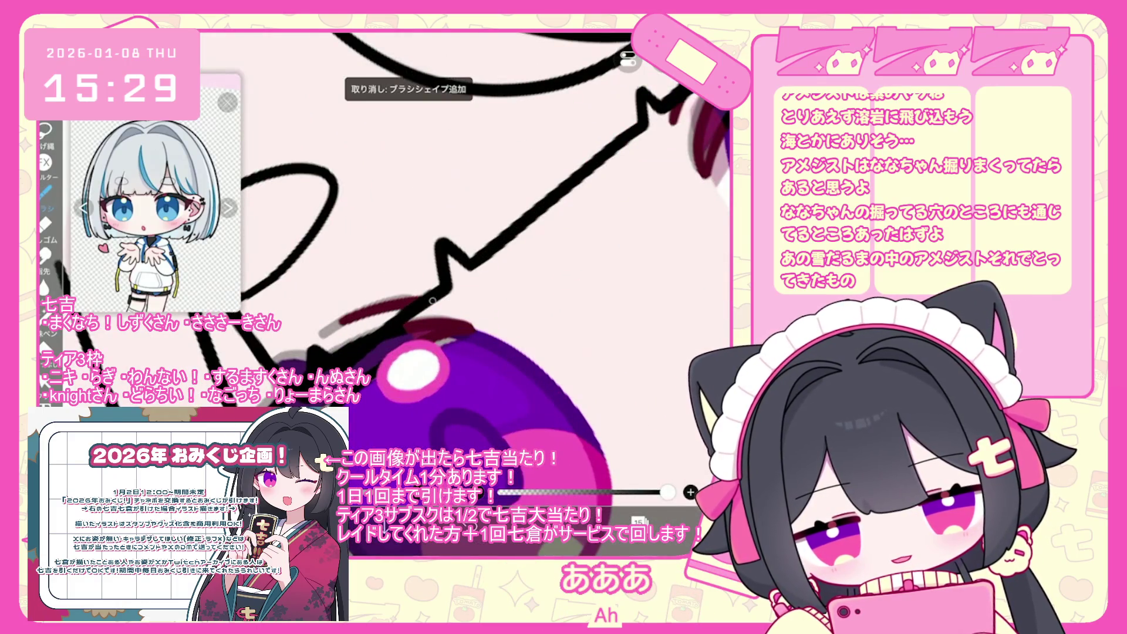
pyautogui.scroll(-5, 451, 279)
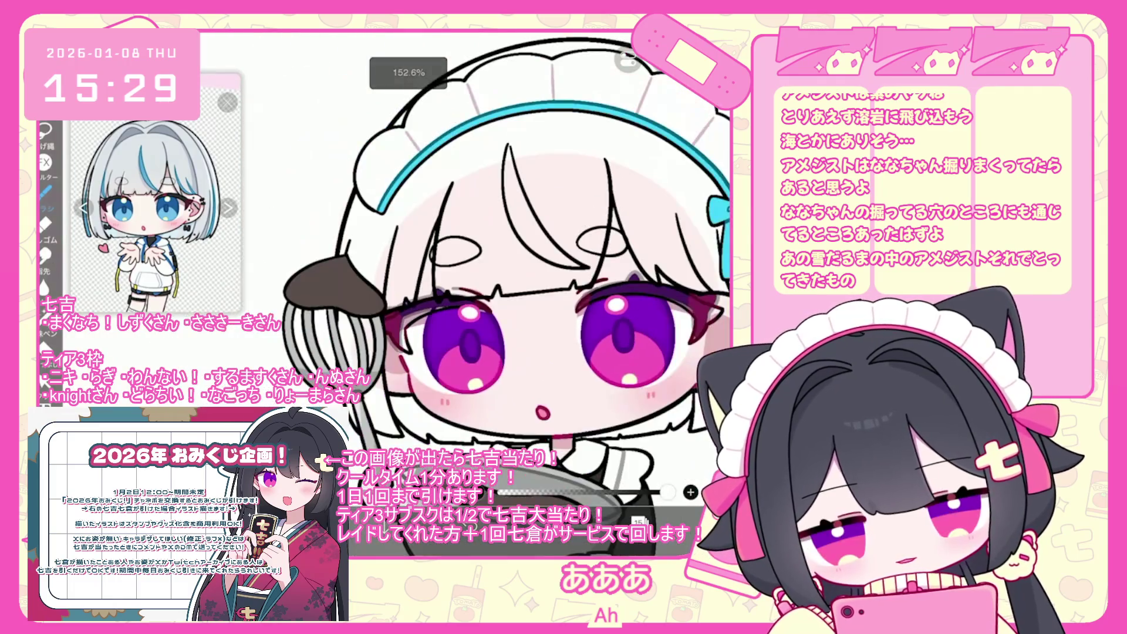
pyautogui.scroll(-2, 470, 279)
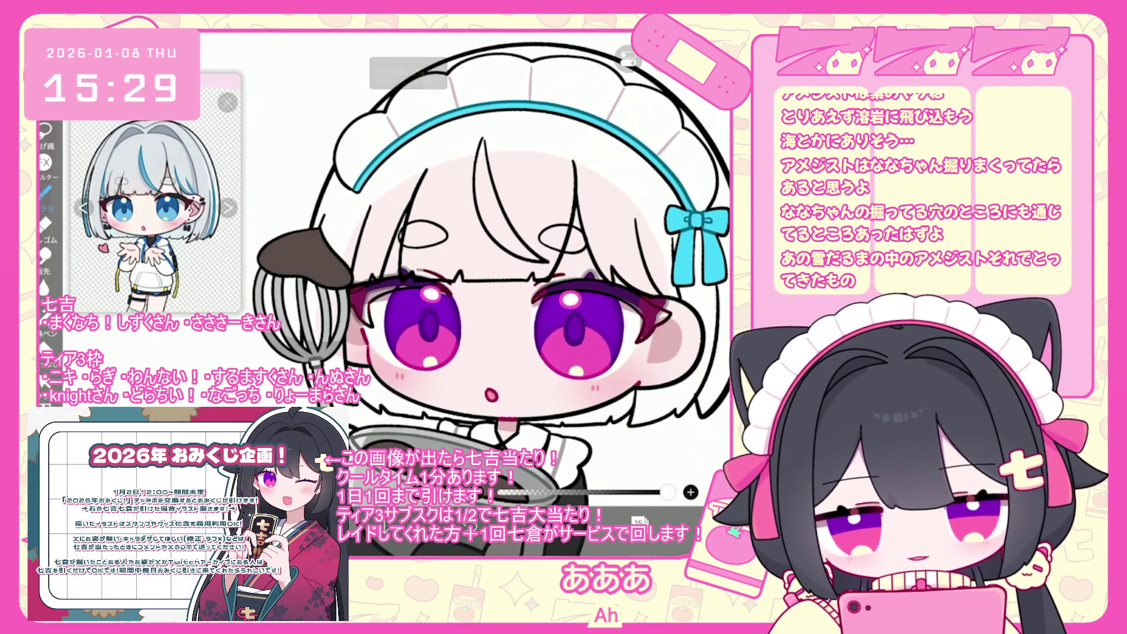
pyautogui.click(639, 521)
pyautogui.click(646, 250)
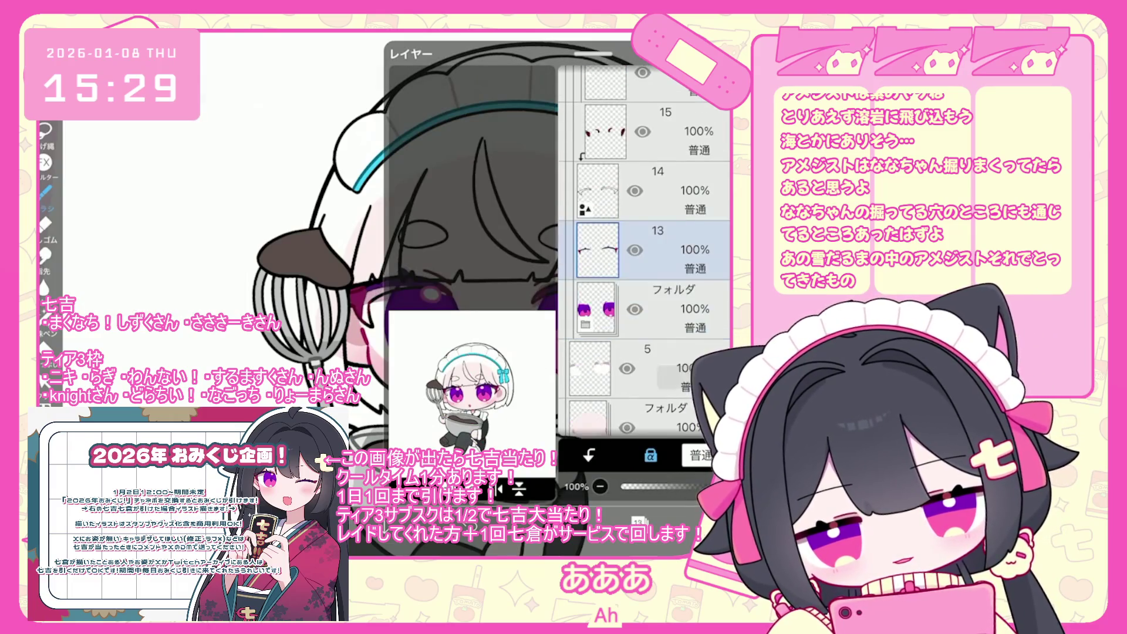
# Step: Pick a new colour, switch to the lasso Fill tool, and select layer 14
pyautogui.scroll(-1, 644, 252)
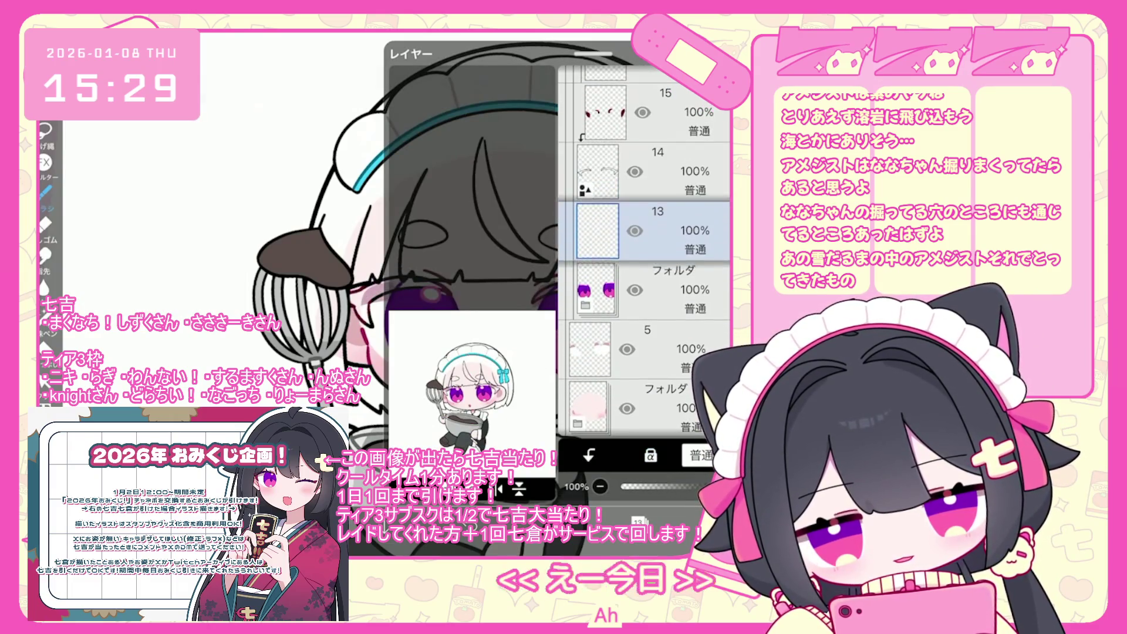
pyautogui.click(639, 521)
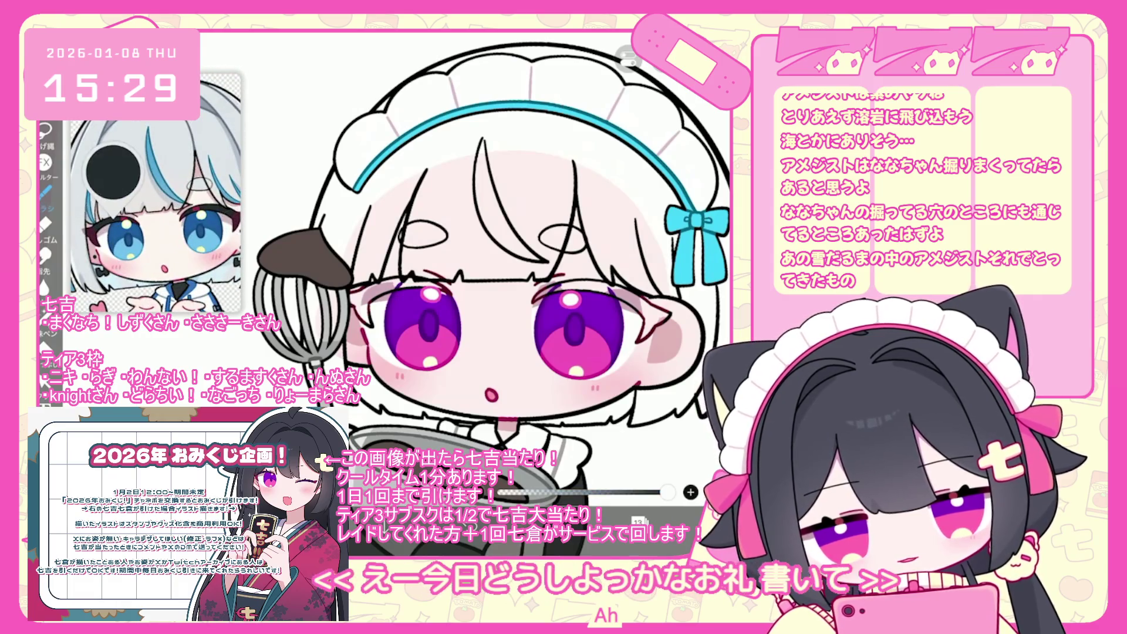
pyautogui.click(610, 521)
pyautogui.click(611, 521)
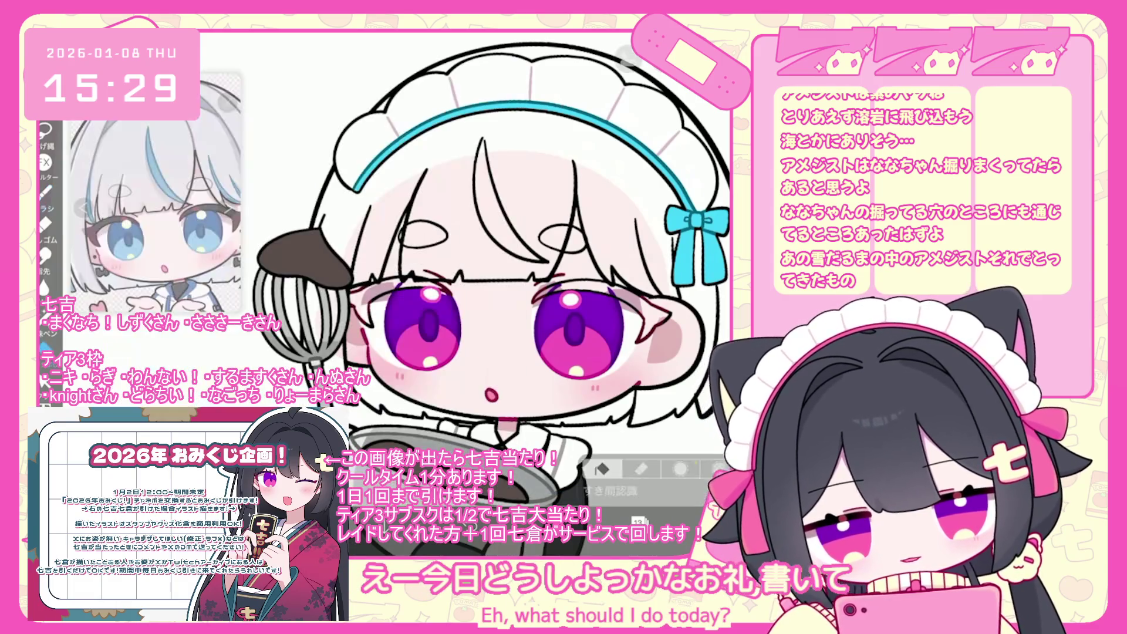
pyautogui.click(44, 346)
pyautogui.click(639, 520)
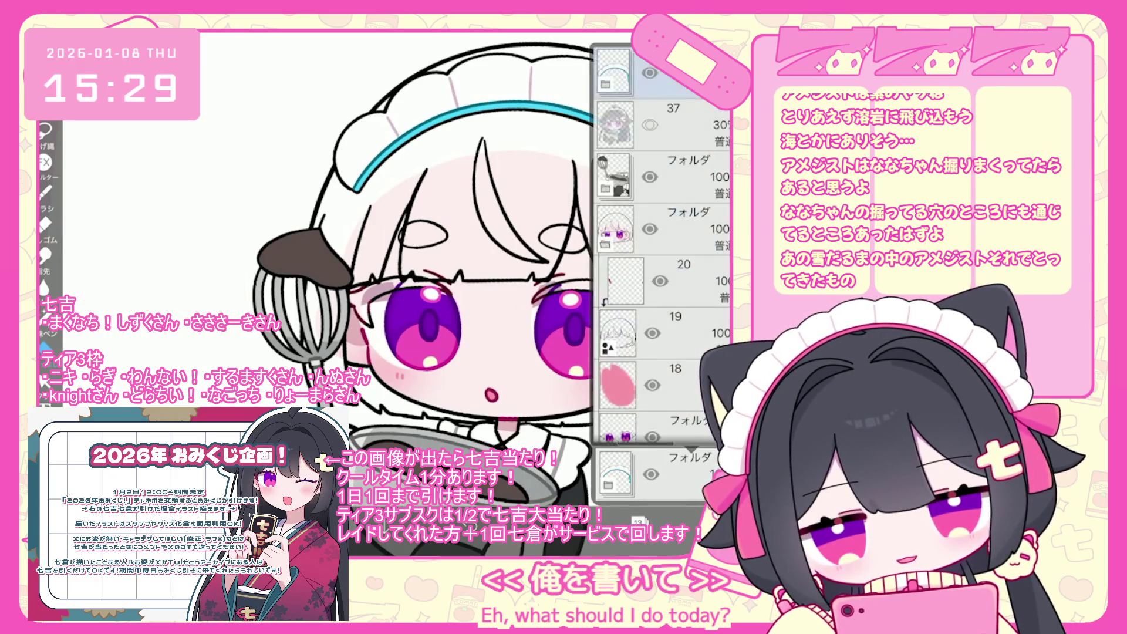
pyautogui.click(639, 521)
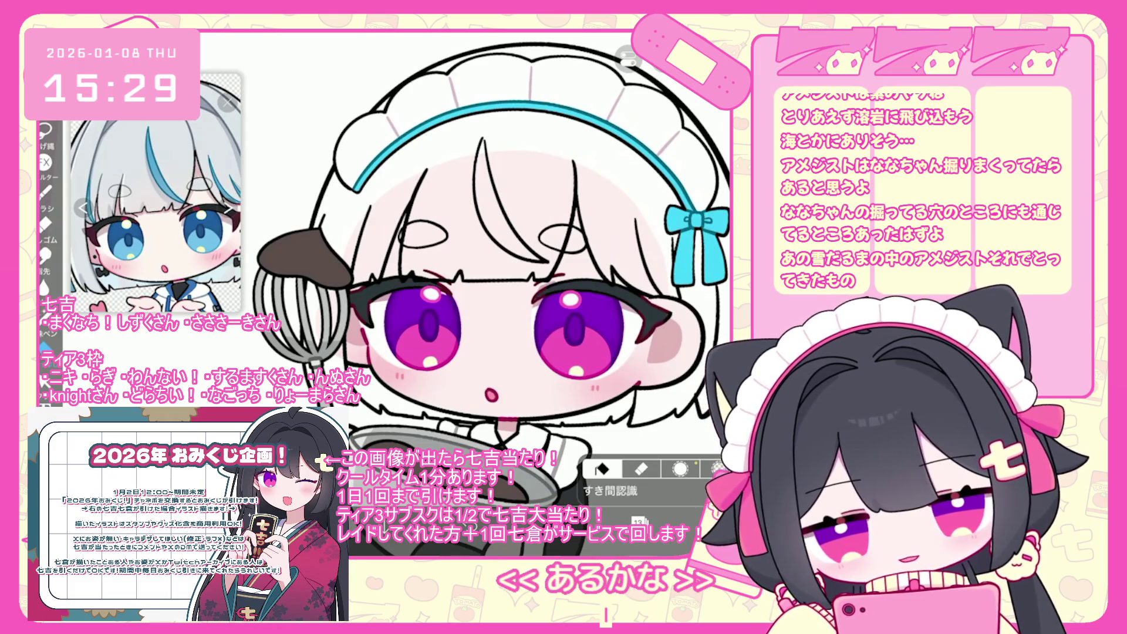
pyautogui.scroll(3, 587, 294)
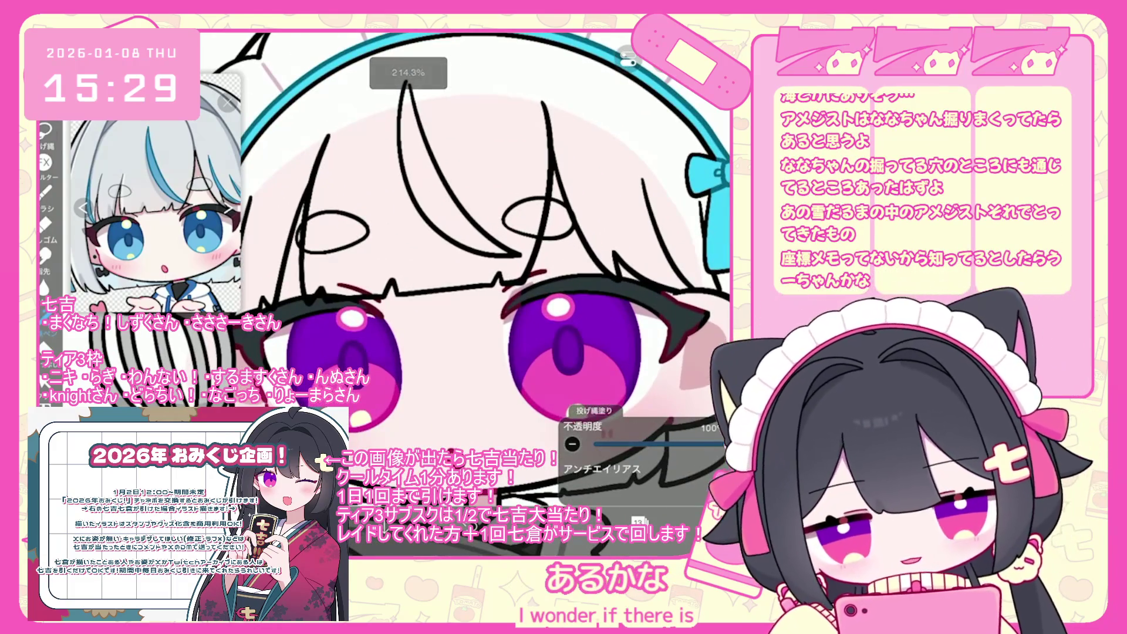
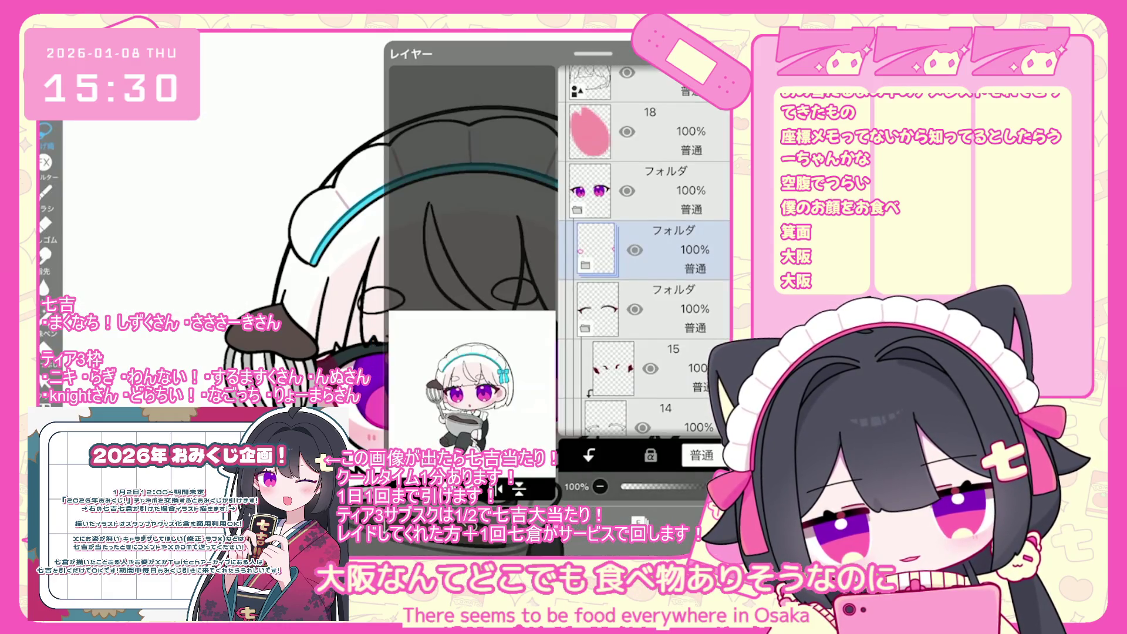
# Step: Select iris layer 15 in the eyes folder and turn on its Alpha Lock
pyautogui.scroll(-5, 646, 247)
pyautogui.click(613, 100)
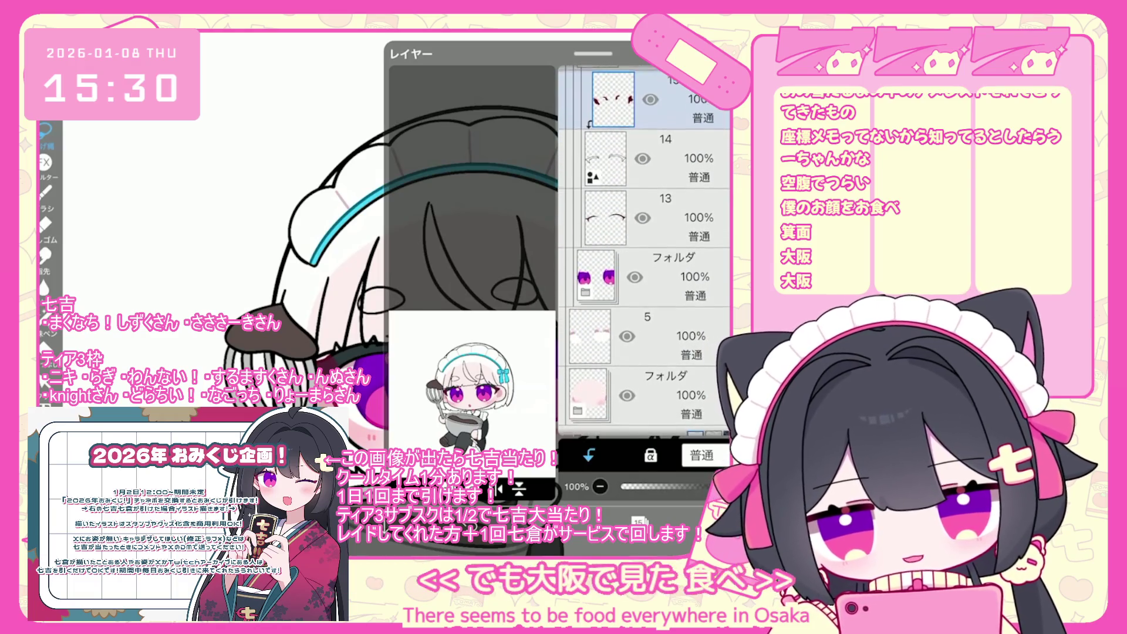
pyautogui.scroll(-5, 646, 246)
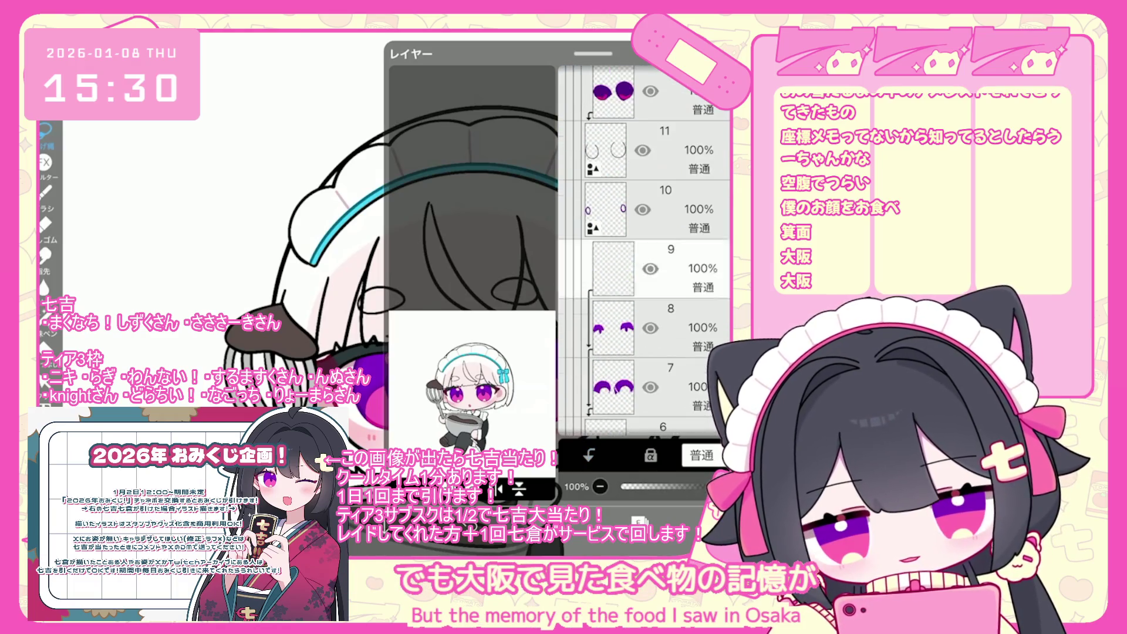
pyautogui.scroll(-5, 645, 247)
pyautogui.click(650, 456)
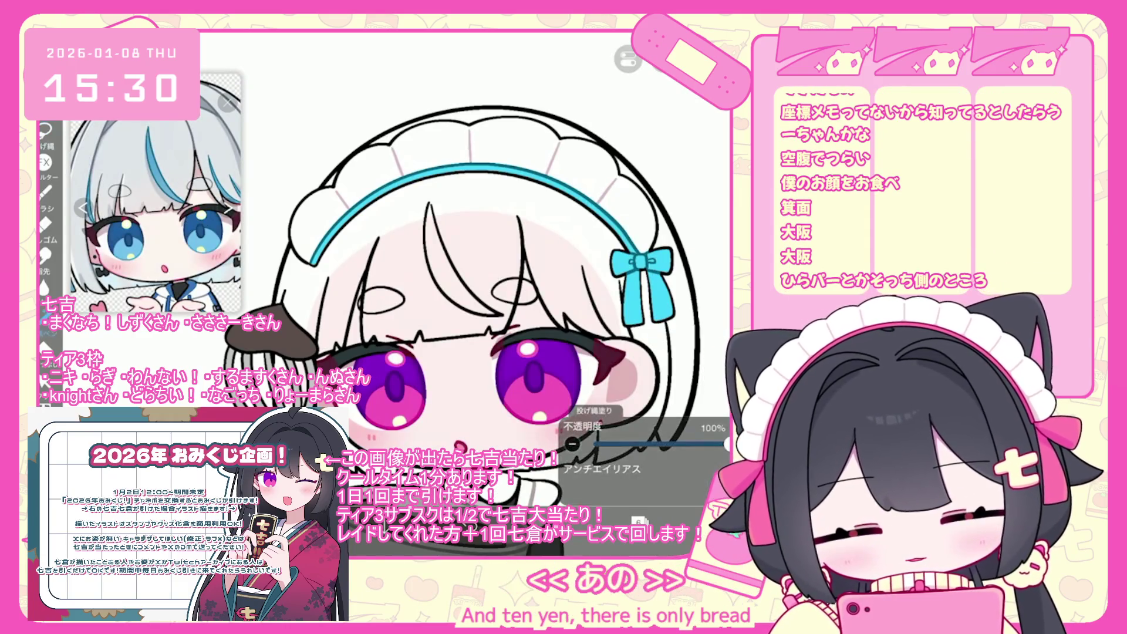
pyautogui.scroll(2, 458, 259)
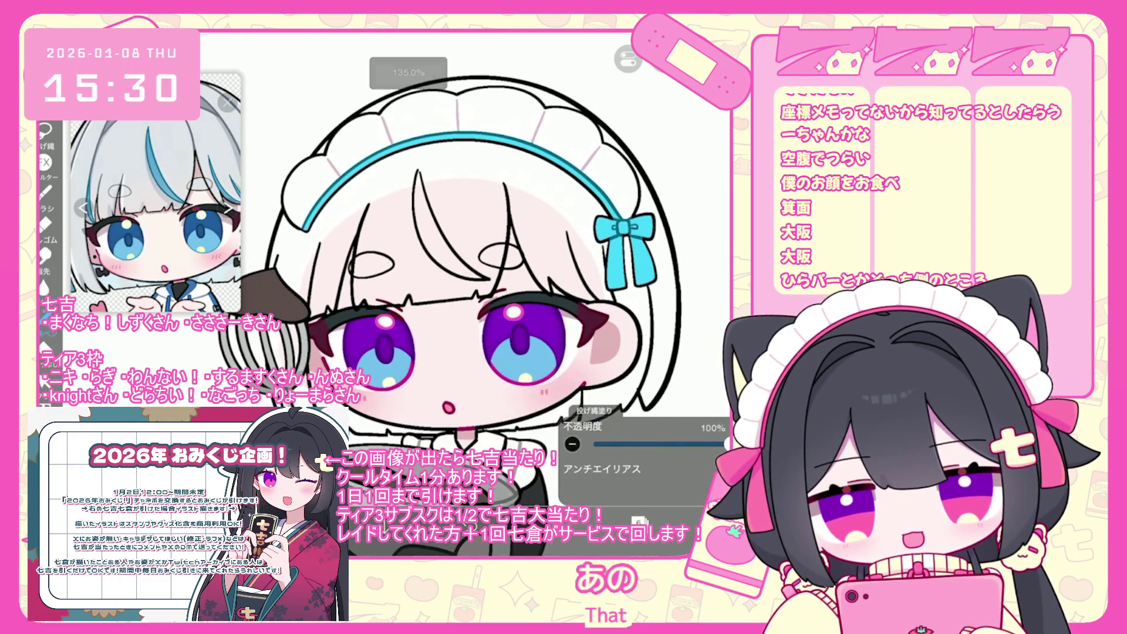
pyautogui.click(639, 521)
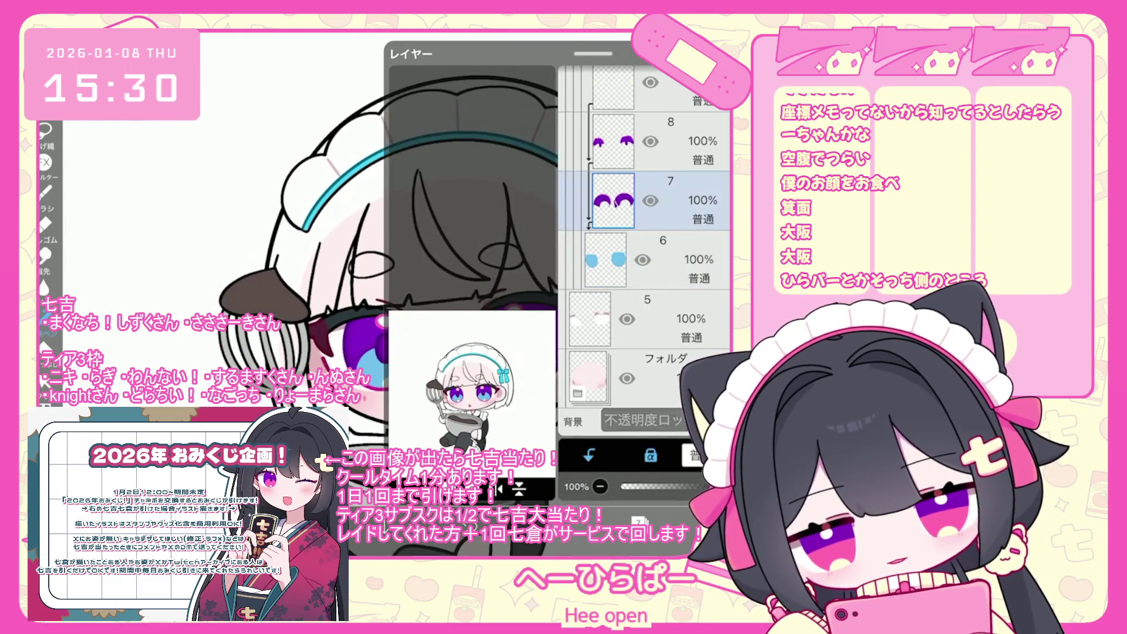
# Step: Eyedrop blue from the reference character's eye and fill both irises with it
pyautogui.click(187, 194)
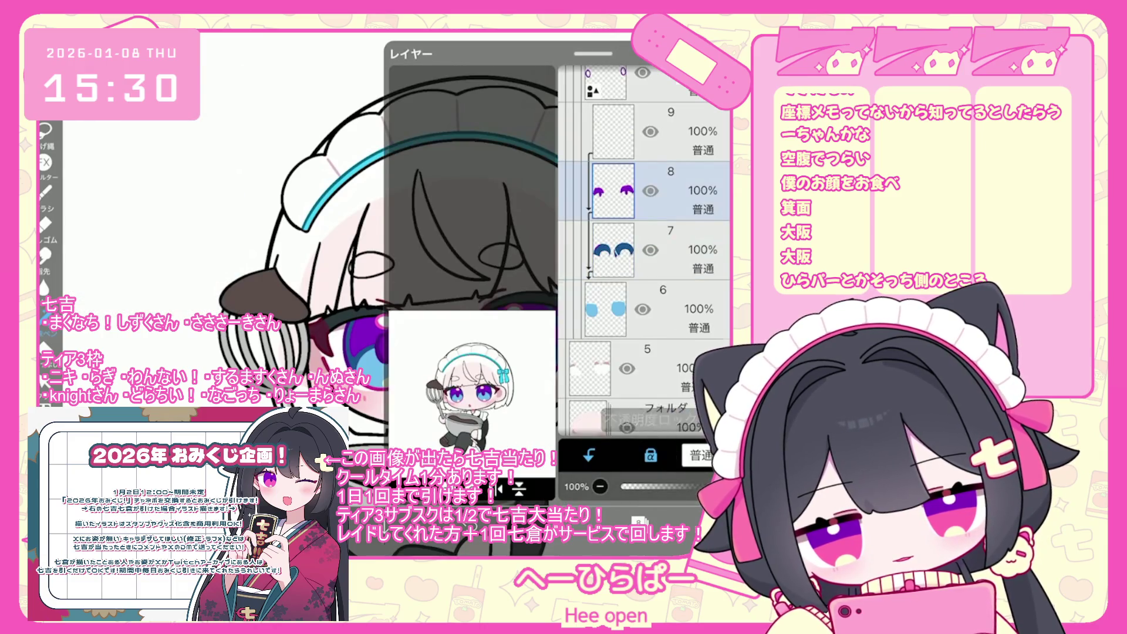
pyautogui.click(384, 346)
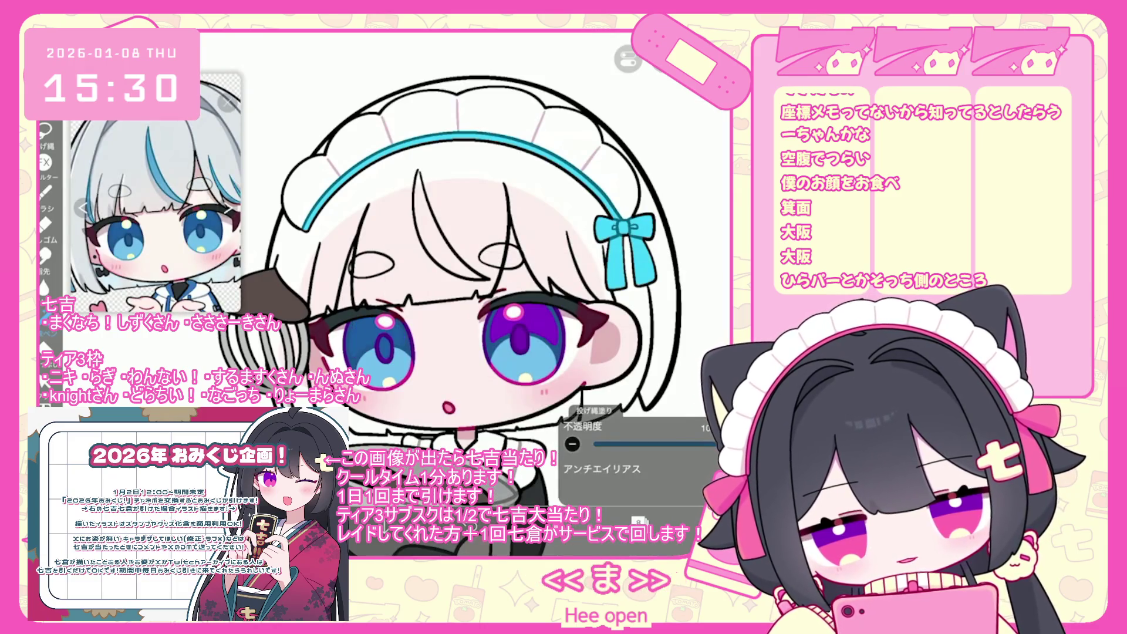
pyautogui.click(519, 335)
pyautogui.click(187, 188)
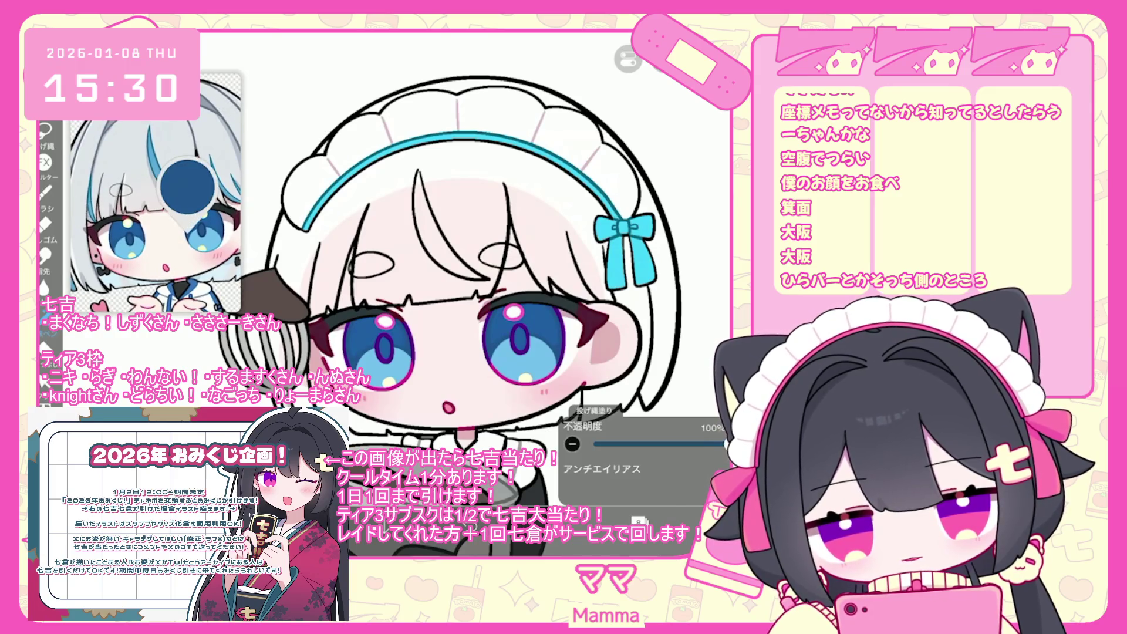
pyautogui.scroll(3, 422, 364)
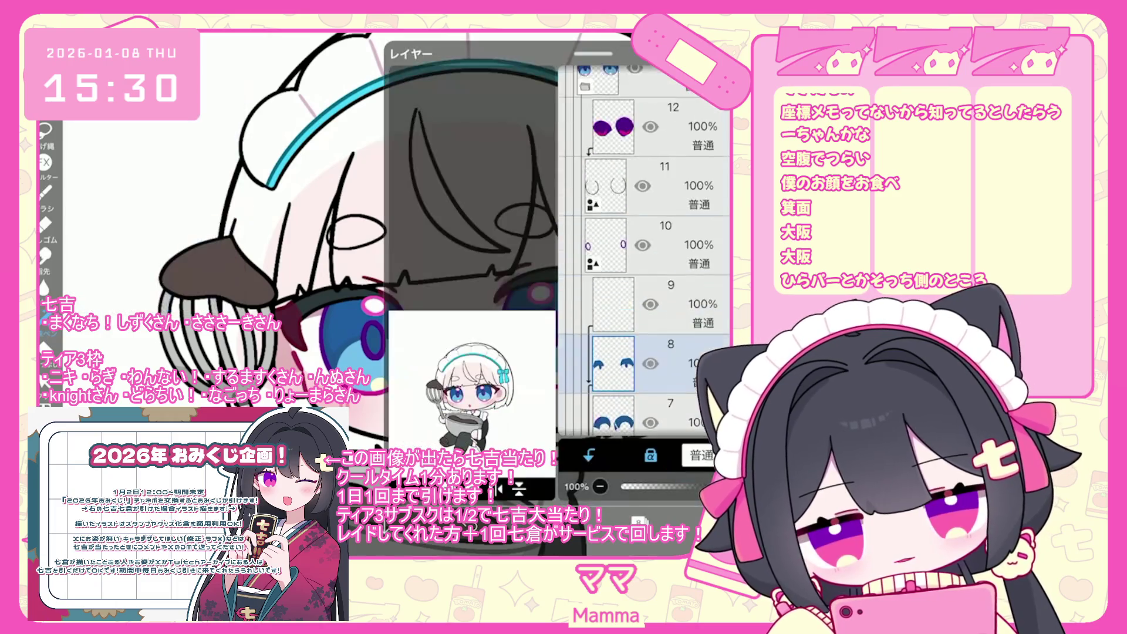
# Step: Select empty layer 11 and sample dark blue from the reference eye for the upper shading
pyautogui.click(605, 350)
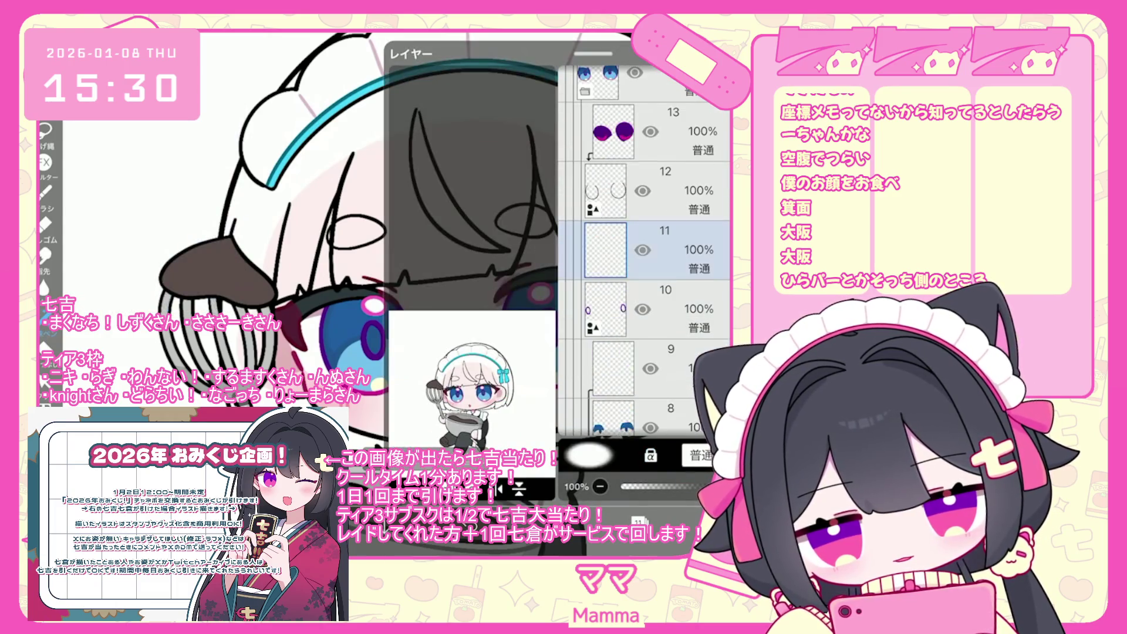
pyautogui.scroll(-2, 645, 235)
pyautogui.click(293, 176)
pyautogui.moveTo(224, 194); pyautogui.dragTo(204, 221)
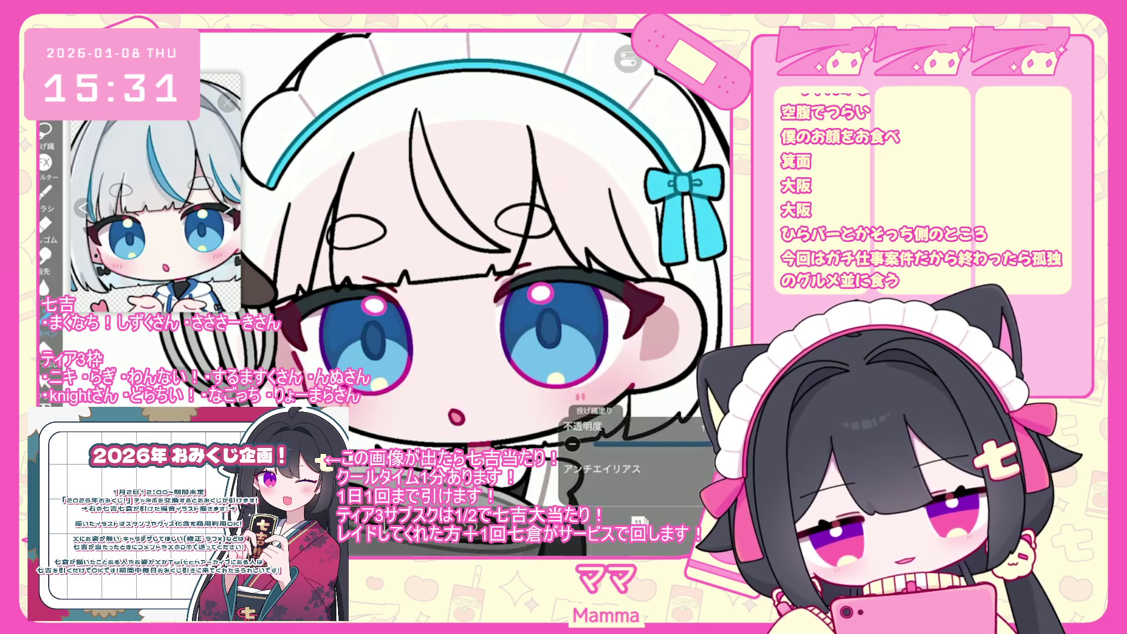
# Step: Select the purple eye layer 13 and recolour it blue
pyautogui.click(639, 520)
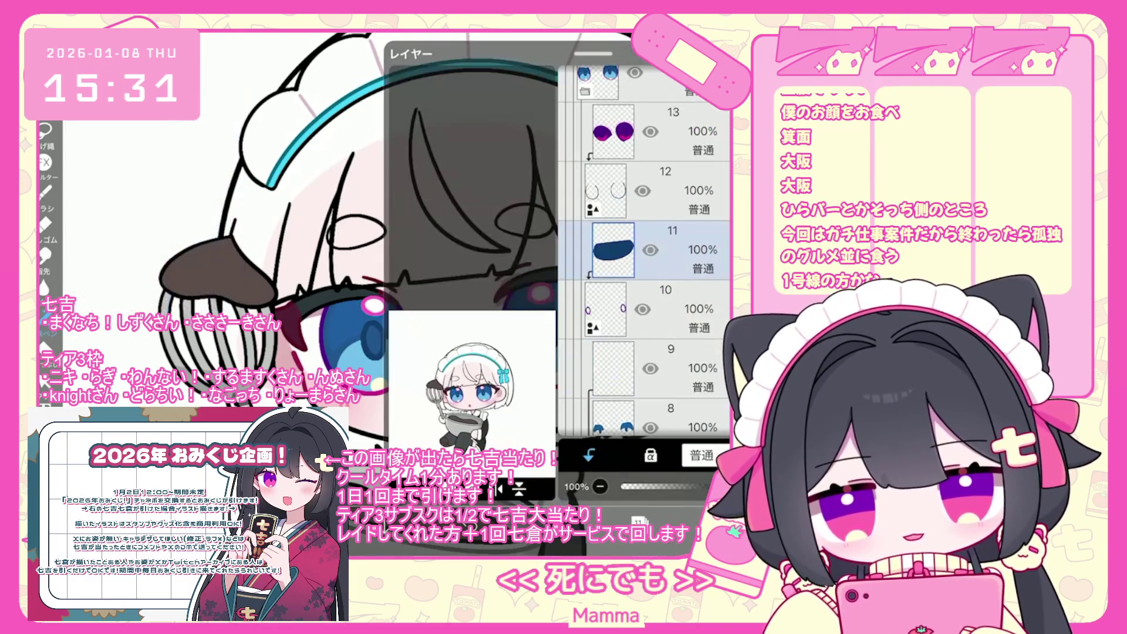
pyautogui.scroll(4, 646, 252)
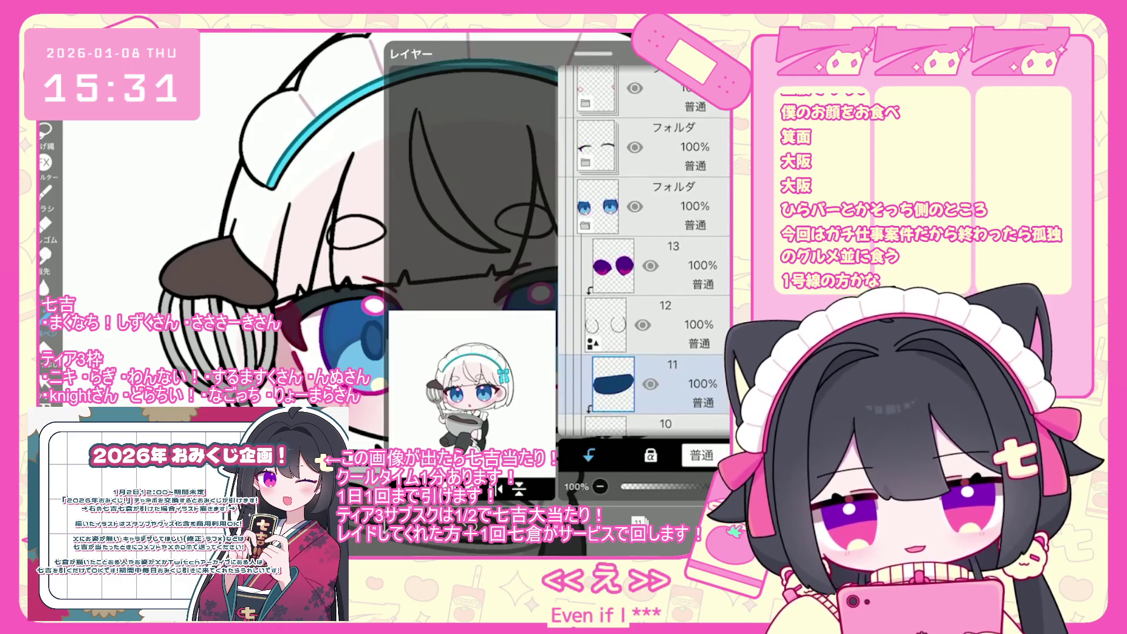
pyautogui.click(613, 337)
pyautogui.click(638, 520)
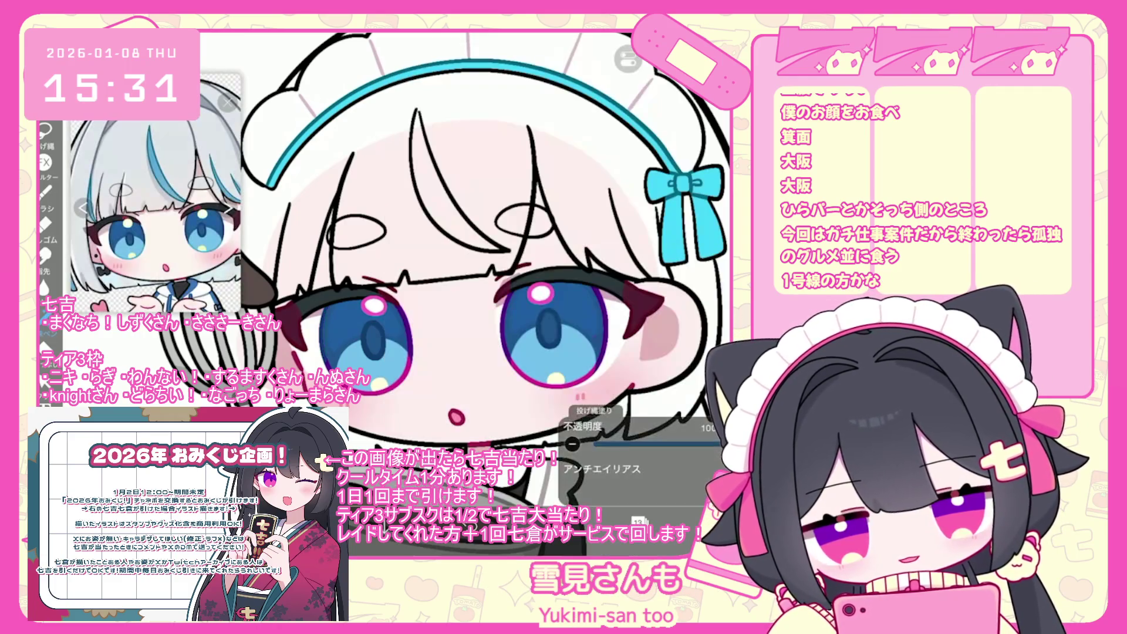
pyautogui.scroll(3, 156, 194)
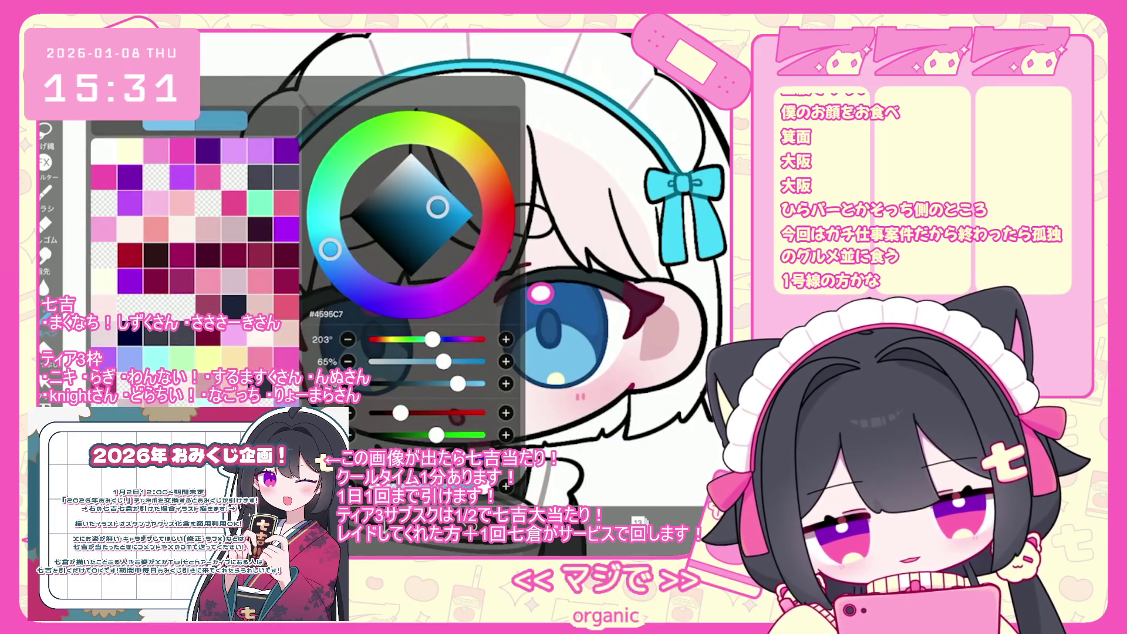
pyautogui.scroll(3, 487, 282)
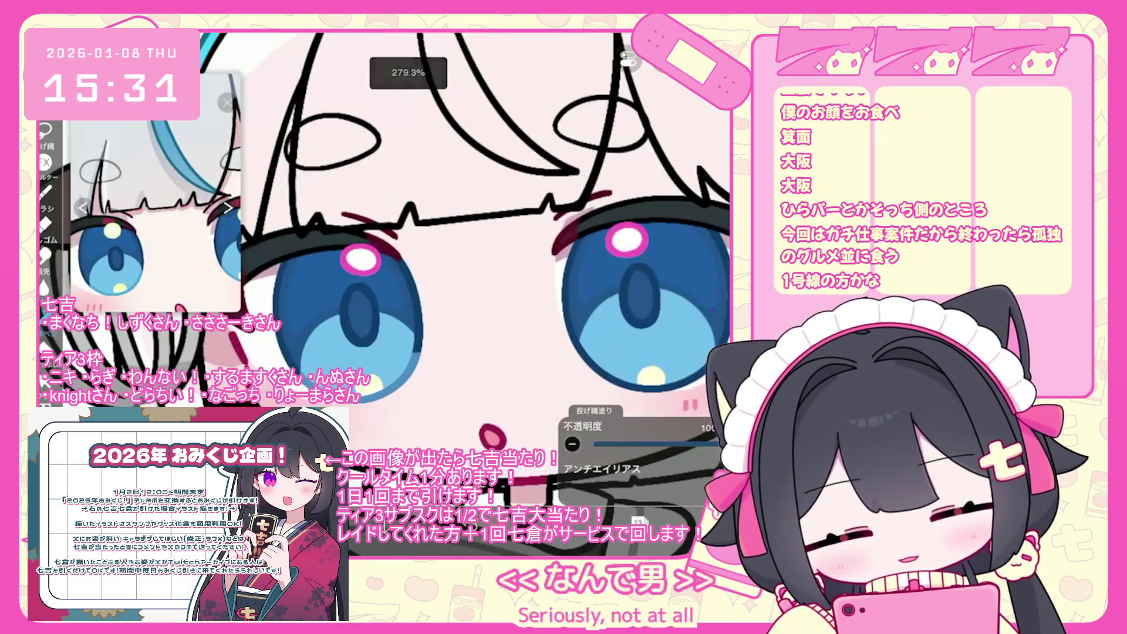
pyautogui.scroll(2, 587, 264)
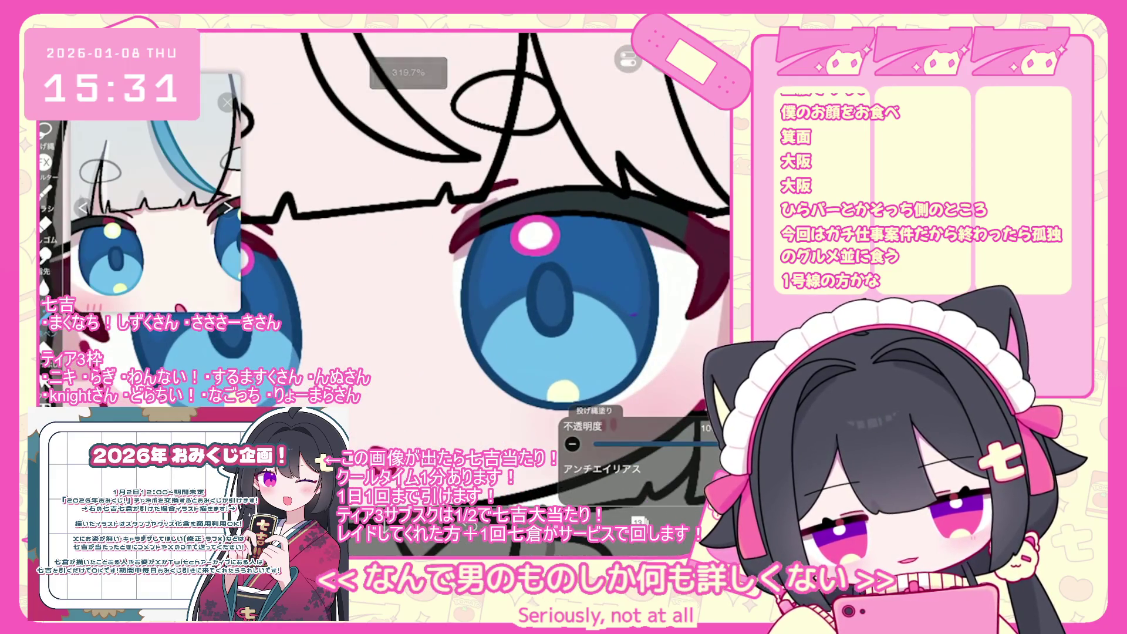
pyautogui.scroll(2, 528, 294)
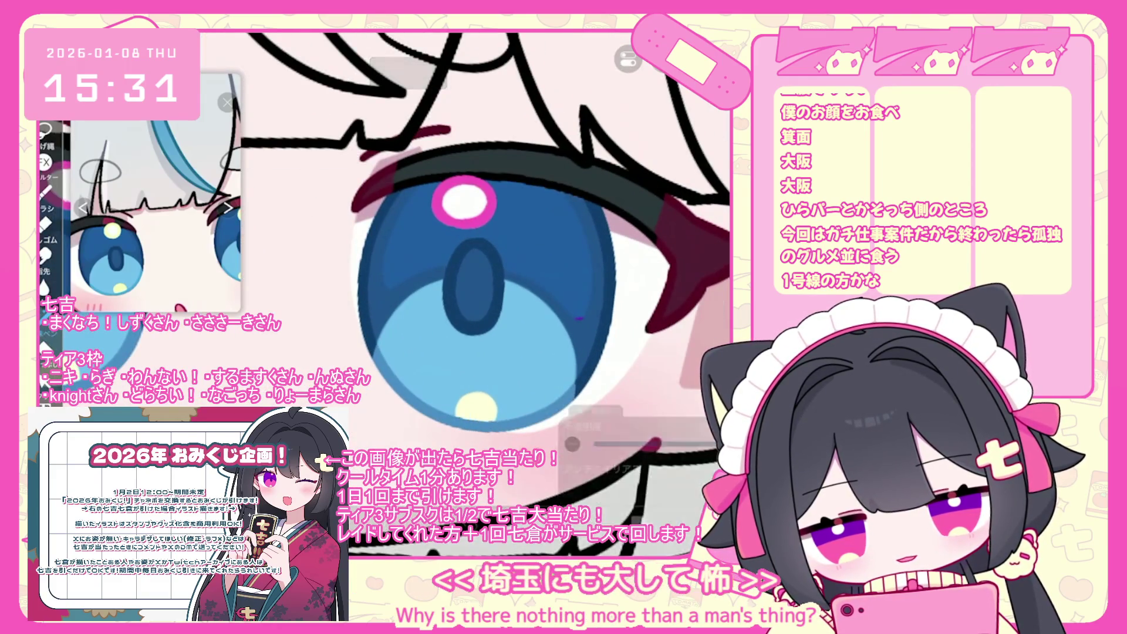
pyautogui.scroll(-2, 487, 282)
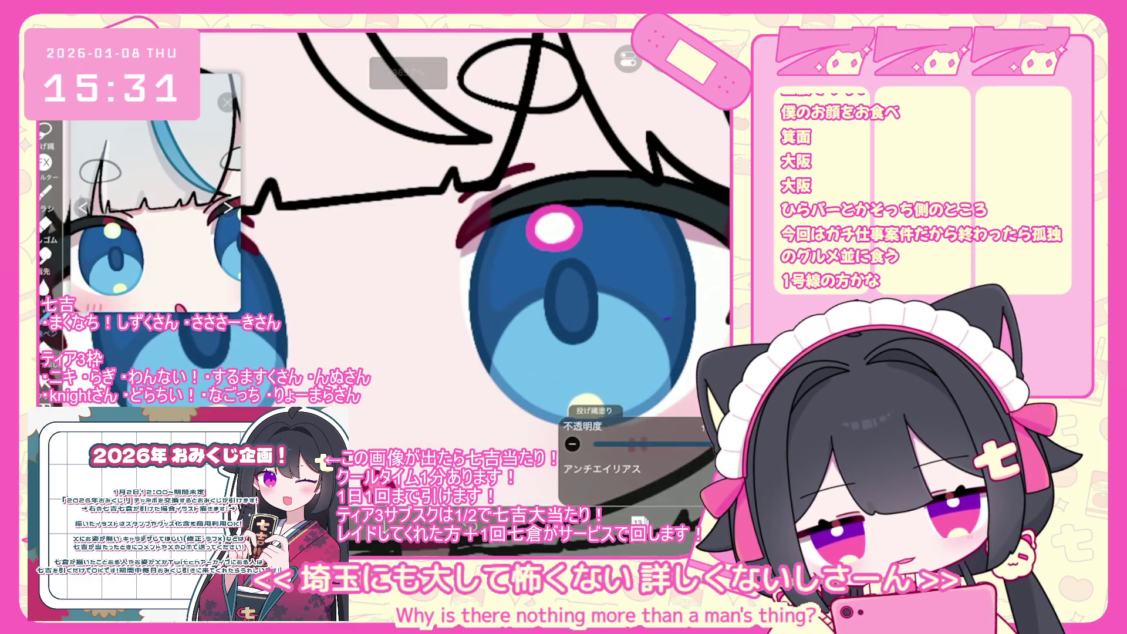
pyautogui.scroll(-5, 411, 264)
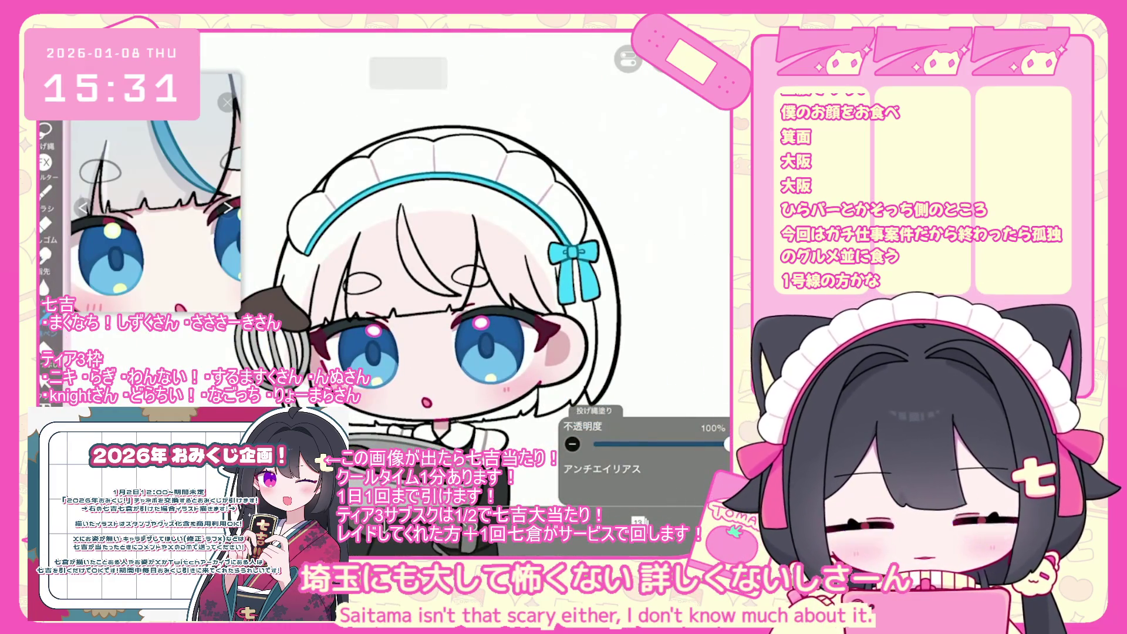
pyautogui.scroll(3, 470, 264)
pyautogui.click(638, 521)
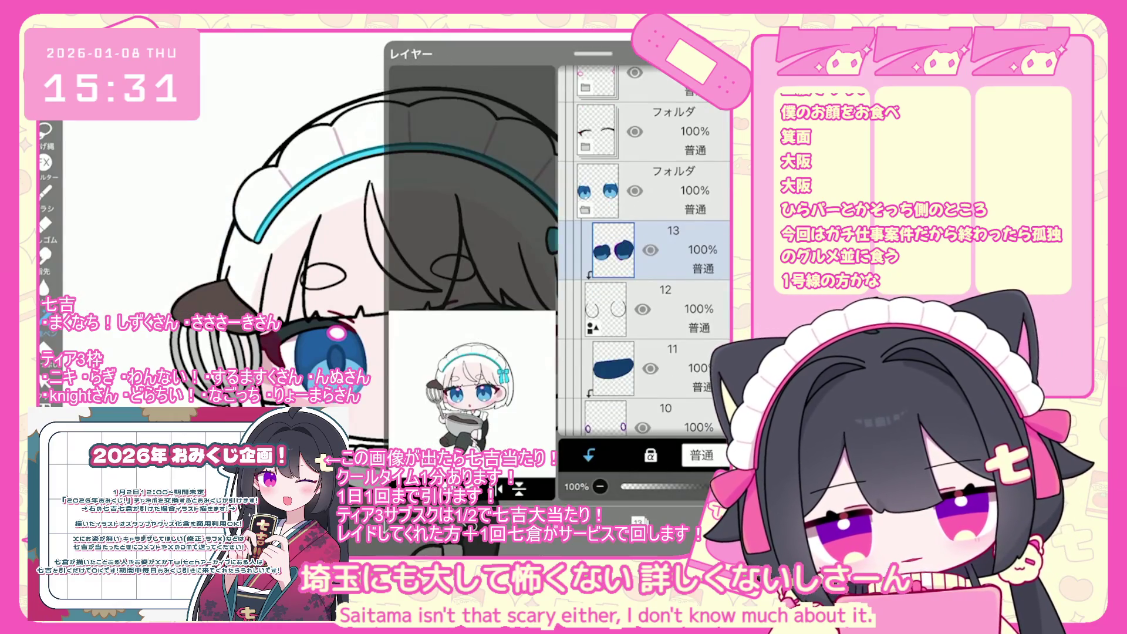
# Step: Rasterize layer 18 and turn on its Alpha Lock for the grey hair fill
pyautogui.scroll(3, 645, 235)
pyautogui.click(675, 308)
pyautogui.click(650, 455)
pyautogui.click(448, 324)
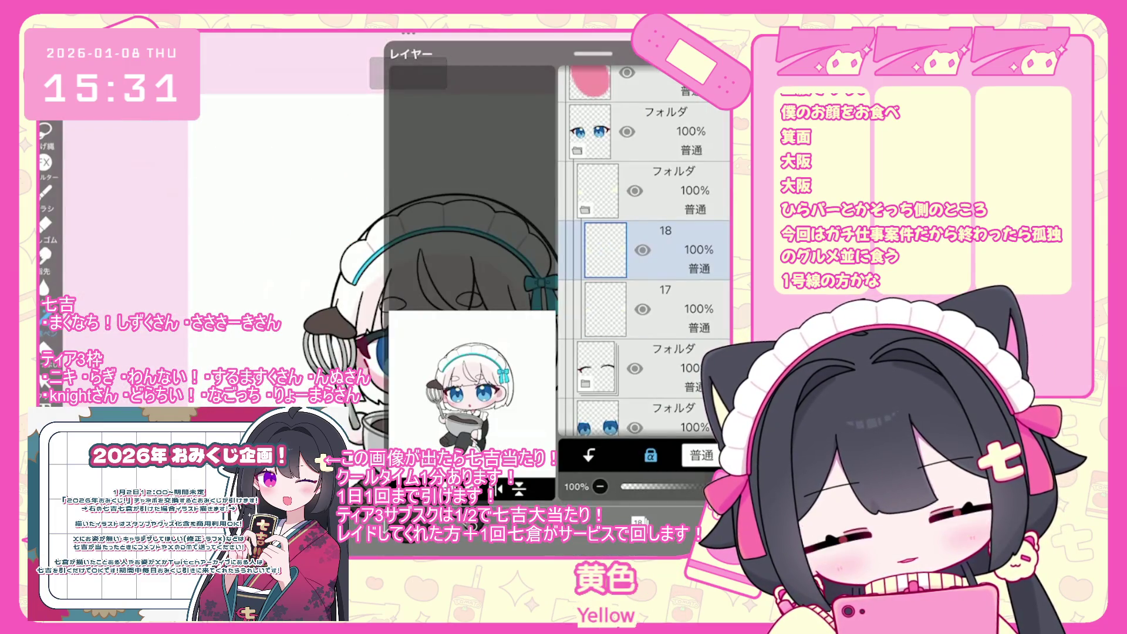
# Step: Collapse the eyes folder and make the pink layer 19 the active layer
pyautogui.click(590, 82)
pyautogui.click(590, 260)
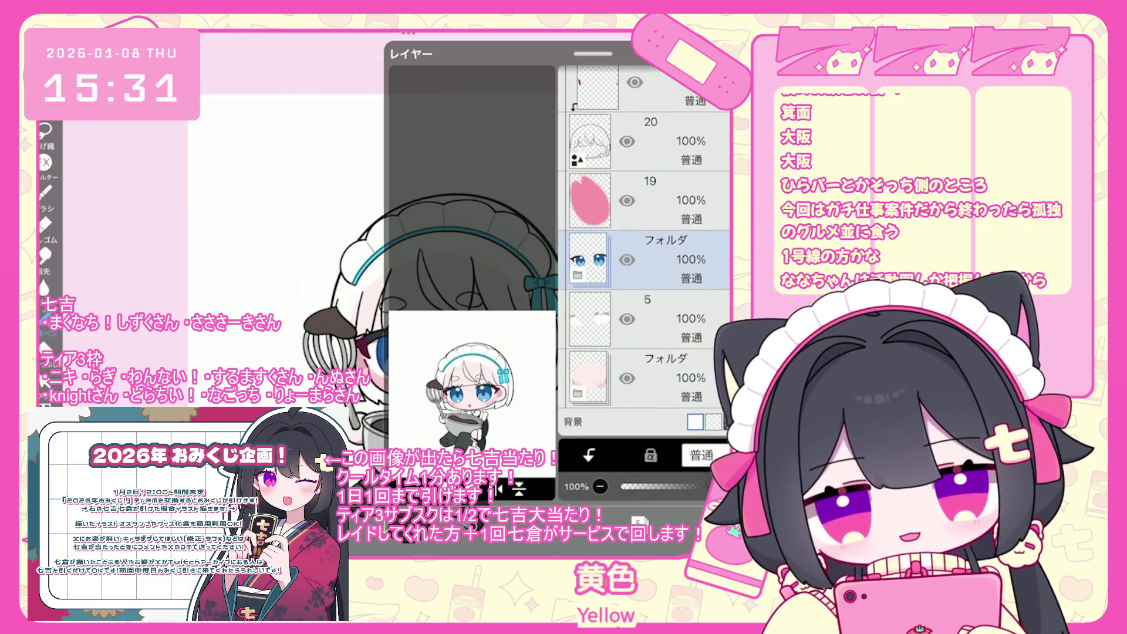
pyautogui.click(590, 200)
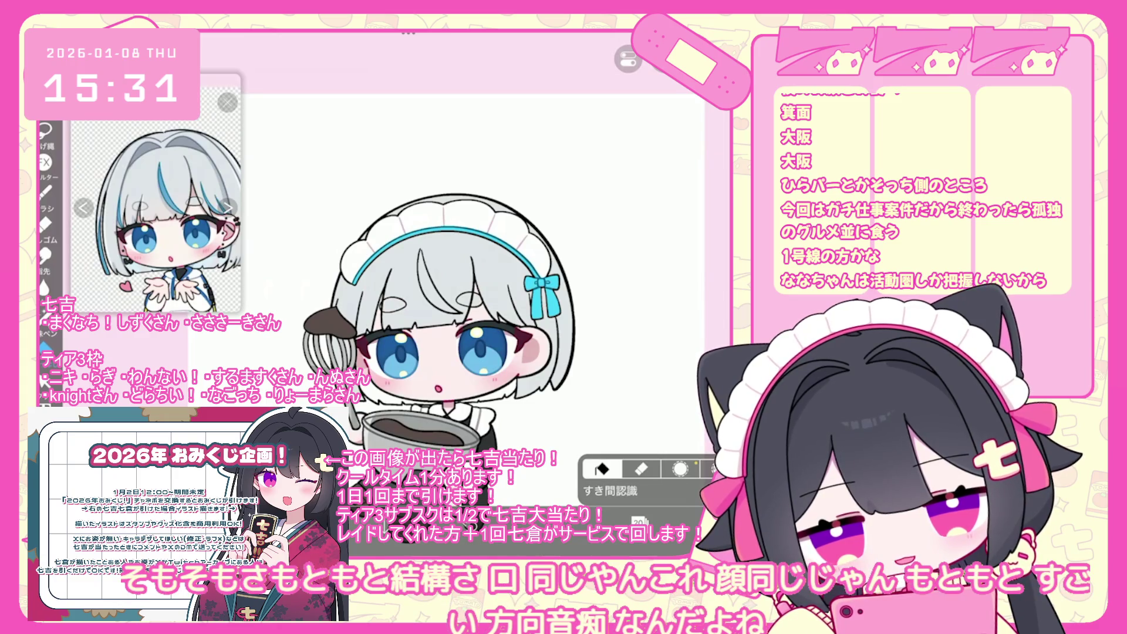
# Step: Undo the last two hair fills, zoom around the face and eyes, and reopen the layer list
pyautogui.hotkey('ctrl', 'z')
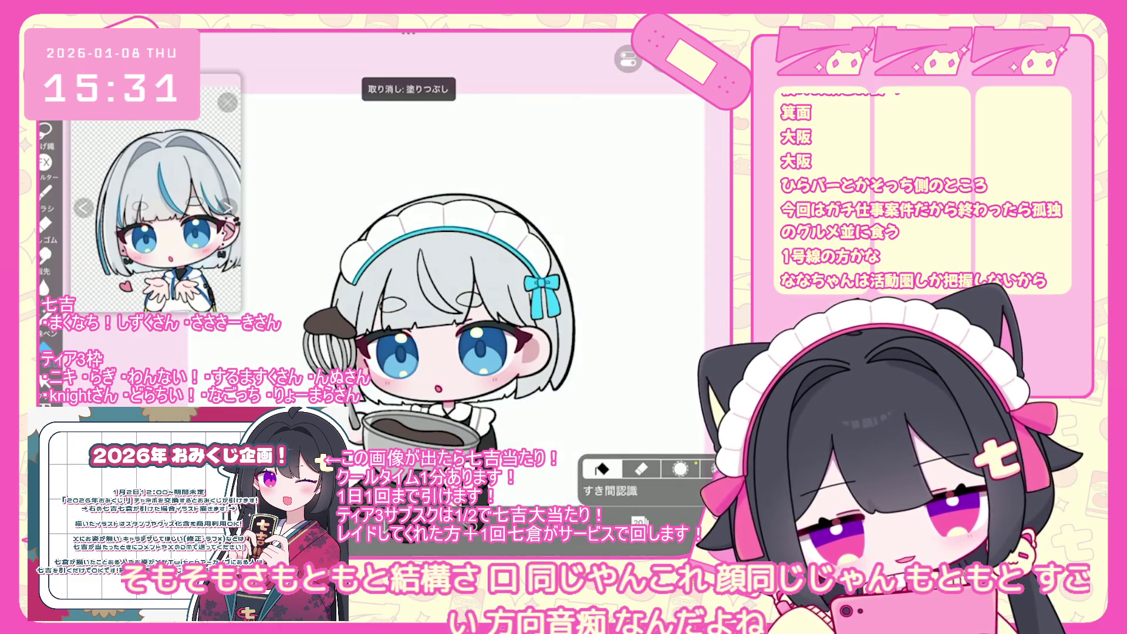
pyautogui.hotkey('ctrl', 'z')
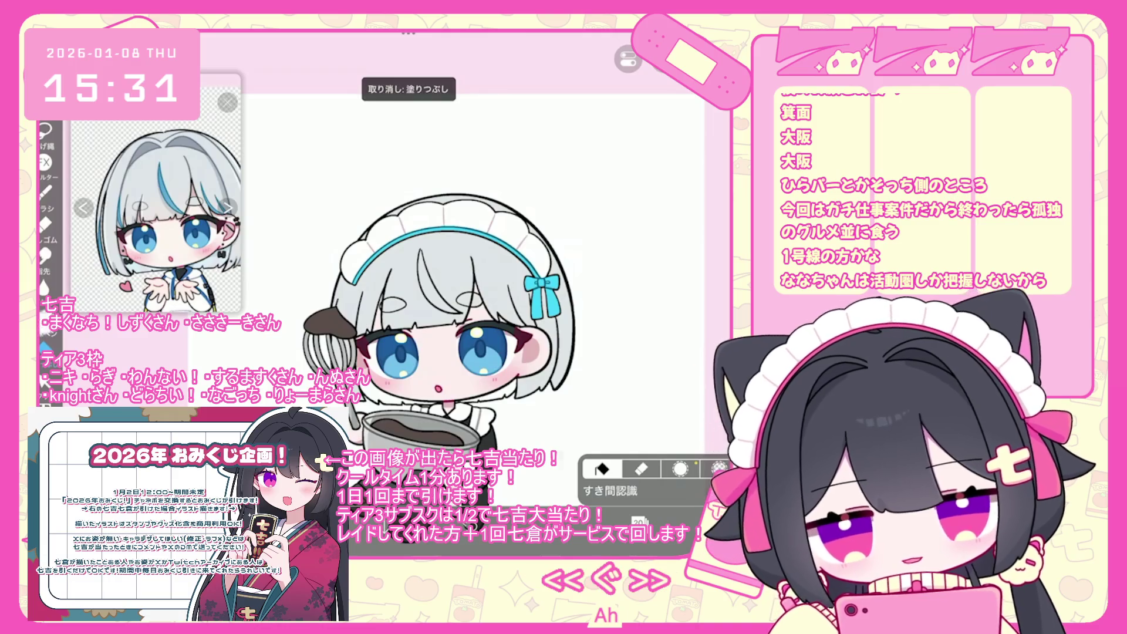
pyautogui.scroll(3, 475, 335)
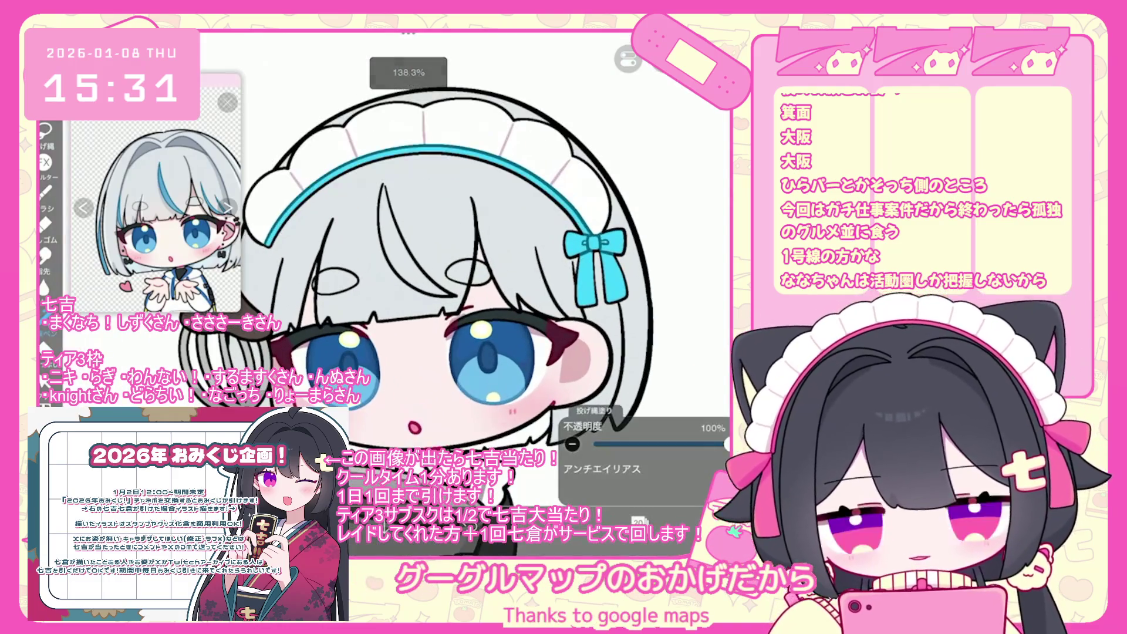
pyautogui.scroll(3, 366, 246)
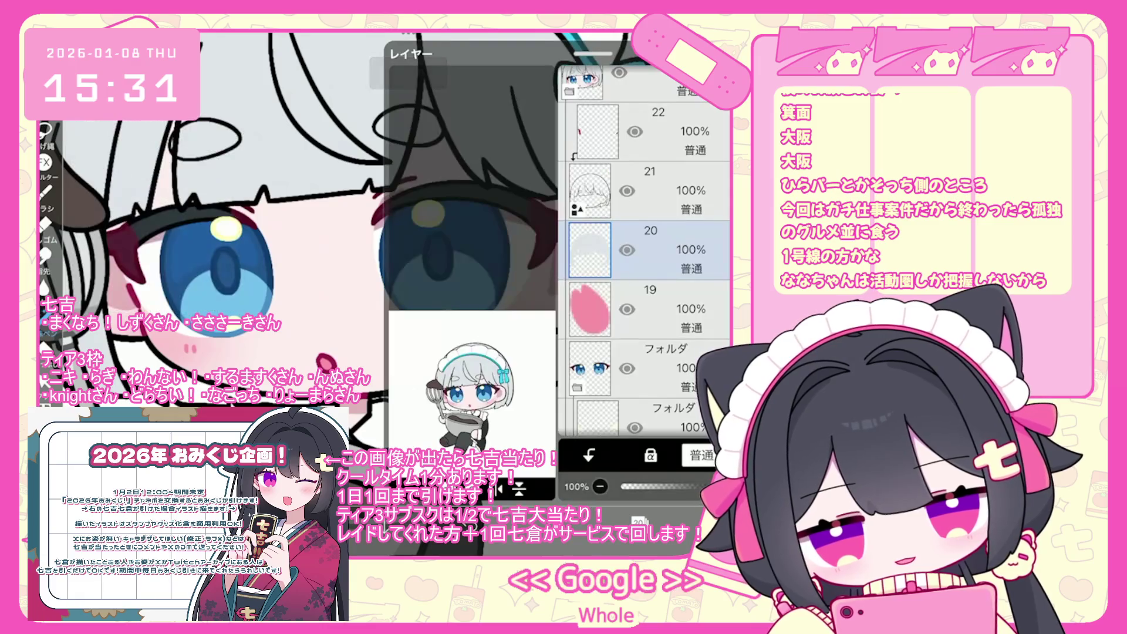
pyautogui.press('Escape')
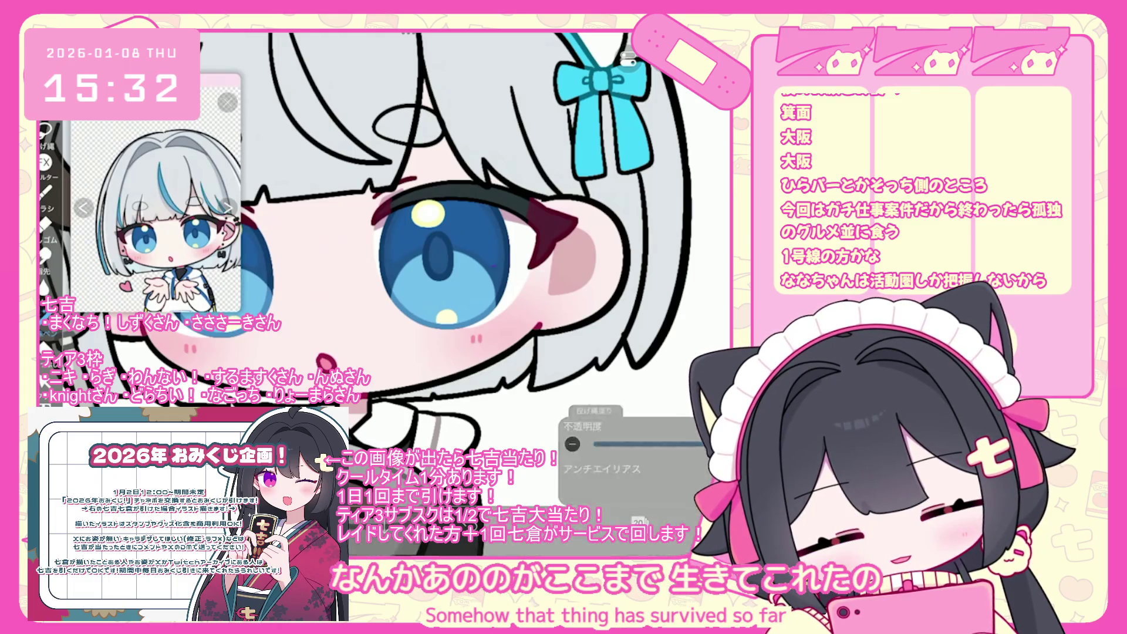
pyautogui.scroll(-3, 385, 282)
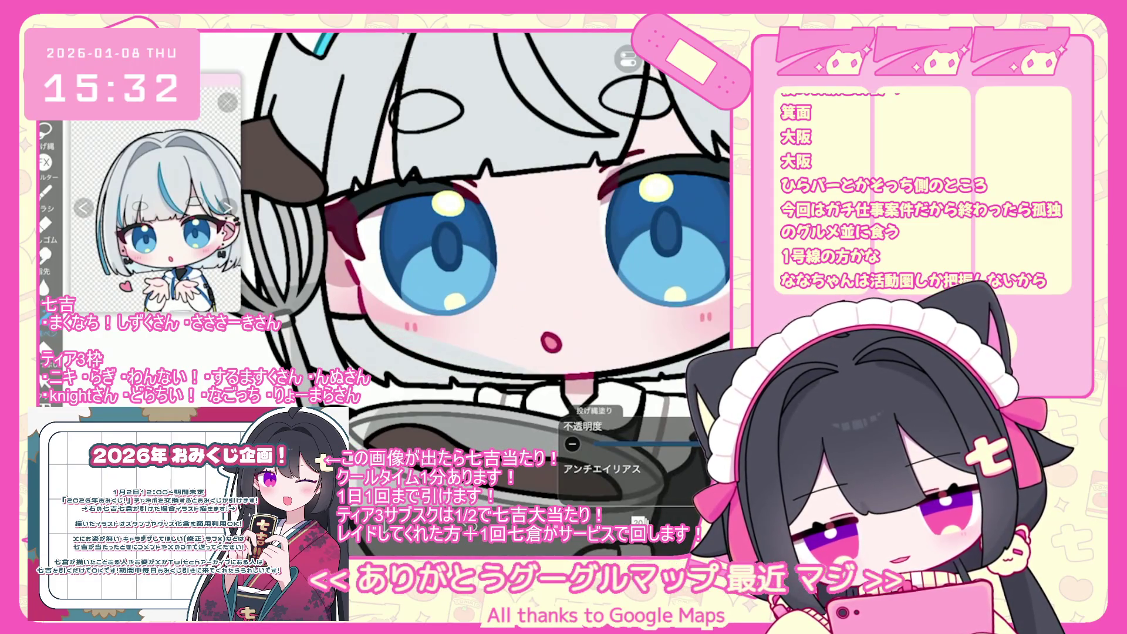
pyautogui.scroll(3, 435, 270)
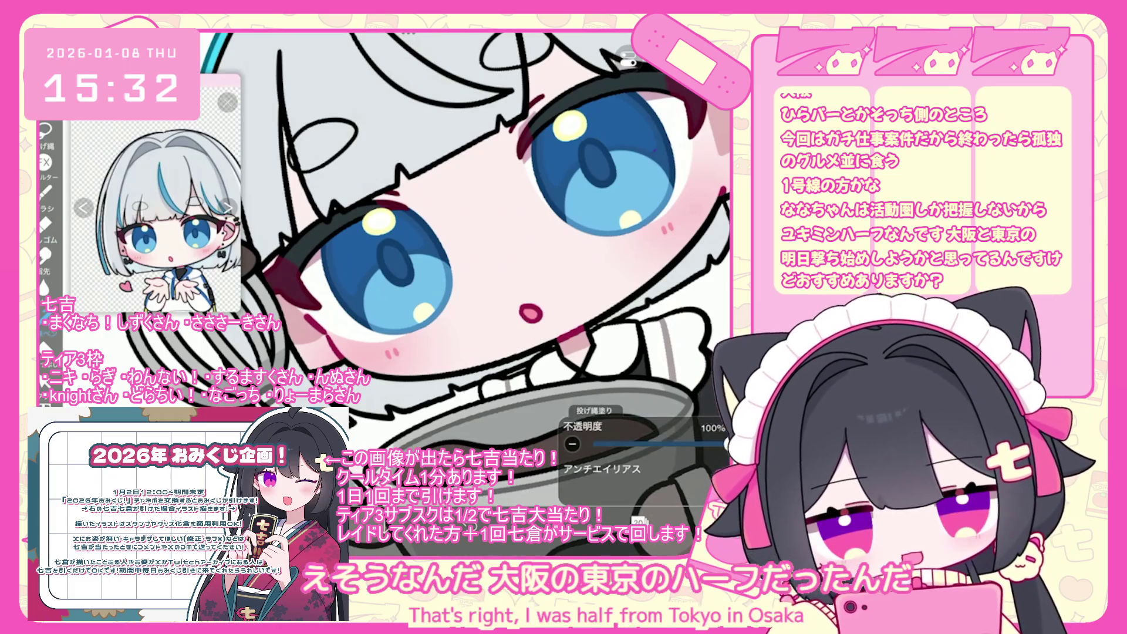
pyautogui.scroll(-3, 446, 281)
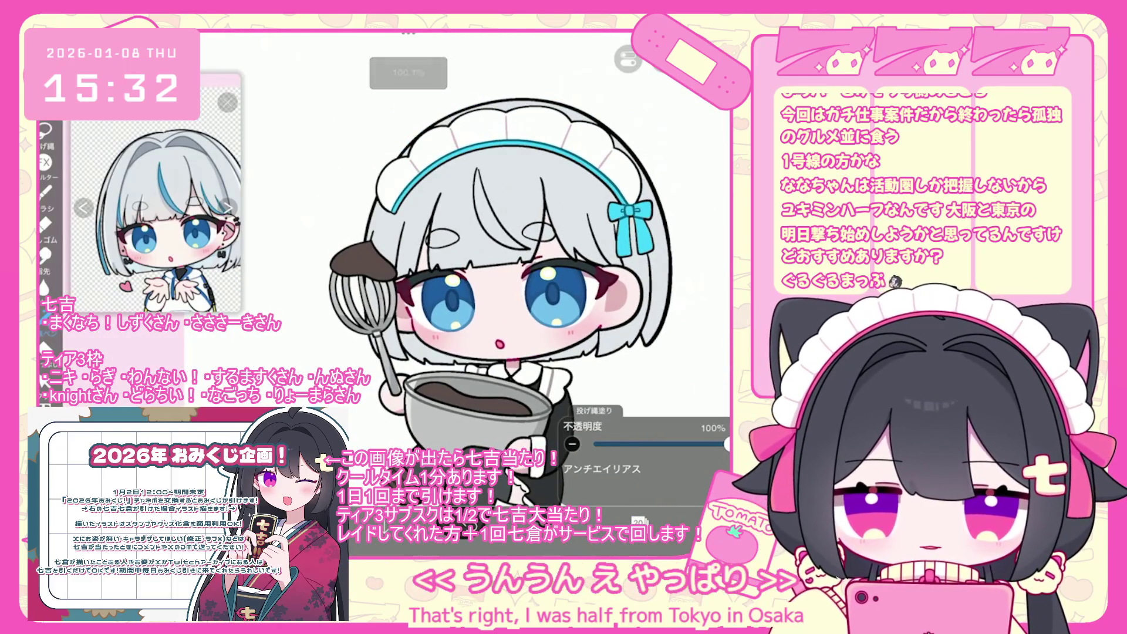
pyautogui.click(638, 521)
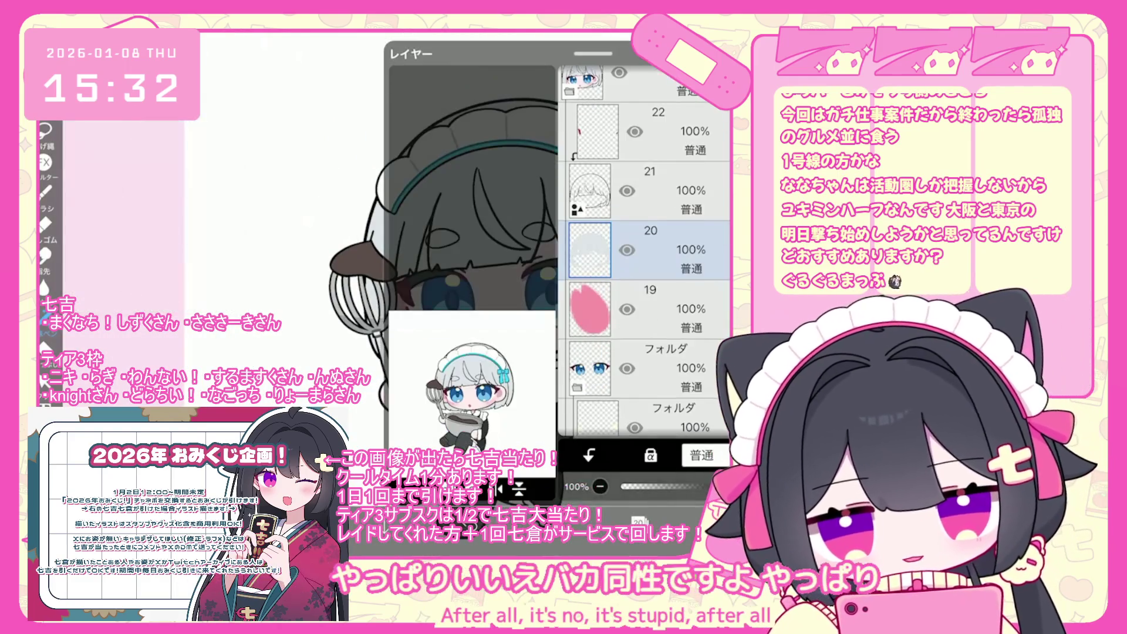
# Step: Fill a blue streak into the maid's light grey fringe
pyautogui.click(638, 521)
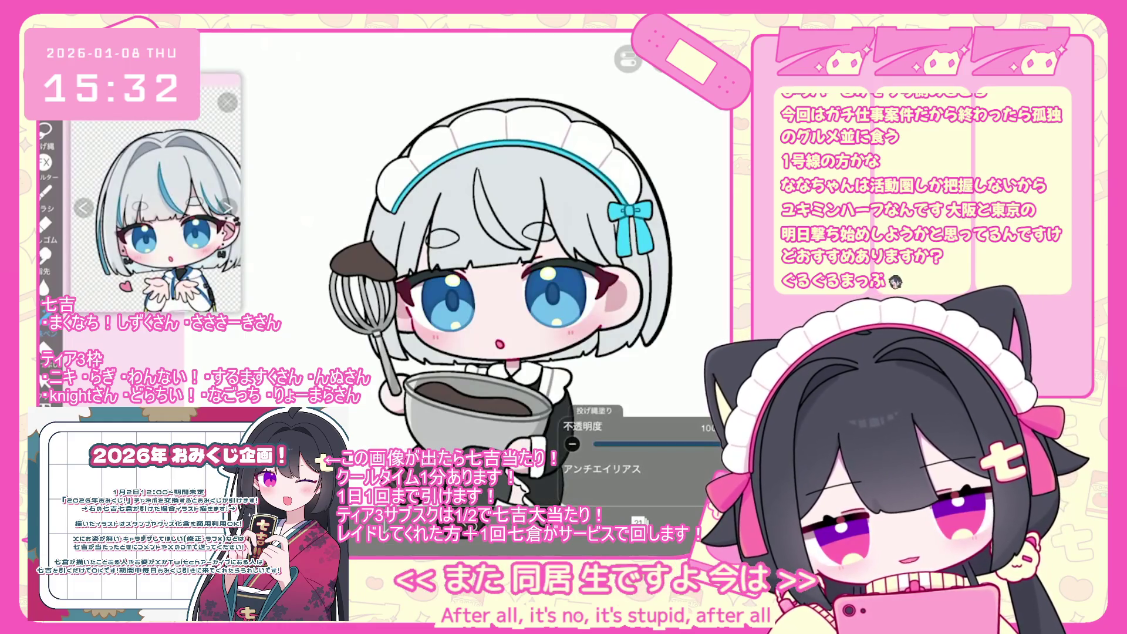
pyautogui.click(135, 216)
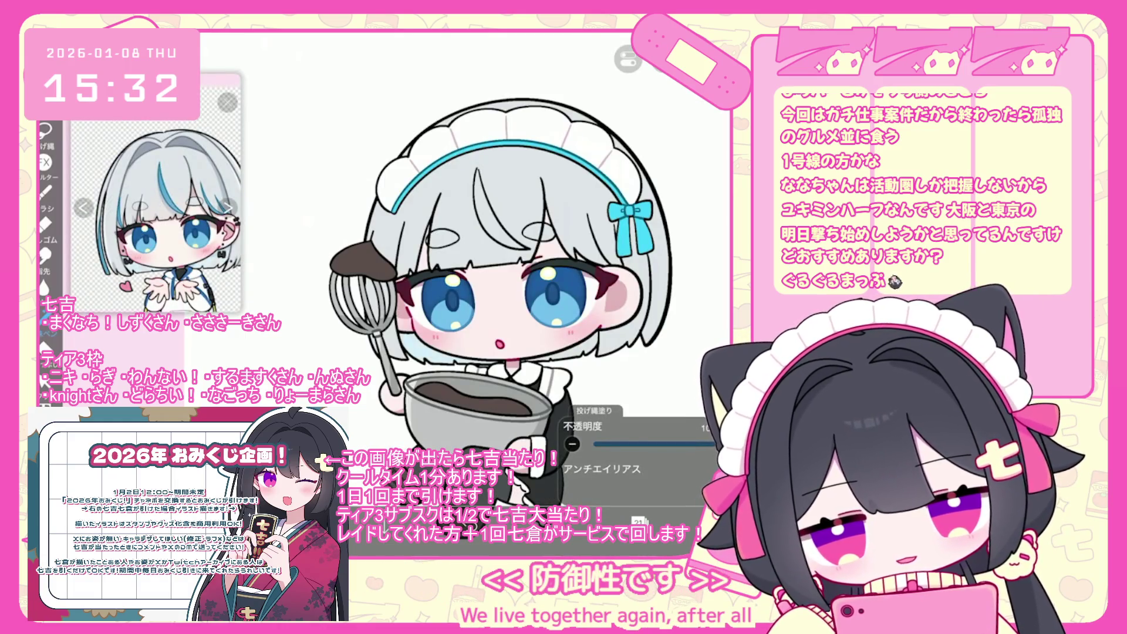
pyautogui.moveTo(511, 264); pyautogui.dragTo(475, 273)
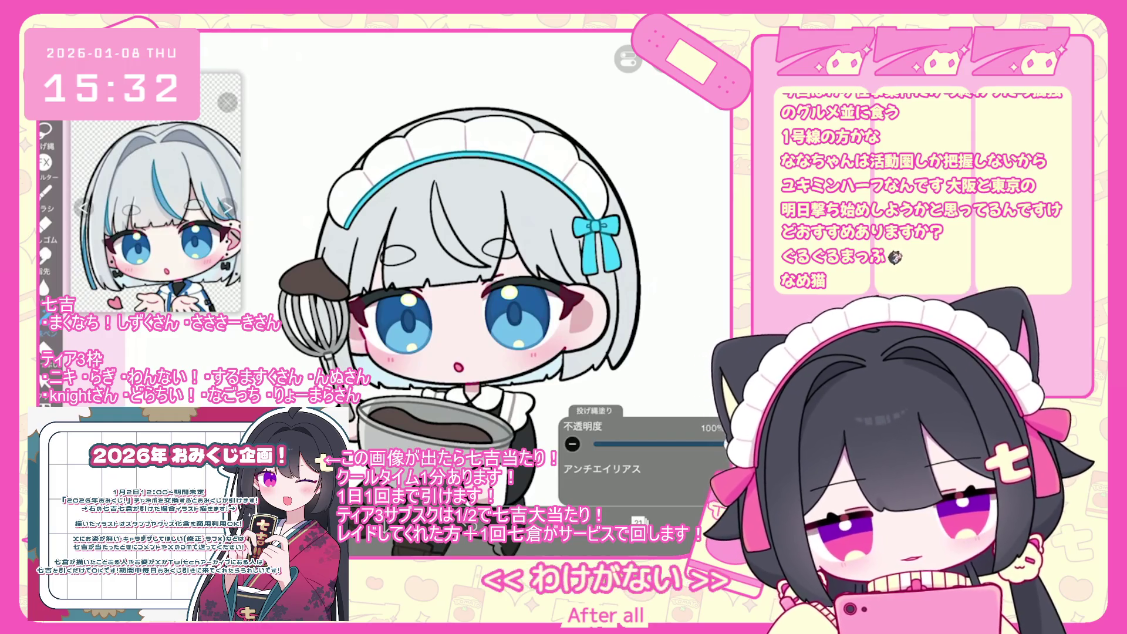
pyautogui.click(449, 223)
# Step: Switch to Lasso Fill and undo four lasso fills in the hair
pyautogui.click(50, 198)
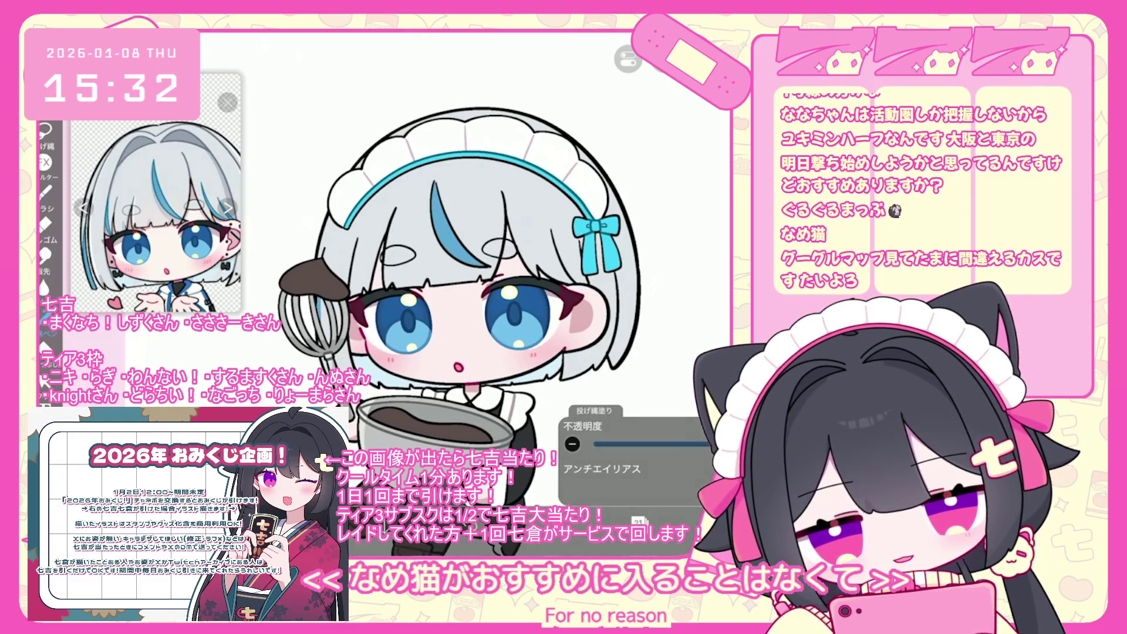
pyautogui.hotkey('ctrl', 'z')
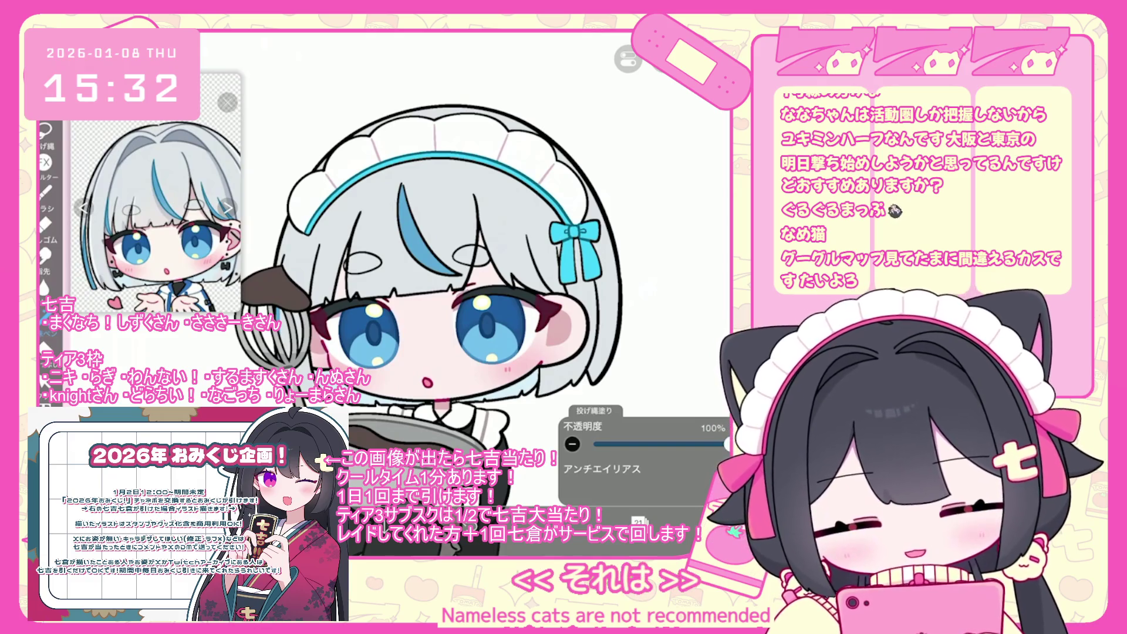
pyautogui.scroll(5, 317, 264)
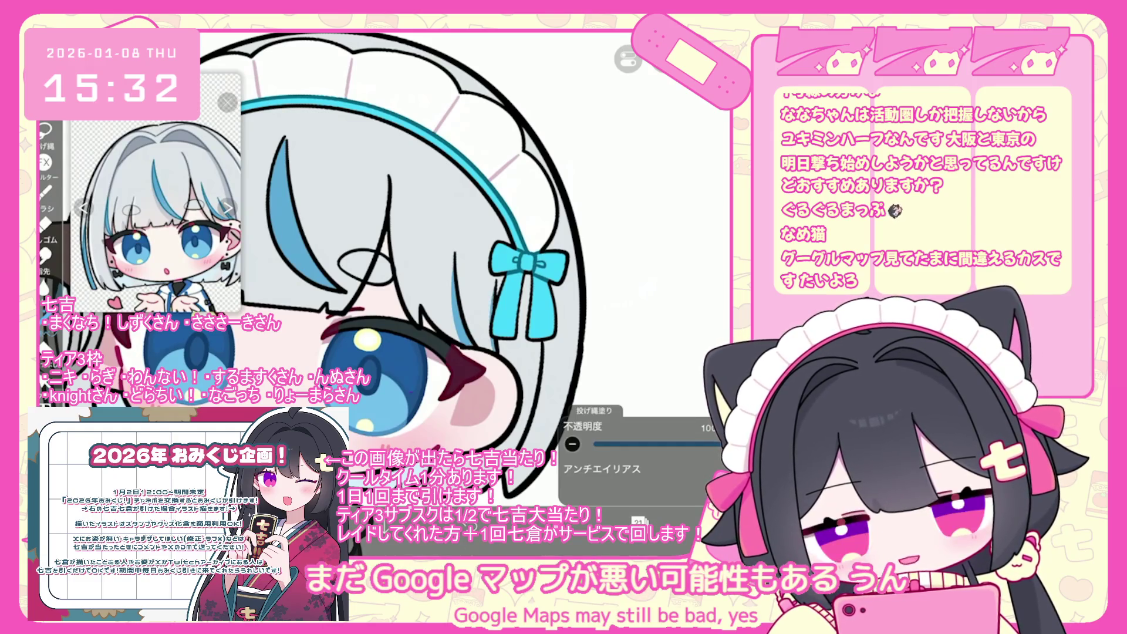
pyautogui.hotkey('ctrl', 'z')
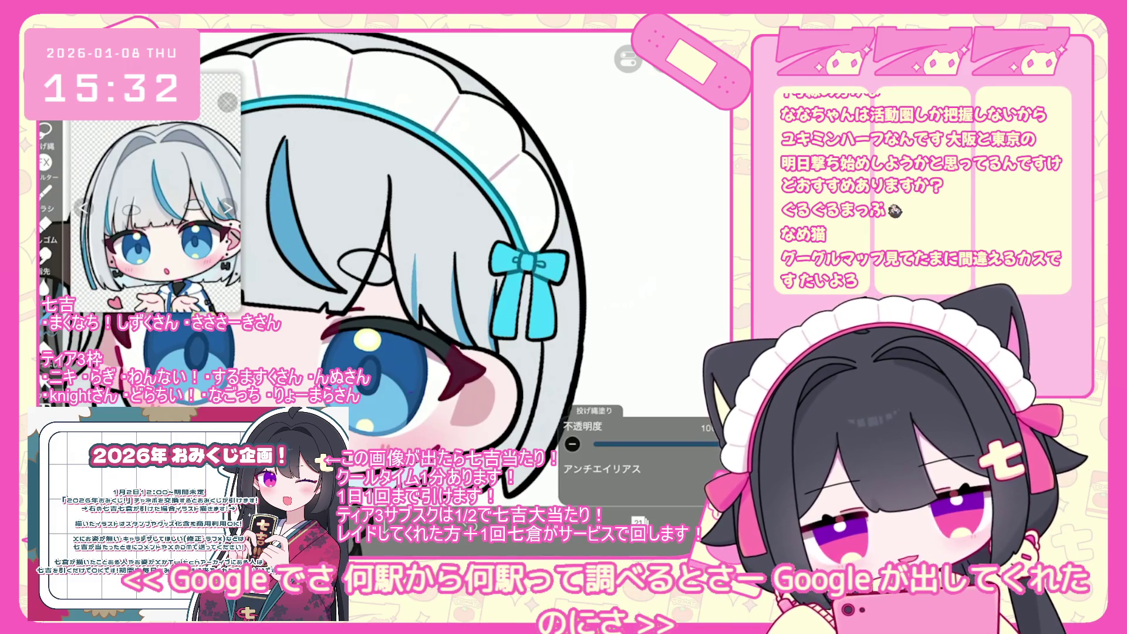
pyautogui.hotkey('ctrl', 'z')
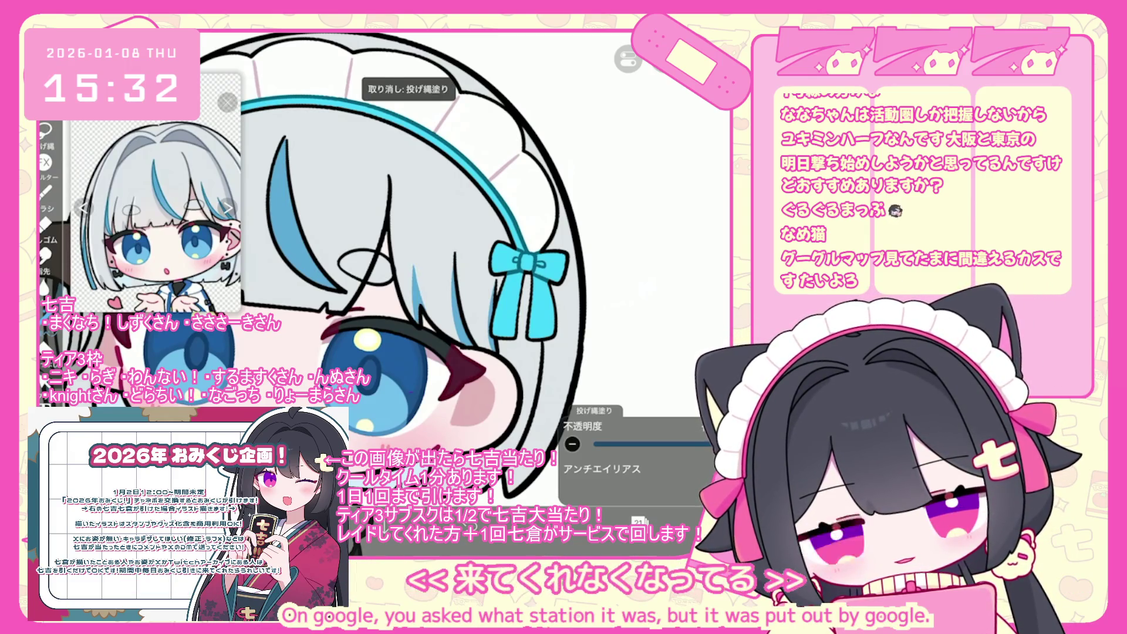
pyautogui.scroll(-5, 411, 264)
pyautogui.scroll(2, 410, 264)
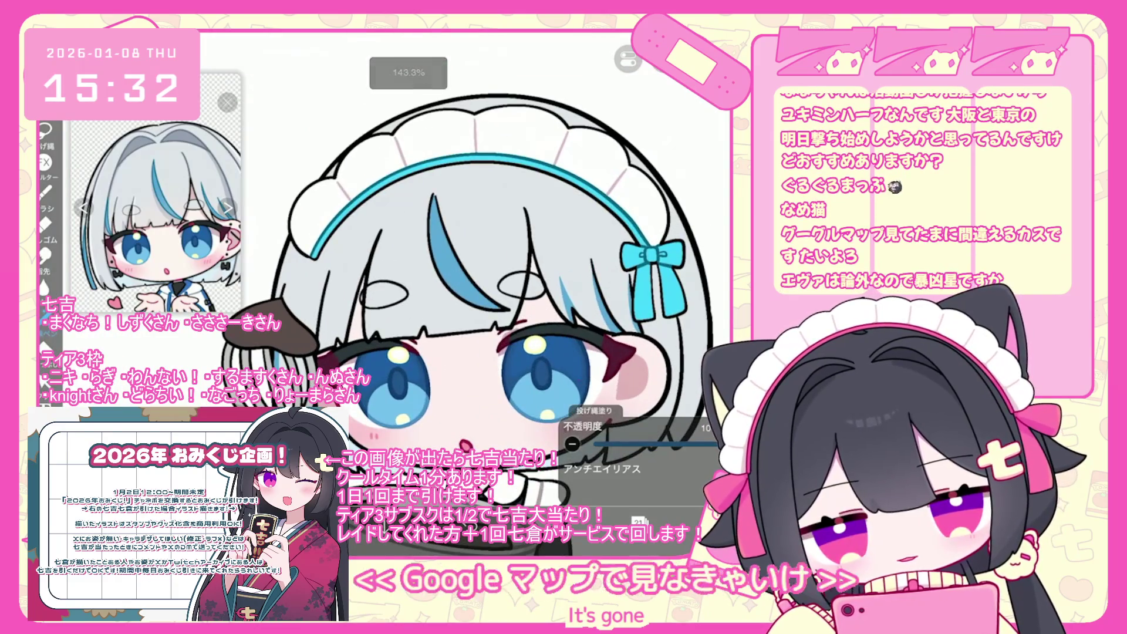
pyautogui.hotkey('ctrl', 'z')
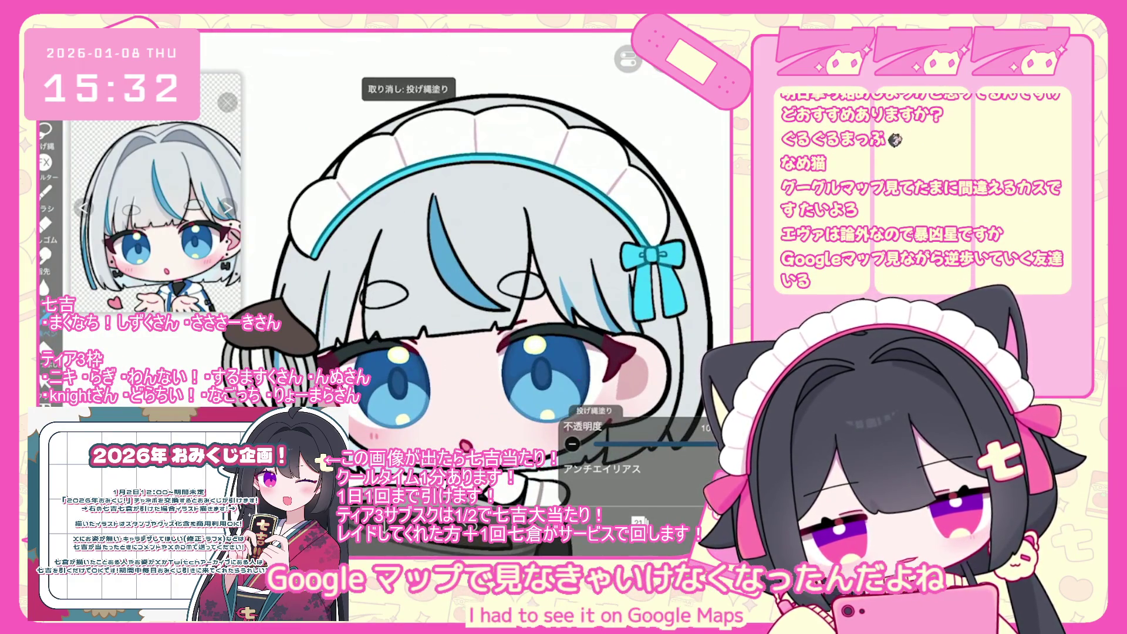
pyautogui.scroll(-2, 411, 264)
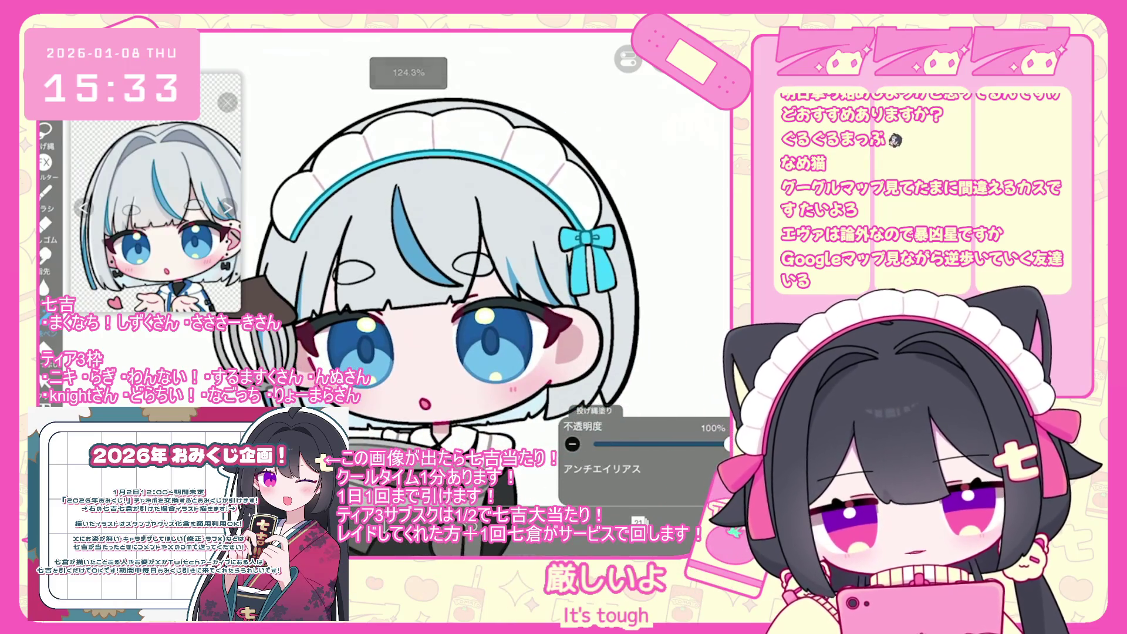
pyautogui.scroll(-2, 411, 264)
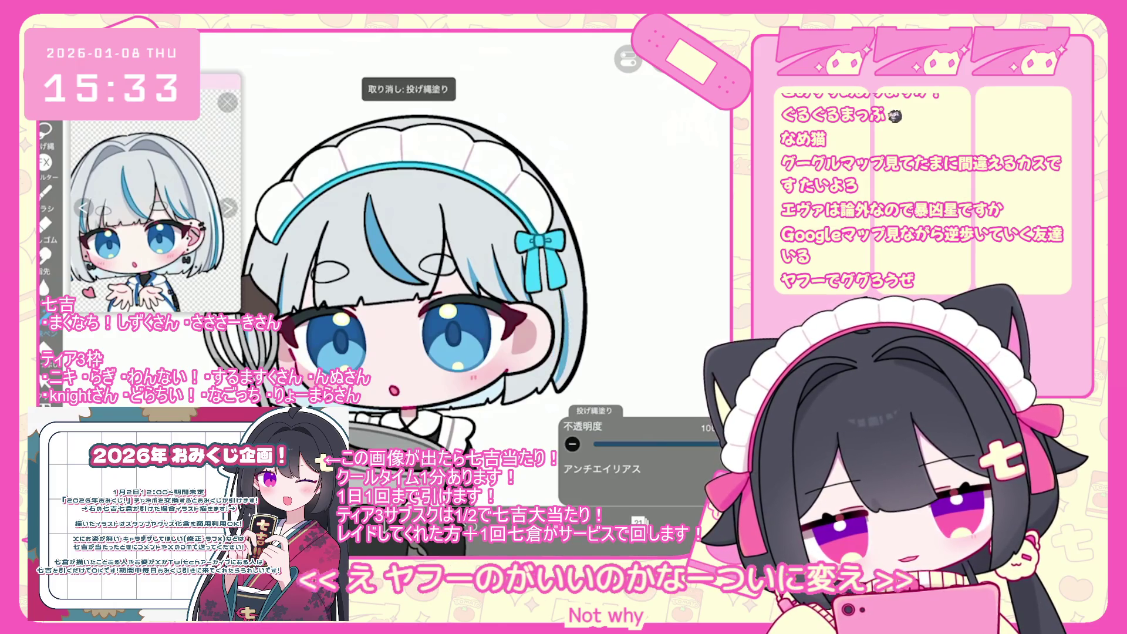
# Step: Make layer 23 the active drawing layer
pyautogui.click(639, 521)
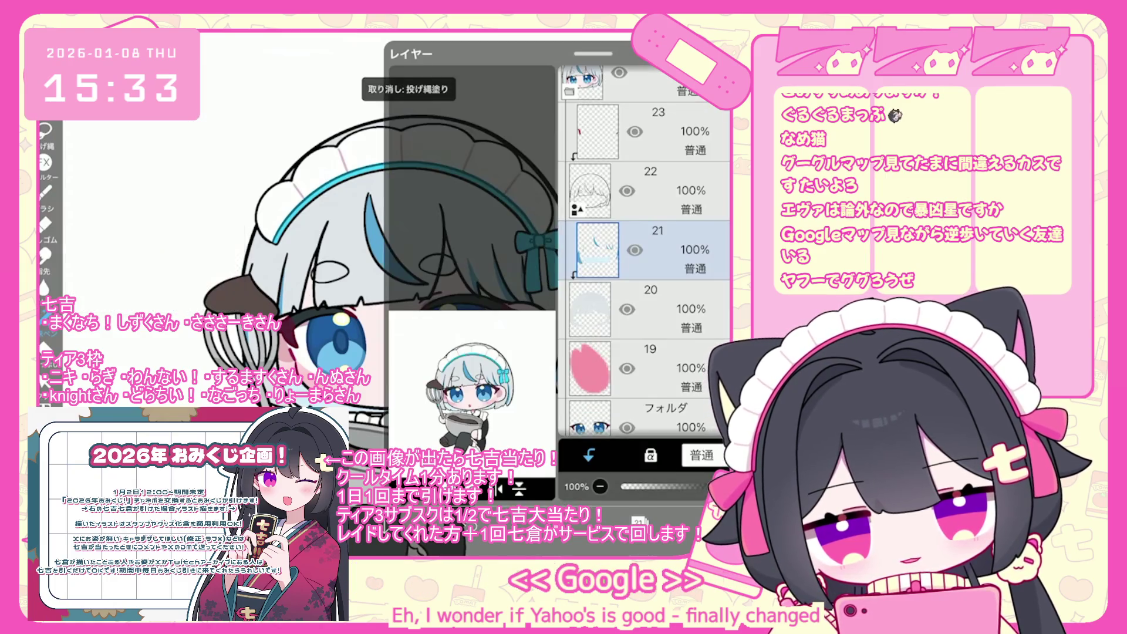
pyautogui.scroll(3, 643, 253)
pyautogui.click(675, 253)
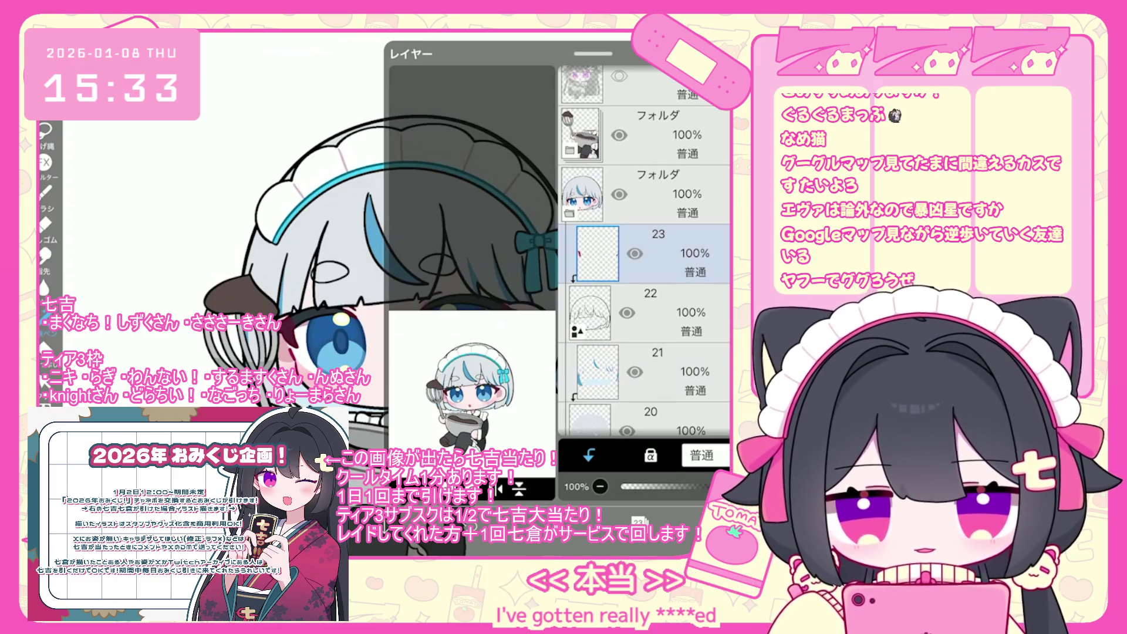
# Step: Make layer 20 active and check the colour and brush settings
pyautogui.scroll(-3, 643, 253)
pyautogui.click(645, 290)
pyautogui.scroll(3, 643, 253)
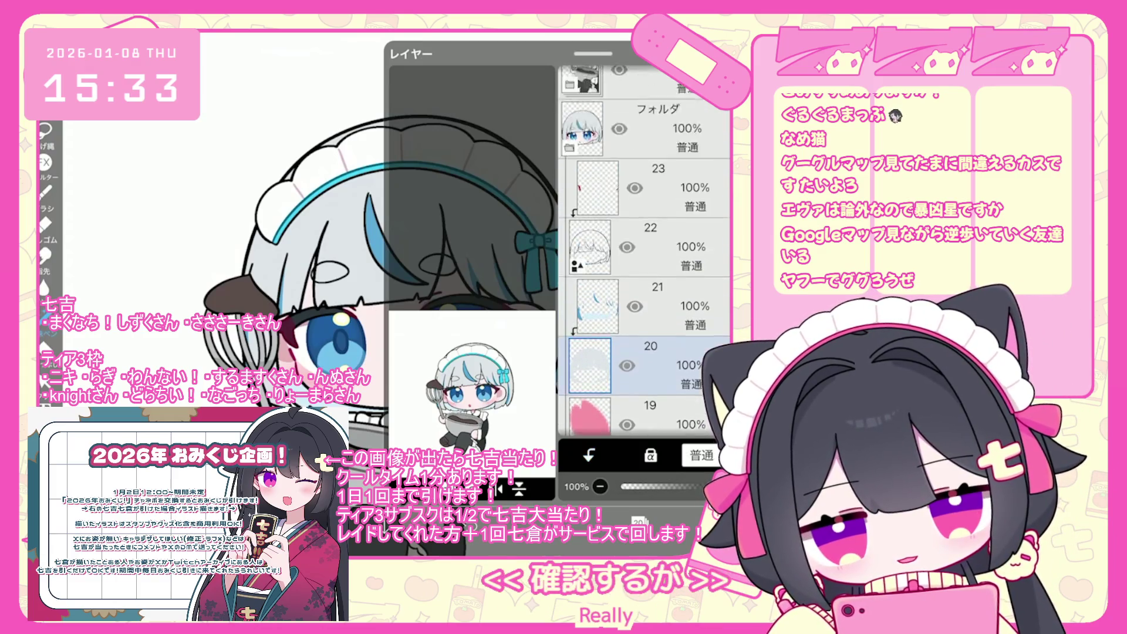
pyautogui.click(578, 521)
pyautogui.click(517, 521)
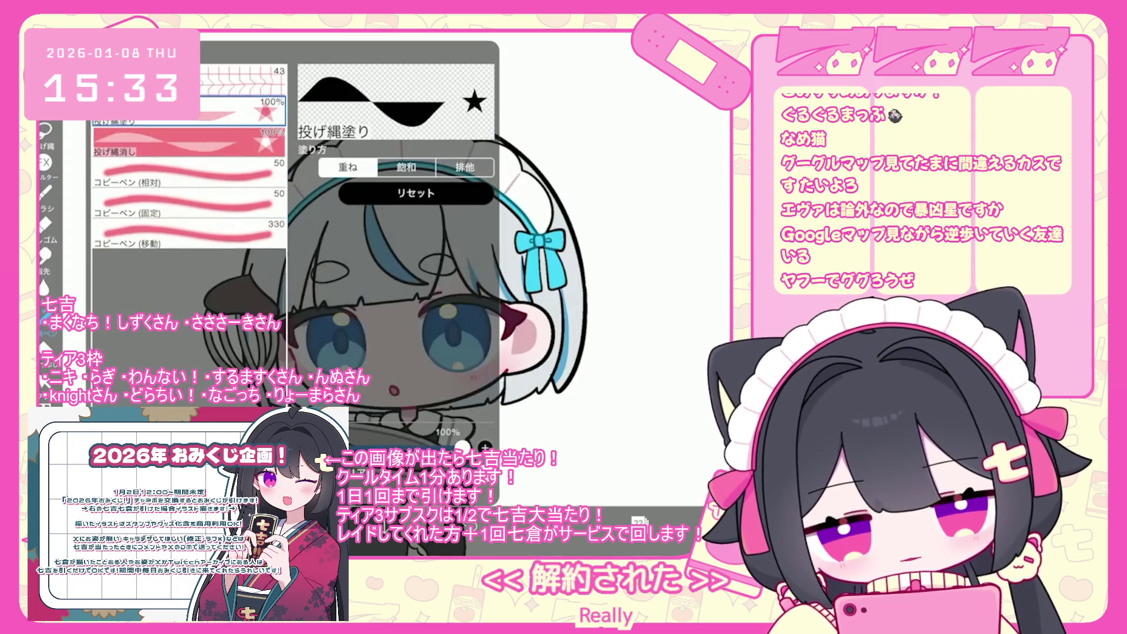
pyautogui.click(517, 521)
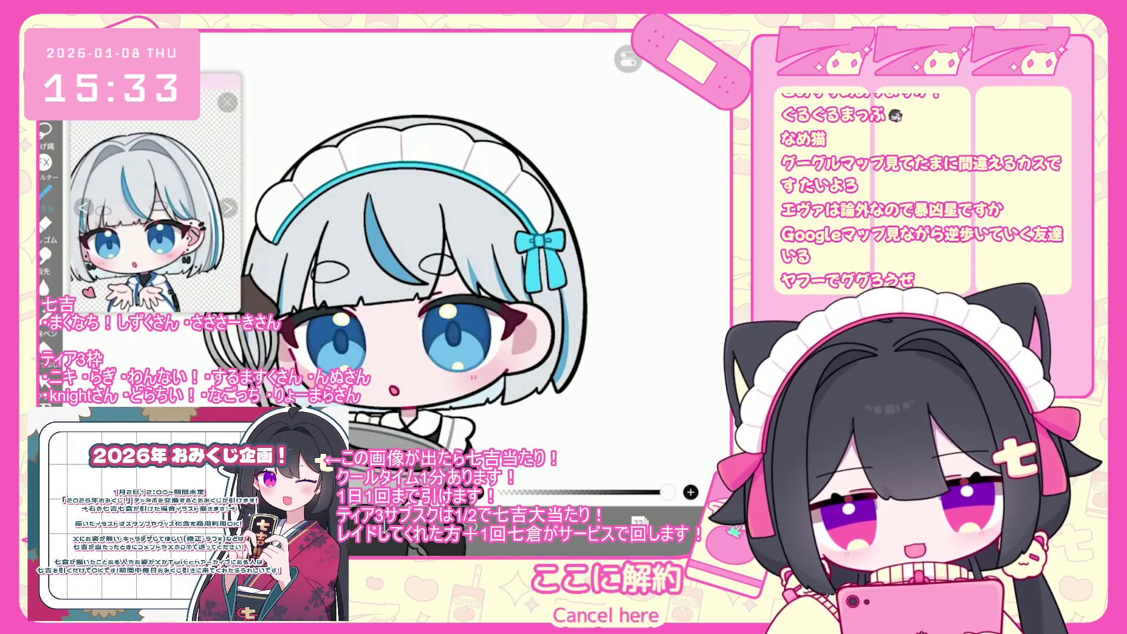
# Step: Draw a small black earring loop and two dark piercing dots on the ear
pyautogui.scroll(5, 572, 326)
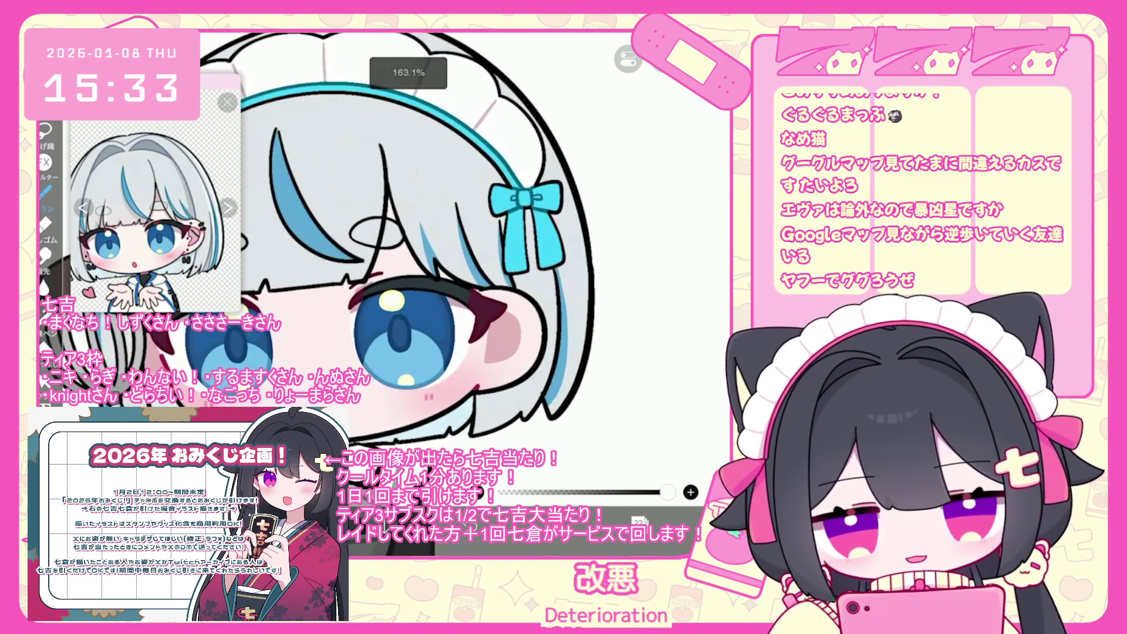
pyautogui.moveTo(482, 278); pyautogui.dragTo(477, 296)
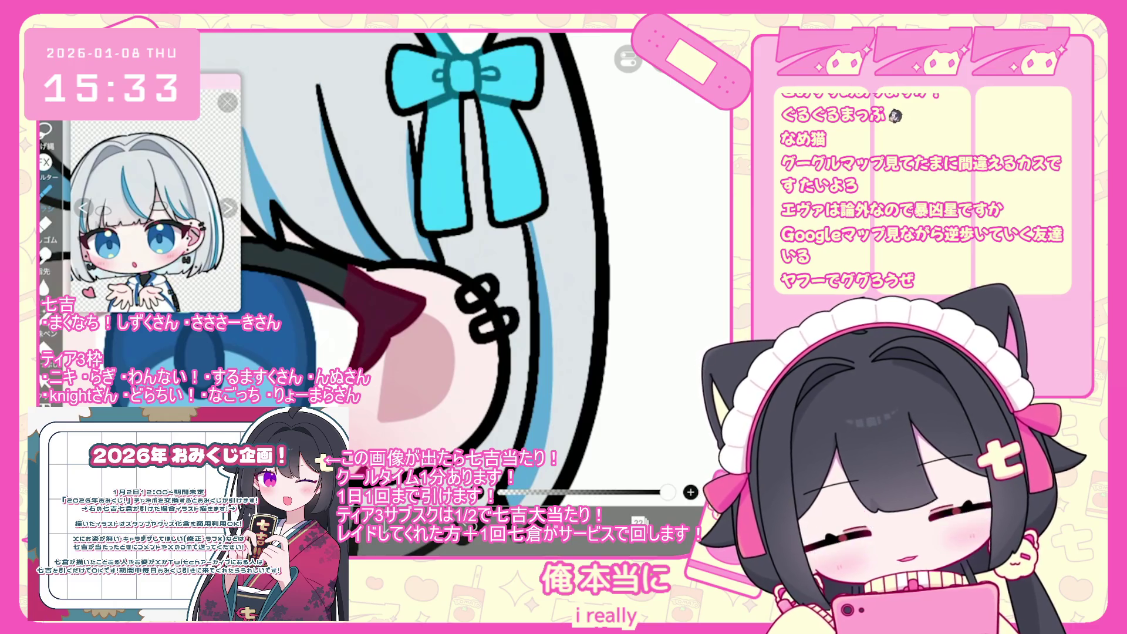
pyautogui.moveTo(392, 283); pyautogui.dragTo(396, 284)
pyautogui.hotkey('ctrl', 'z')
pyautogui.click(392, 281)
pyautogui.scroll(-2, 353, 246)
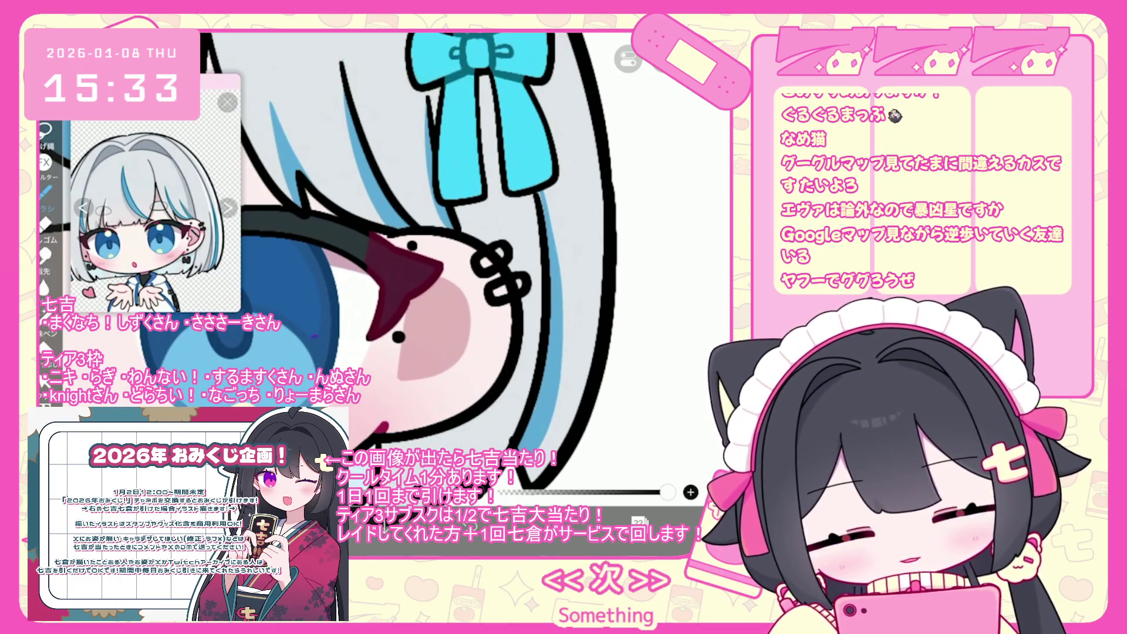
pyautogui.click(408, 407)
# Step: Reshape the small mark below the ear with short strokes
pyautogui.scroll(-2, 382, 264)
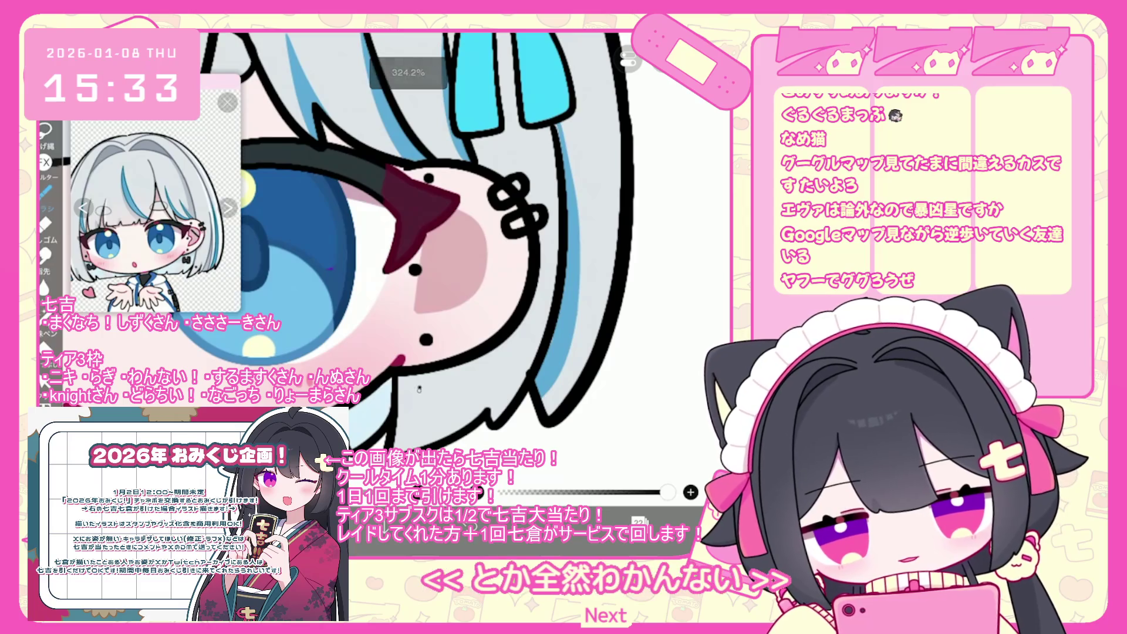
pyautogui.moveTo(450, 384); pyautogui.dragTo(455, 414)
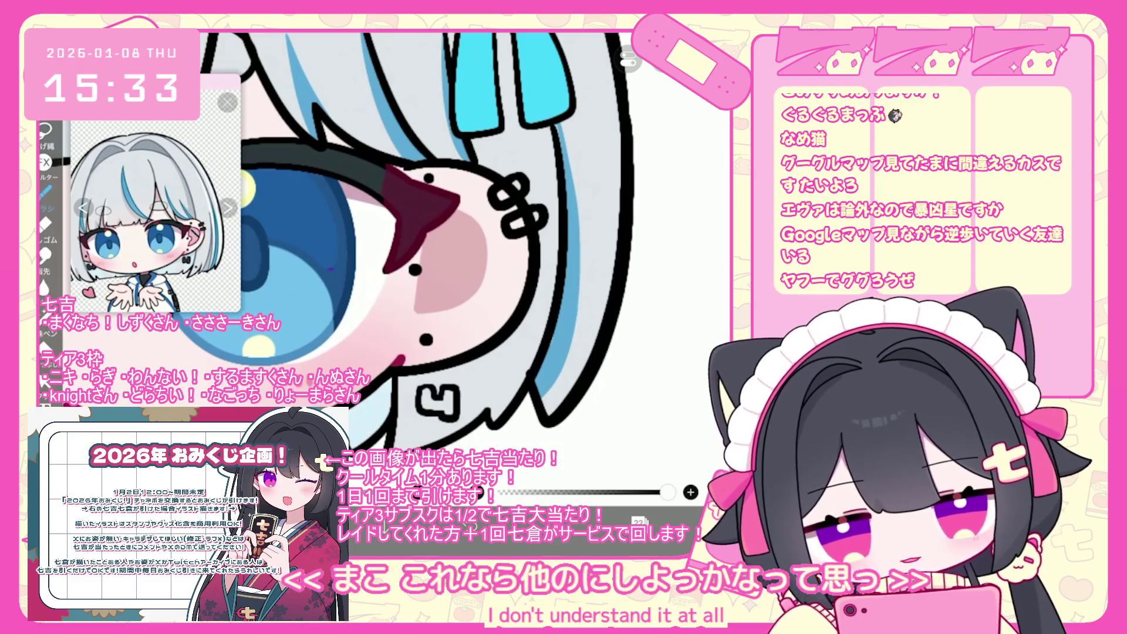
pyautogui.hotkey('ctrl', 'z')
pyautogui.moveTo(416, 390)
pyautogui.mouseDown()
pyautogui.moveTo(423, 414)
pyautogui.moveTo(449, 420)
pyautogui.mouseUp()
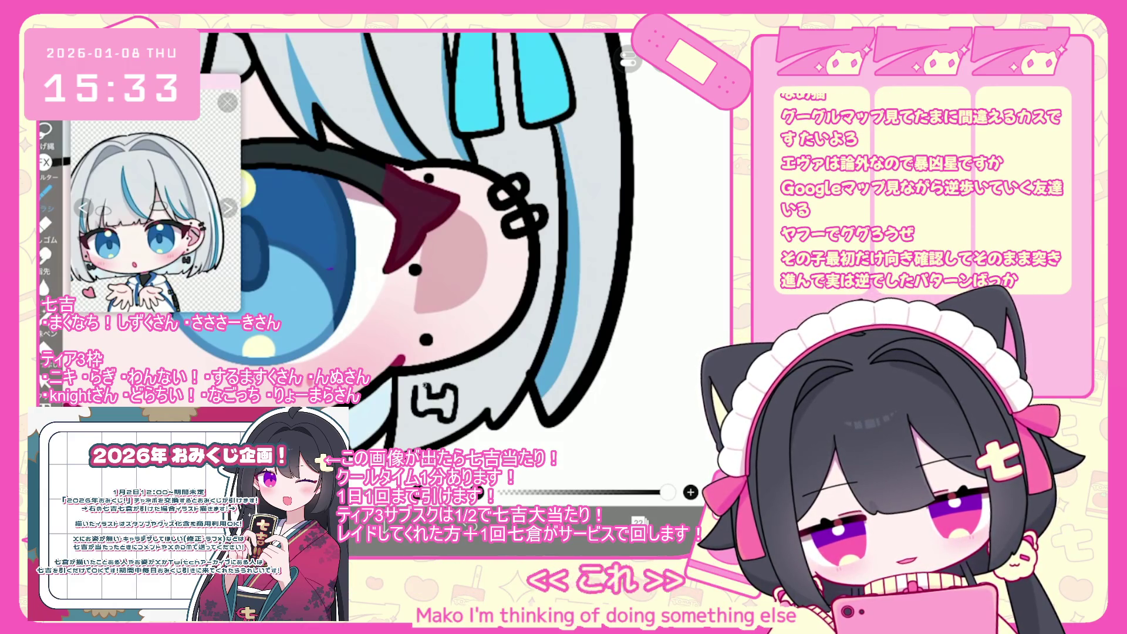
pyautogui.moveTo(415, 381); pyautogui.dragTo(418, 392)
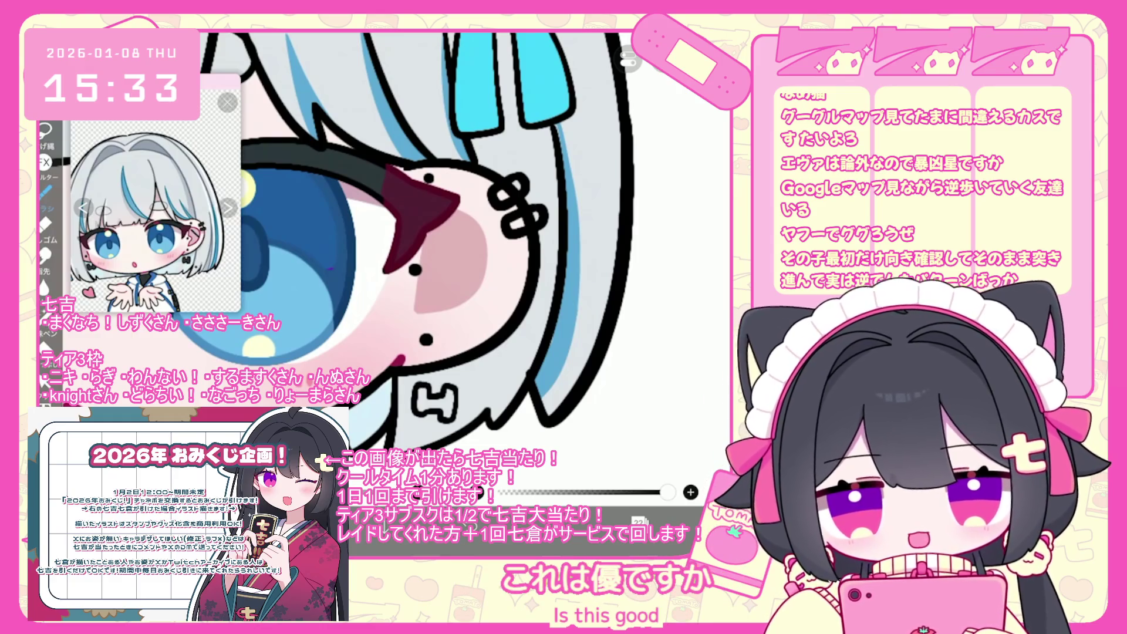
pyautogui.scroll(3, 411, 246)
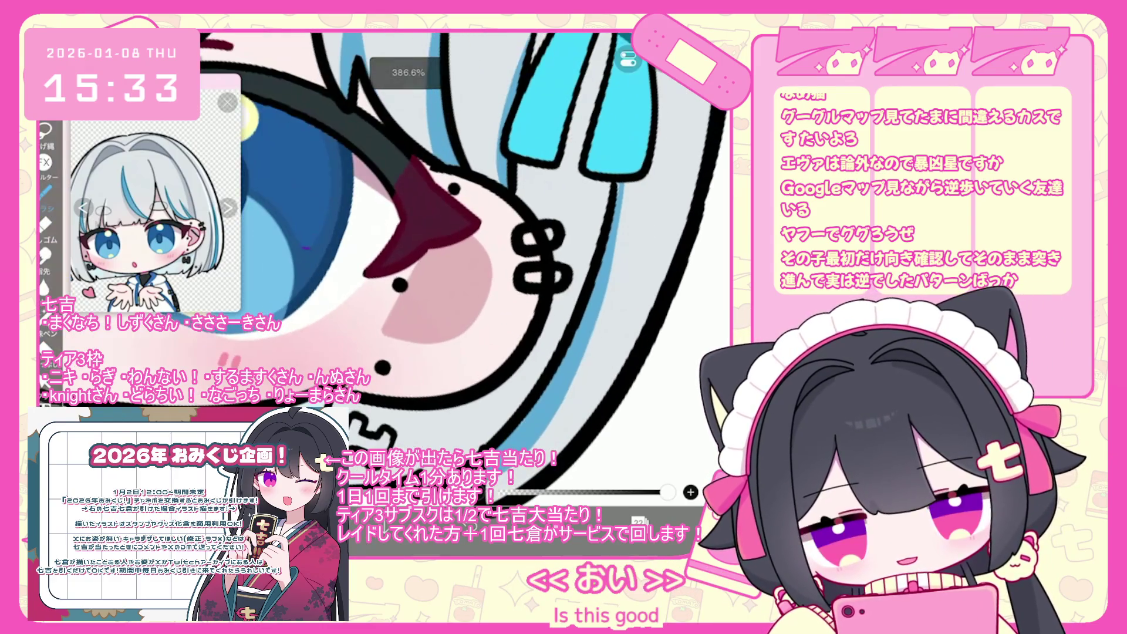
# Step: Undo the last black stroke beside the eye and zoom out to the whole character
pyautogui.hotkey('ctrl', 'z')
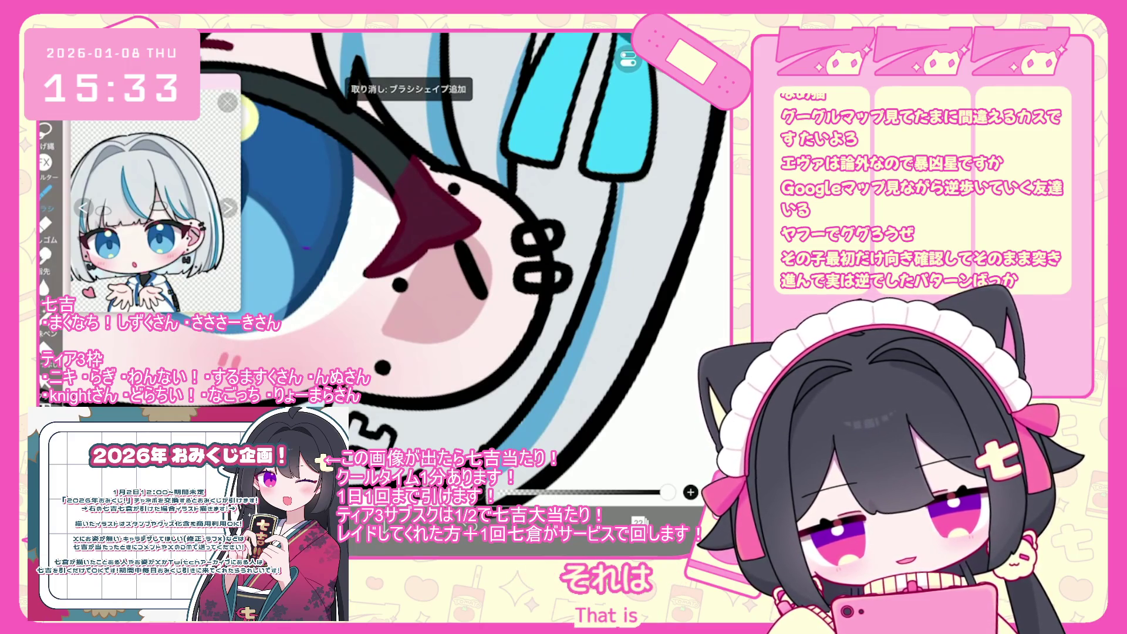
pyautogui.scroll(-3, 463, 255)
pyautogui.scroll(-3, 411, 247)
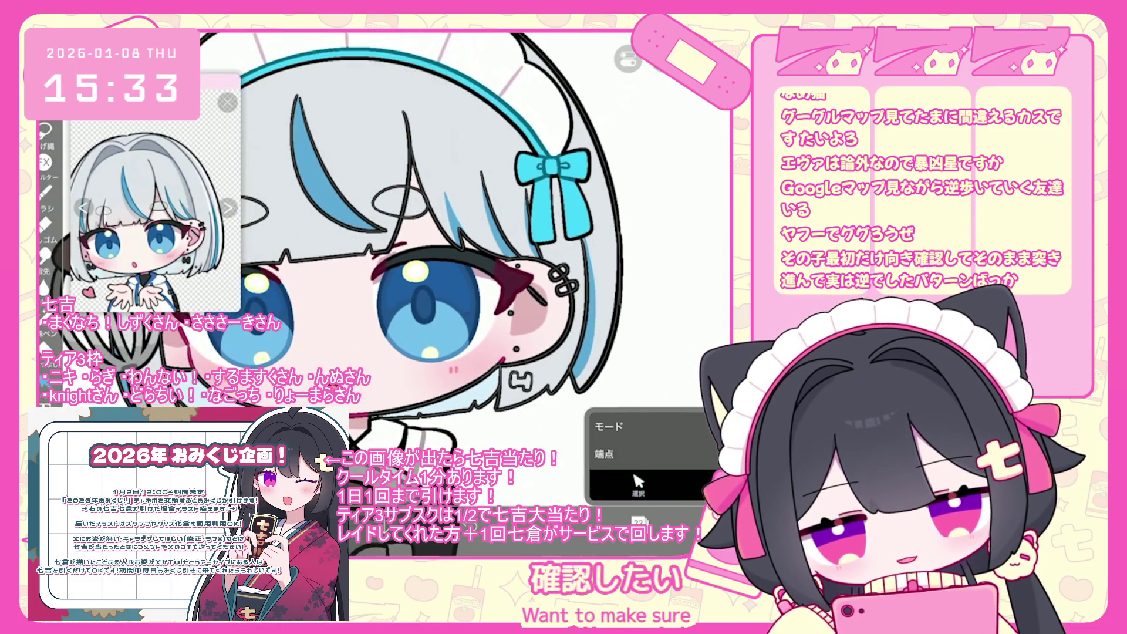
pyautogui.scroll(-3, 470, 264)
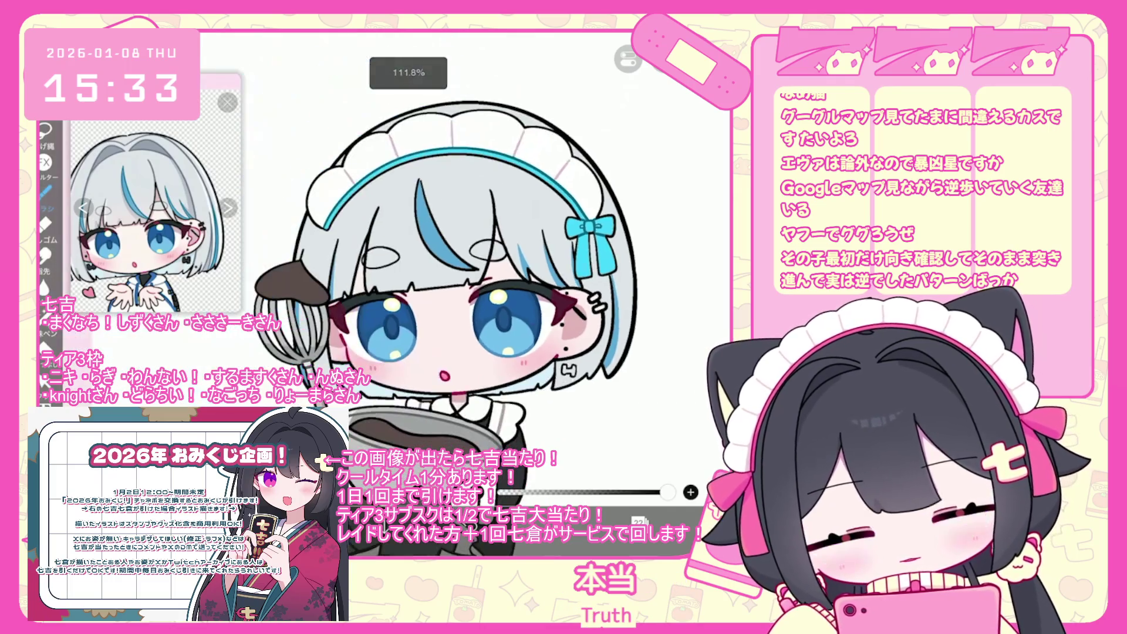
pyautogui.scroll(5, 499, 264)
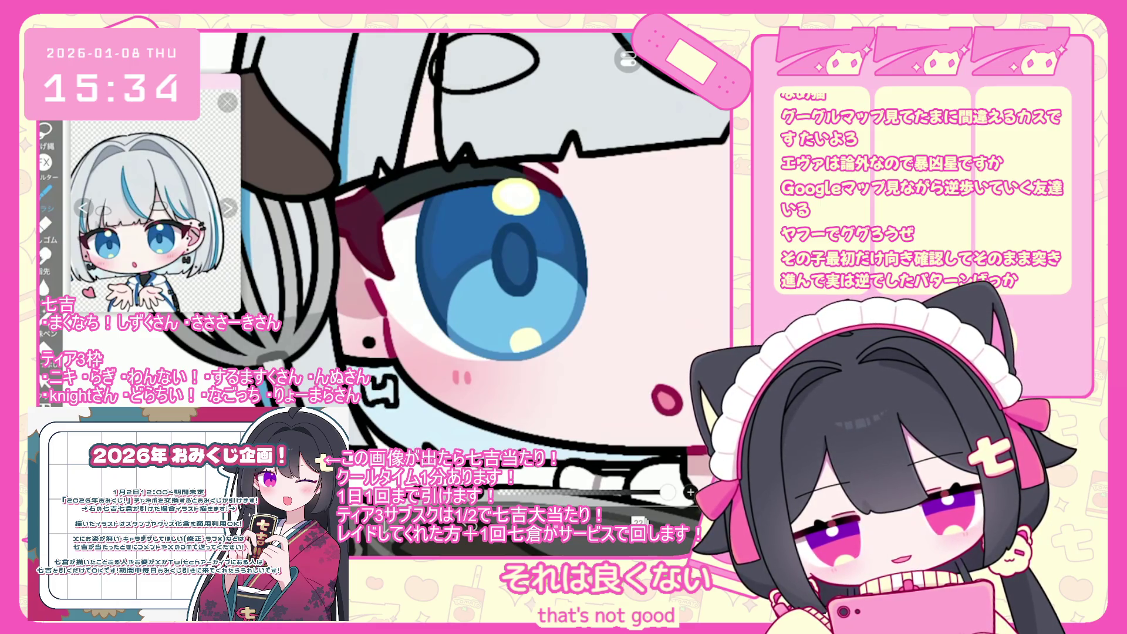
pyautogui.scroll(-5, 439, 280)
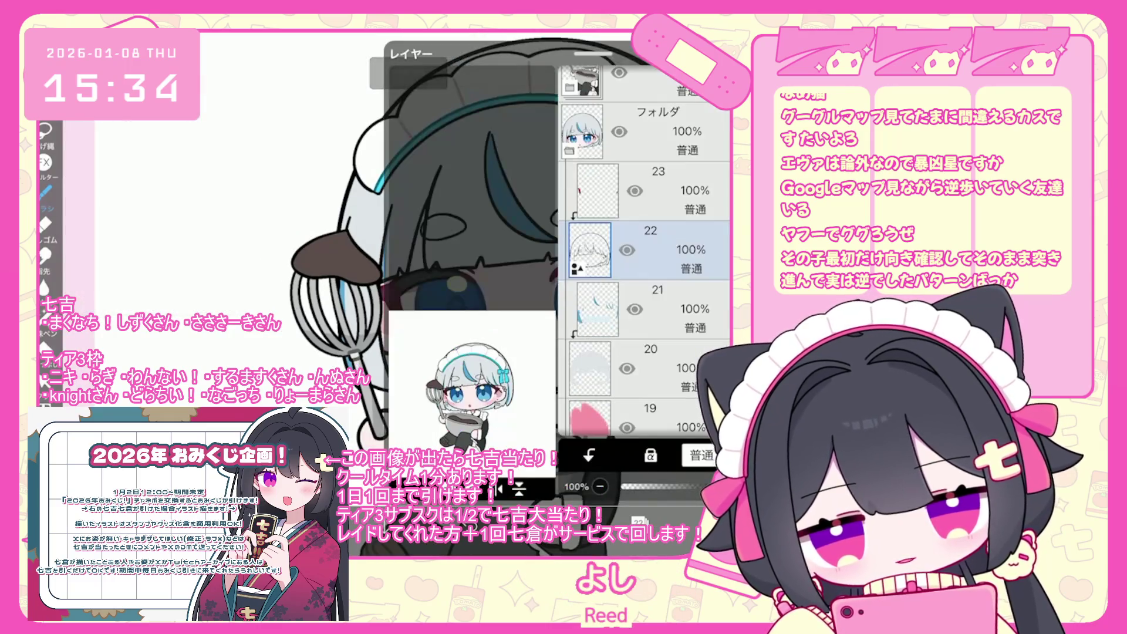
# Step: Lasso-fill the H-shaped earring and its upper part dark grey
pyautogui.scroll(5, 529, 264)
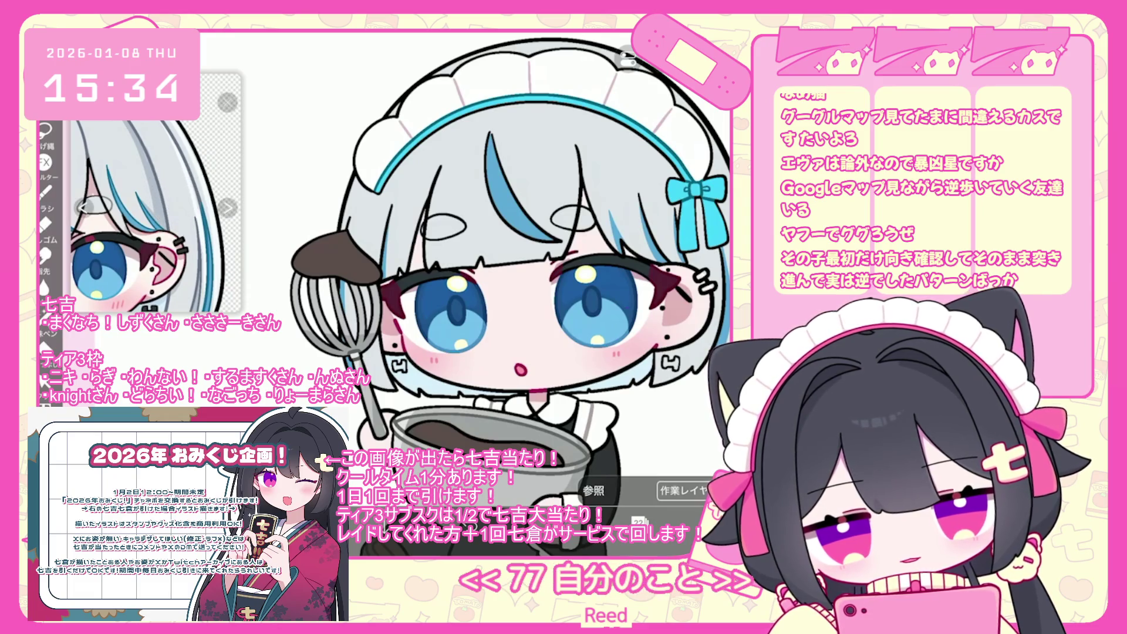
pyautogui.scroll(3, 405, 264)
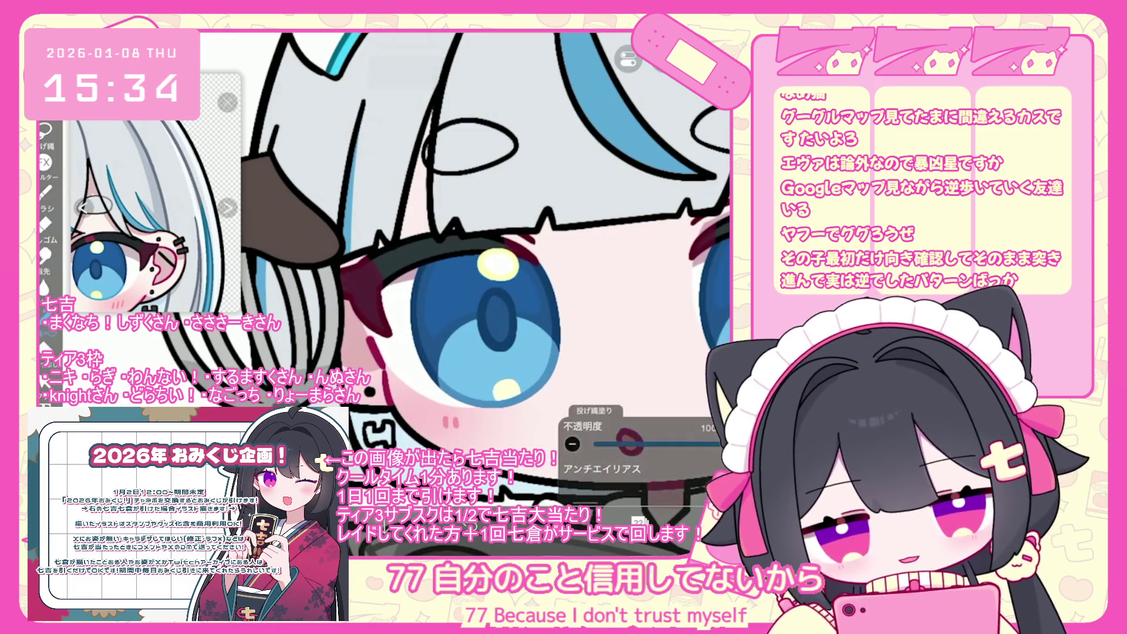
pyautogui.scroll(2, 499, 235)
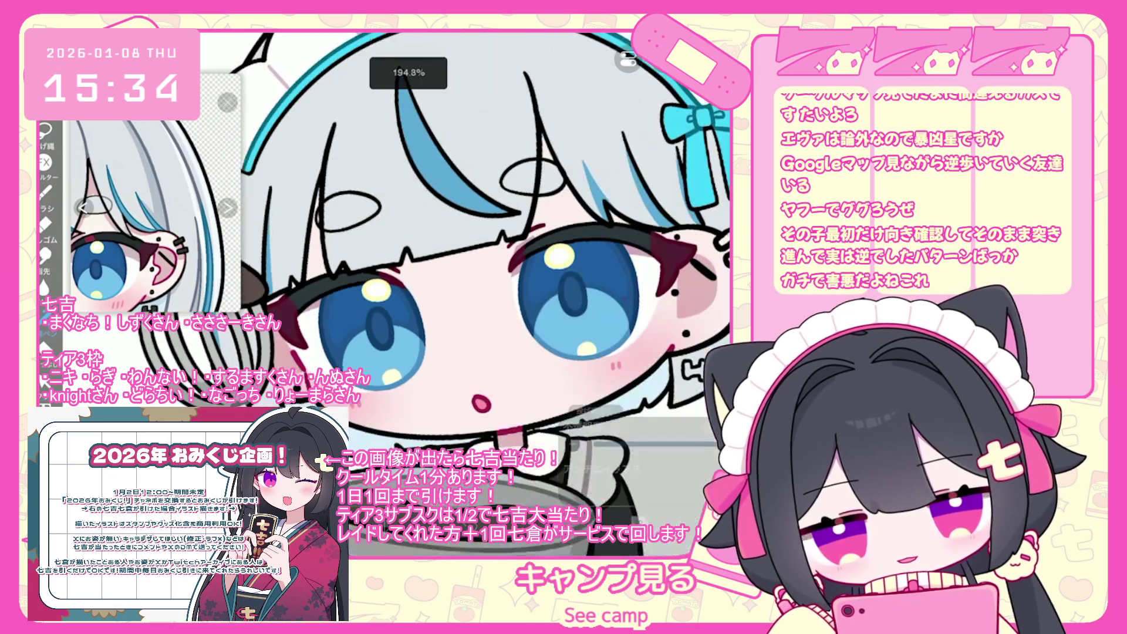
pyautogui.scroll(2, 463, 229)
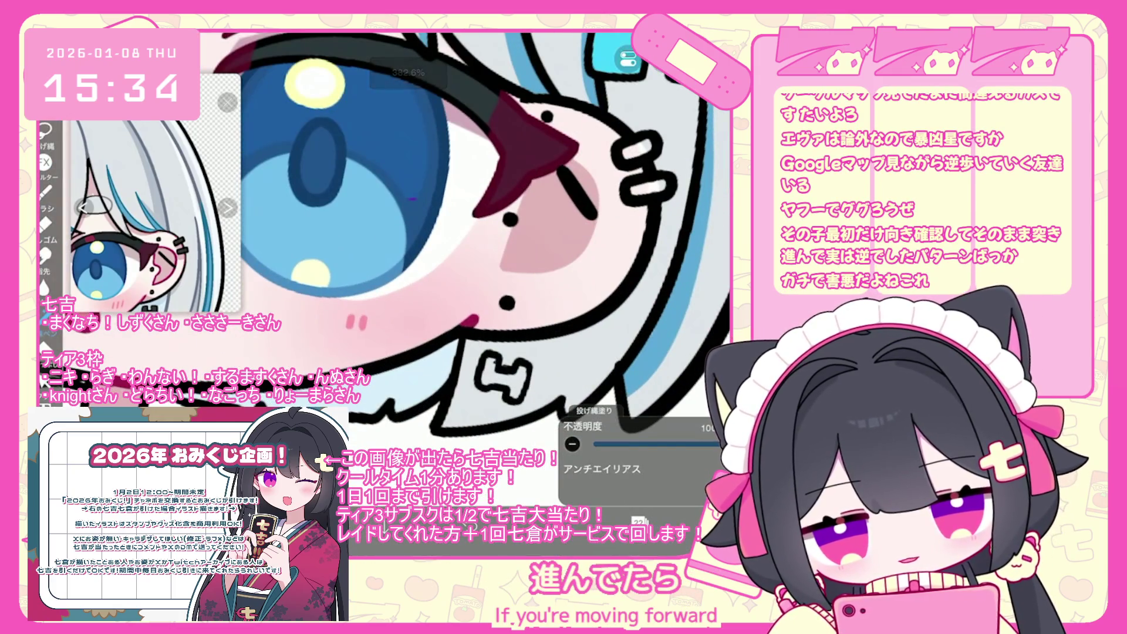
pyautogui.moveTo(508, 367)
pyautogui.mouseDown()
pyautogui.moveTo(525, 384)
pyautogui.moveTo(493, 385)
pyautogui.mouseUp()
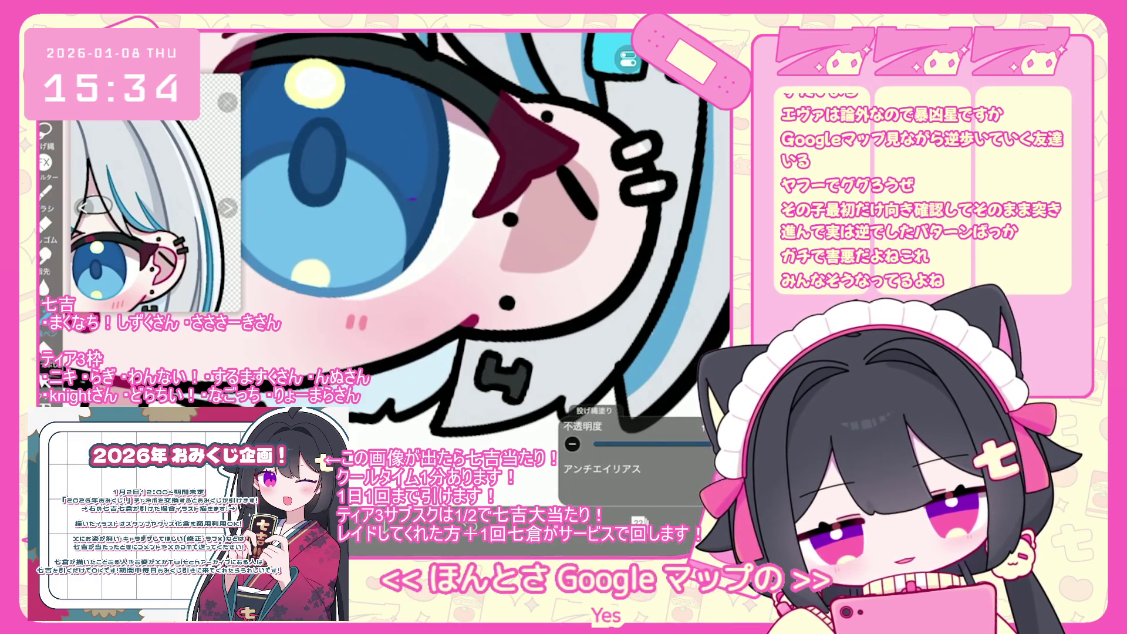
pyautogui.scroll(3, 405, 276)
pyautogui.moveTo(517, 237); pyautogui.dragTo(558, 261)
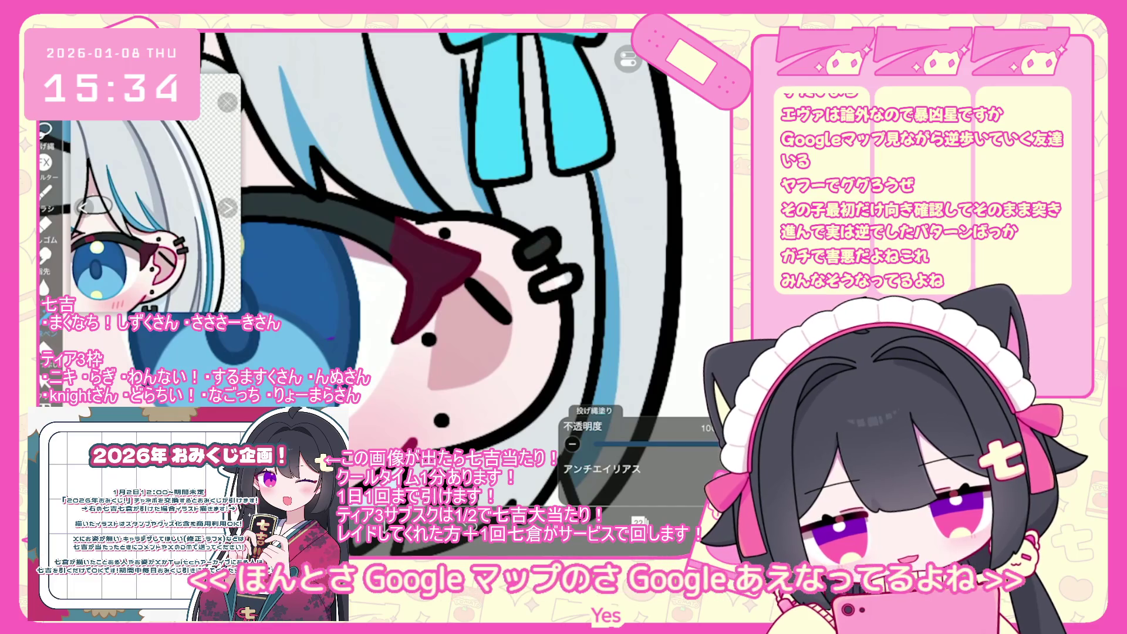
pyautogui.scroll(-10, 420, 276)
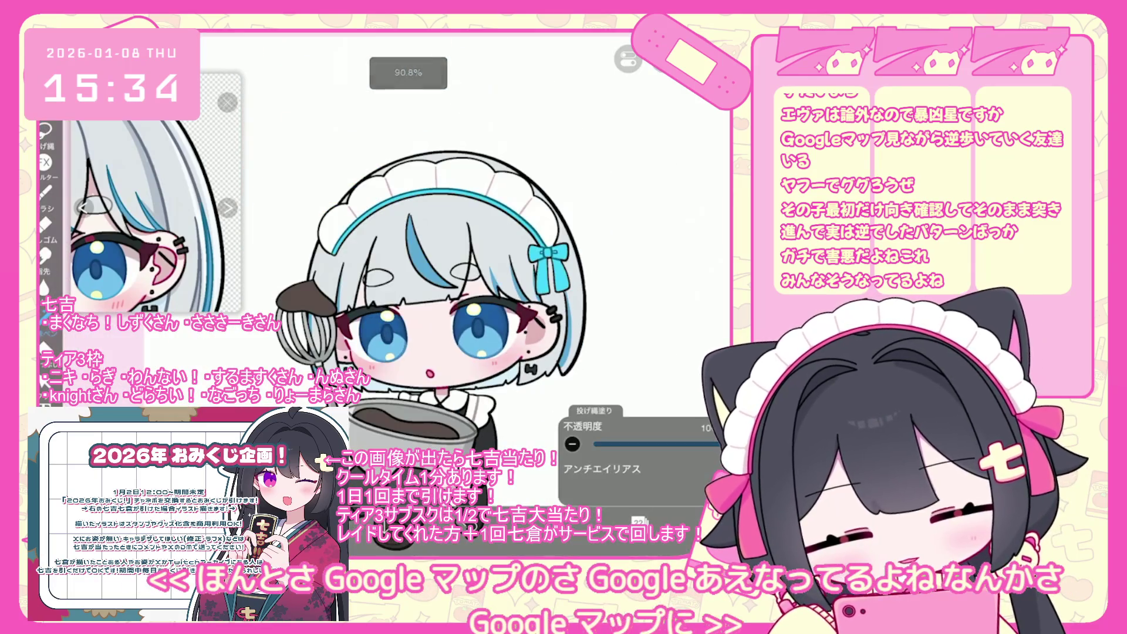
# Step: Merge-copy the eyes folder into one layer, move it higher, and set opacity to about 51%
pyautogui.click(638, 520)
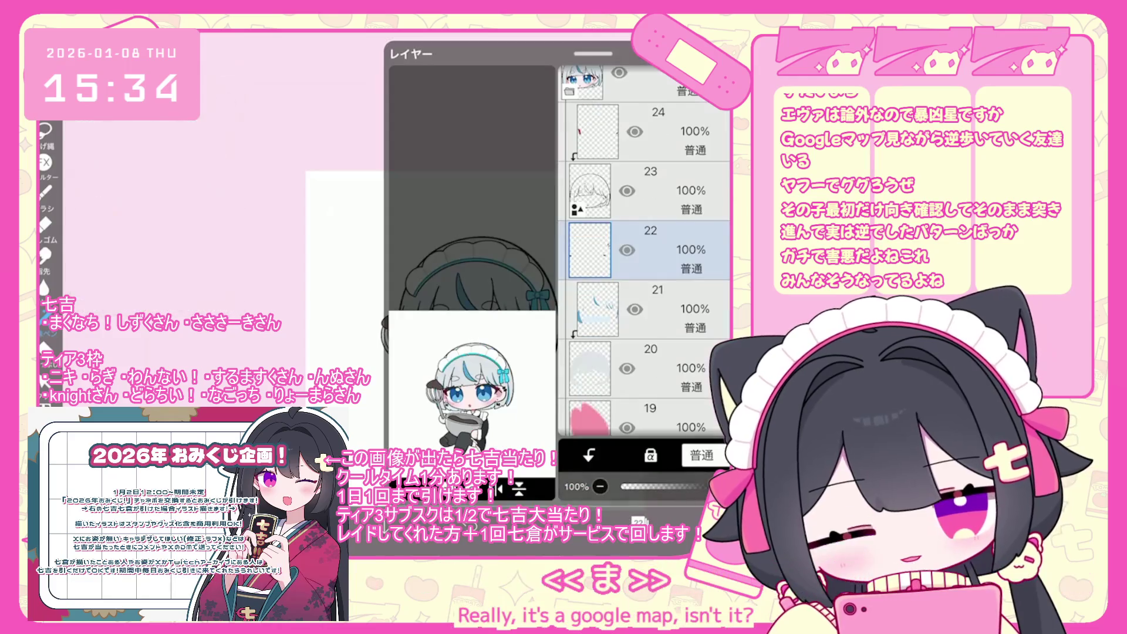
pyautogui.scroll(-5, 644, 252)
pyautogui.click(645, 259)
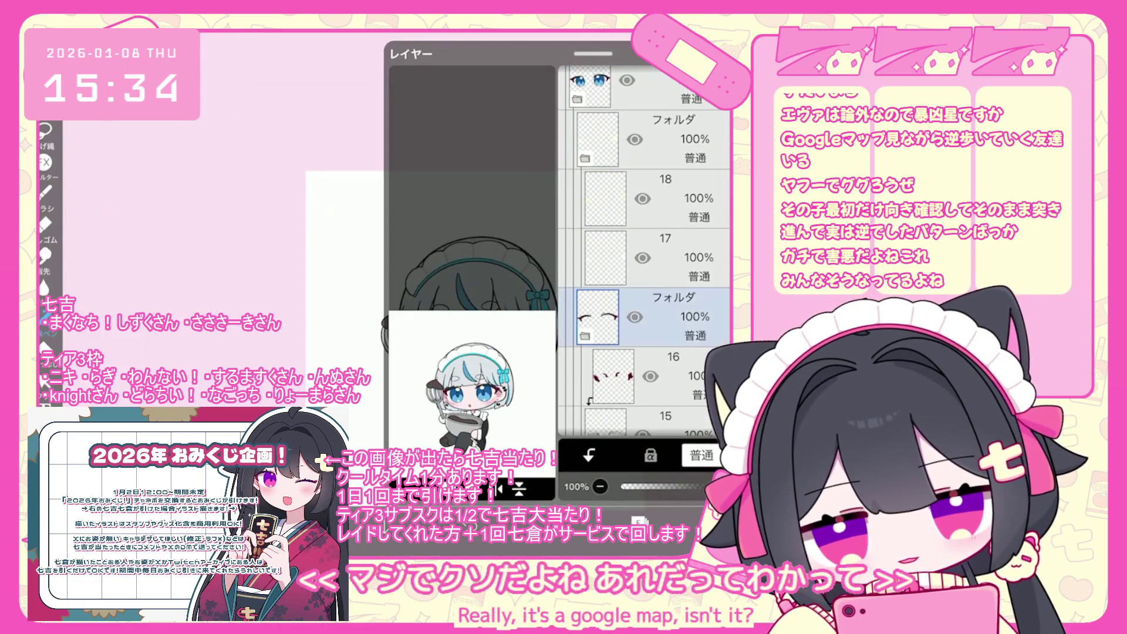
pyautogui.click(499, 488)
pyautogui.click(411, 353)
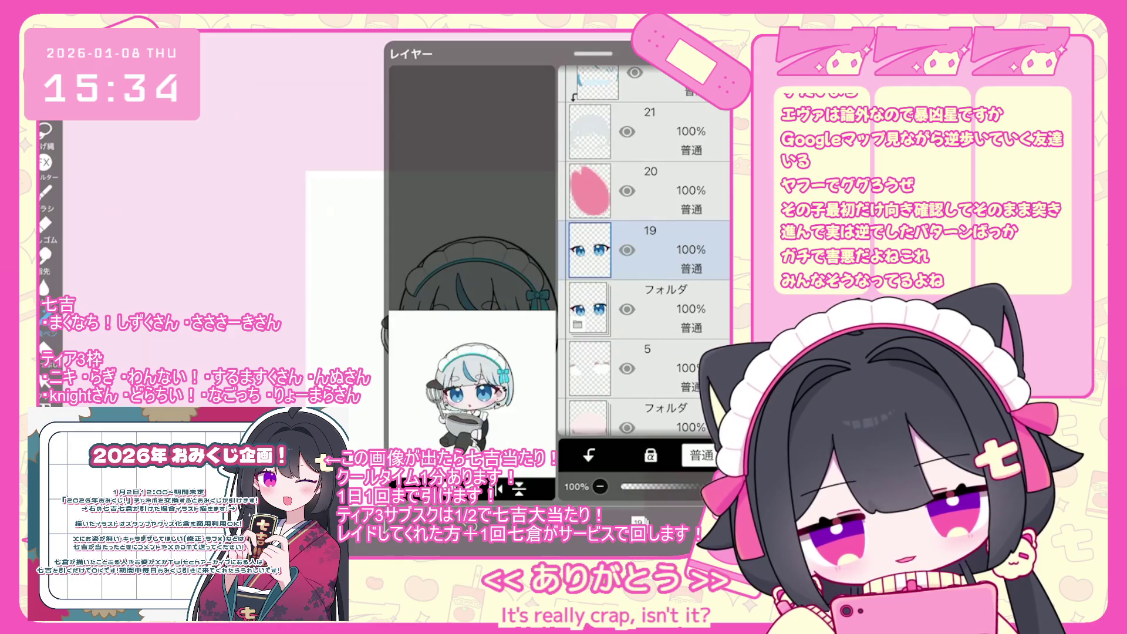
pyautogui.moveTo(704, 322); pyautogui.dragTo(704, 147)
pyautogui.moveTo(705, 486); pyautogui.dragTo(675, 486)
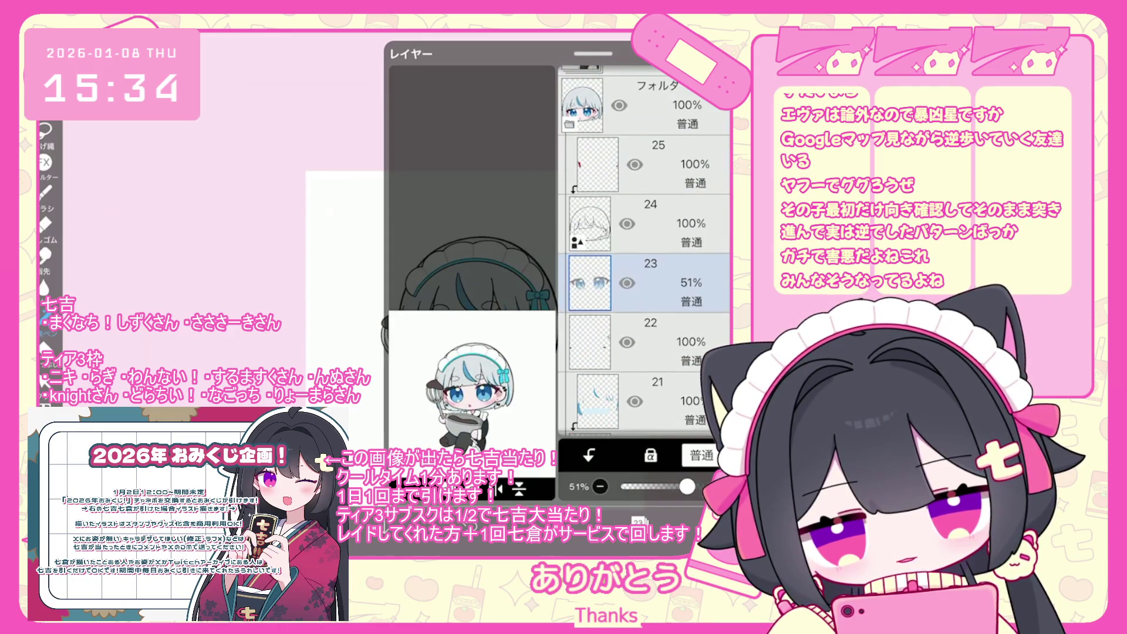
# Step: Select a layer near the bottom of the stack and switch to lasso fill
pyautogui.scroll(-10, 645, 253)
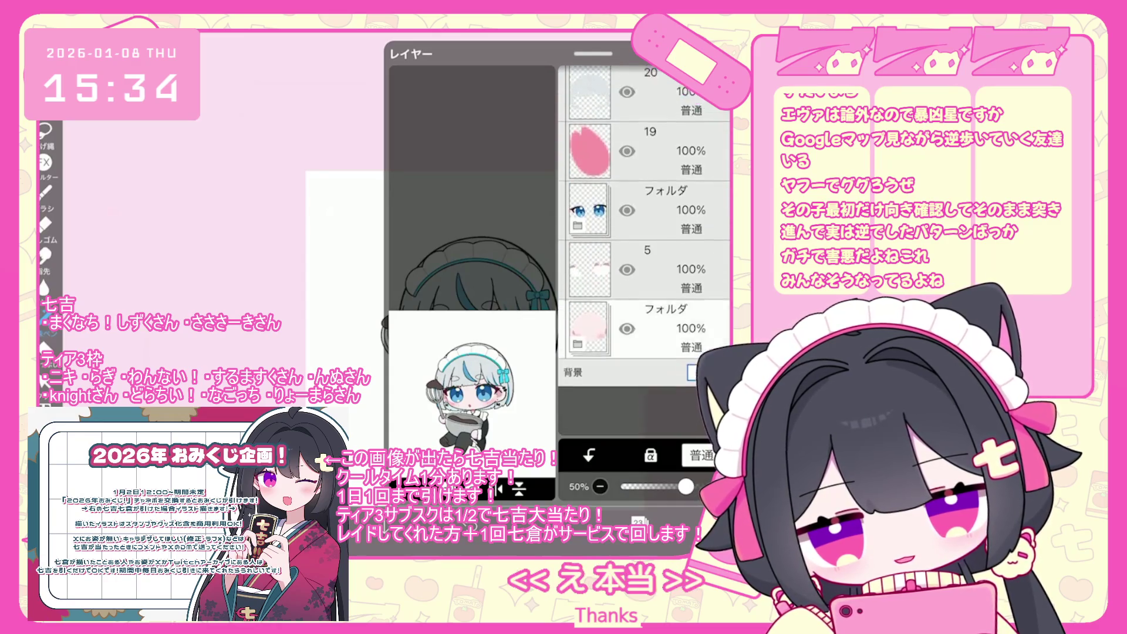
pyautogui.click(655, 378)
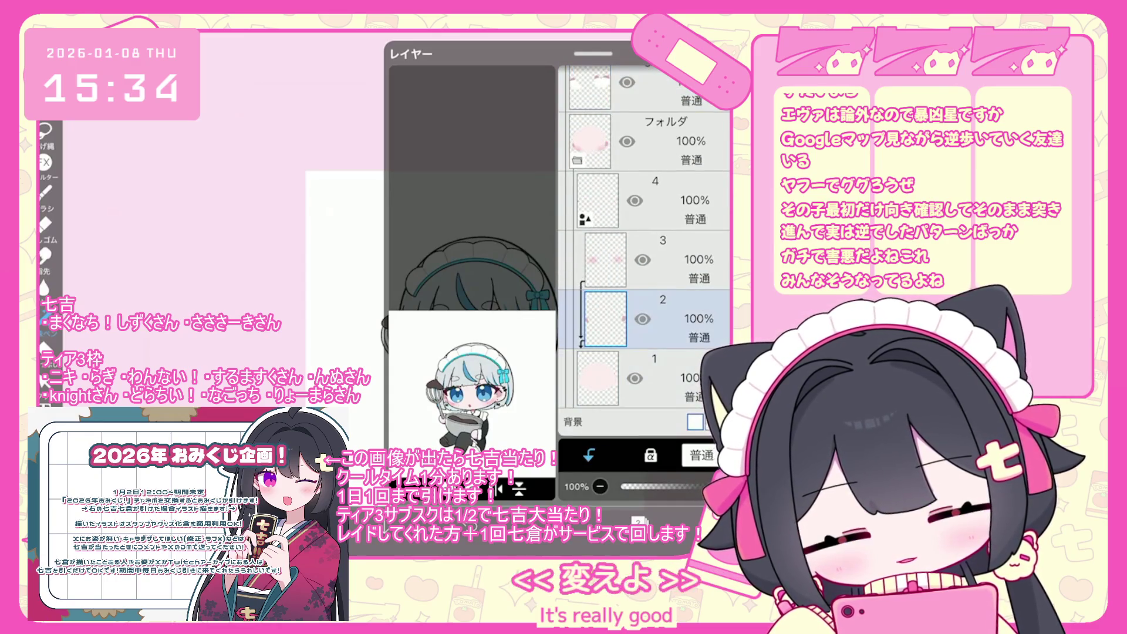
pyautogui.press('g')
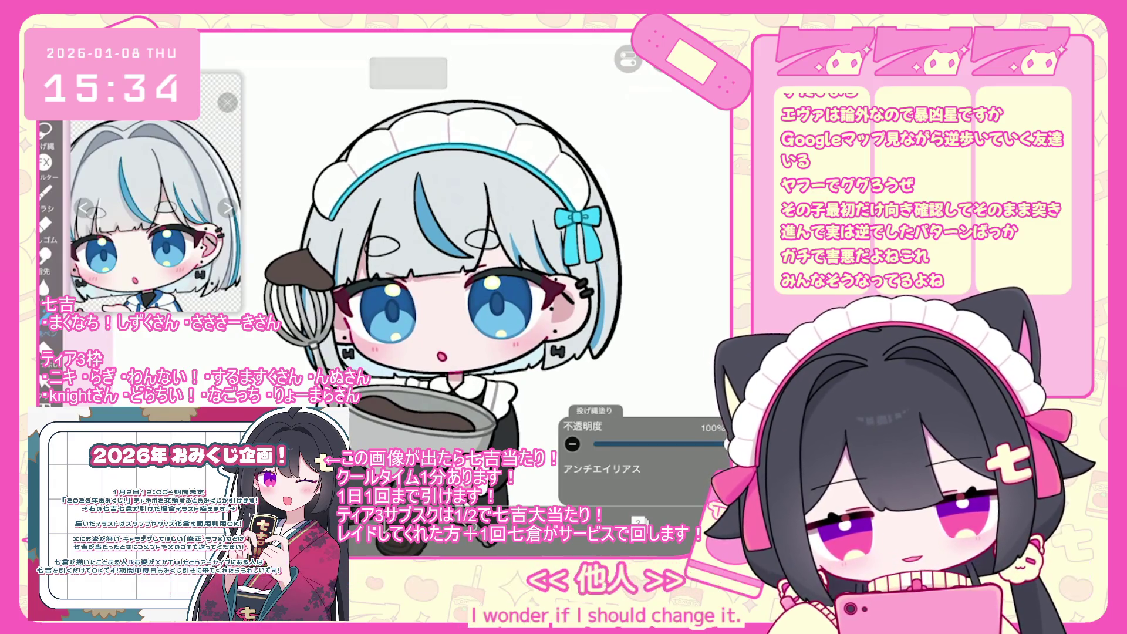
# Step: Undo the last lasso fill and select the layer beneath the half-transparent eyes
pyautogui.hotkey('ctrl', 'z')
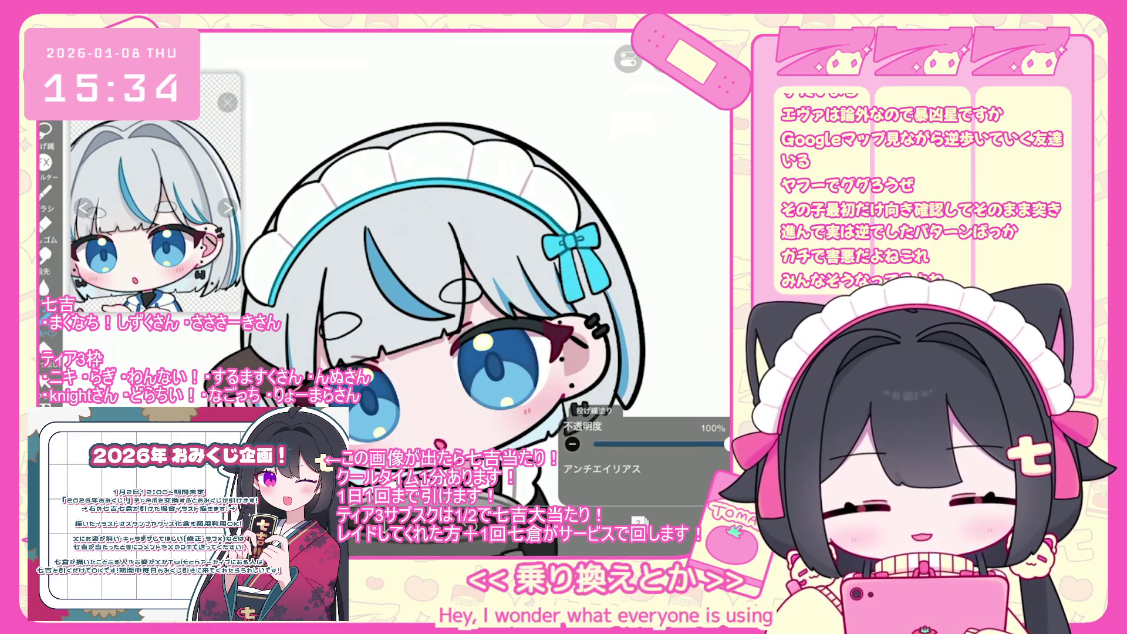
pyautogui.scroll(-2, 440, 317)
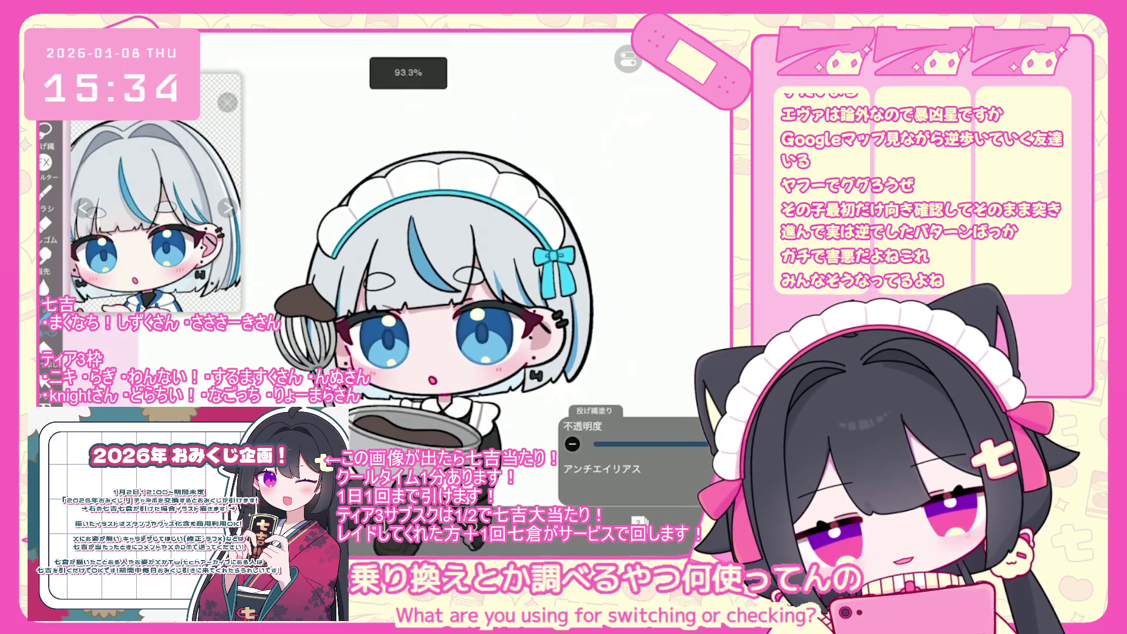
pyautogui.scroll(-5, 440, 293)
pyautogui.moveTo(592, 203); pyautogui.dragTo(592, 53)
pyautogui.scroll(10, 646, 252)
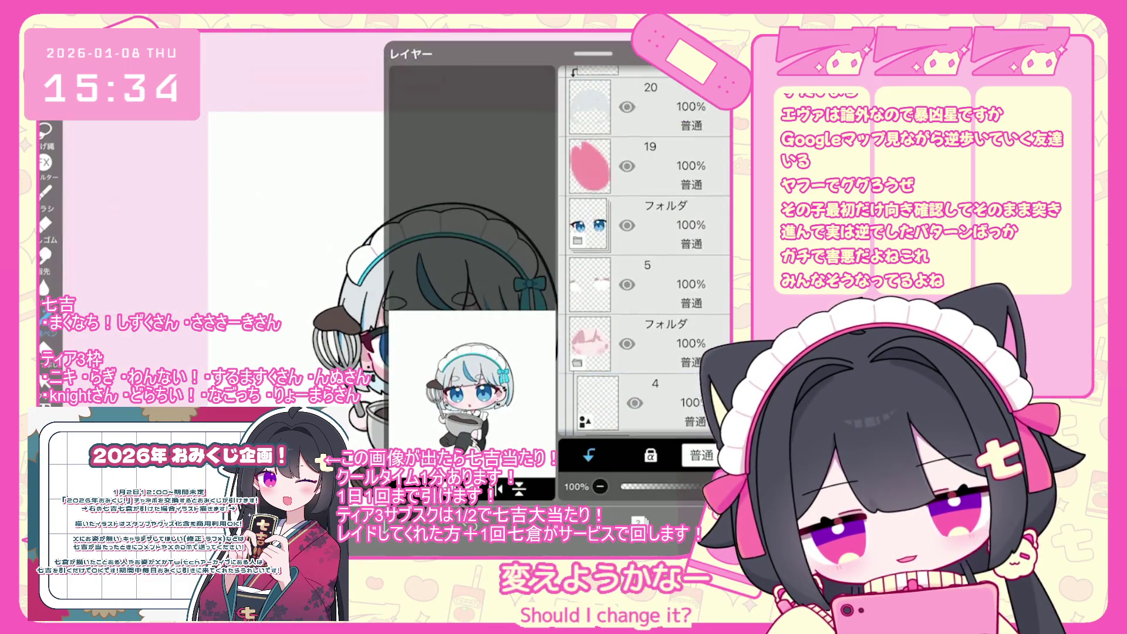
pyautogui.click(675, 264)
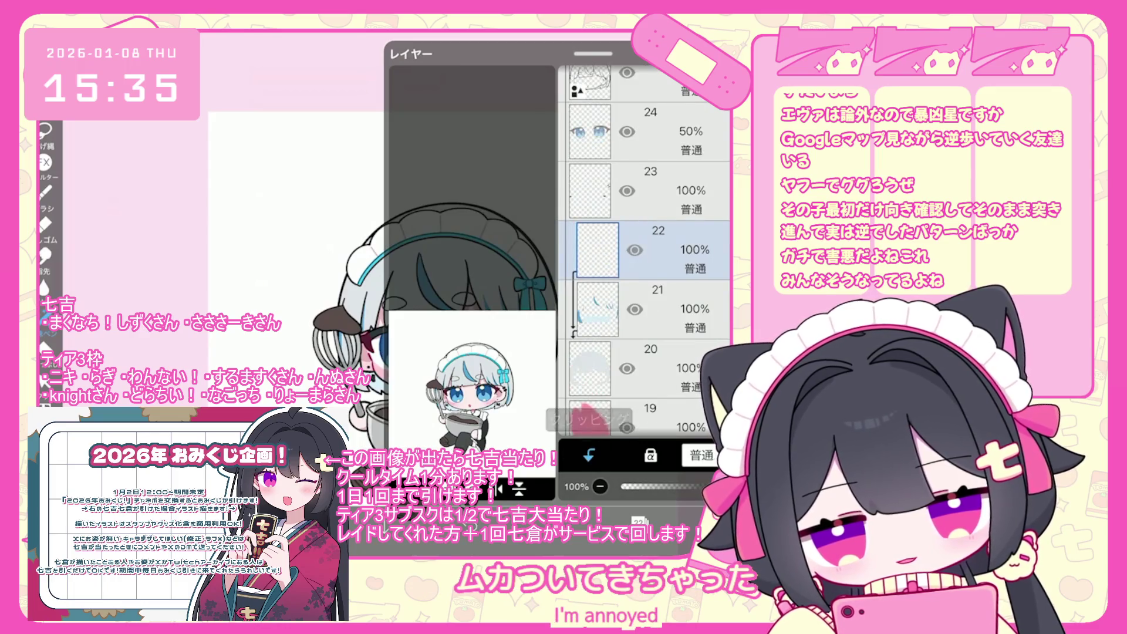
# Step: Check the colour and brush settings and undo two stray strokes near the eye
pyautogui.click(435, 311)
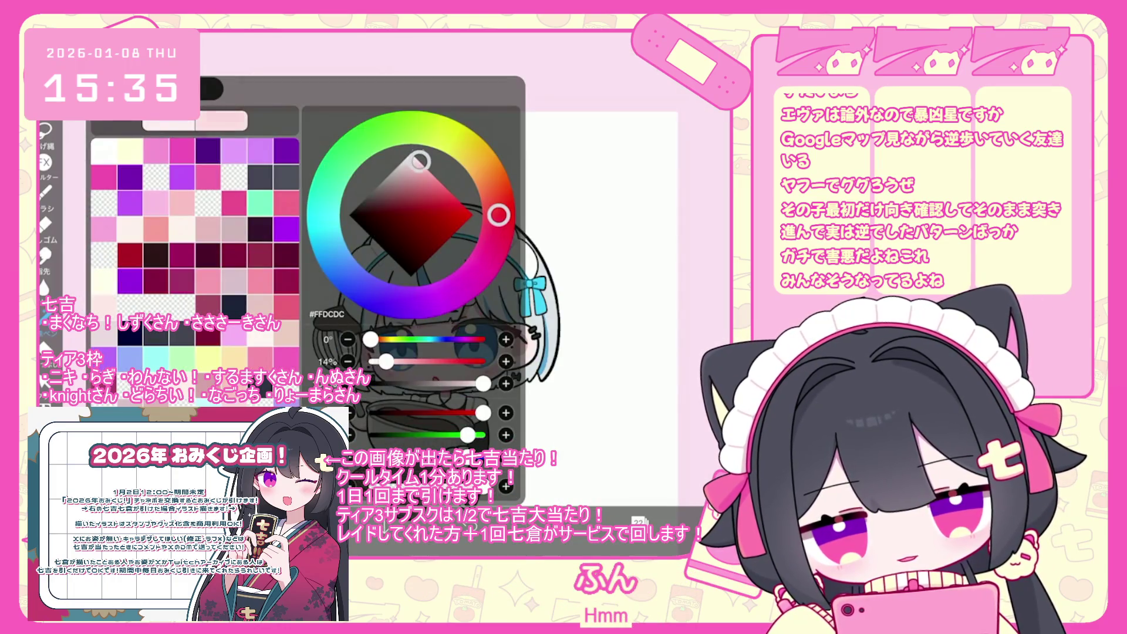
pyautogui.click(44, 191)
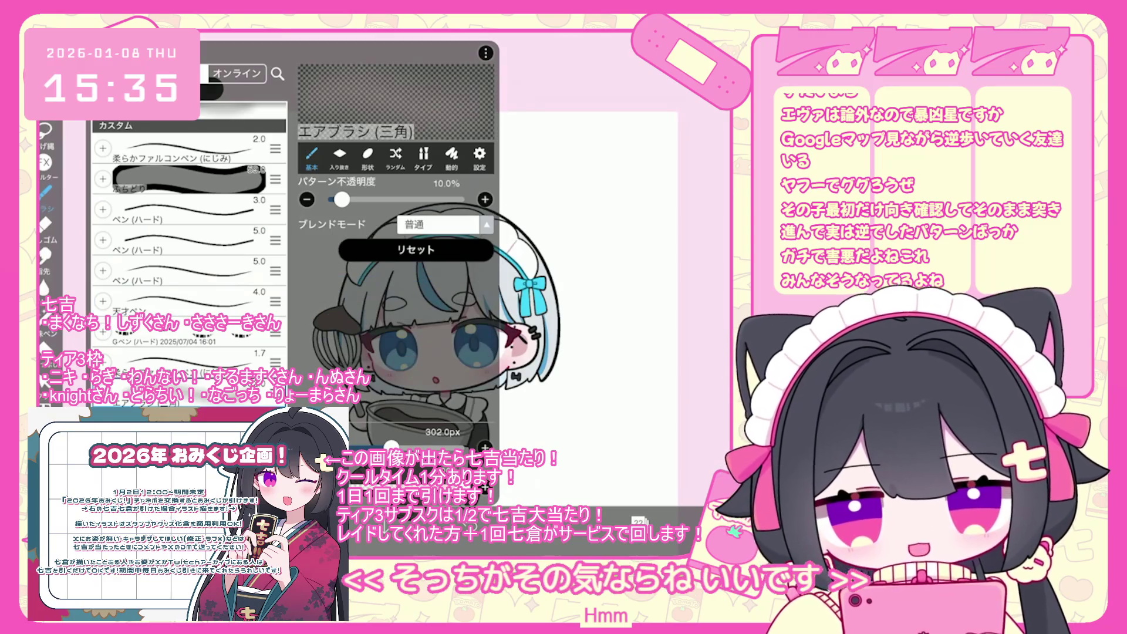
pyautogui.click(463, 317)
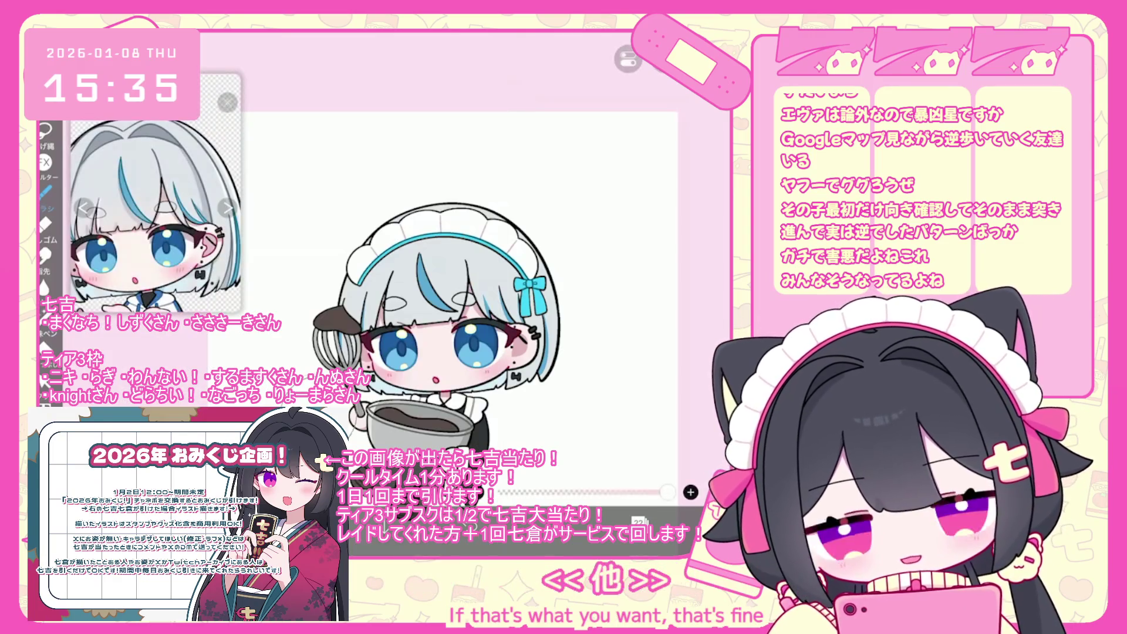
pyautogui.hotkey('ctrl', 'z')
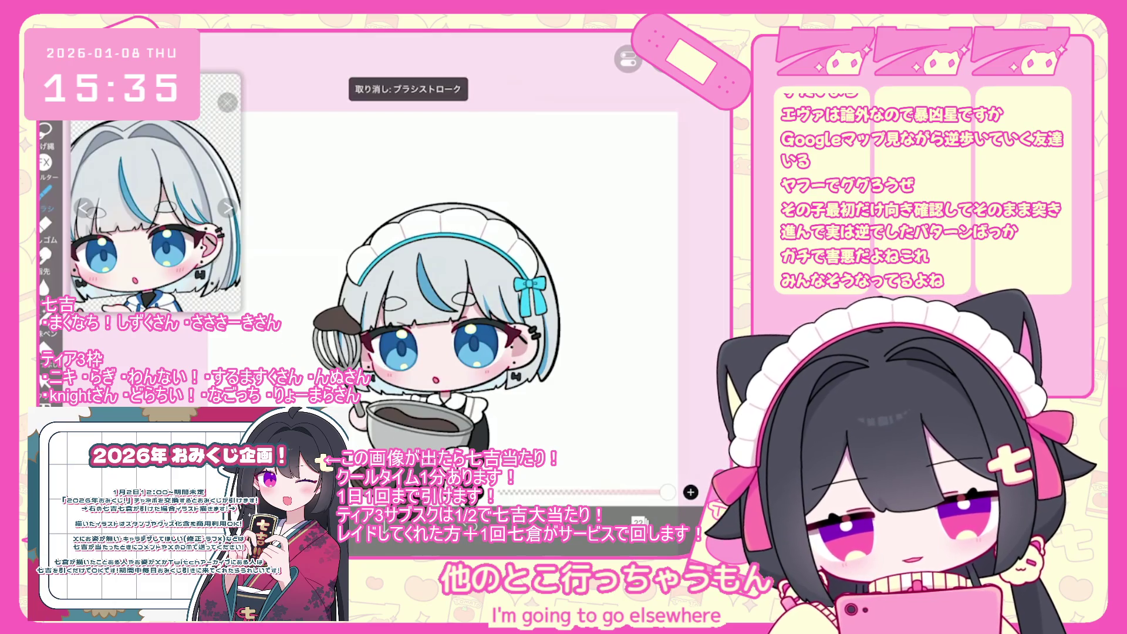
pyautogui.click(663, 521)
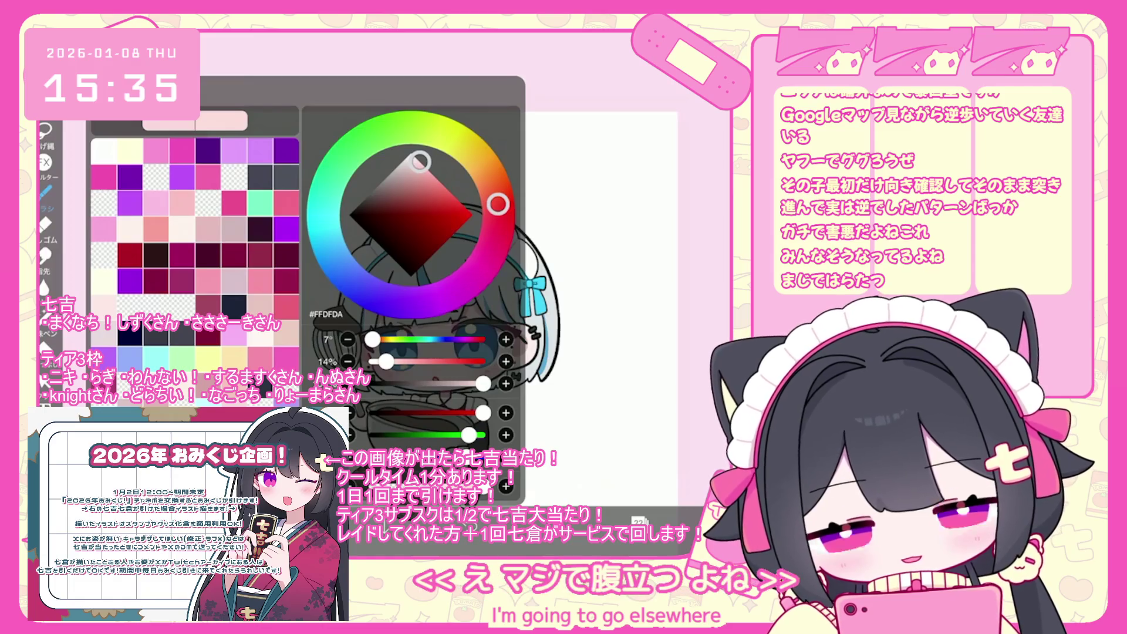
pyautogui.click(664, 521)
pyautogui.hotkey('ctrl', 'z')
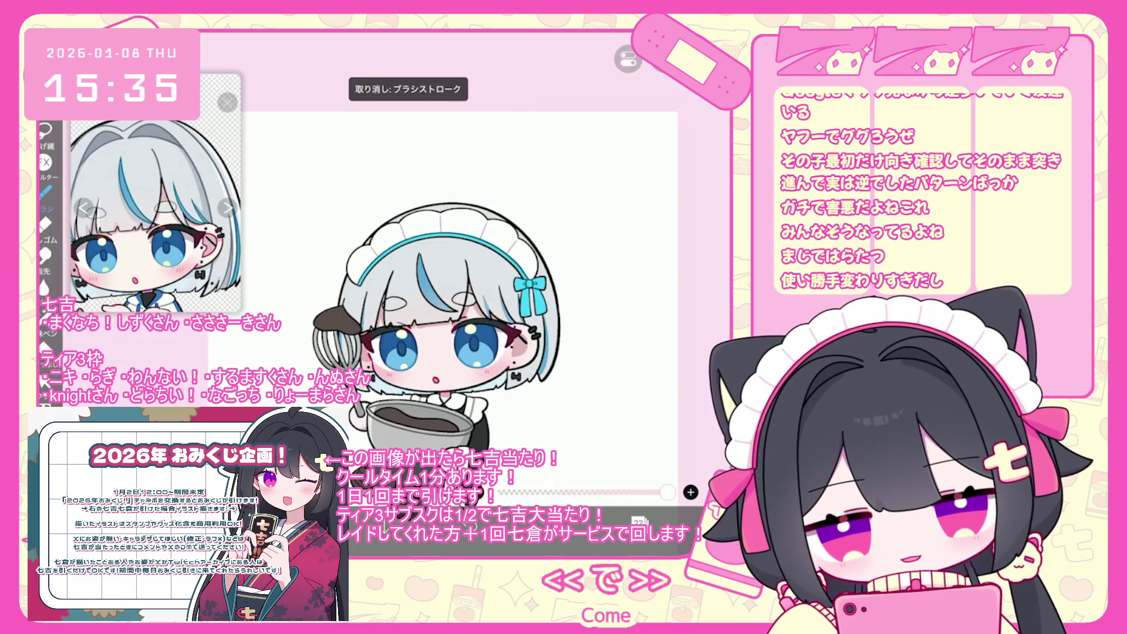
# Step: Undo the brown lasso fill and zoom in on the maid's face
pyautogui.click(640, 521)
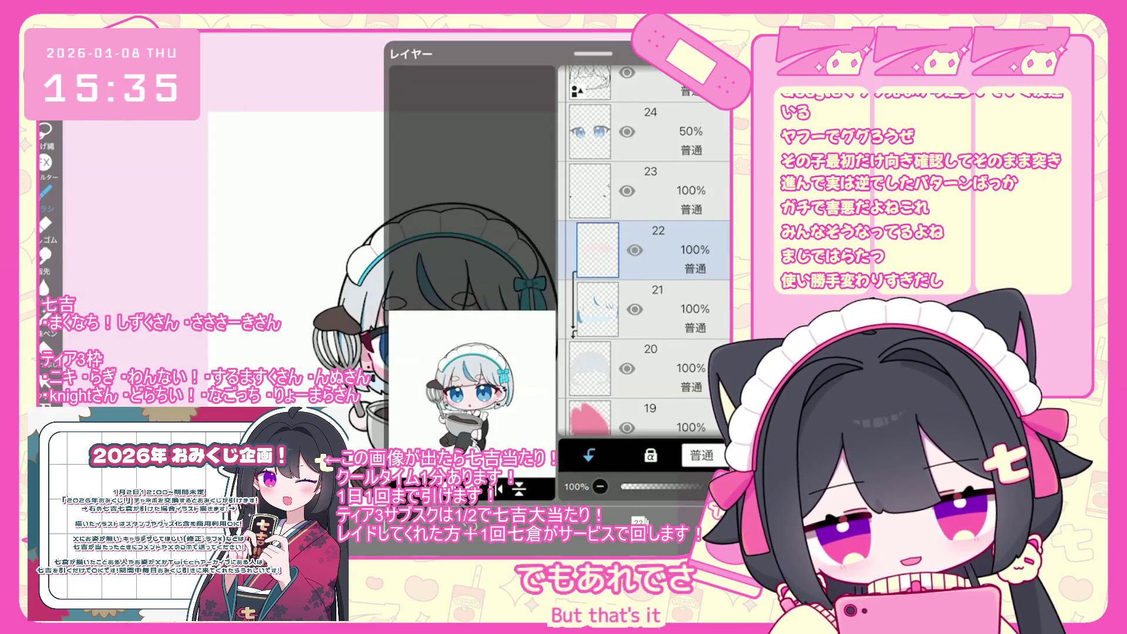
pyautogui.click(599, 522)
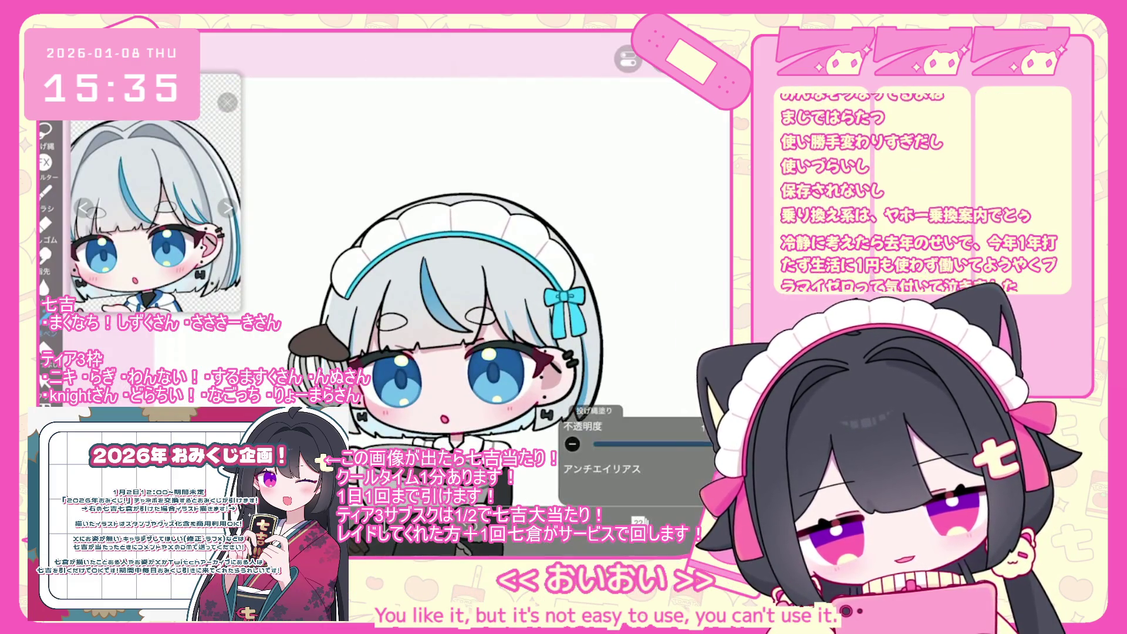
pyautogui.hotkey('ctrl', 'z')
pyautogui.scroll(2, 402, 304)
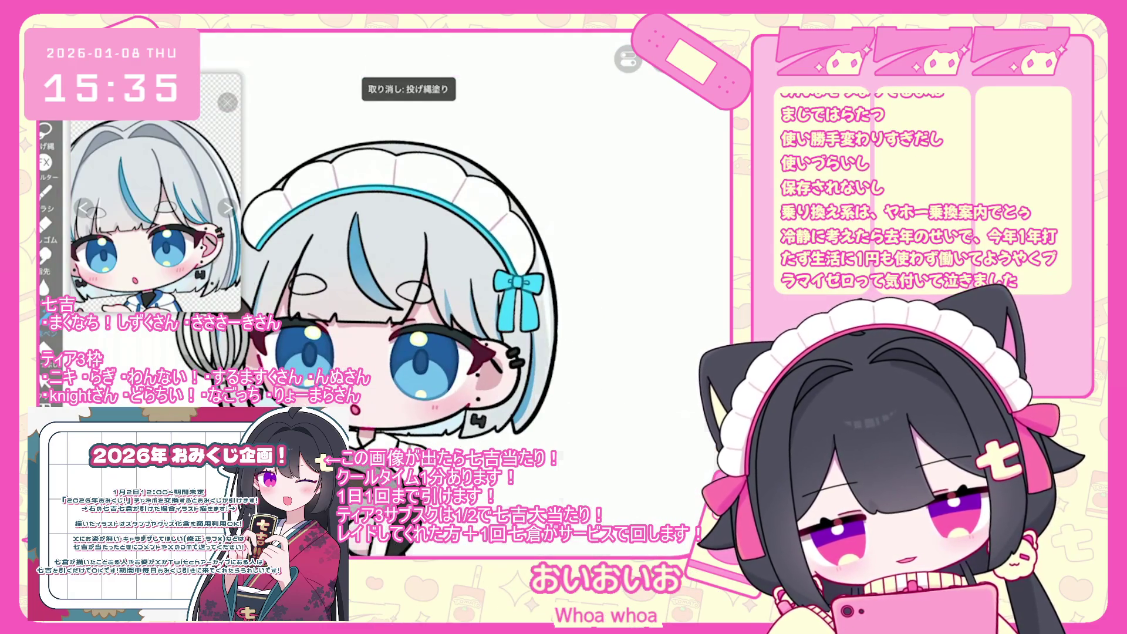
pyautogui.scroll(2, 346, 298)
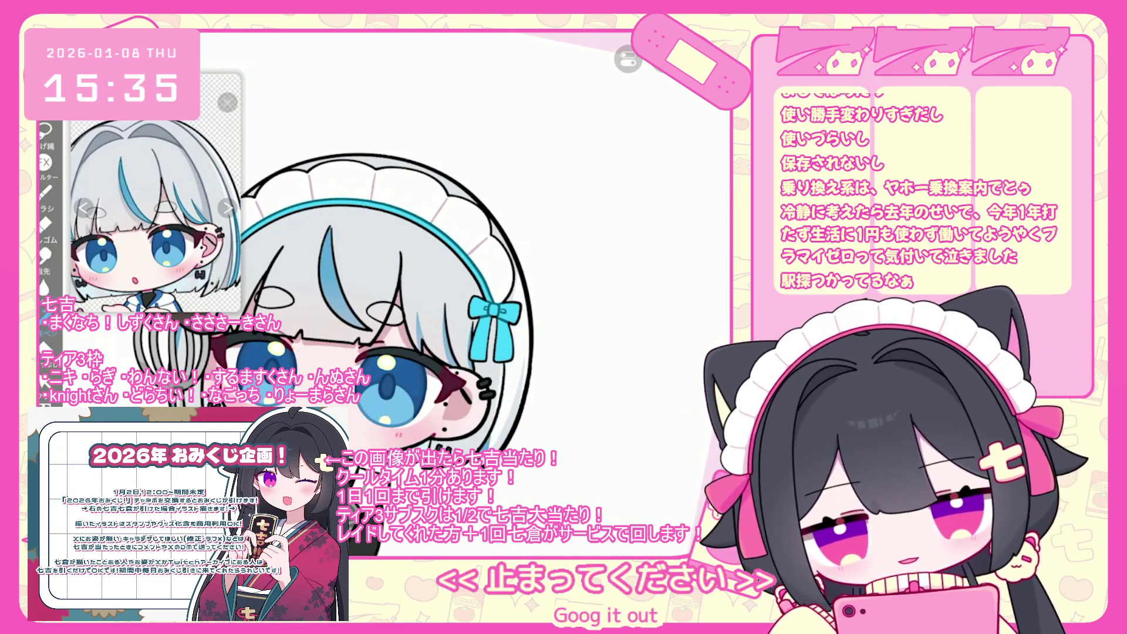
pyautogui.scroll(-2, 352, 313)
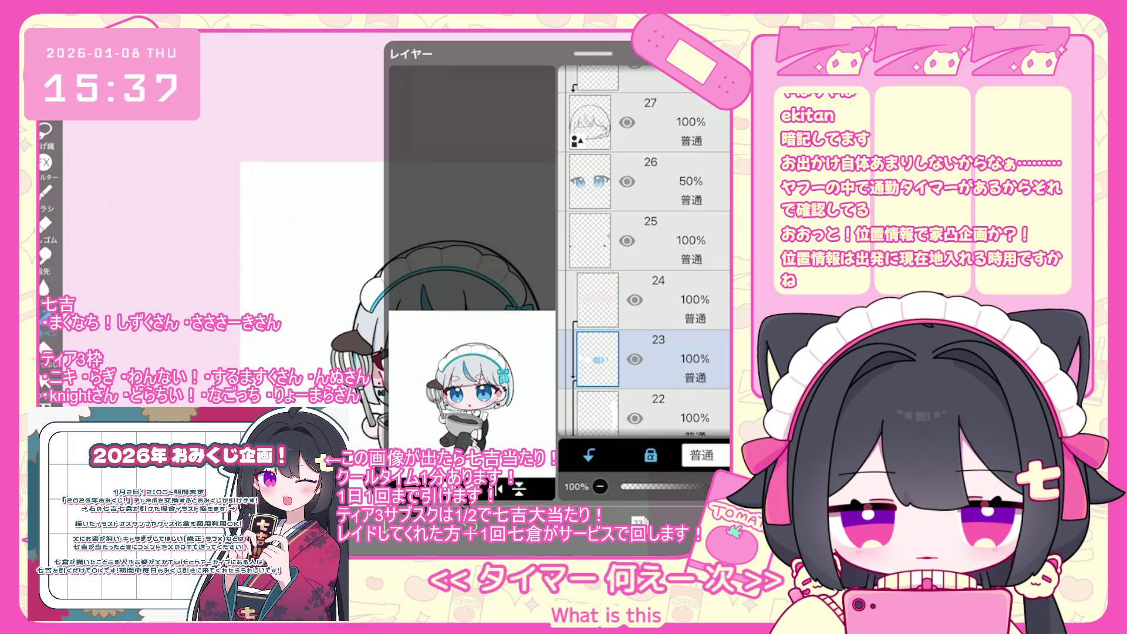
# Step: Scroll the layer list to headband line-art layers 45–50, with layer 47 selected
pyautogui.scroll(5, 645, 251)
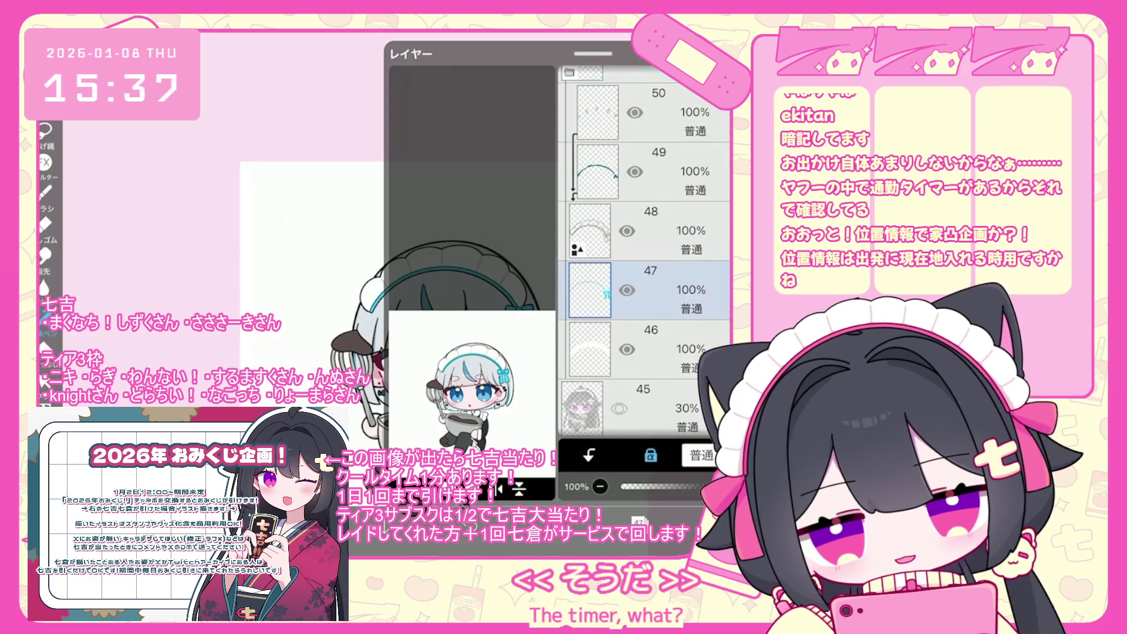
pyautogui.scroll(-3, 452, 293)
# Step: Switch to the lasso fill tool and pick a blue colour
pyautogui.press('g')
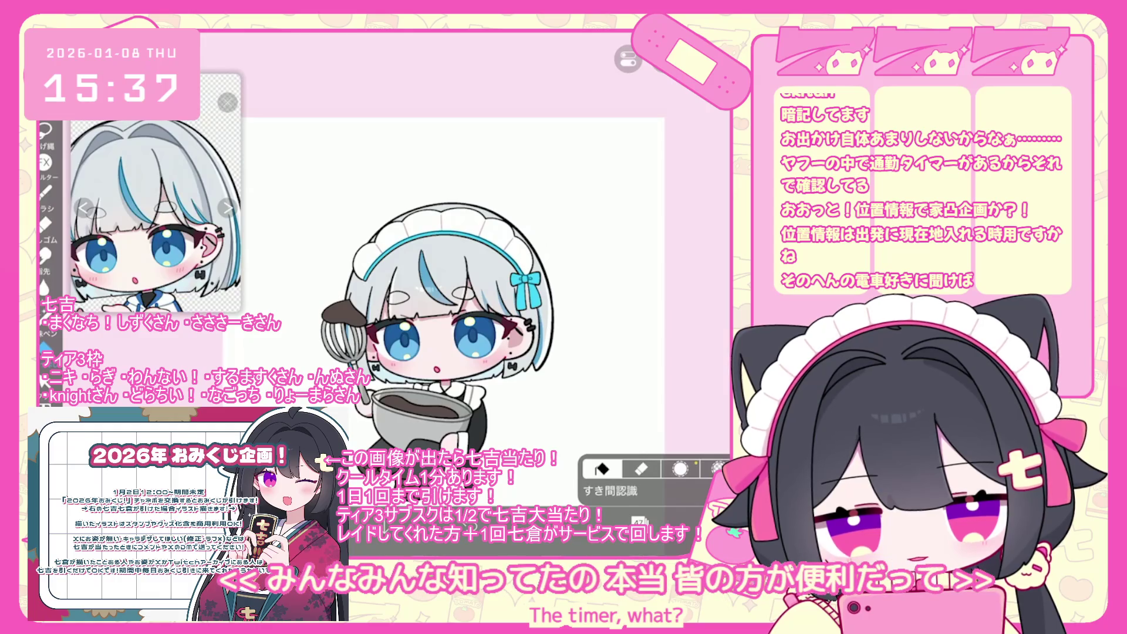
pyautogui.click(46, 347)
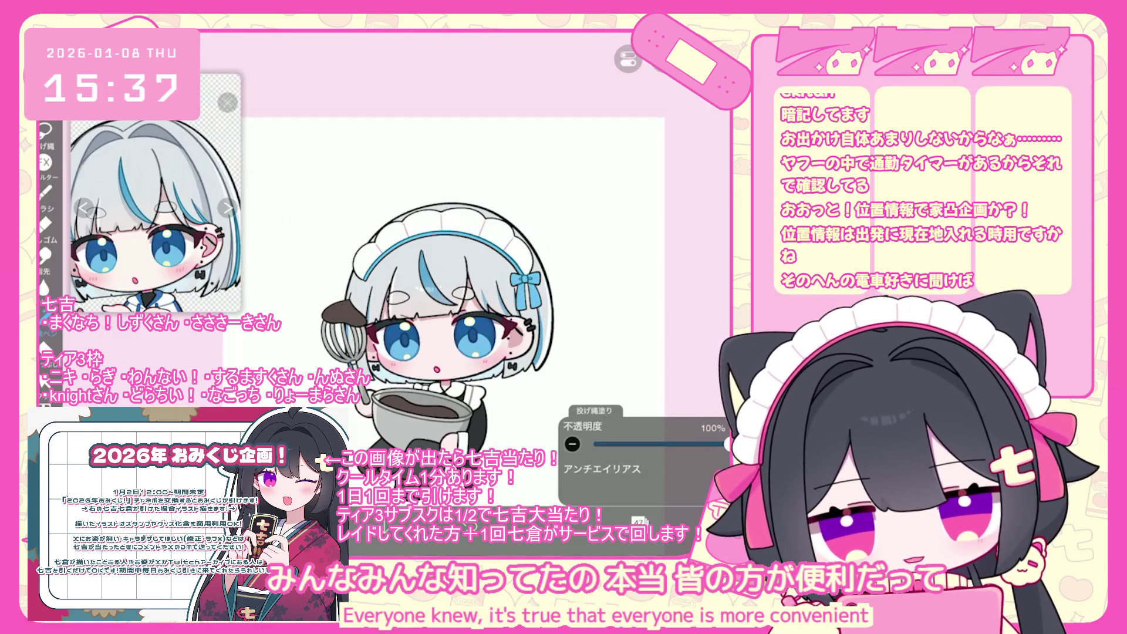
pyautogui.click(638, 521)
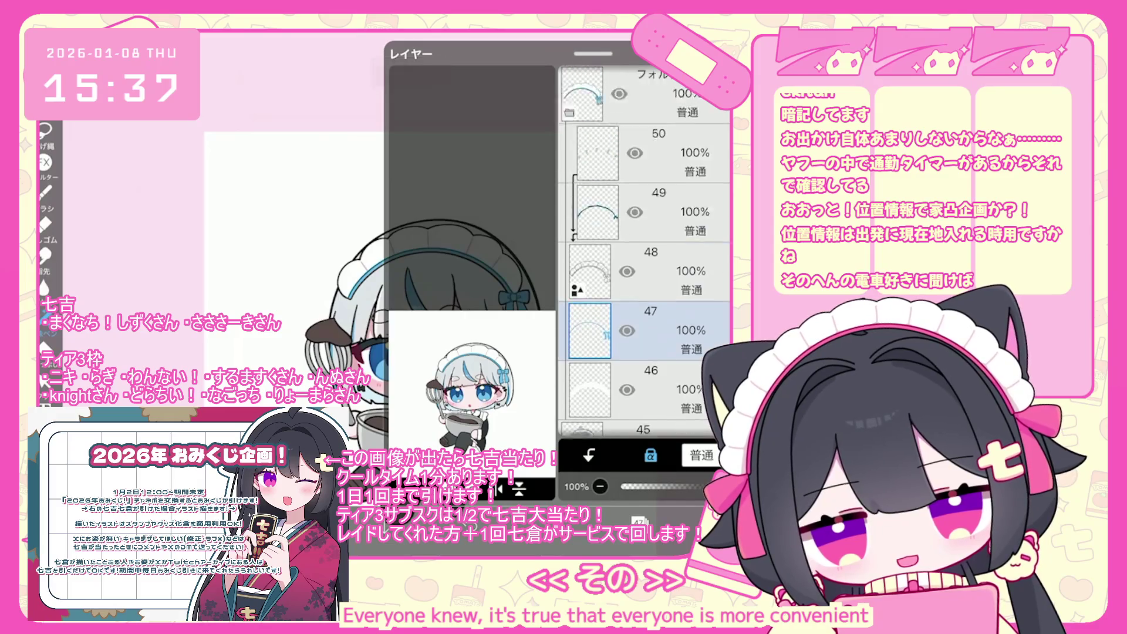
pyautogui.click(638, 521)
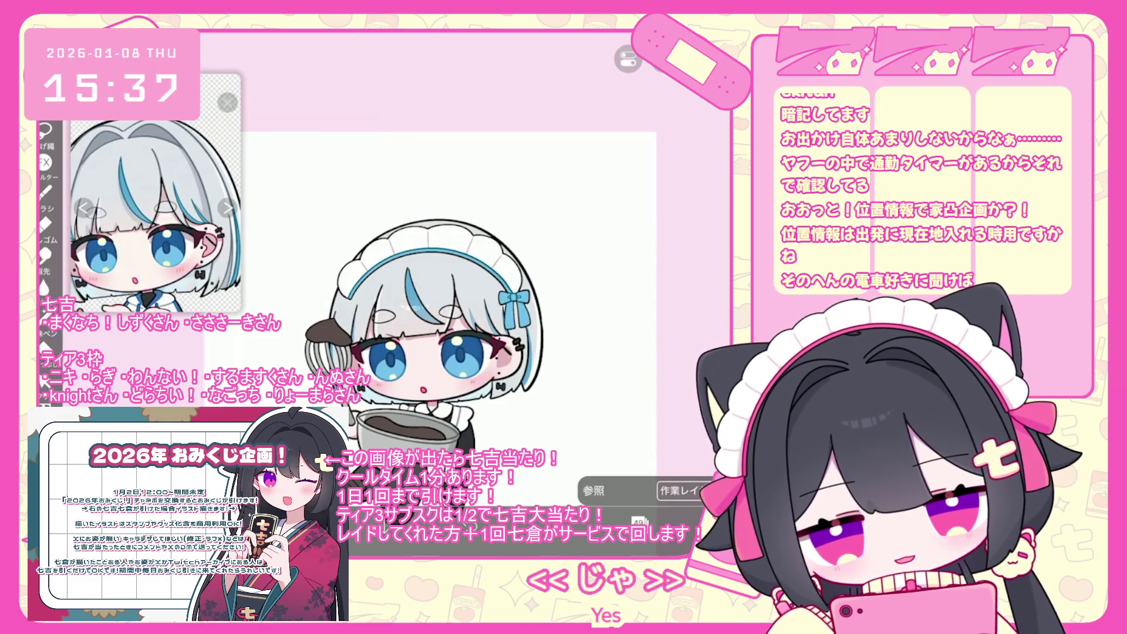
pyautogui.click(611, 521)
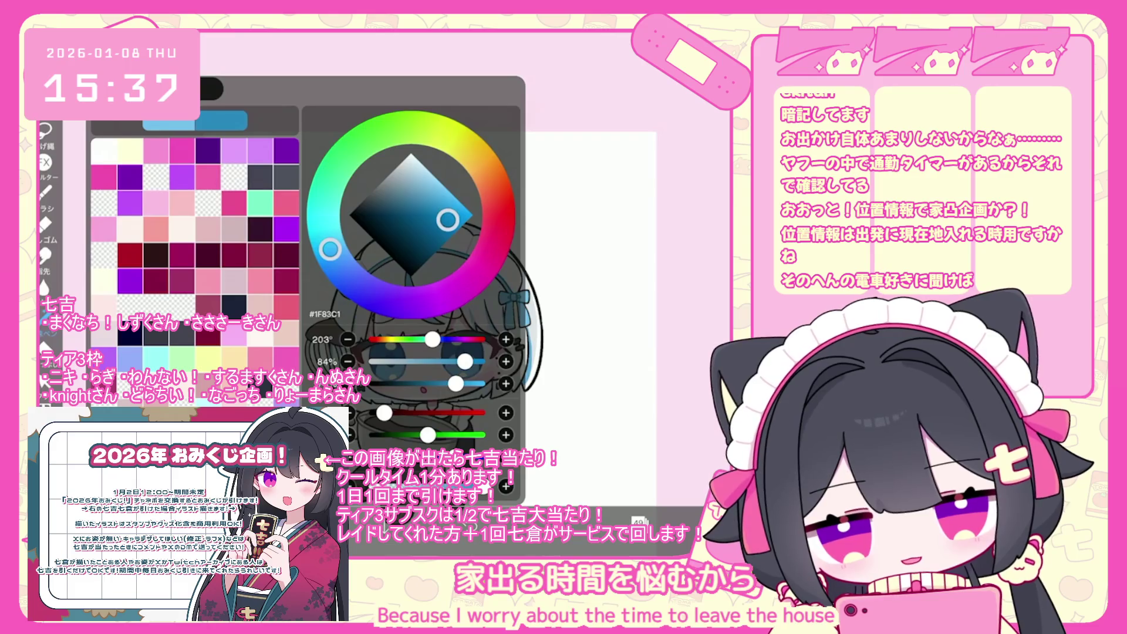
pyautogui.click(610, 521)
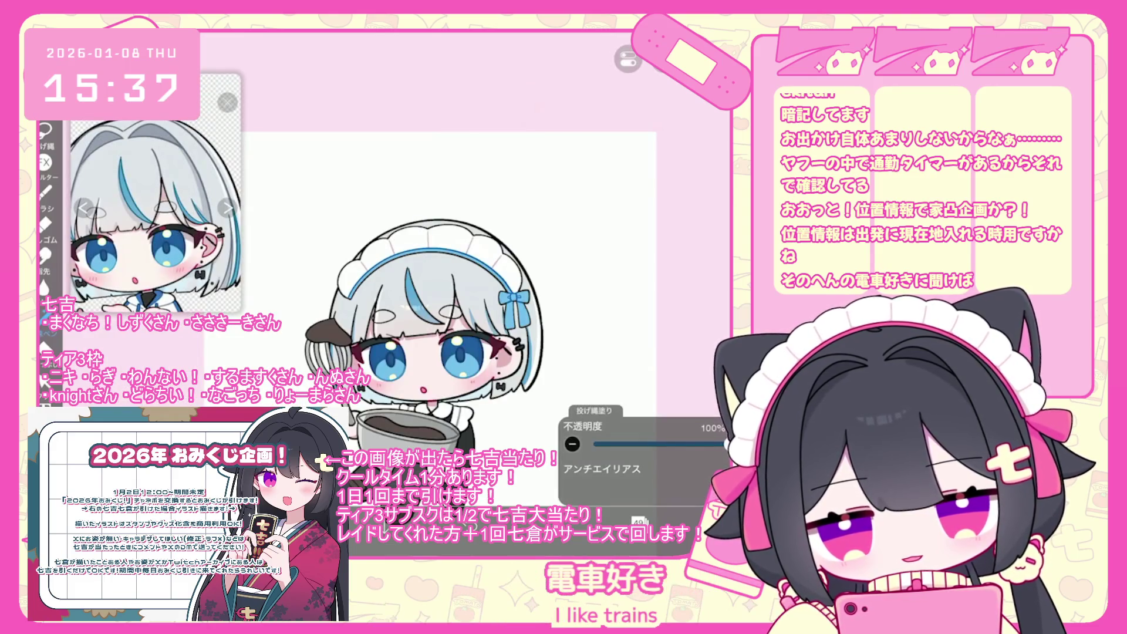
pyautogui.click(610, 521)
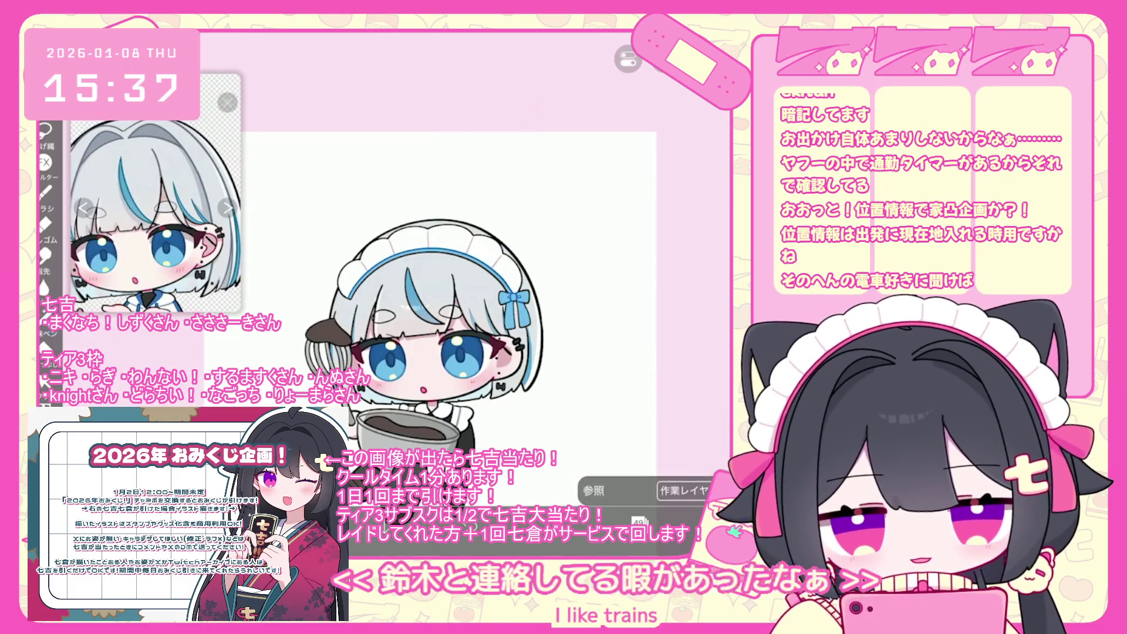
pyautogui.click(45, 318)
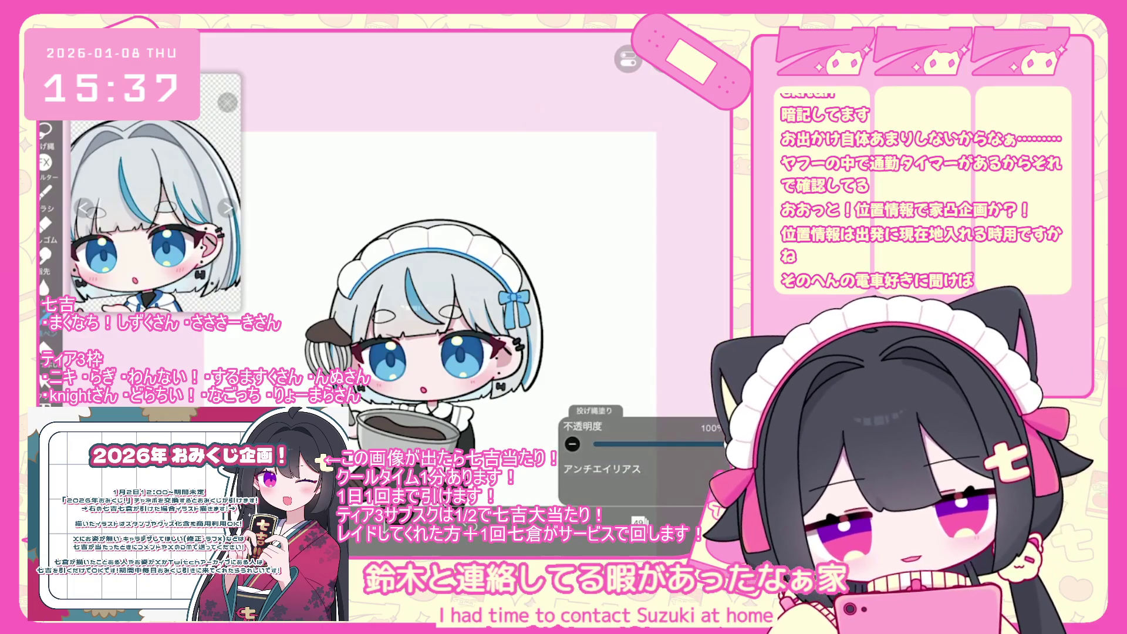
# Step: Clip the empty layer 43 in the whisk-and-bowl folder to the layer below
pyautogui.click(639, 521)
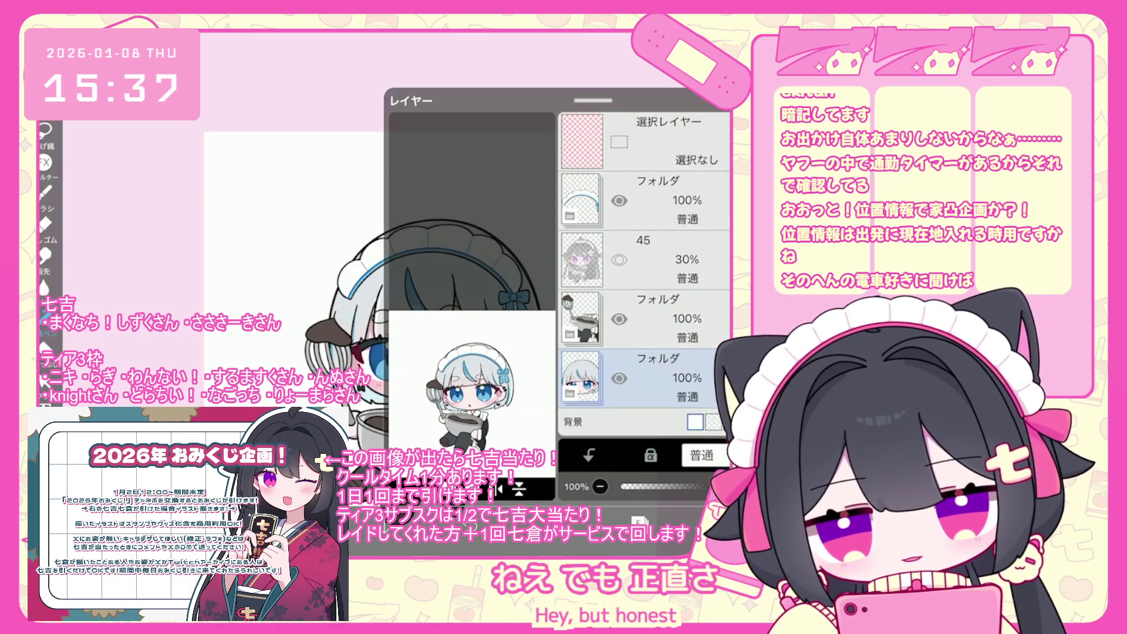
pyautogui.click(652, 253)
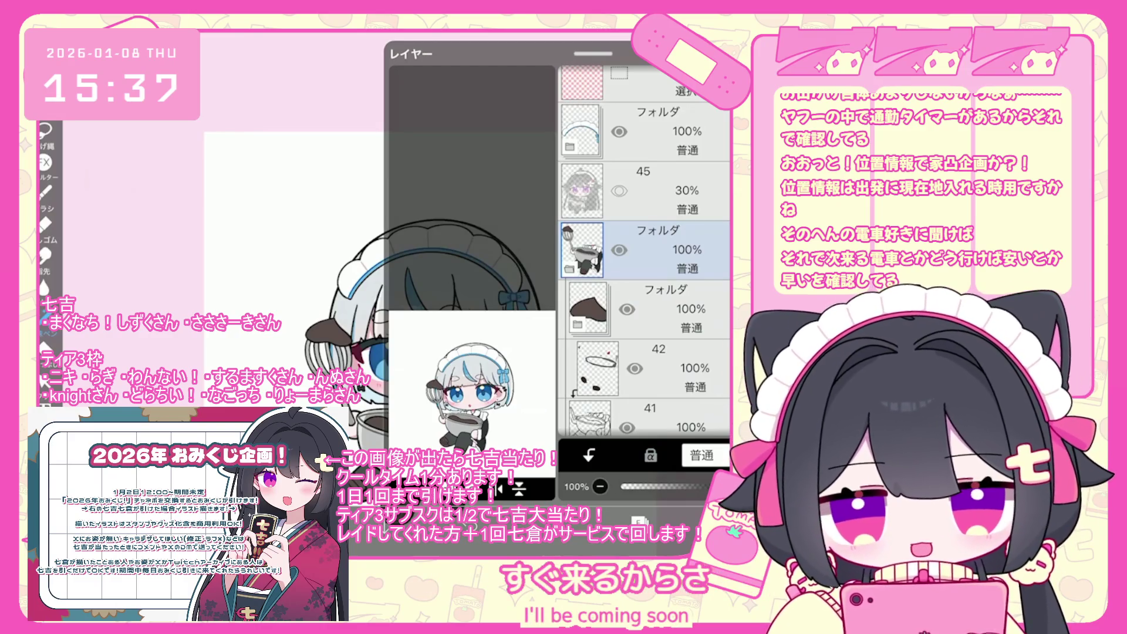
pyautogui.scroll(-2, 645, 253)
pyautogui.click(651, 250)
pyautogui.click(589, 455)
# Step: Select layer 36 with the dark shape and lock its transparent pixels
pyautogui.scroll(3, 446, 246)
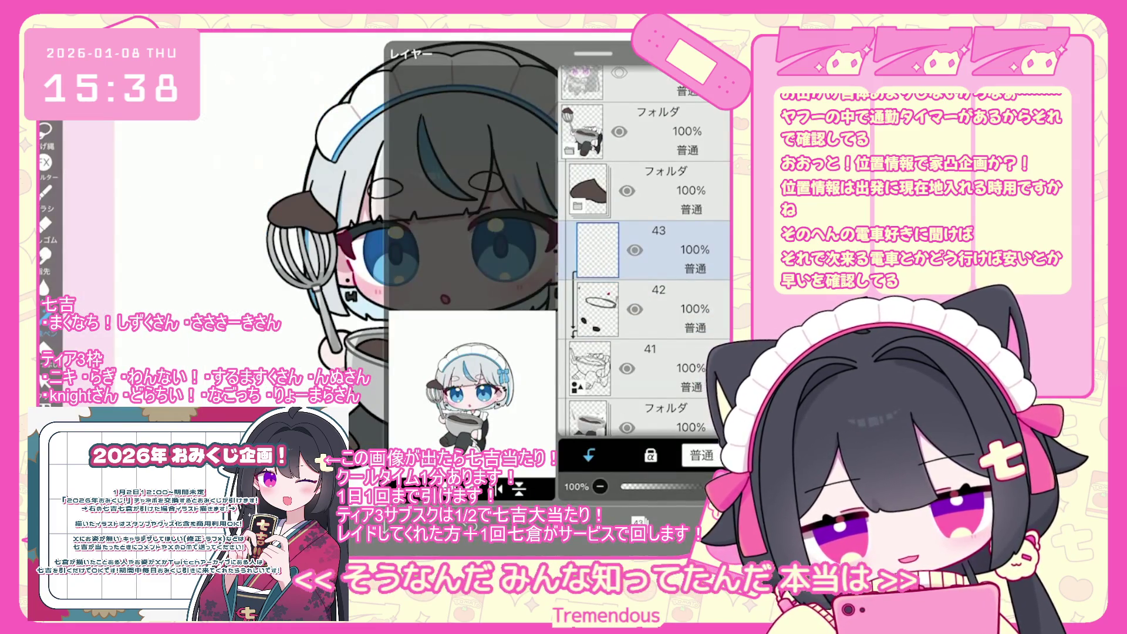
pyautogui.scroll(-2, 470, 265)
pyautogui.scroll(-2, 469, 265)
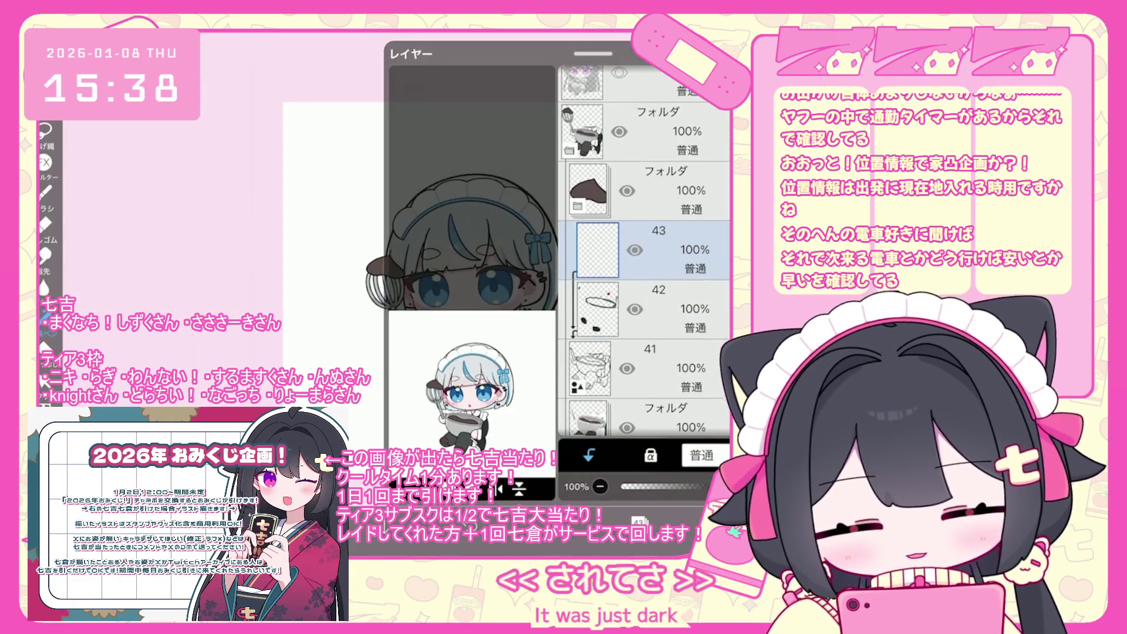
pyautogui.scroll(-10, 645, 251)
pyautogui.click(646, 288)
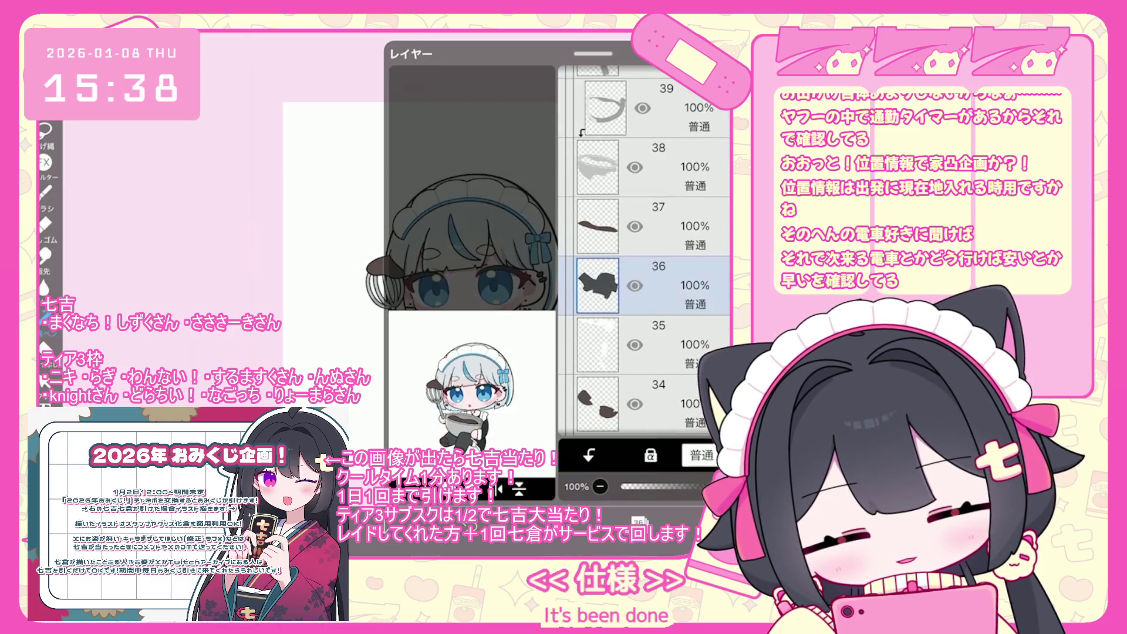
pyautogui.scroll(-3, 645, 251)
pyautogui.click(650, 456)
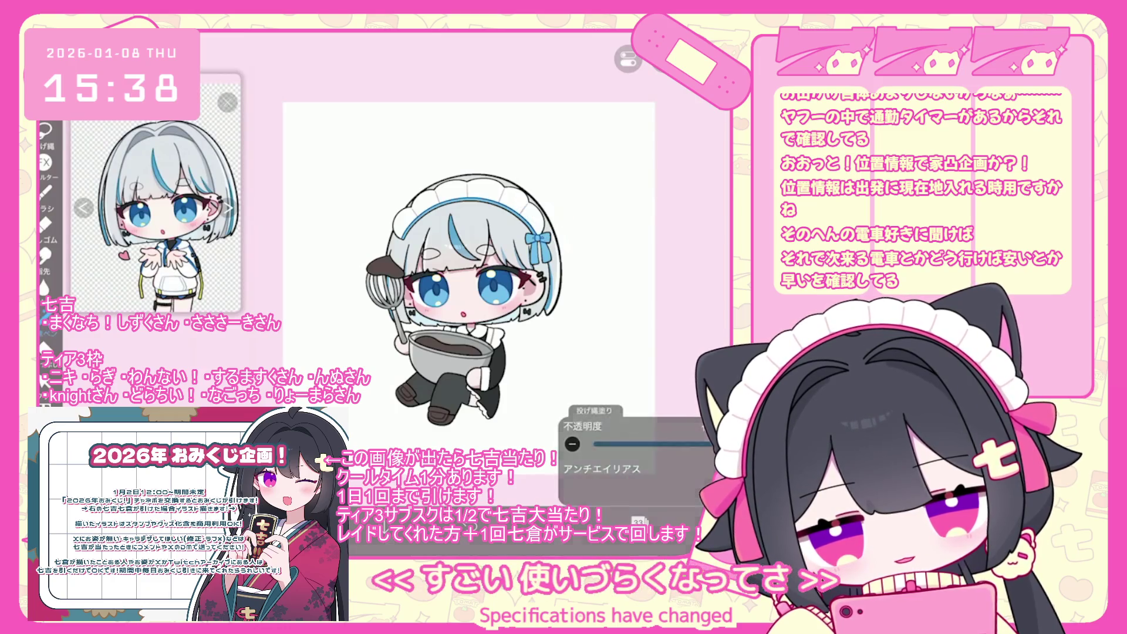
# Step: Undo the last lasso fill on the canvas
pyautogui.hotkey('ctrl', 'z')
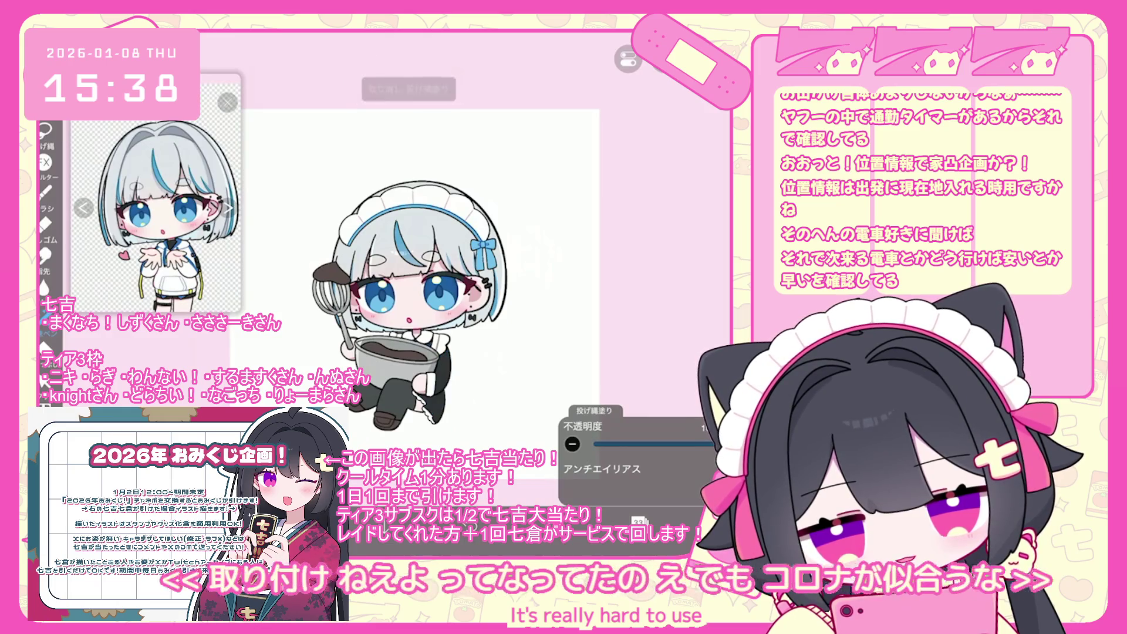
pyautogui.click(638, 521)
pyautogui.scroll(3, 646, 264)
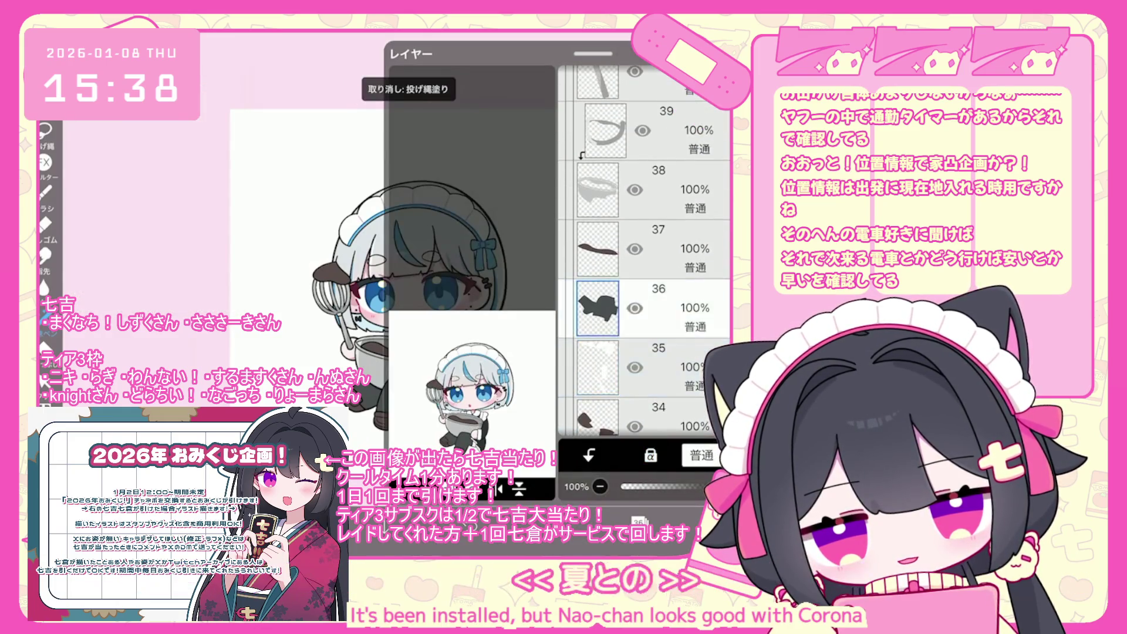
pyautogui.click(639, 521)
pyautogui.click(638, 521)
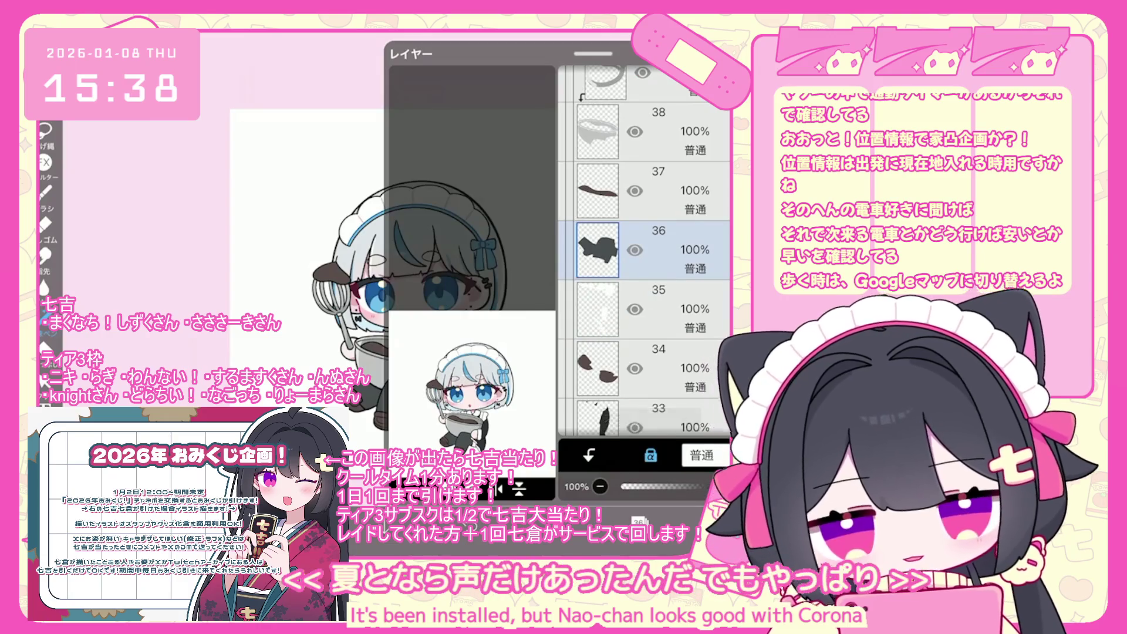
pyautogui.click(639, 521)
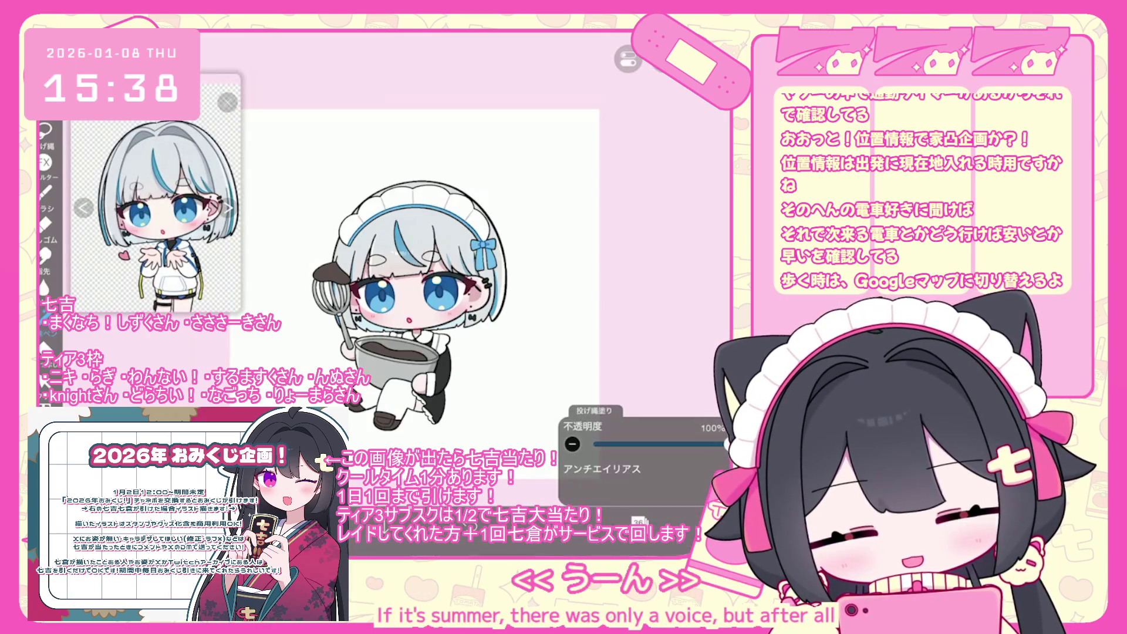
pyautogui.scroll(3, 411, 264)
pyautogui.click(639, 520)
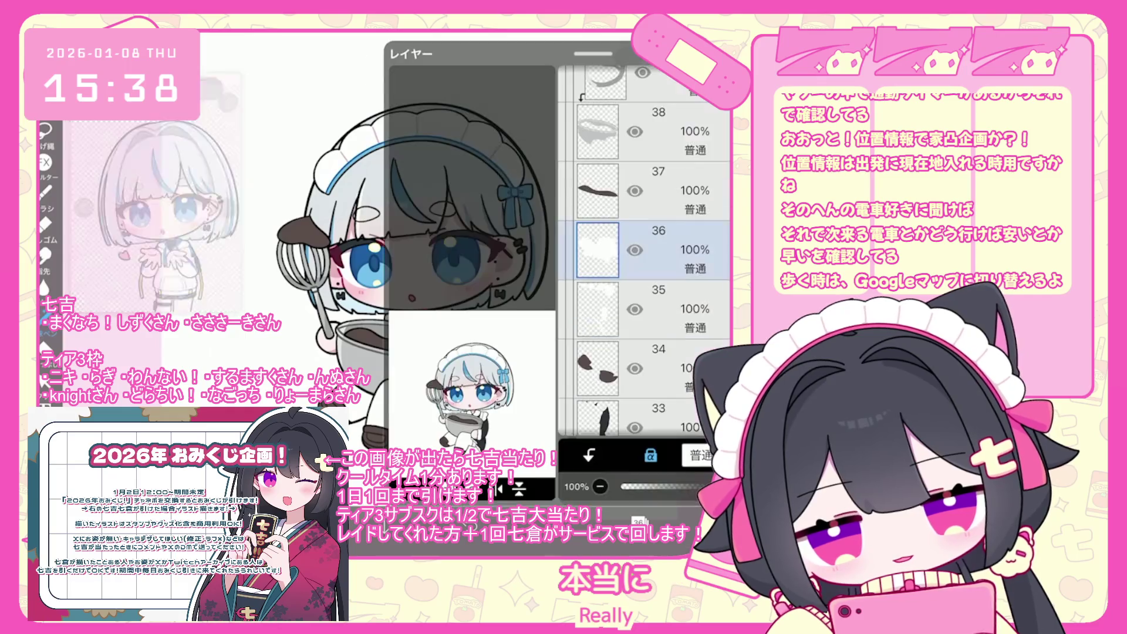
pyautogui.scroll(3, 646, 252)
# Step: Select the clipped layer 43 and sample the hair bow's light blue to adjust it
pyautogui.click(646, 364)
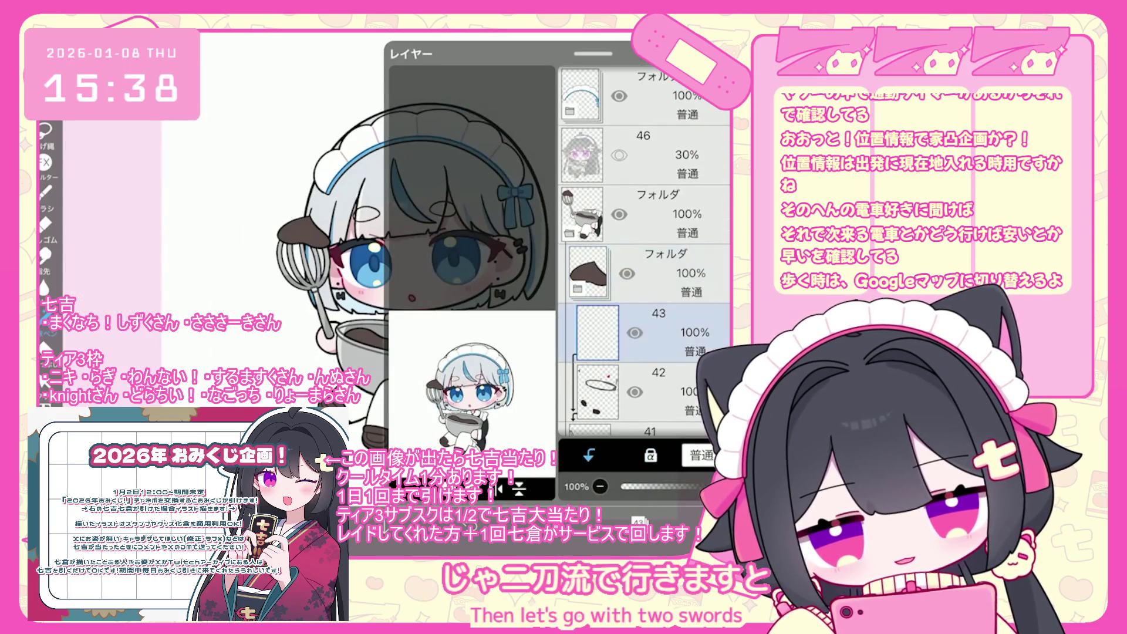
pyautogui.click(610, 520)
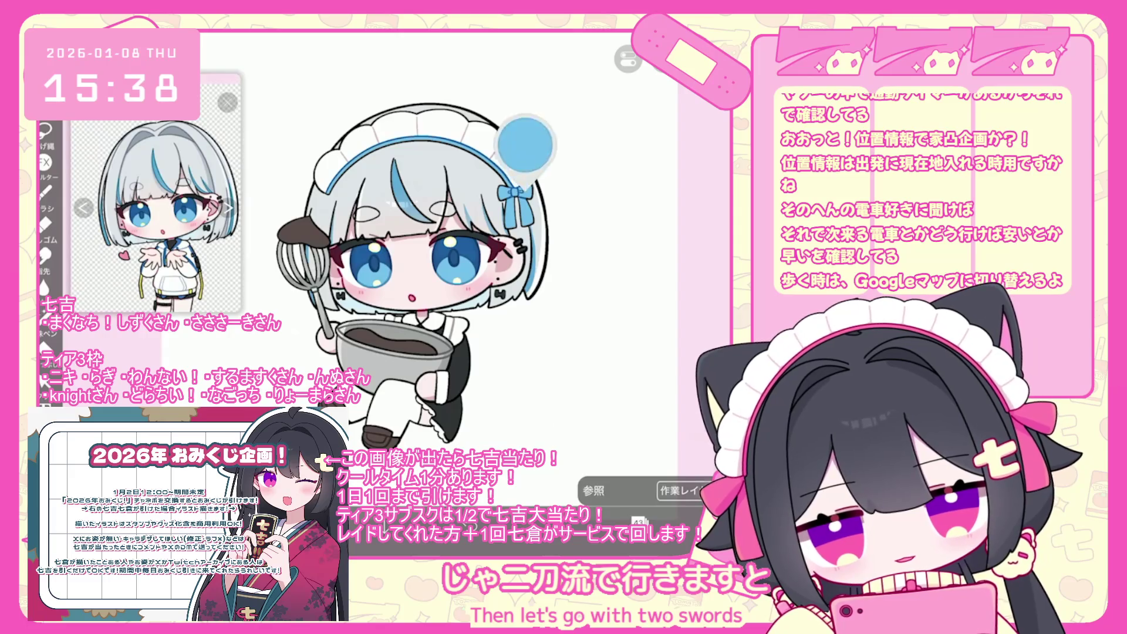
pyautogui.click(611, 520)
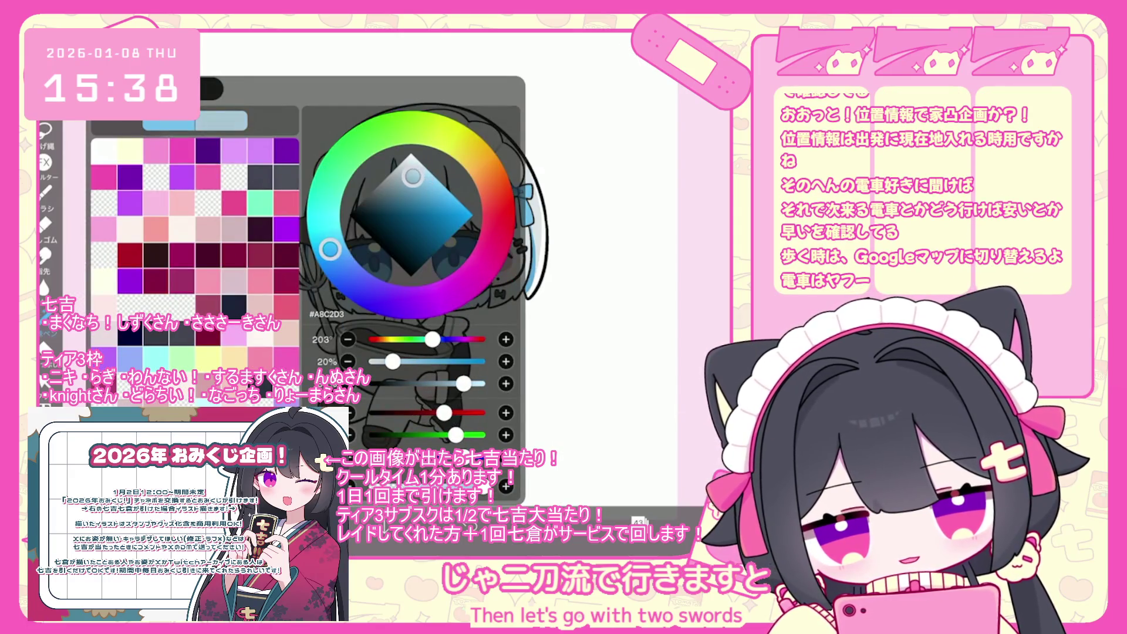
pyautogui.scroll(5, 463, 261)
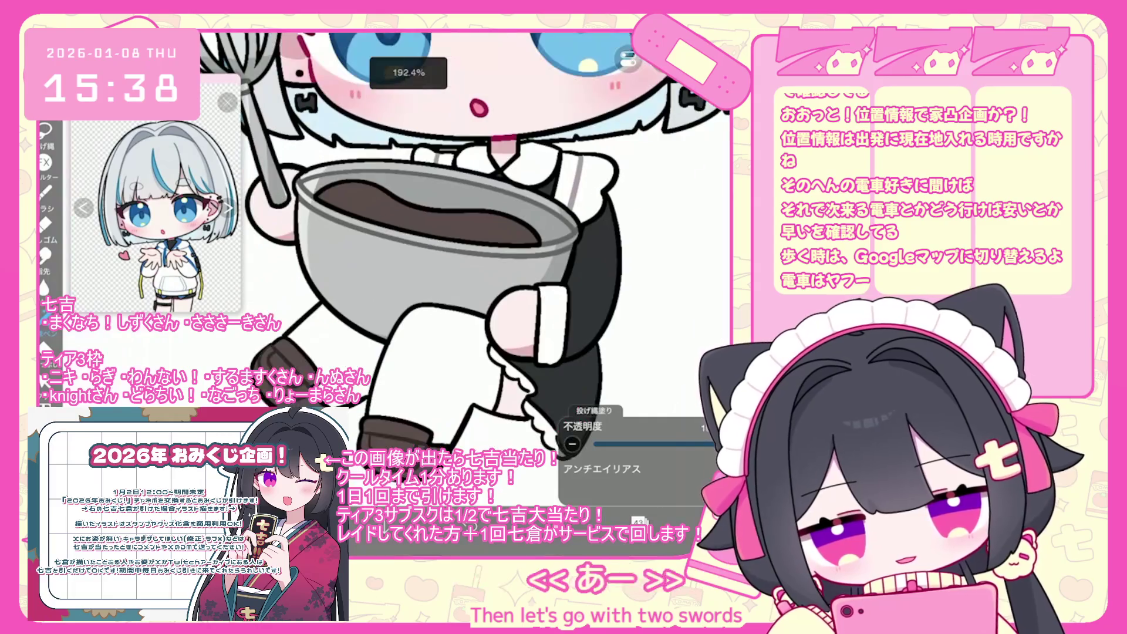
pyautogui.scroll(-5, 464, 261)
# Step: Make layer 42 the working layer and look over the canvas
pyautogui.click(639, 522)
pyautogui.click(646, 309)
pyautogui.scroll(5, 411, 235)
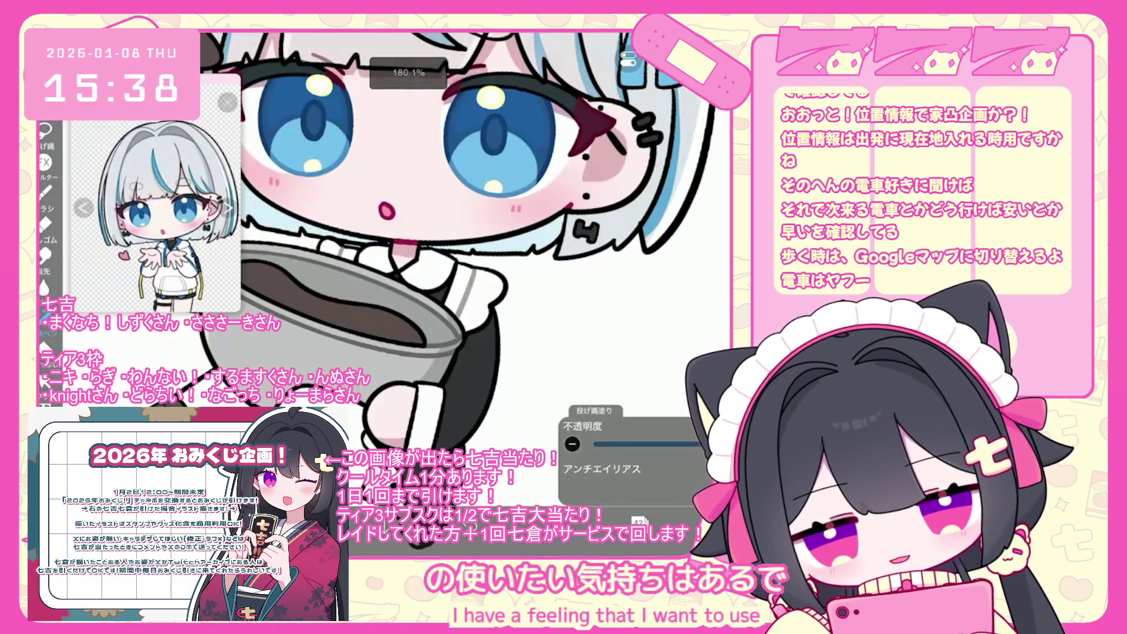
pyautogui.scroll(-5, 463, 261)
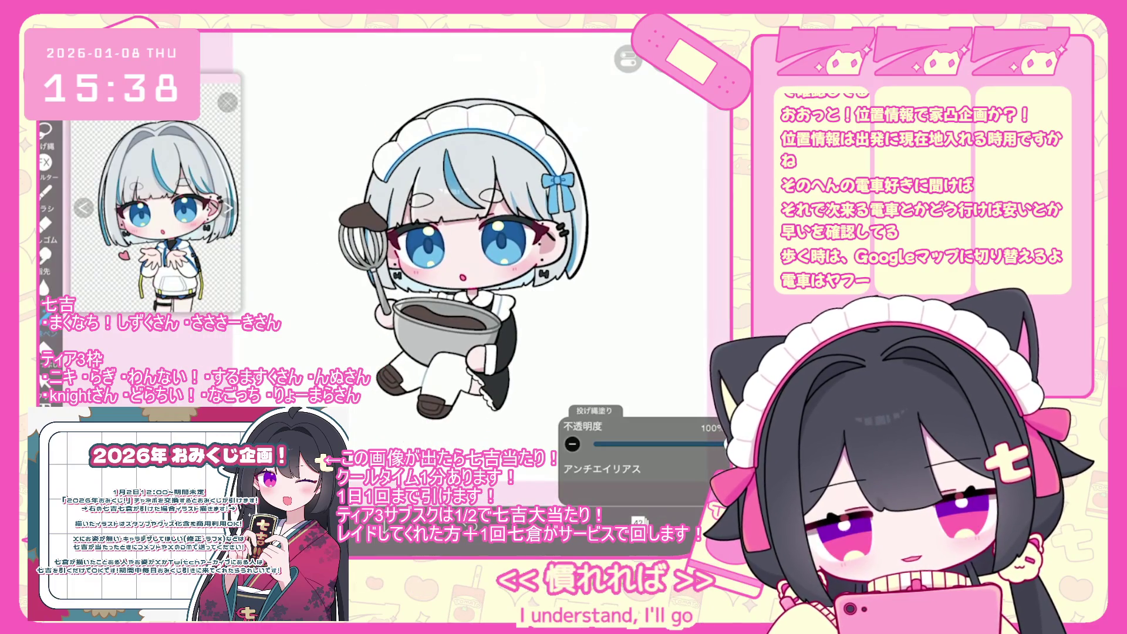
pyautogui.scroll(-3, 443, 261)
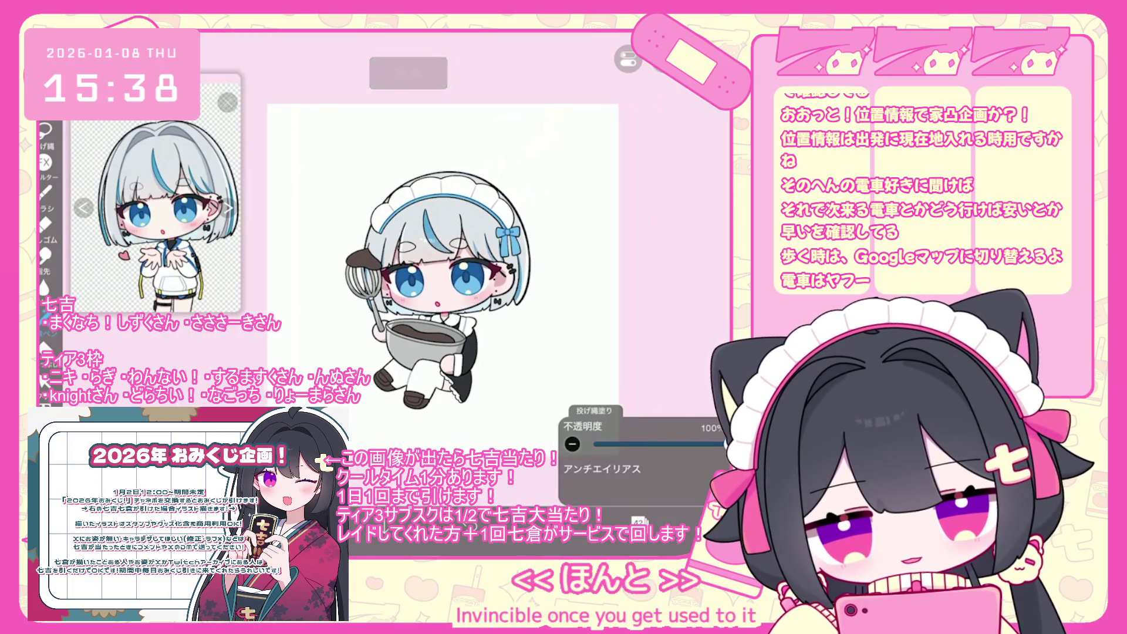
pyautogui.scroll(1, 444, 261)
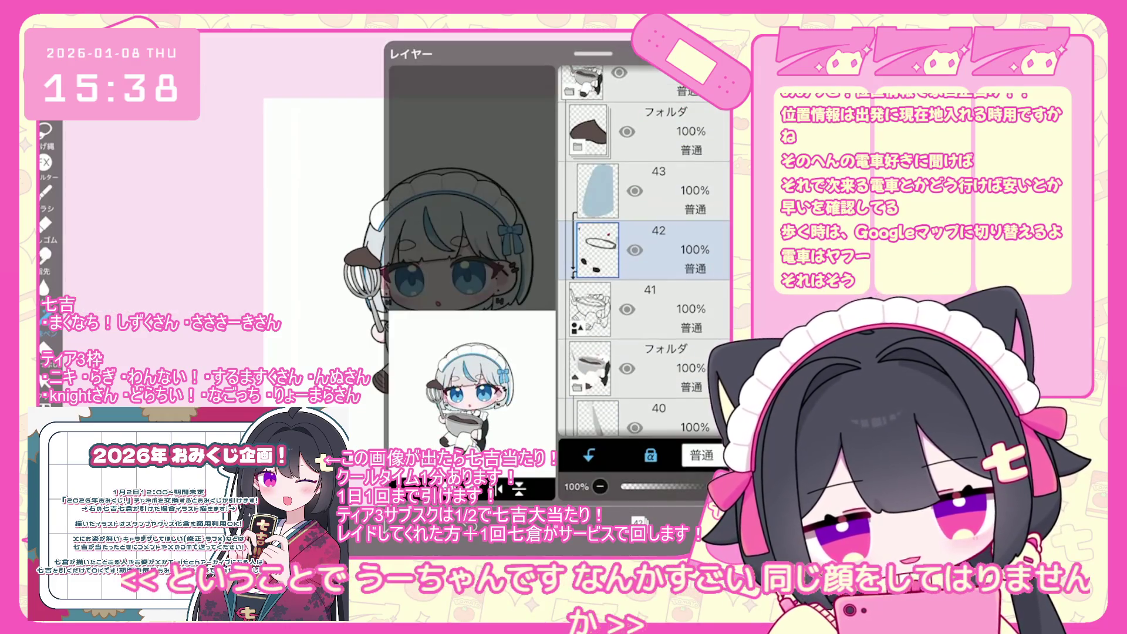
# Step: Hide the half-opacity eye layer 26 and make layer 28 the working layer
pyautogui.scroll(-5, 644, 253)
pyautogui.scroll(10, 645, 253)
pyautogui.scroll(-5, 645, 252)
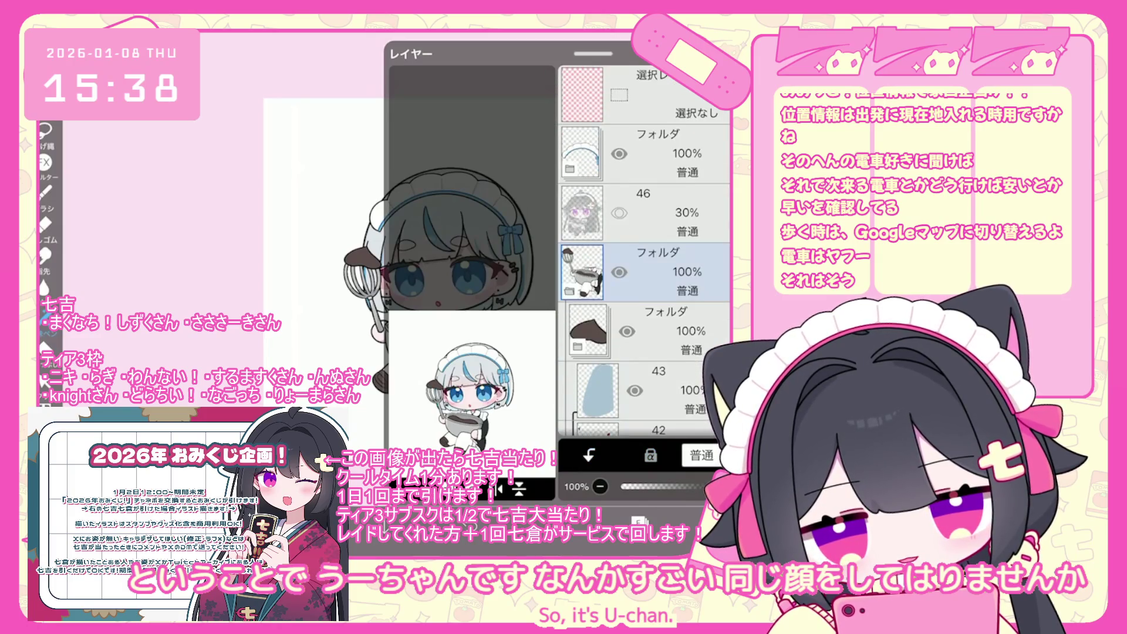
pyautogui.click(645, 293)
pyautogui.click(627, 295)
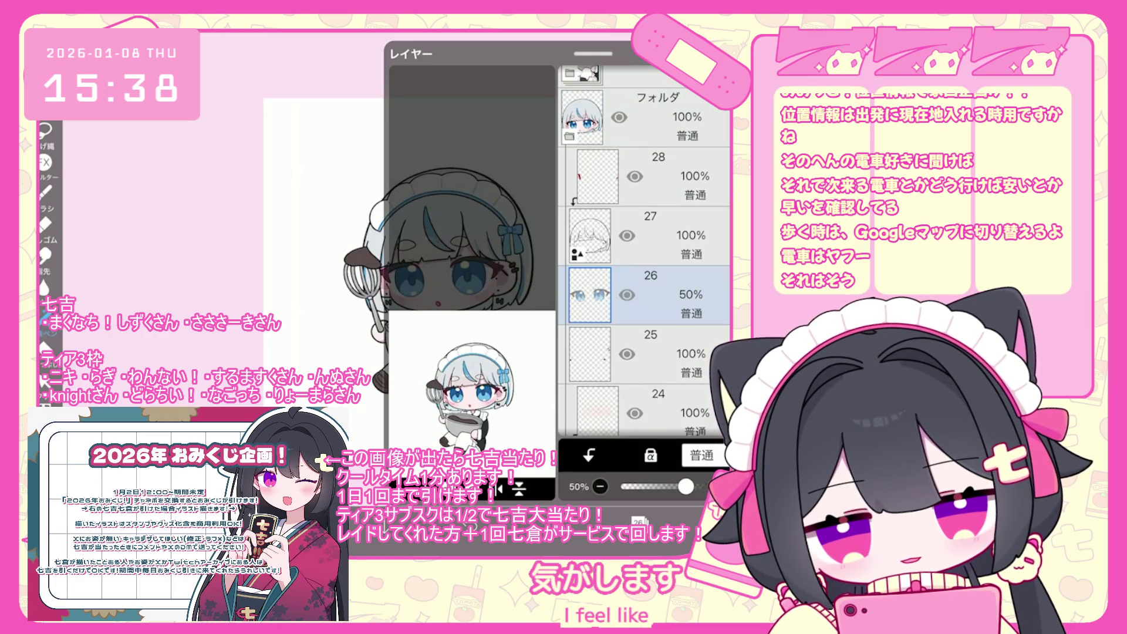
pyautogui.scroll(3, 645, 252)
pyautogui.click(646, 258)
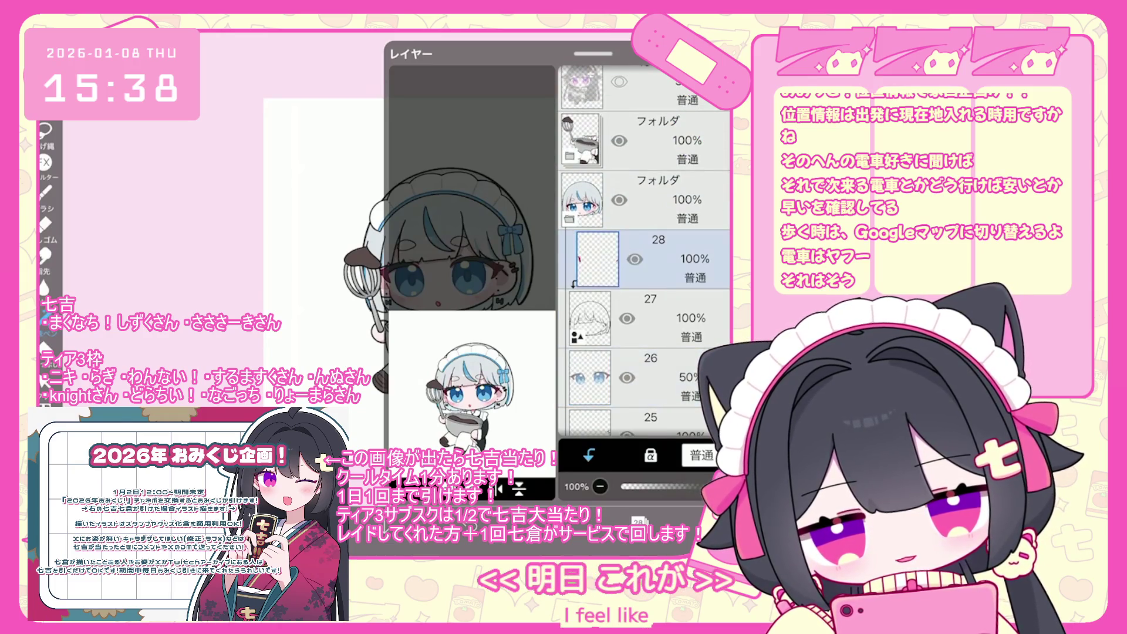
# Step: Zoom and pan around the maid's face to inspect it up close
pyautogui.scroll(3, 470, 294)
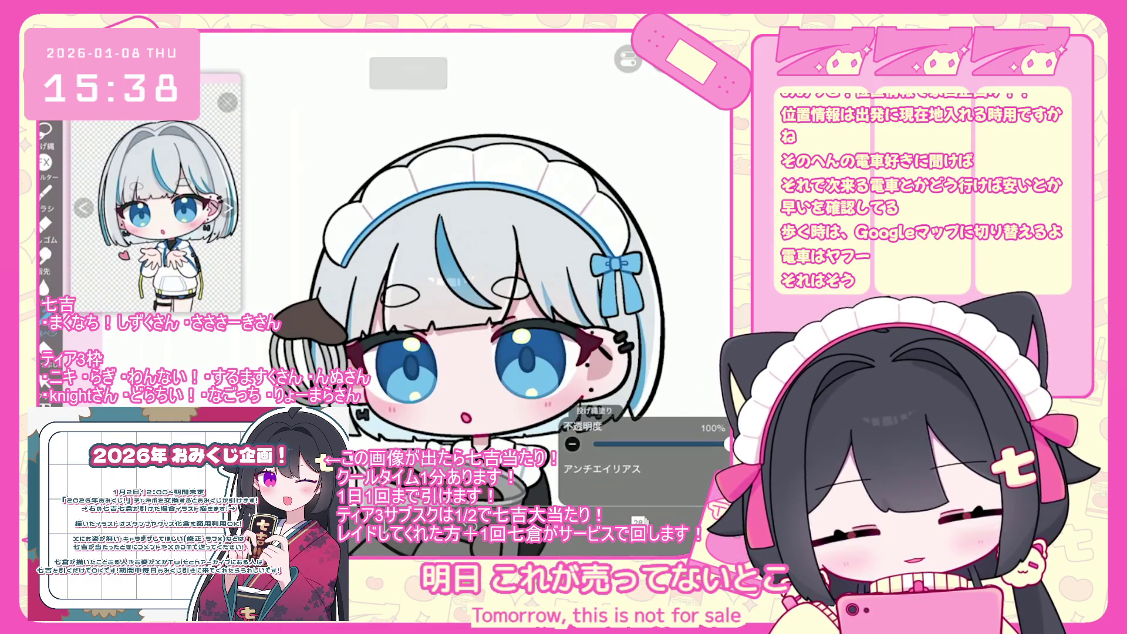
pyautogui.scroll(3, 469, 282)
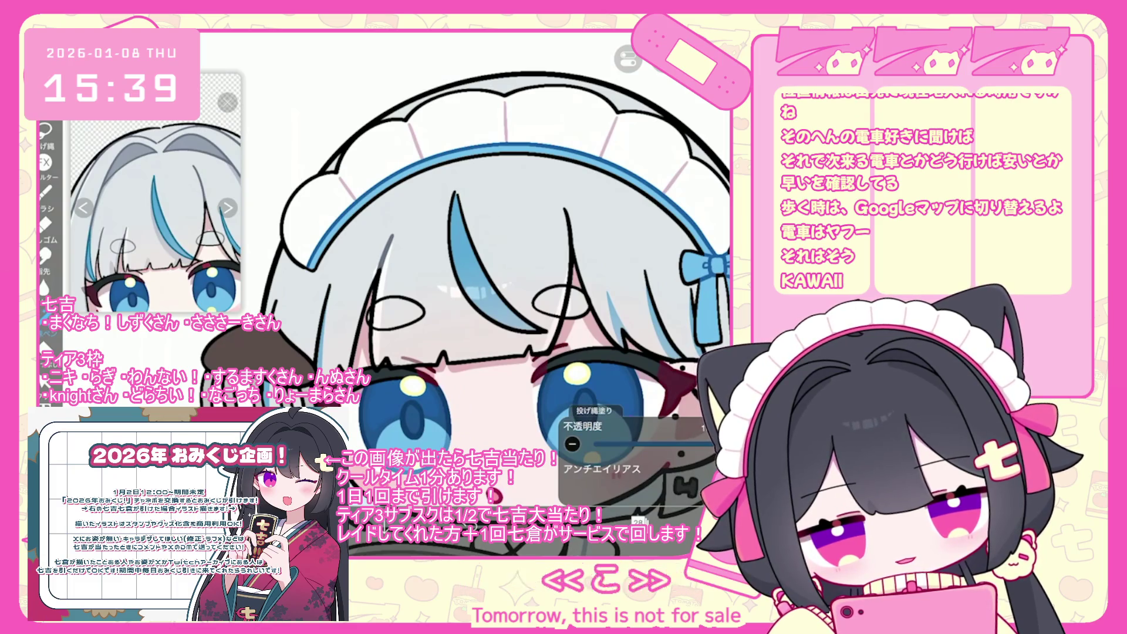
pyautogui.scroll(-2, 465, 298)
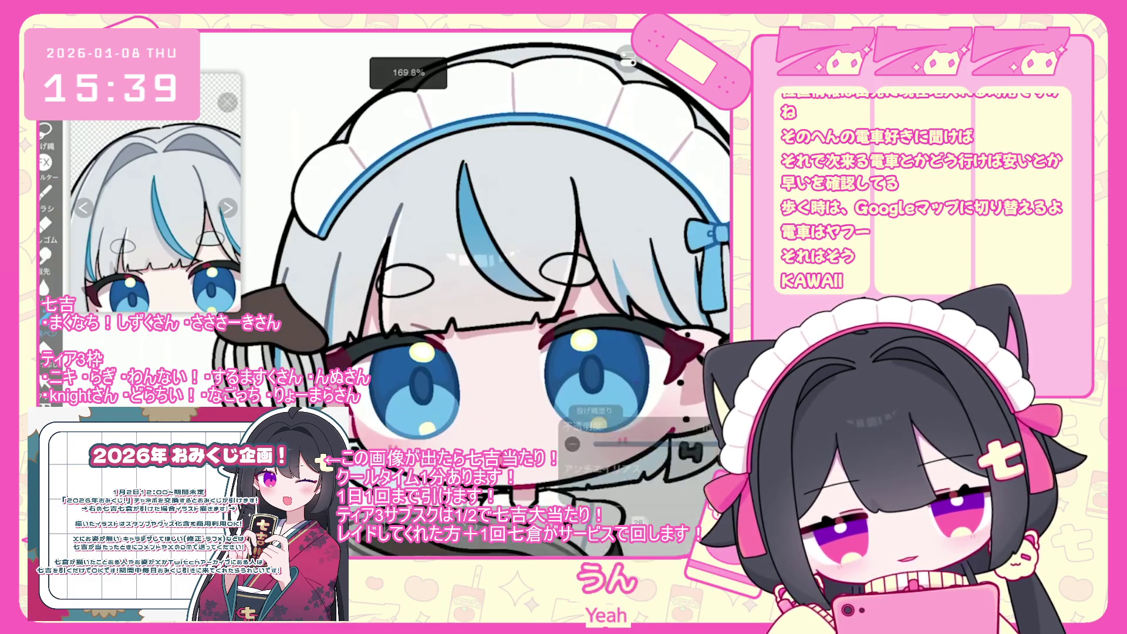
pyautogui.scroll(2, 470, 282)
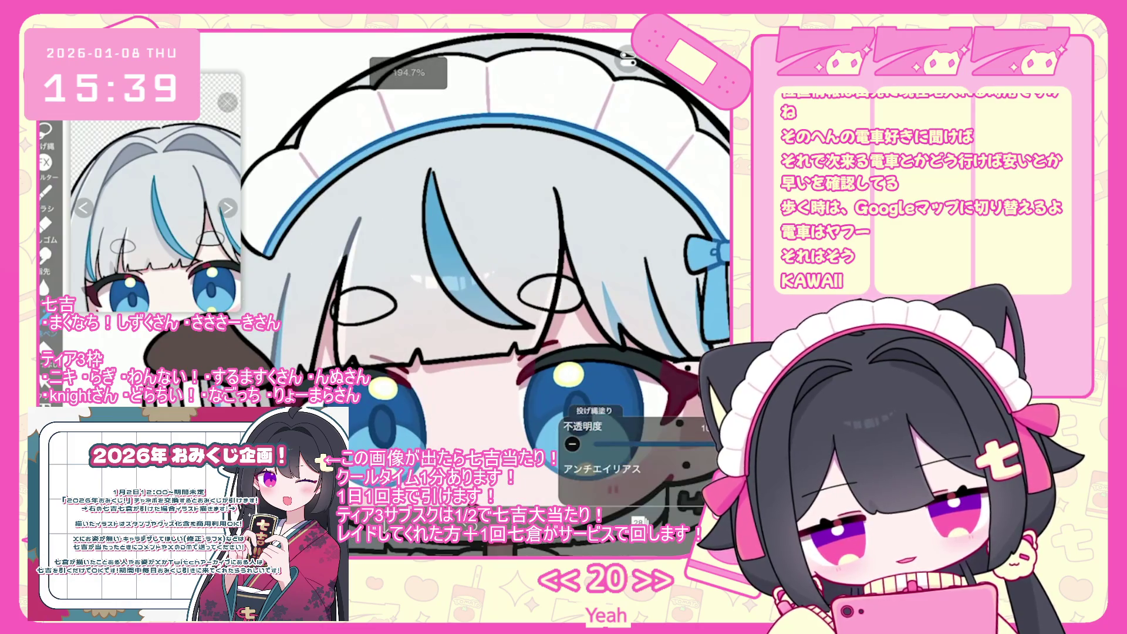
pyautogui.scroll(1, 411, 281)
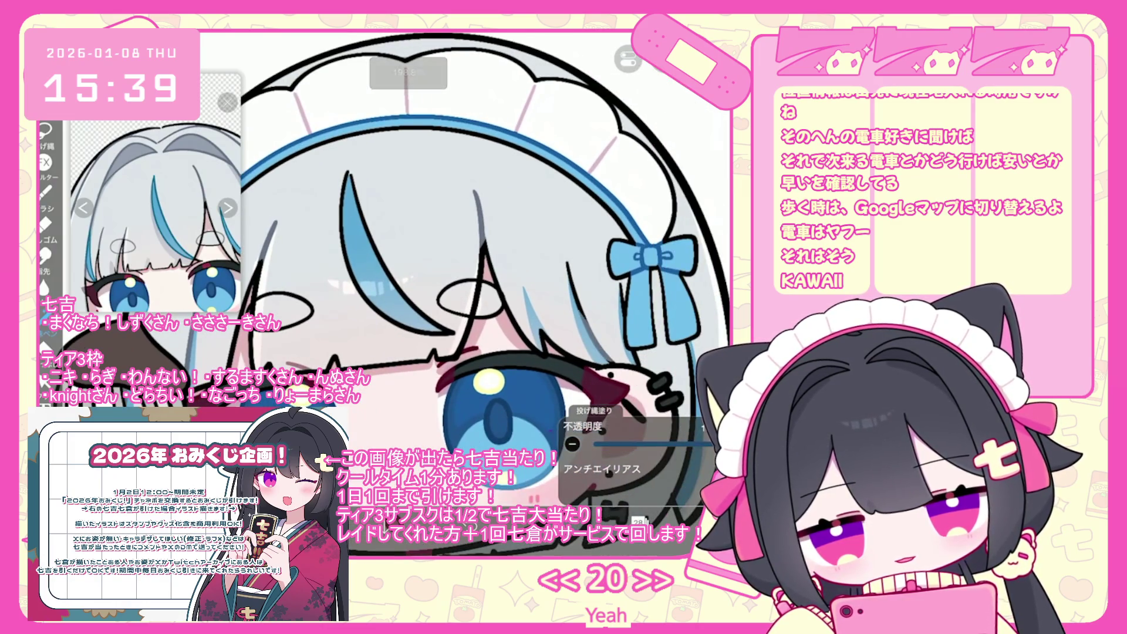
pyautogui.scroll(3, 411, 282)
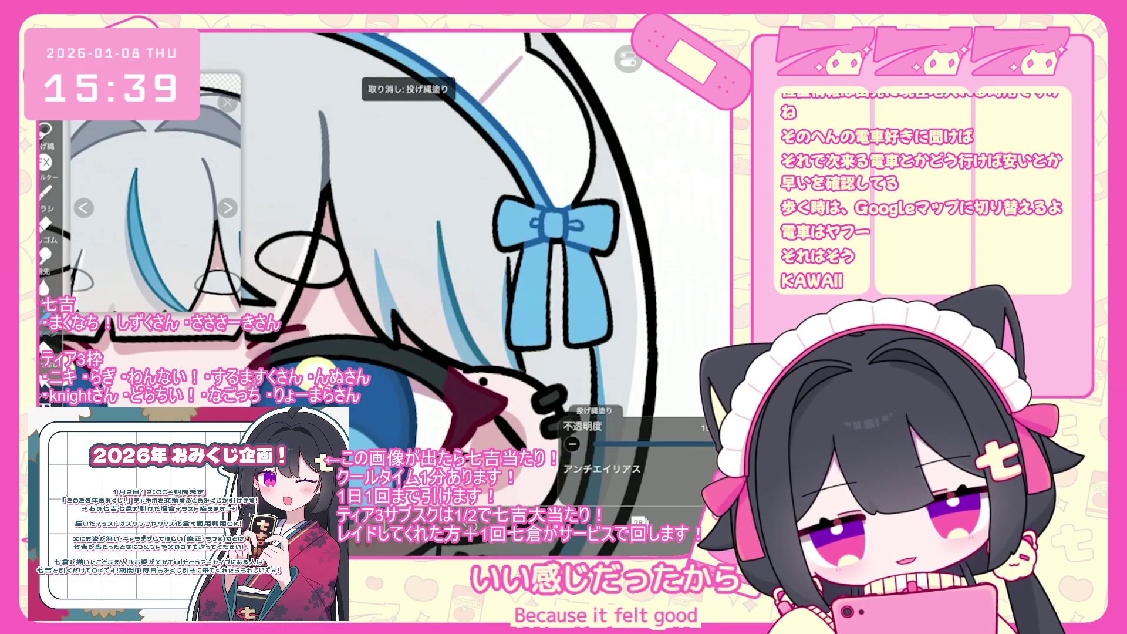
pyautogui.scroll(-1, 411, 264)
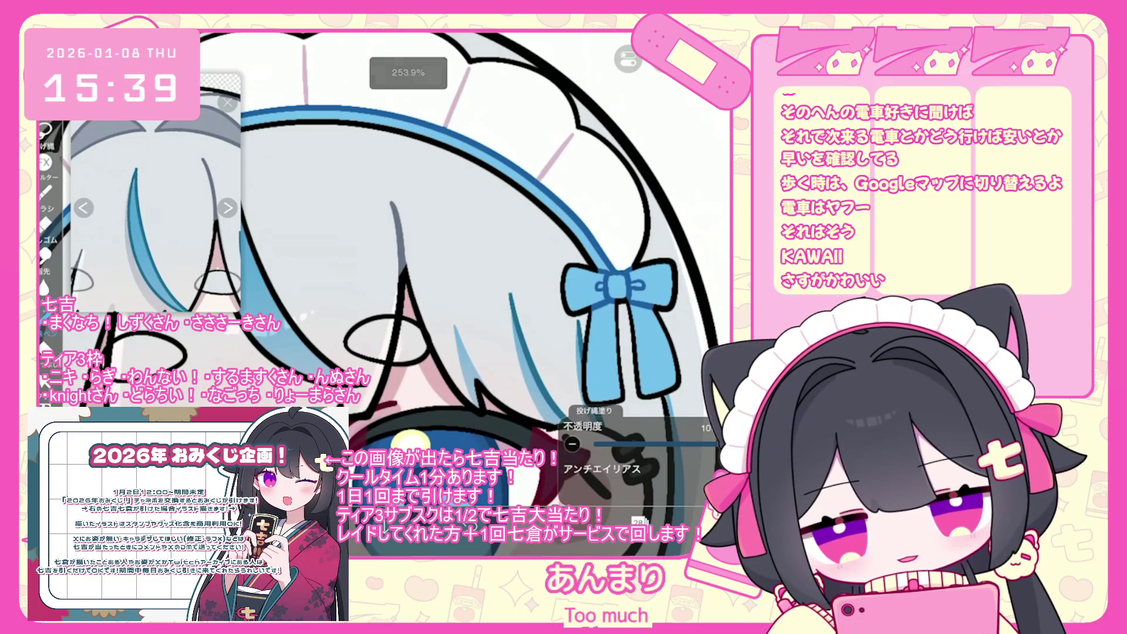
pyautogui.scroll(-2, 479, 294)
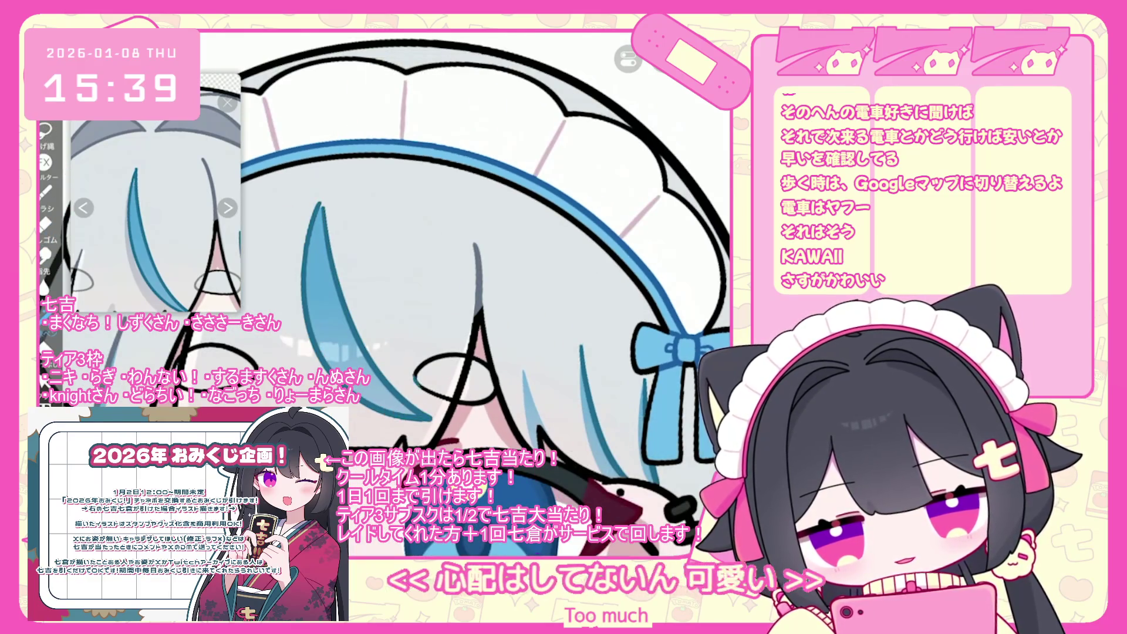
pyautogui.scroll(-1, 411, 264)
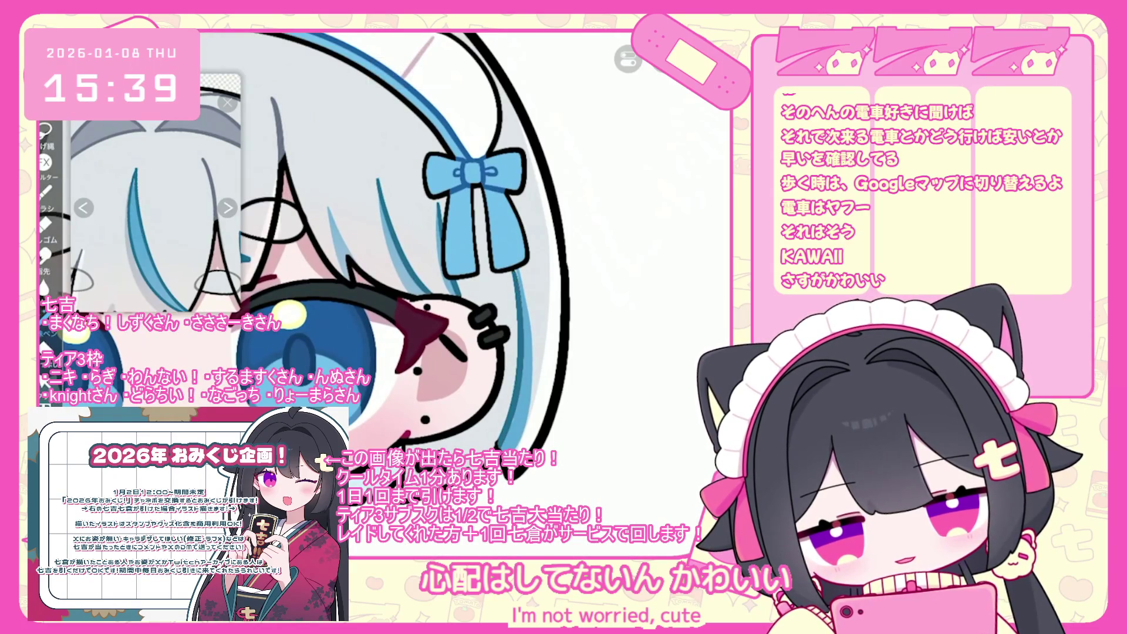
pyautogui.scroll(-1, 411, 264)
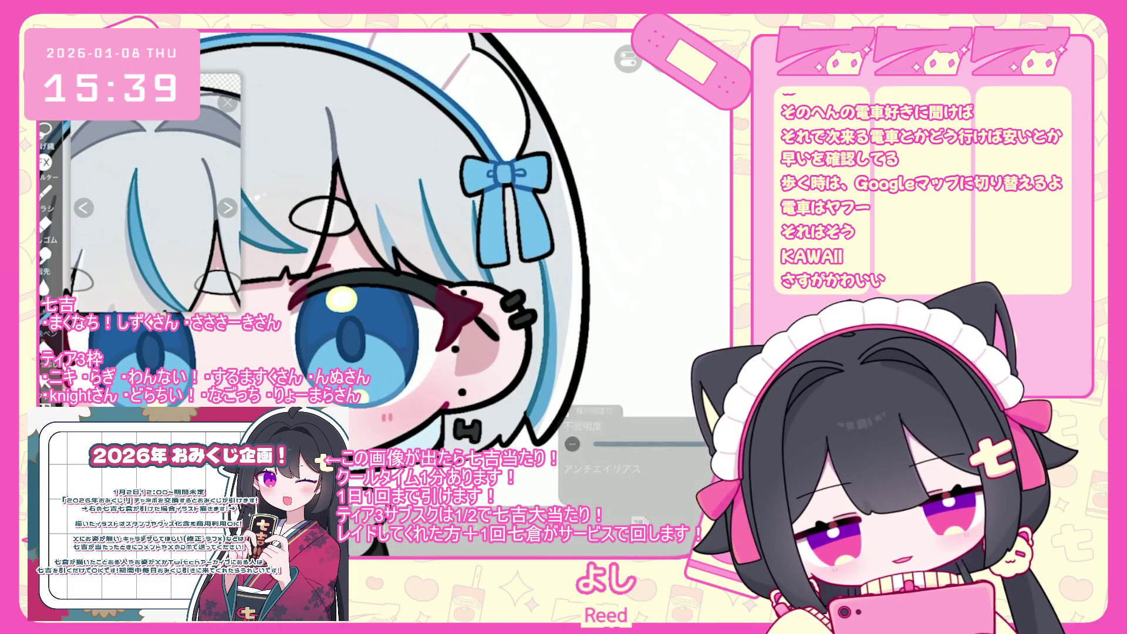
pyautogui.hscroll(-5, 440, 264)
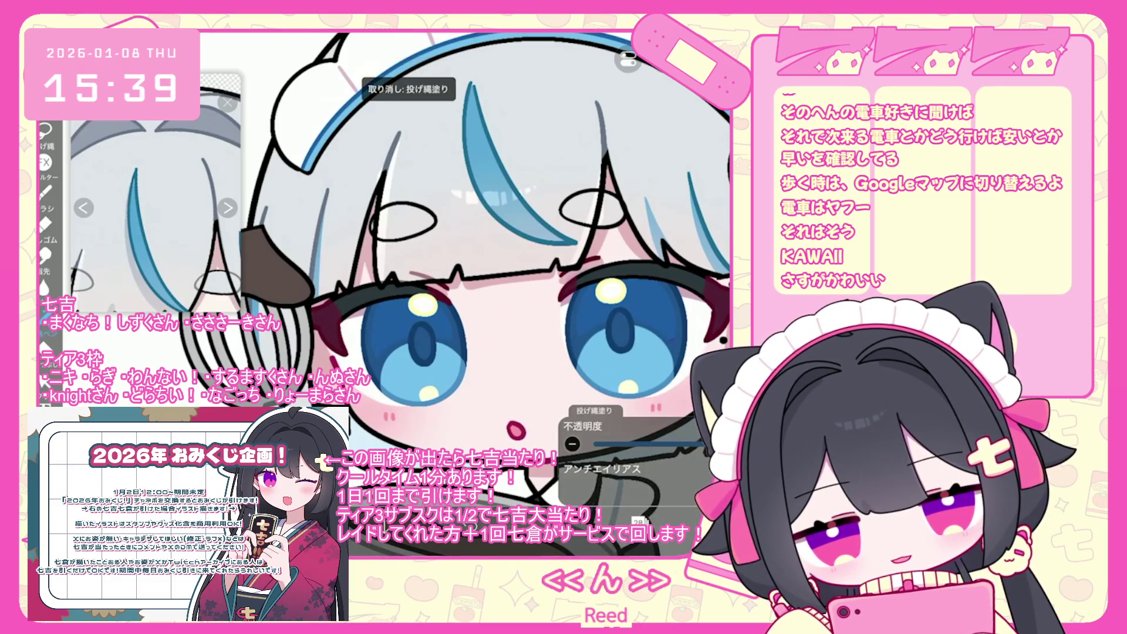
pyautogui.scroll(-5, 481, 282)
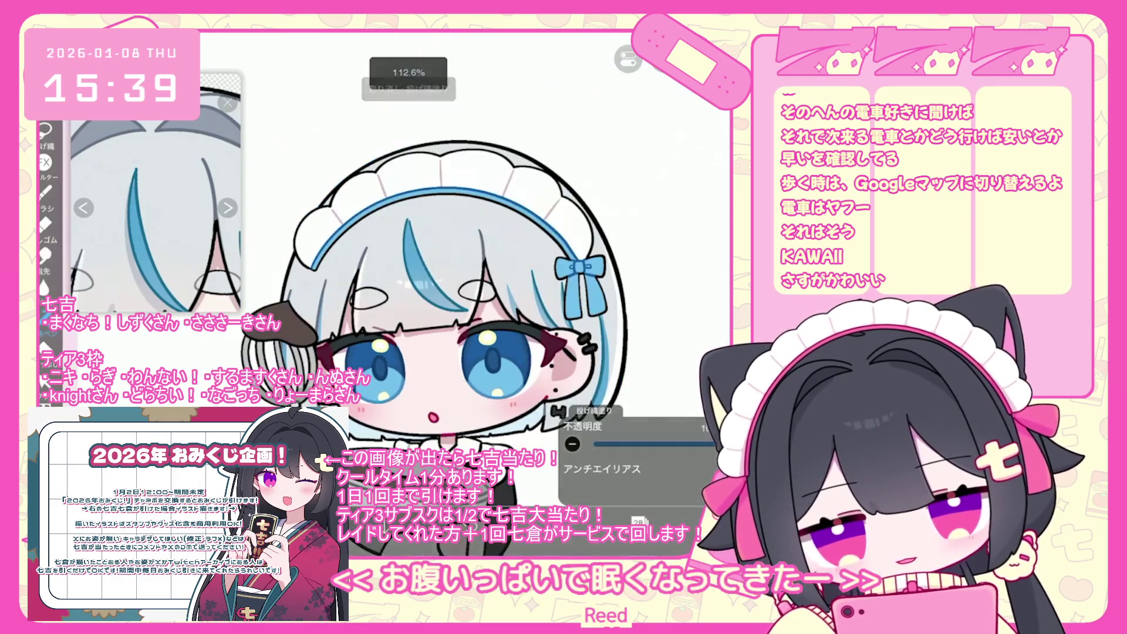
pyautogui.scroll(-4, 446, 294)
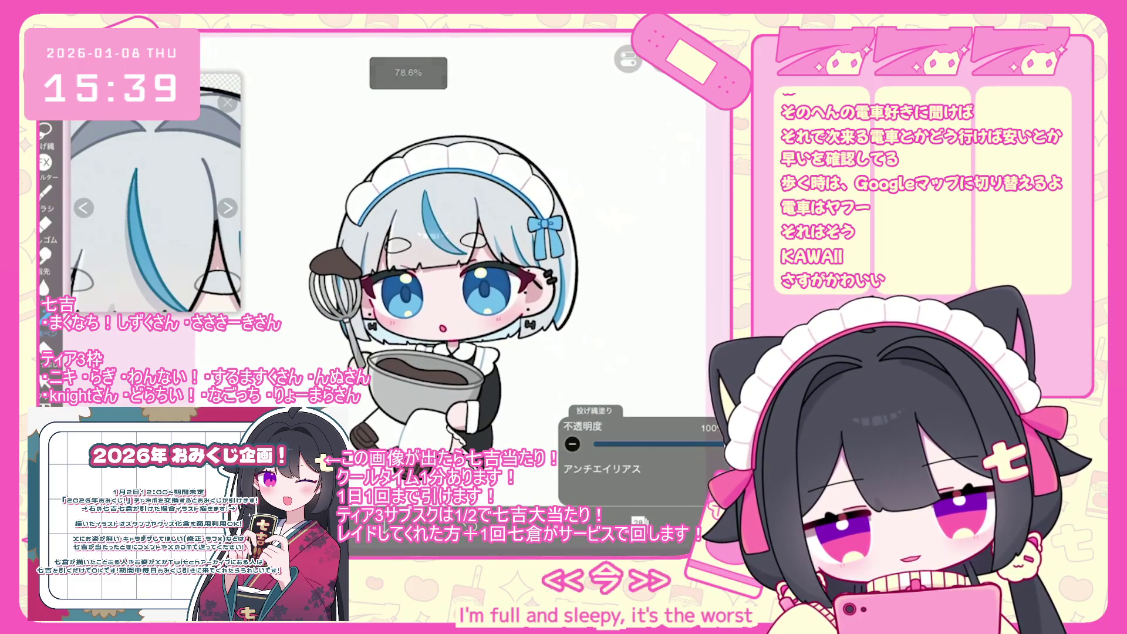
pyautogui.scroll(5, 478, 202)
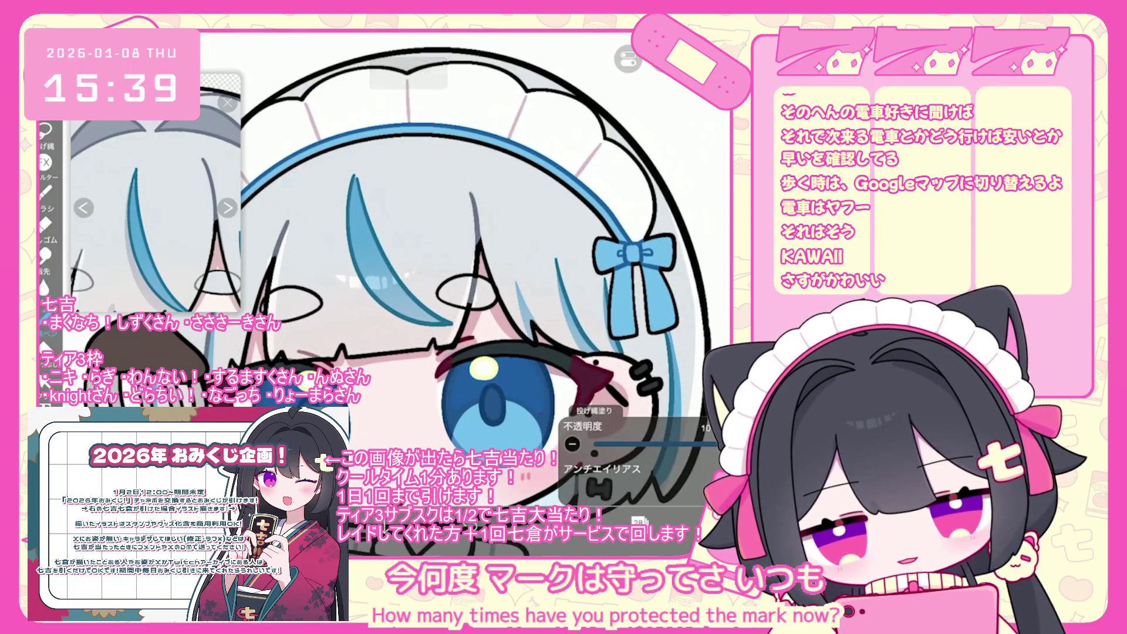
pyautogui.scroll(3, 511, 264)
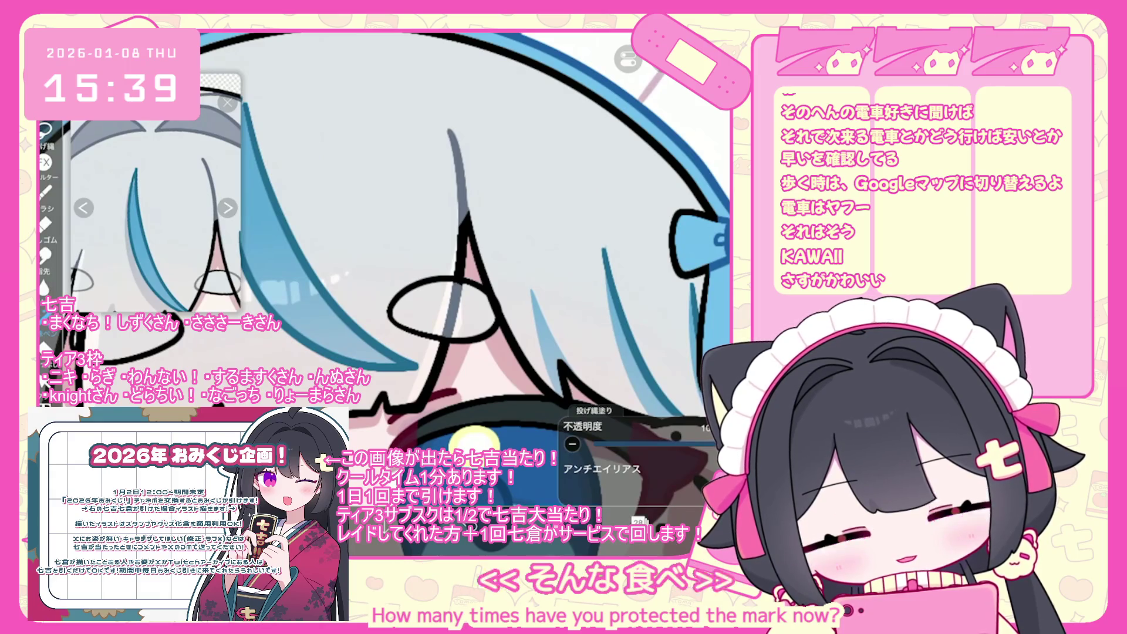
pyautogui.scroll(-3, 464, 264)
pyautogui.scroll(4, 546, 265)
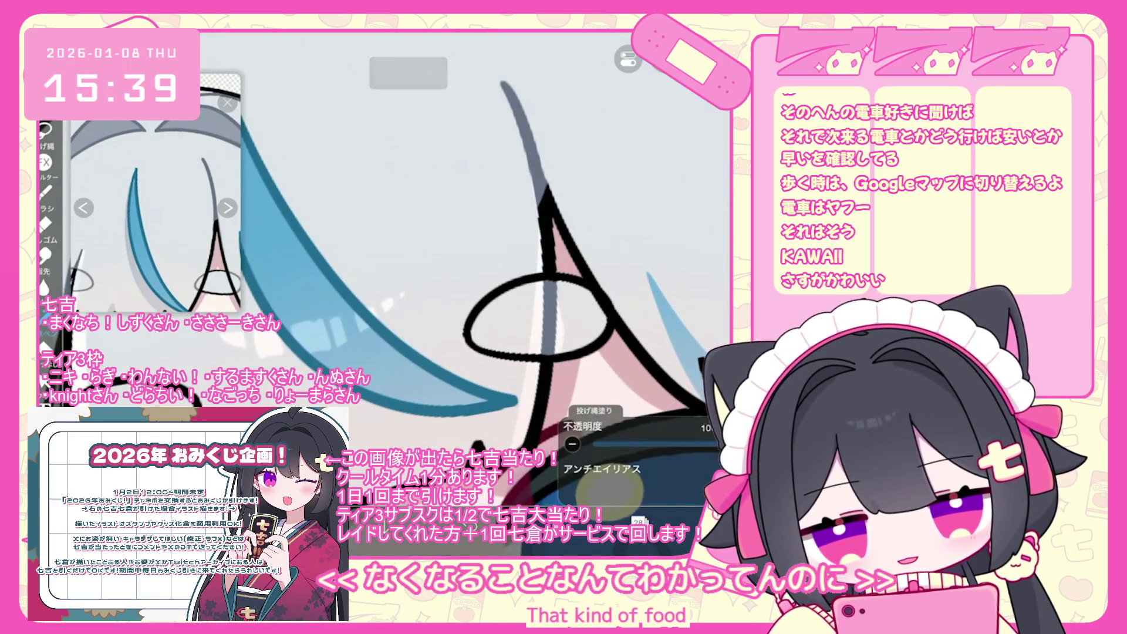
pyautogui.scroll(-2, 469, 264)
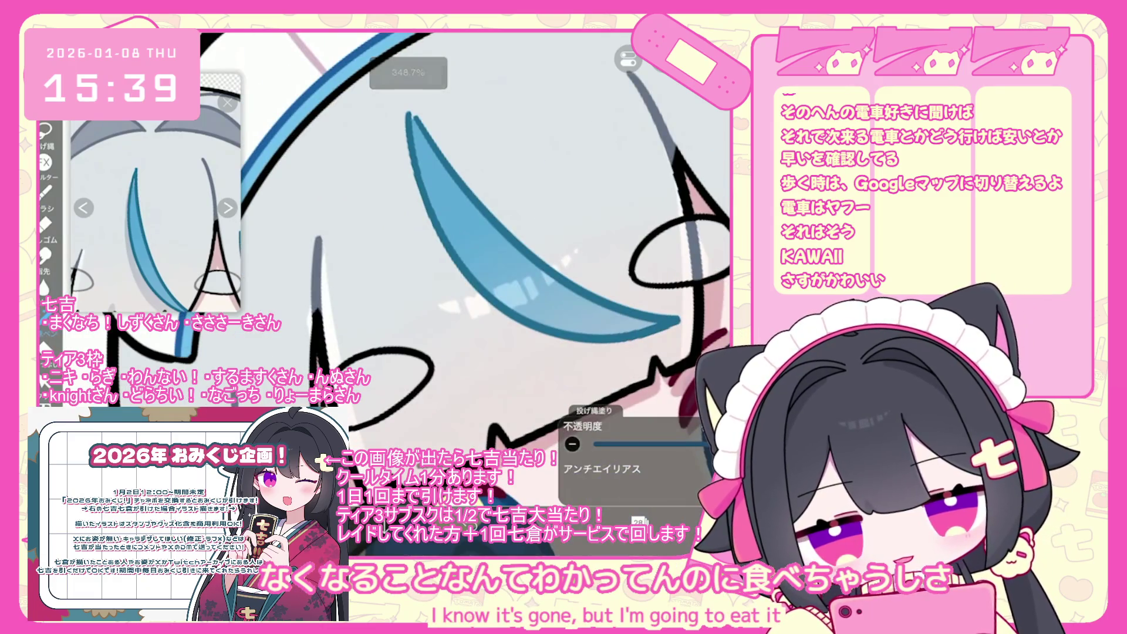
pyautogui.scroll(-5, 470, 264)
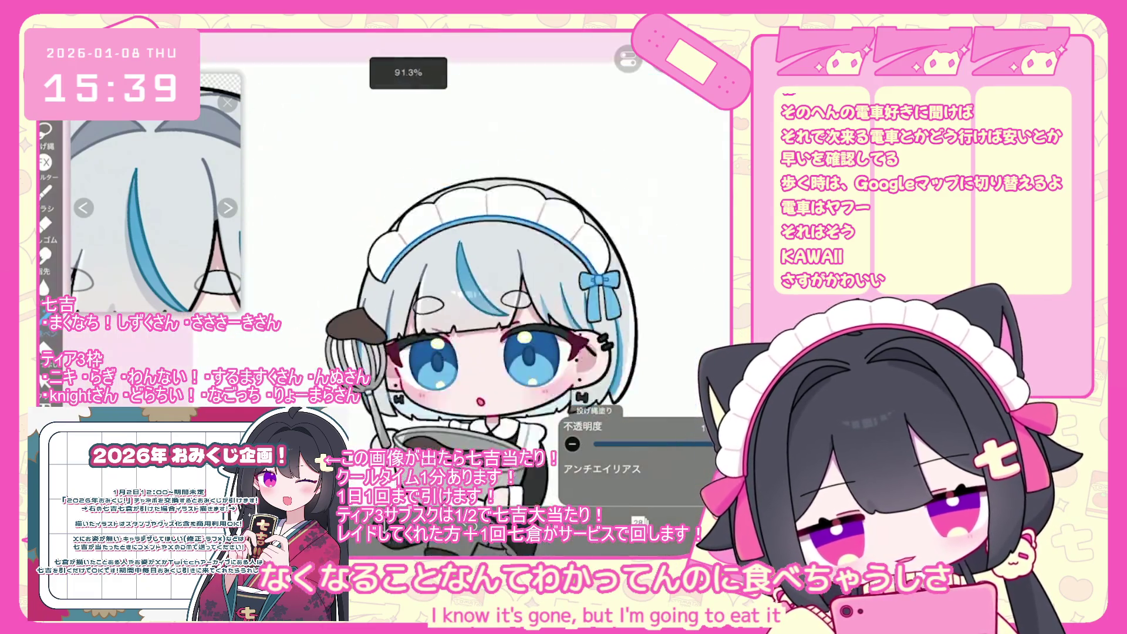
# Step: Return to My Gallery, open the purple-eyed maid artwork, and paint with black #000000
pyautogui.scroll(-3, 469, 264)
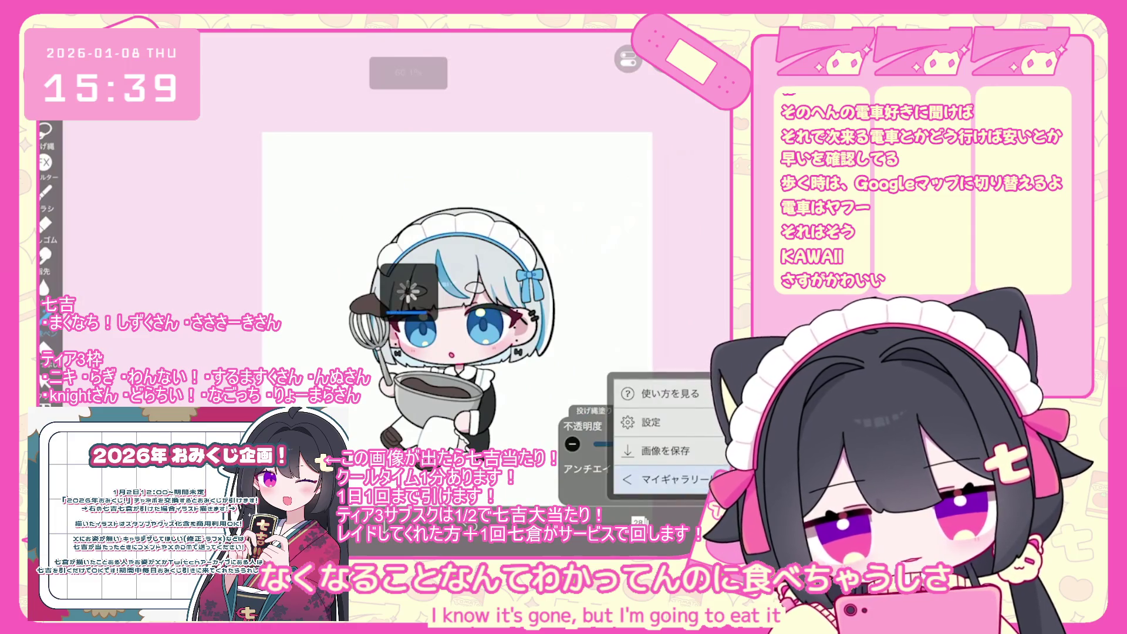
pyautogui.click(675, 479)
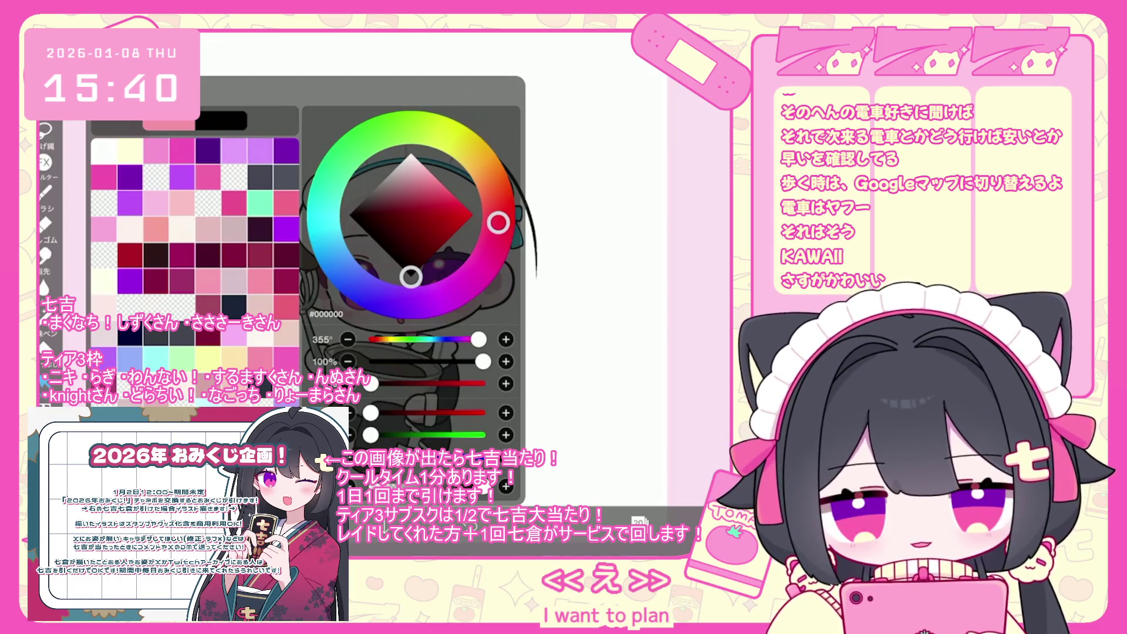
pyautogui.click(45, 190)
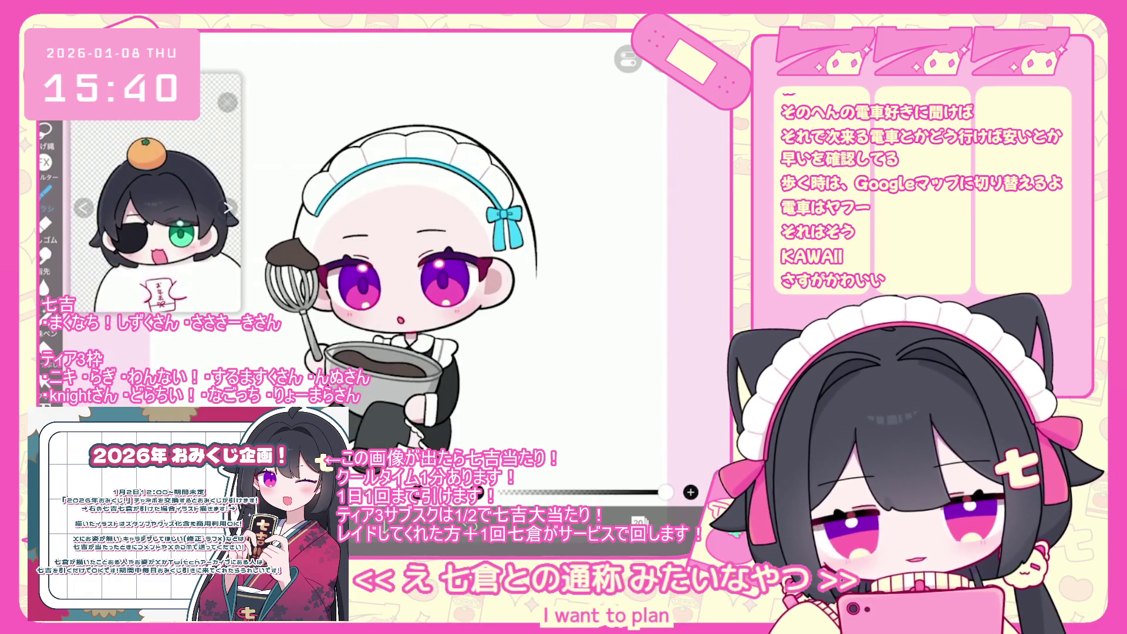
# Step: Select the 天才ペン pen brush for linework
pyautogui.click(45, 190)
pyautogui.click(182, 273)
pyautogui.scroll(3, 188, 234)
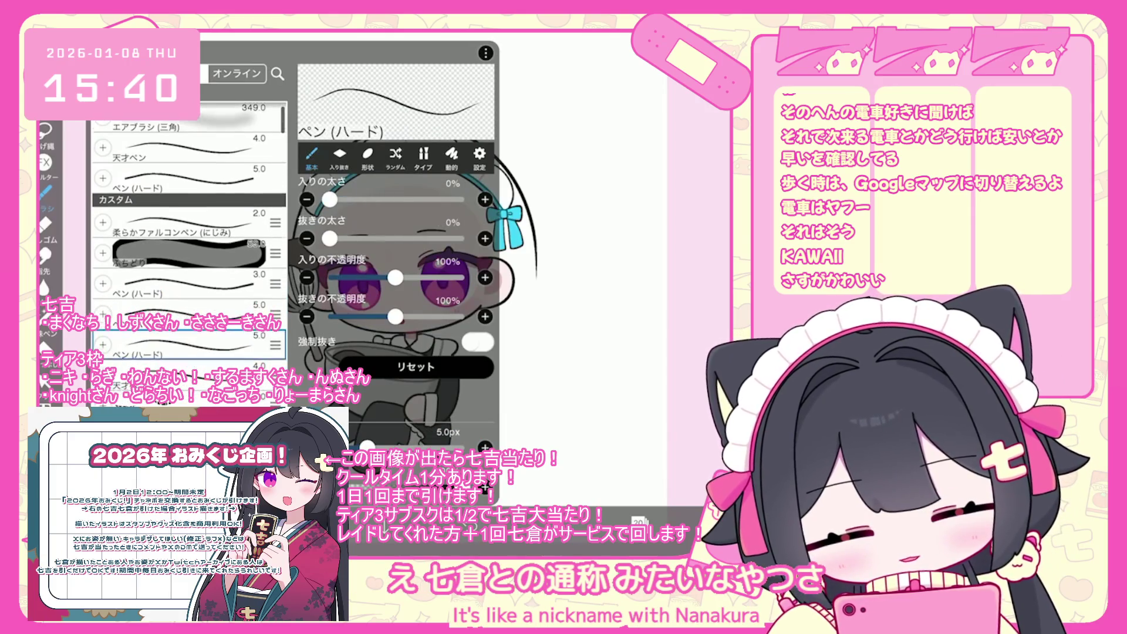
pyautogui.scroll(5, 405, 276)
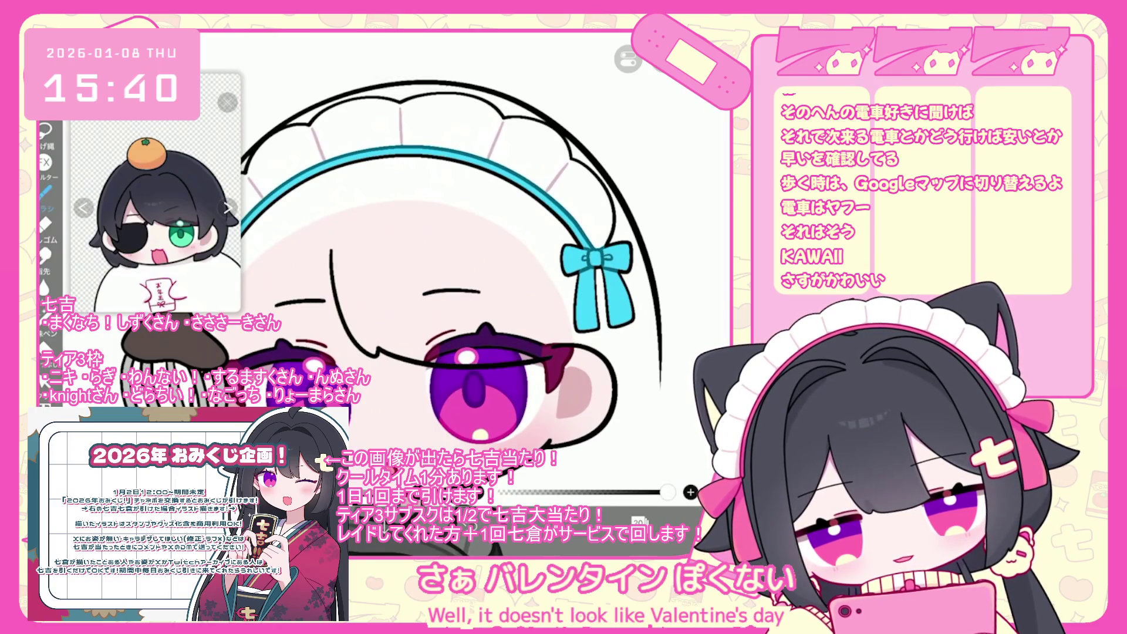
# Step: Undo the last face stroke, redraw a line on the face, and undo the stroke near the hair
pyautogui.hotkey('ctrl', 'z')
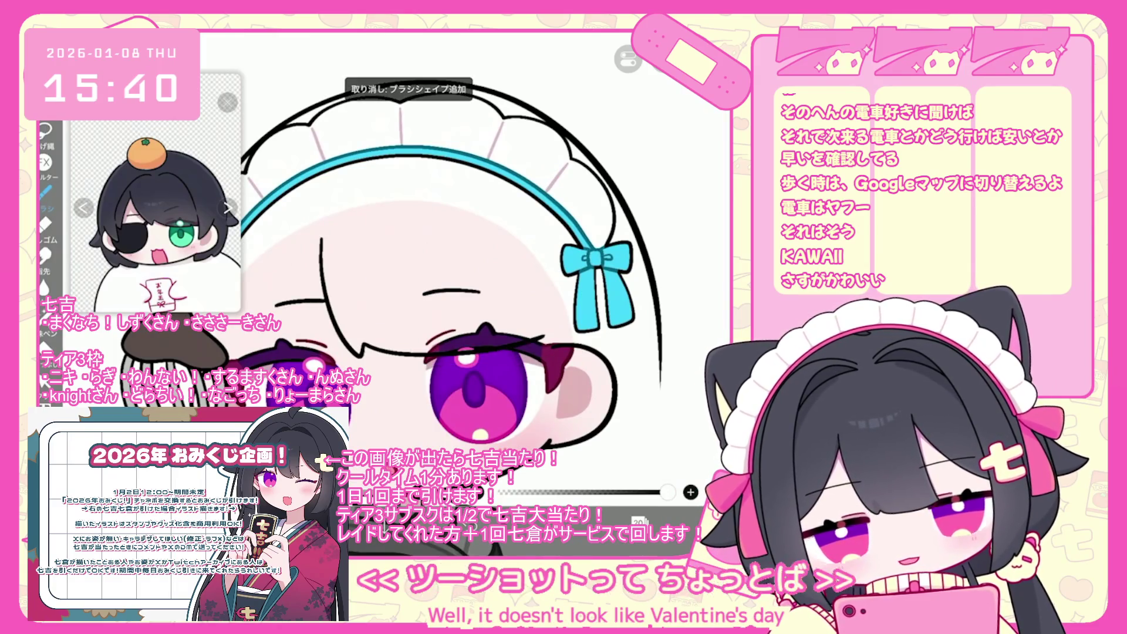
pyautogui.moveTo(324, 232); pyautogui.dragTo(352, 345)
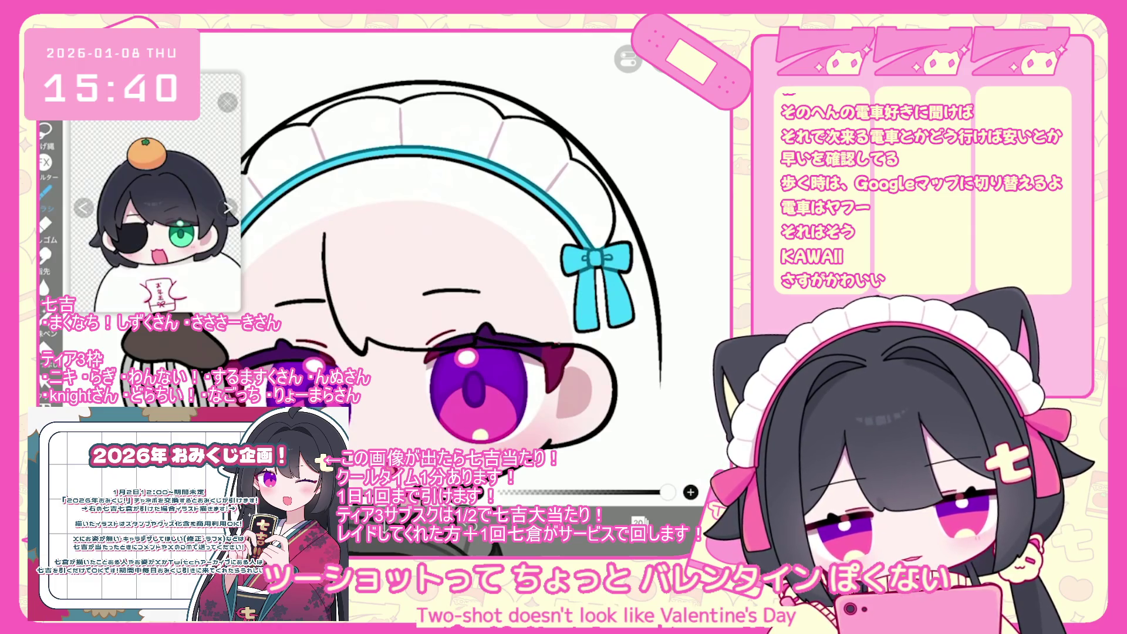
pyautogui.scroll(-2, 387, 253)
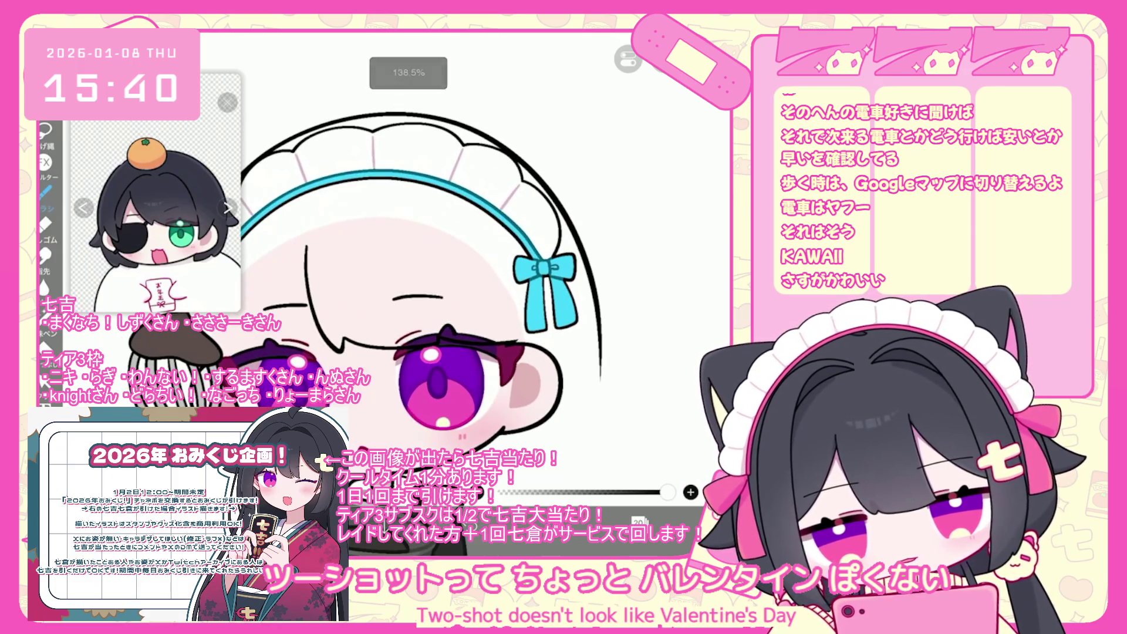
pyautogui.scroll(-2, 393, 282)
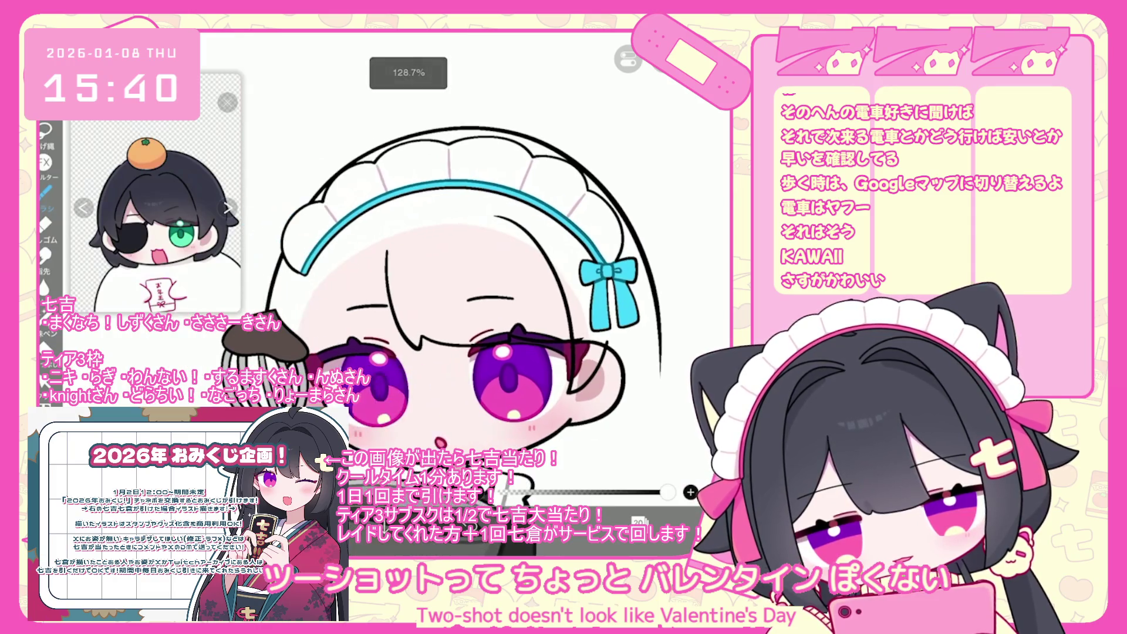
pyautogui.hotkey('ctrl', 'z')
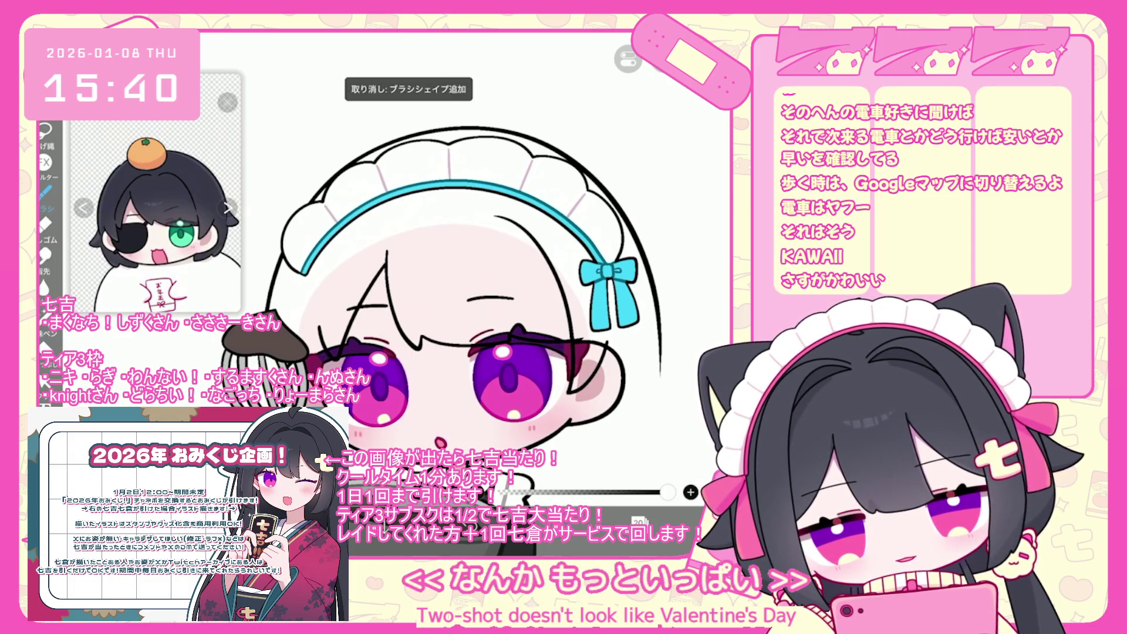
# Step: Undo the most recent stroke and bring up the layer list
pyautogui.moveTo(470, 294); pyautogui.dragTo(520, 291)
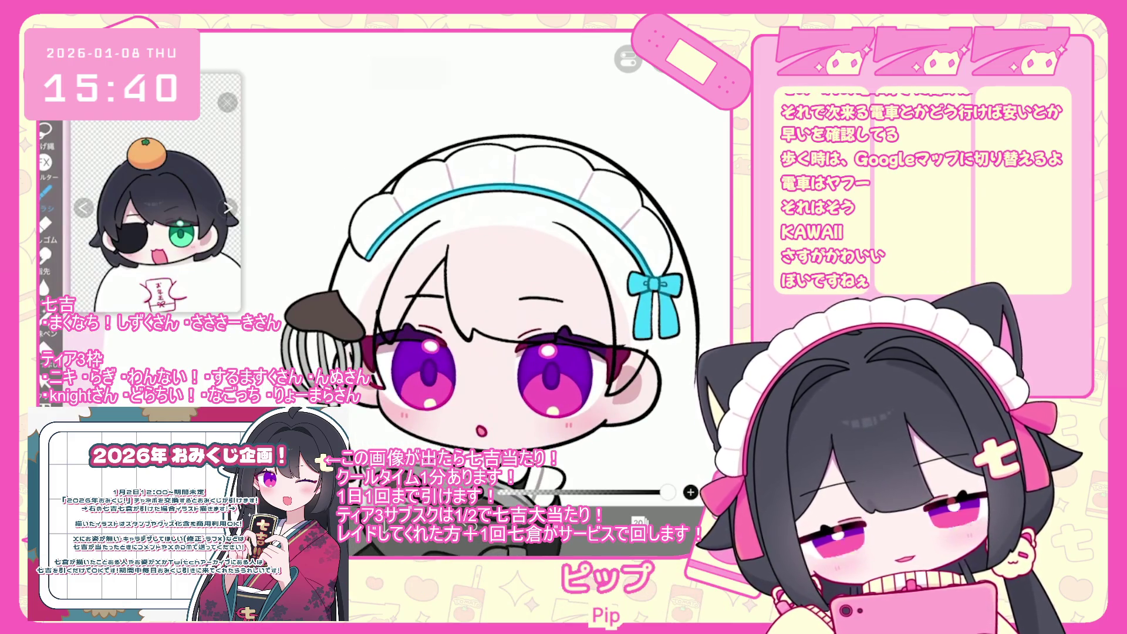
pyautogui.scroll(2, 477, 303)
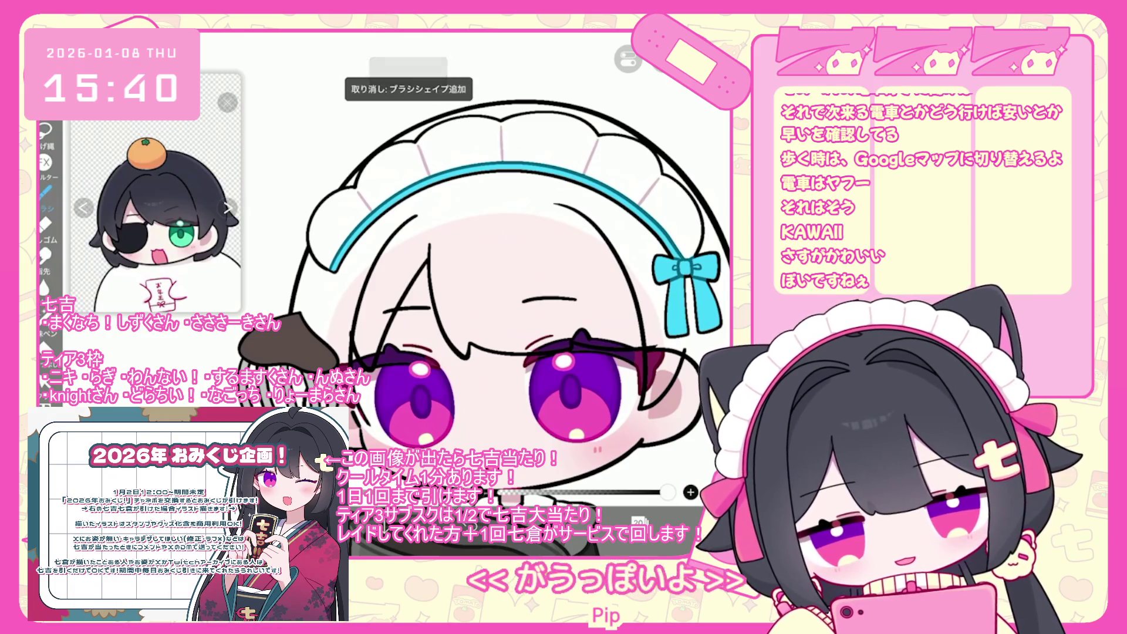
pyautogui.scroll(-5, 481, 305)
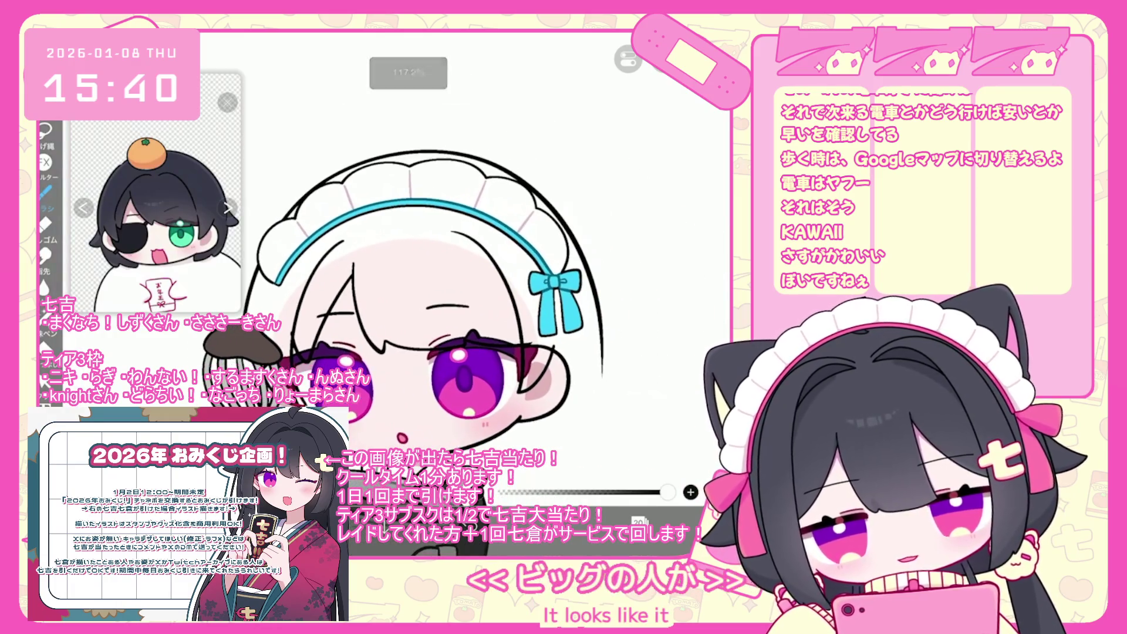
pyautogui.scroll(1, 376, 306)
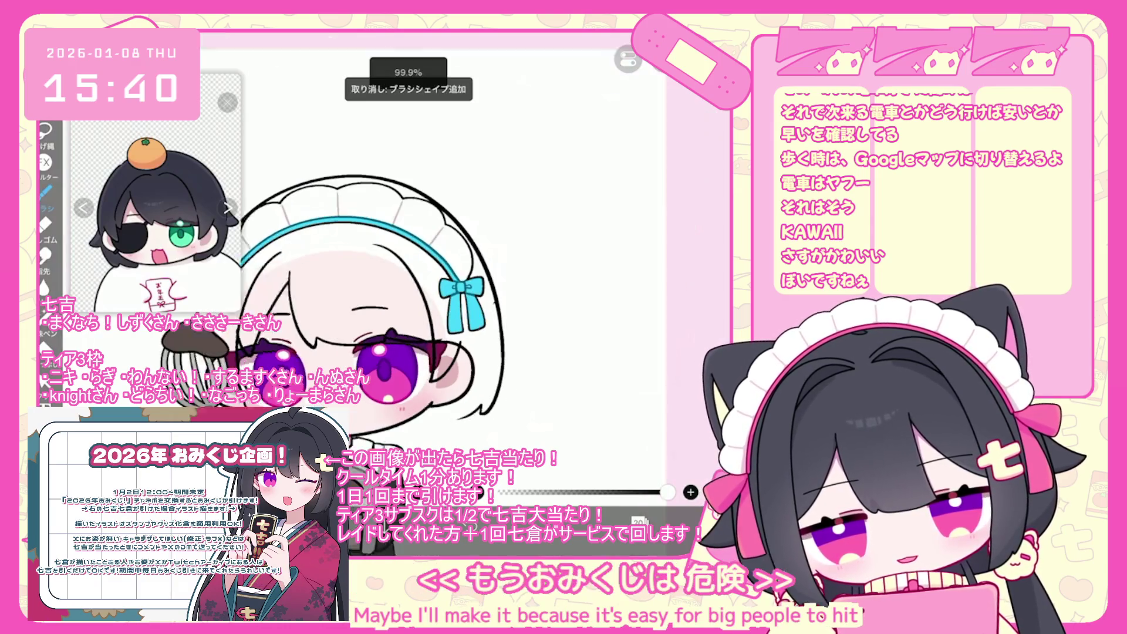
pyautogui.scroll(2, 352, 305)
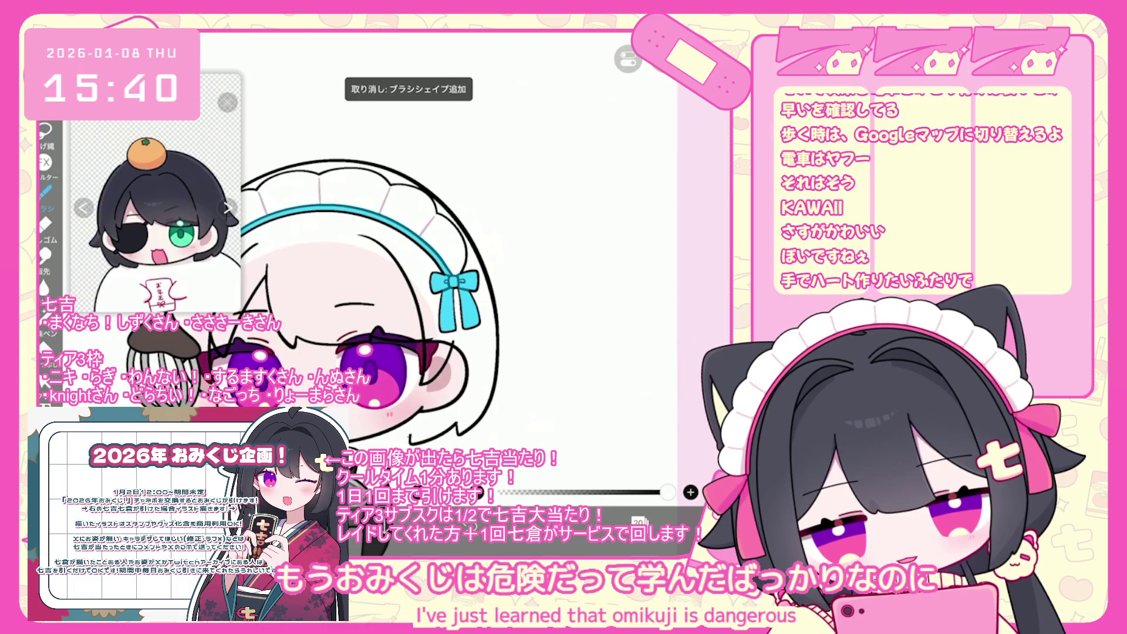
pyautogui.scroll(2, 364, 288)
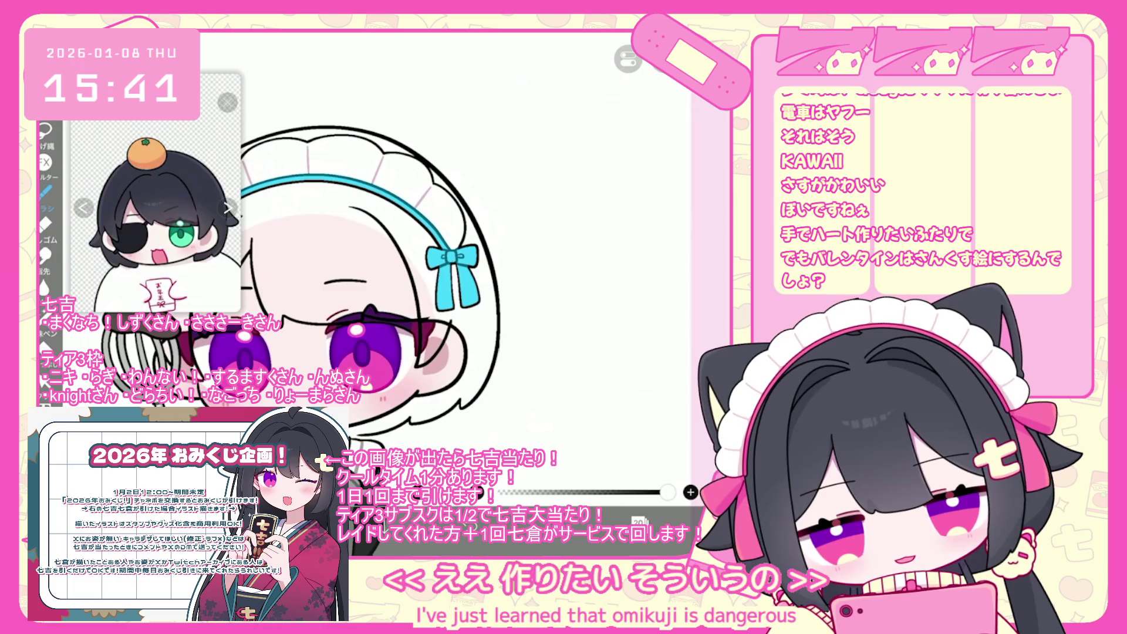
pyautogui.scroll(1, 364, 282)
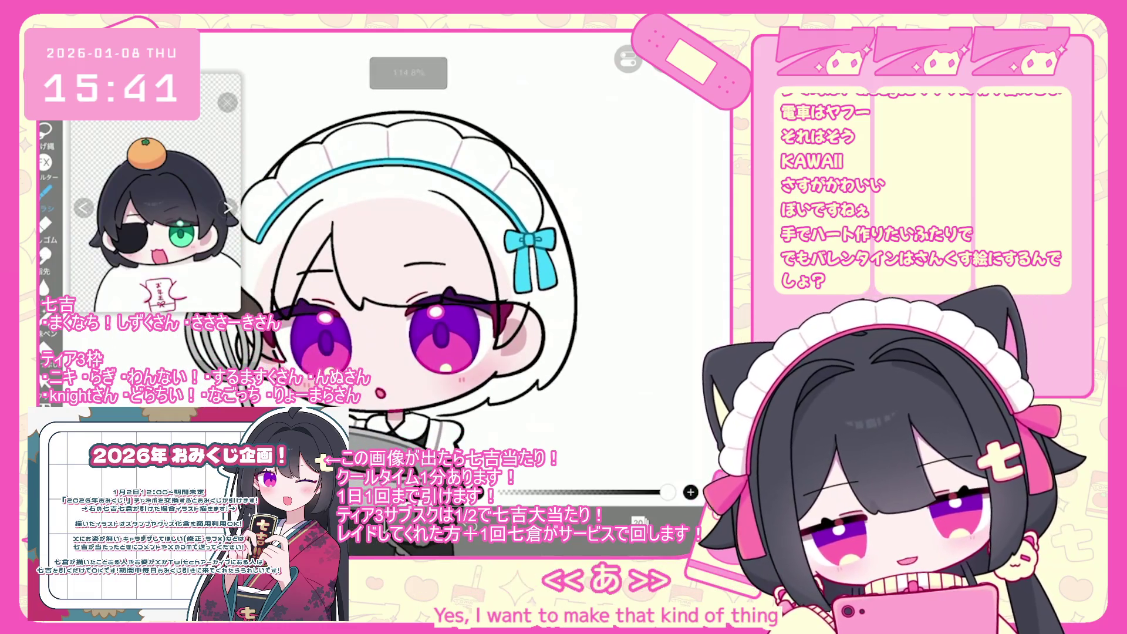
pyautogui.scroll(1, 363, 282)
pyautogui.hotkey('ctrl', 'z')
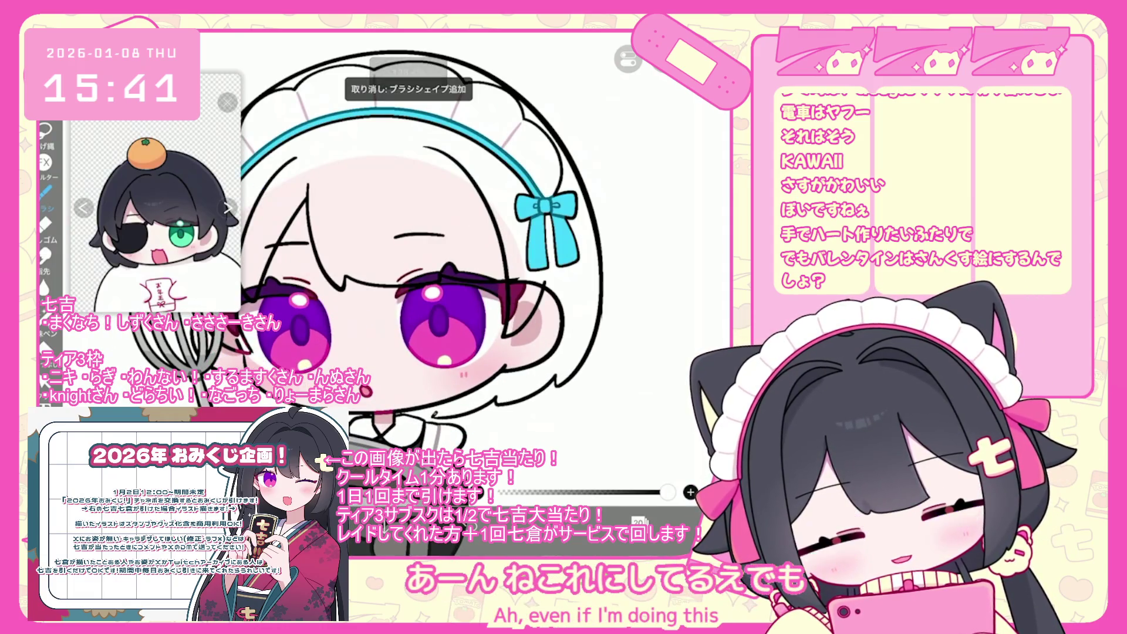
pyautogui.scroll(-1, 411, 282)
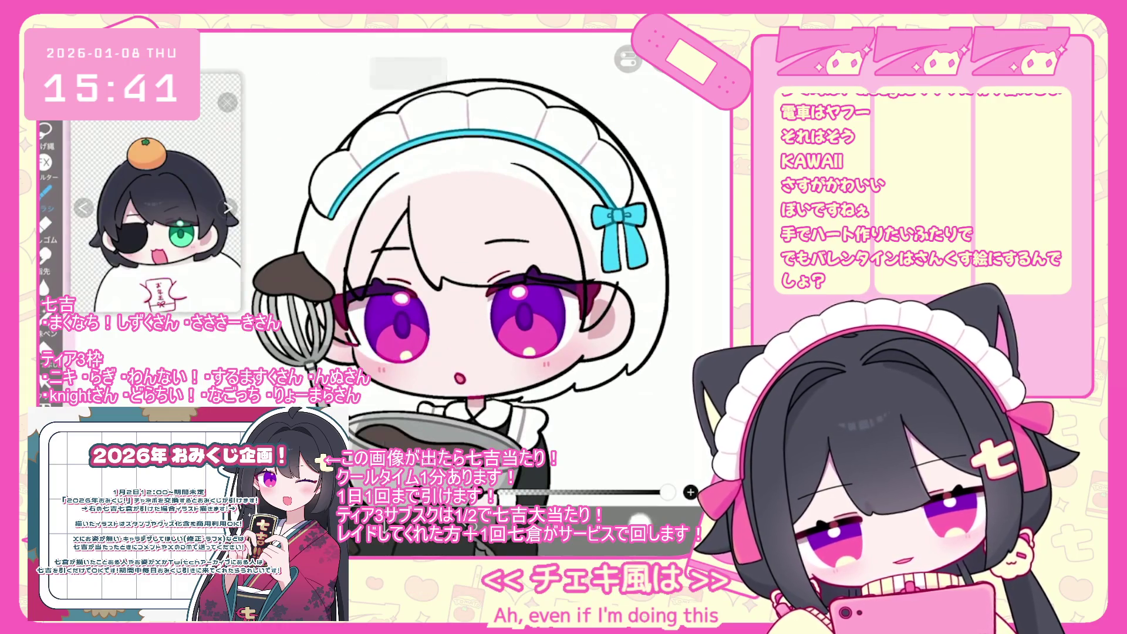
pyautogui.press('l')
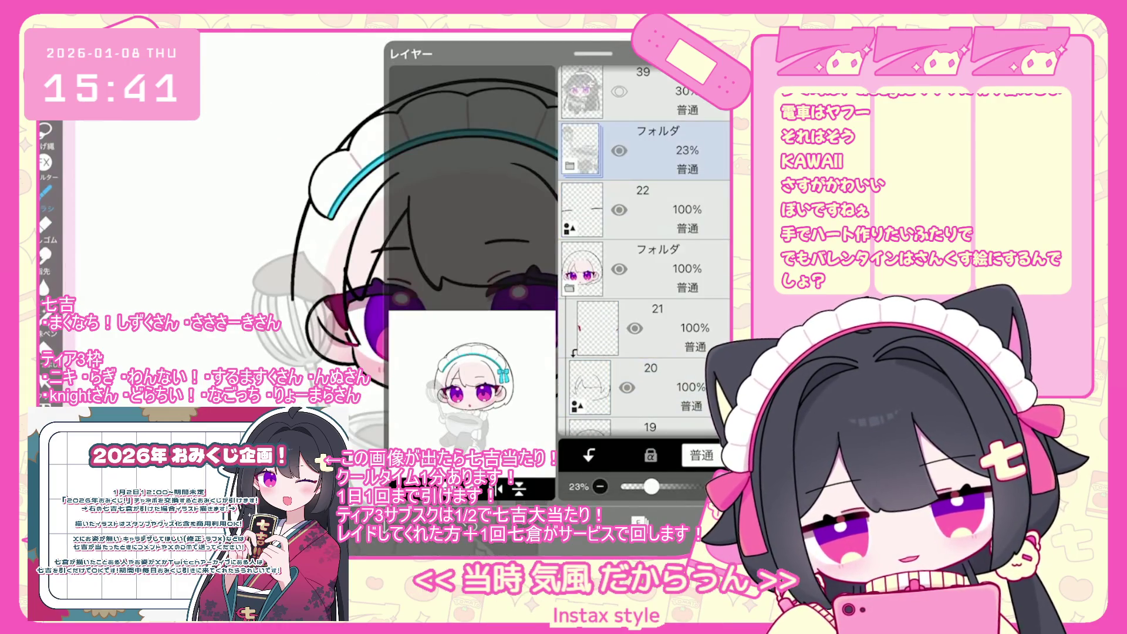
# Step: Undo recent strokes below the face and redraw the line beside the ribbon
pyautogui.press('l')
pyautogui.hotkey('ctrl', 'z')
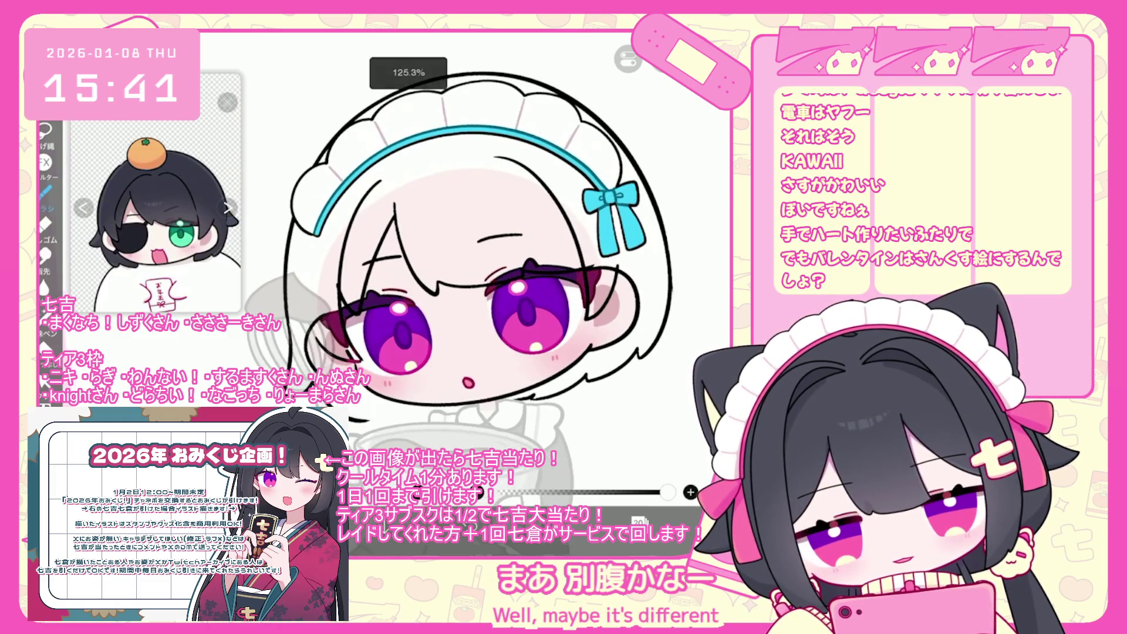
pyautogui.hotkey('ctrl', 'z')
pyautogui.moveTo(329, 405); pyautogui.dragTo(370, 413)
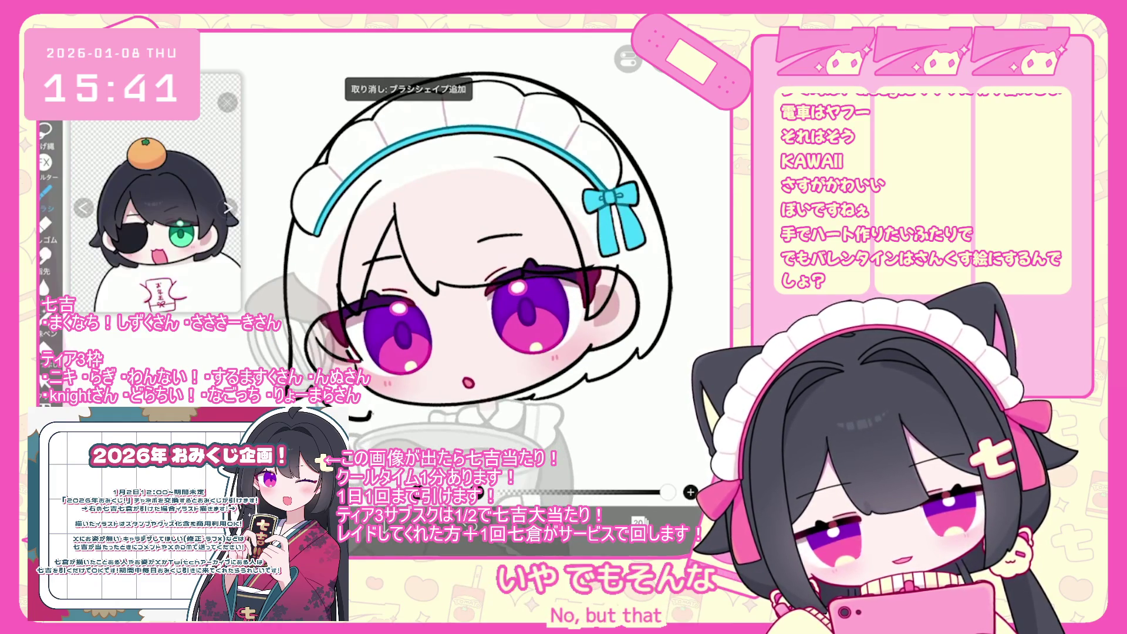
pyautogui.scroll(3, 399, 247)
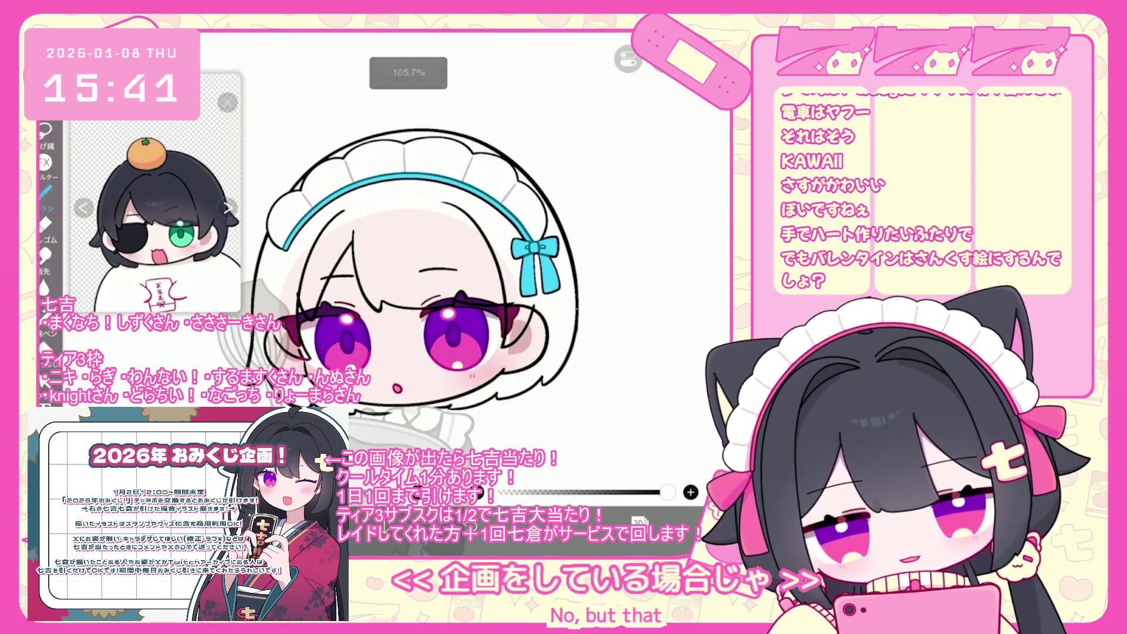
pyautogui.hotkey('ctrl', 'z')
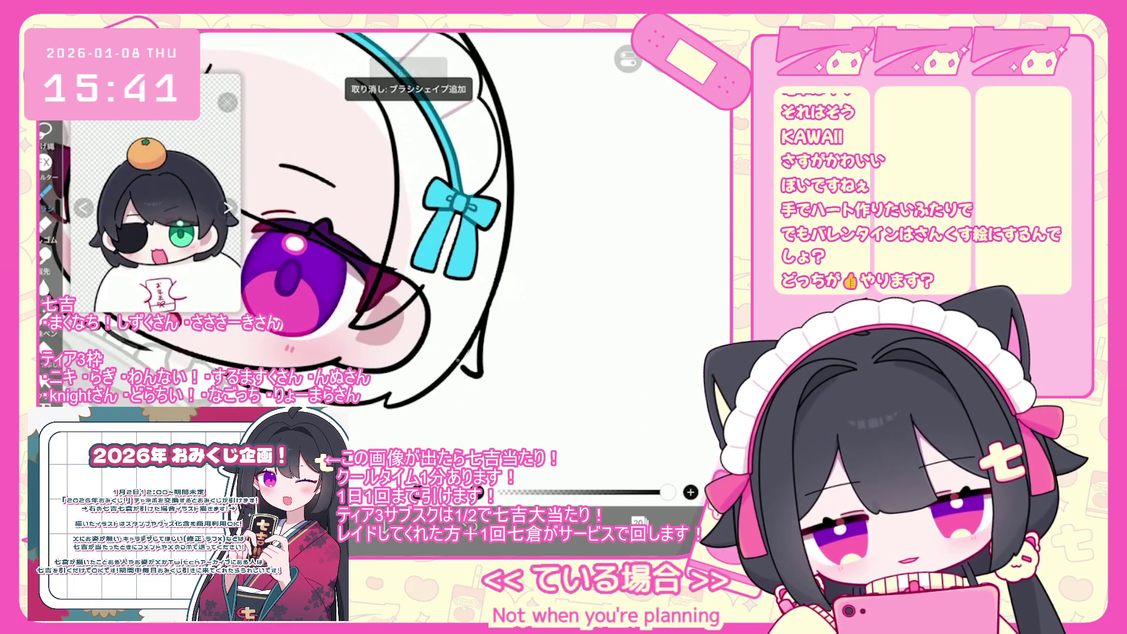
pyautogui.scroll(3, 399, 246)
pyautogui.hotkey('ctrl', 'z')
pyautogui.moveTo(469, 323); pyautogui.dragTo(434, 411)
# Step: Check the vector selection mode options and undo the last stroke
pyautogui.click(645, 522)
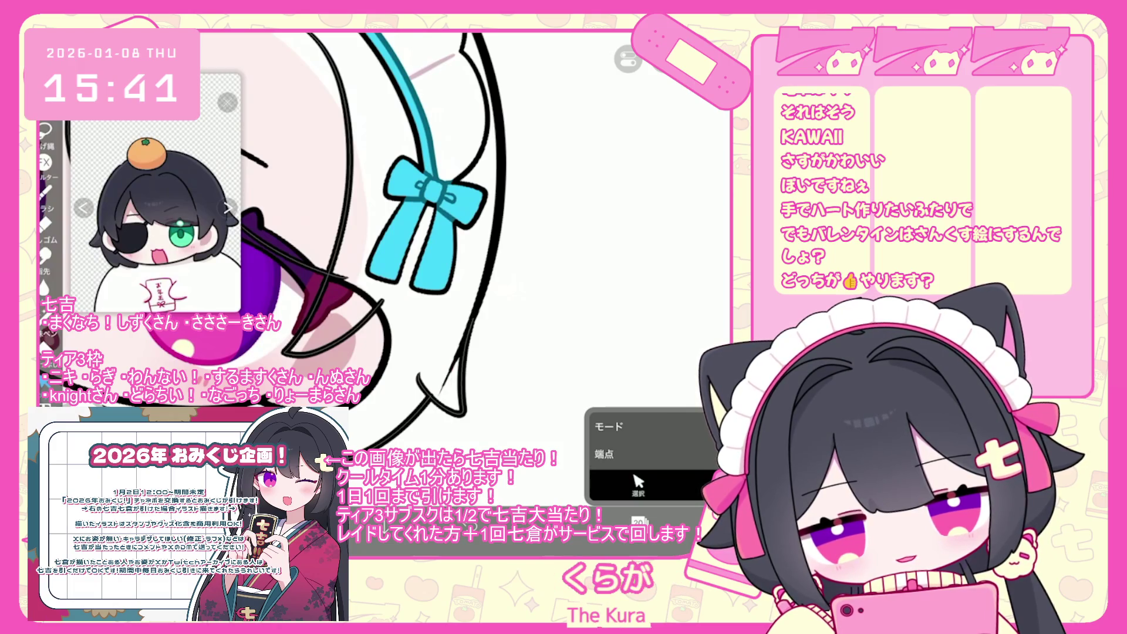
pyautogui.click(638, 521)
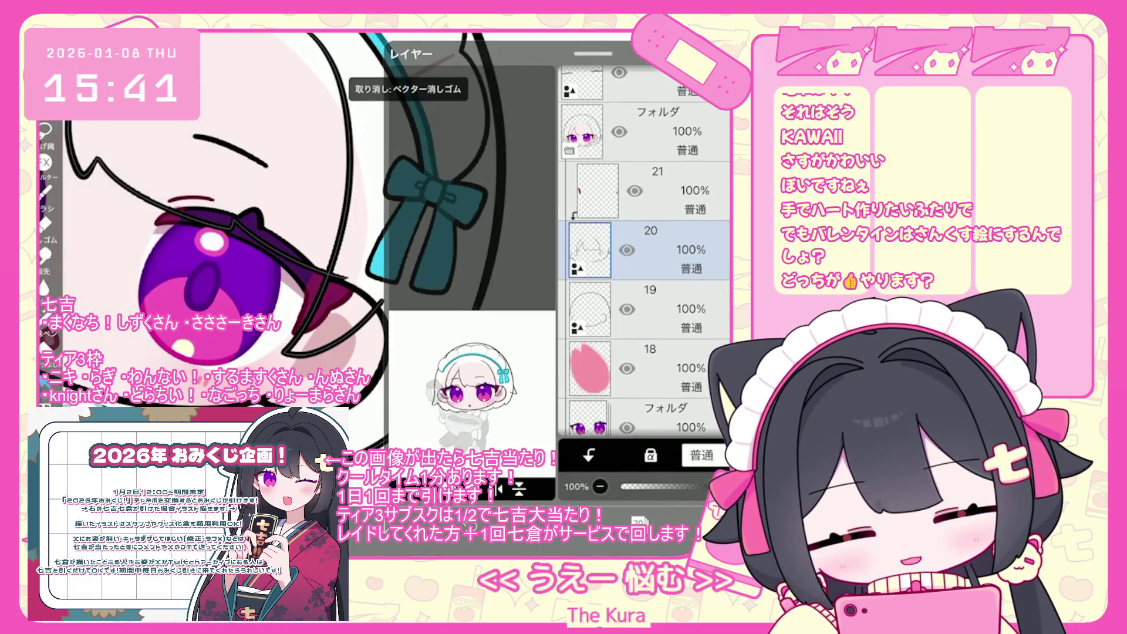
pyautogui.click(639, 522)
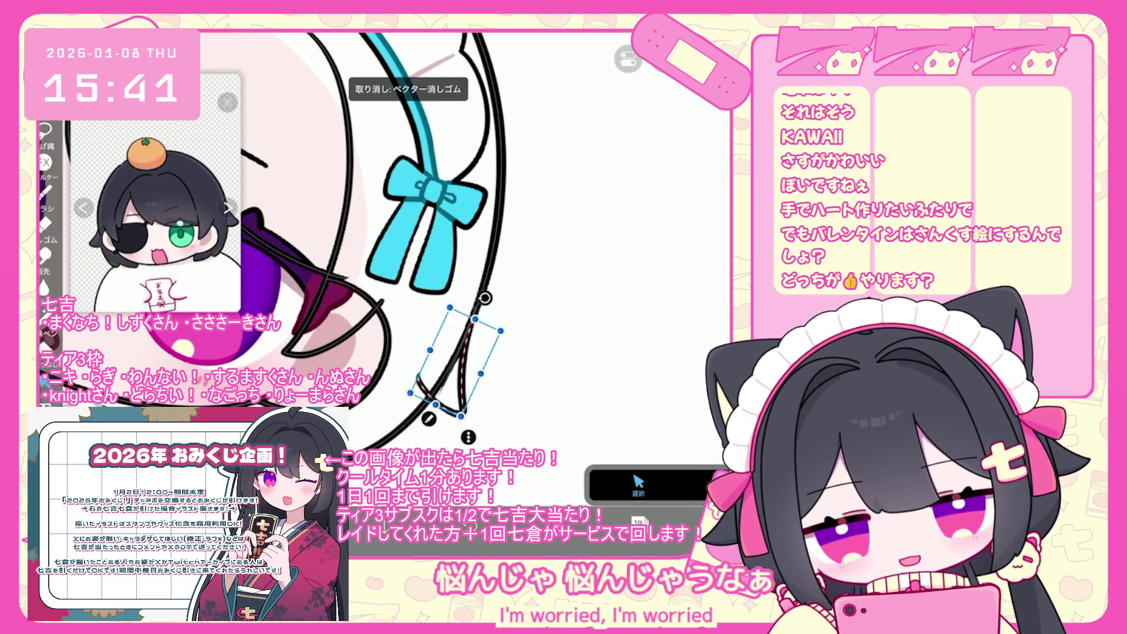
pyautogui.click(639, 486)
pyautogui.scroll(5, 282, 223)
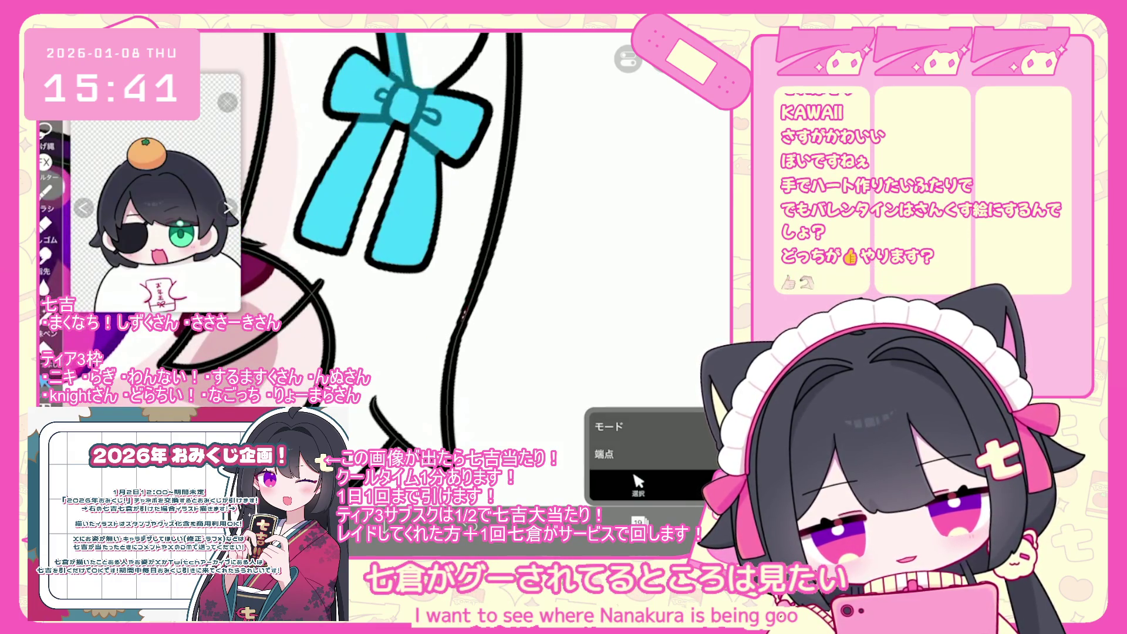
pyautogui.scroll(-10, 329, 234)
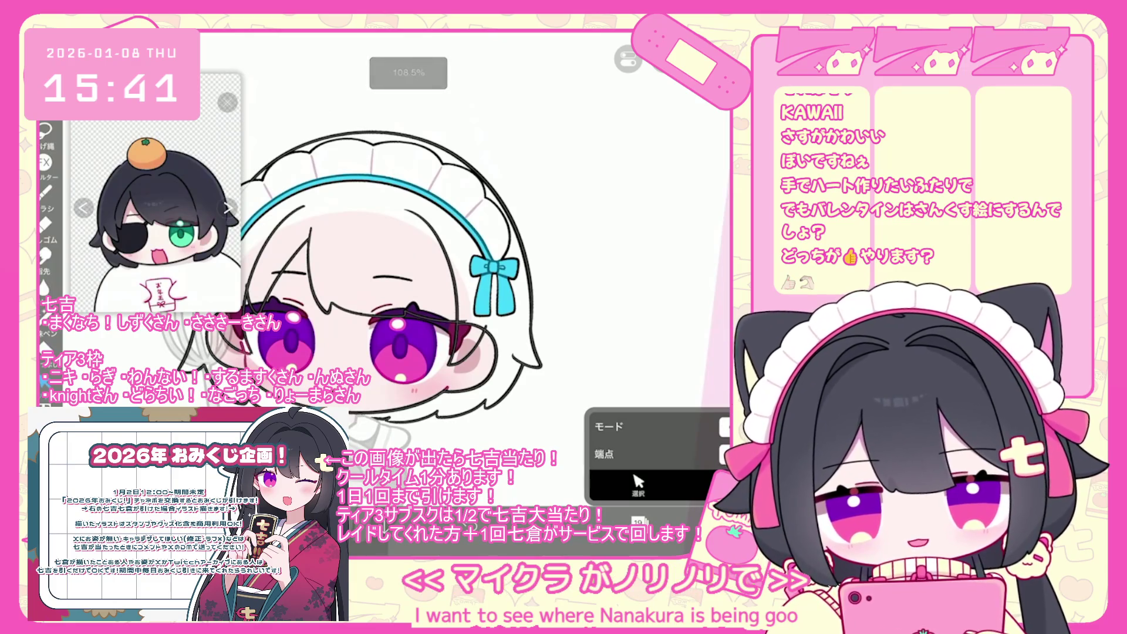
pyautogui.scroll(2, 399, 176)
pyautogui.scroll(-1, 487, 293)
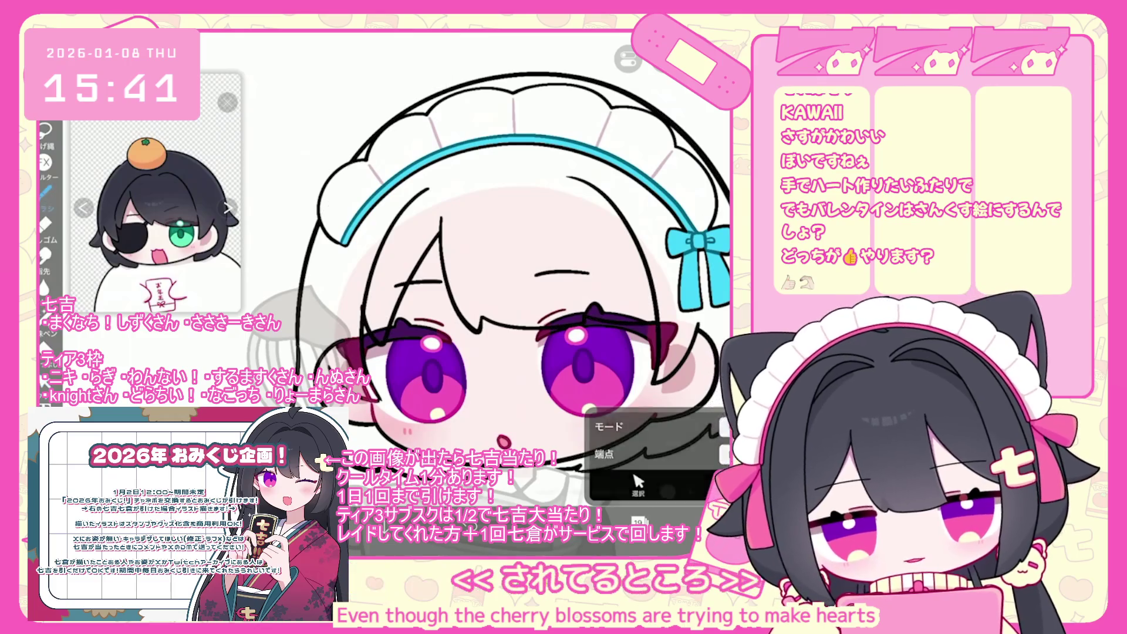
pyautogui.hotkey('ctrl', 'z')
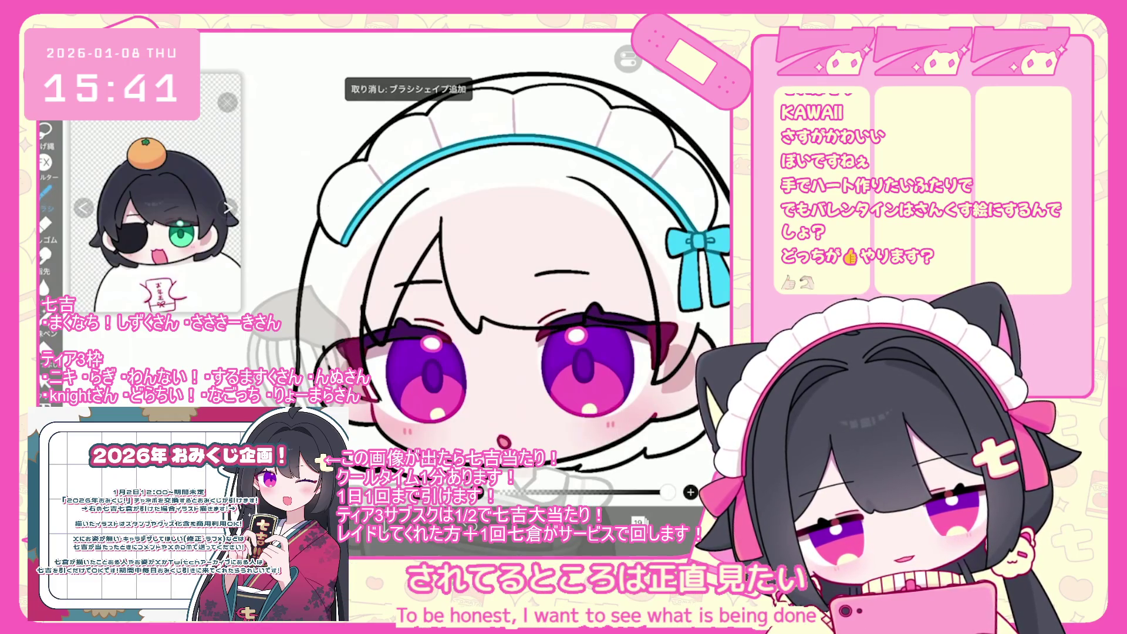
pyautogui.scroll(2, 331, 329)
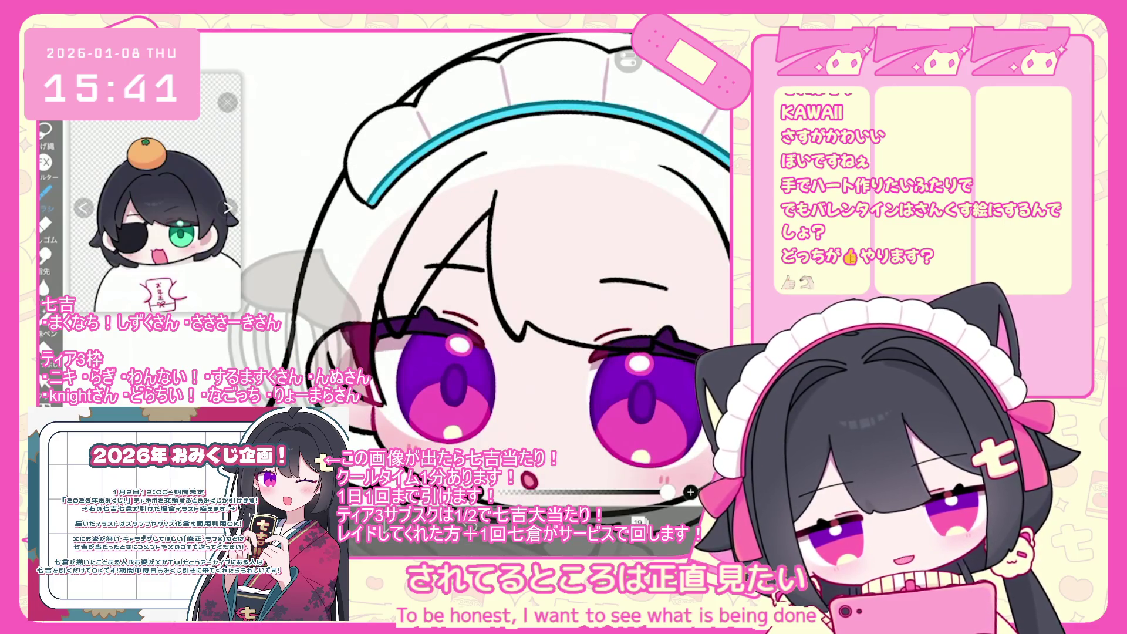
# Step: Open the brush shape settings and undo the stray strokes near the left eye
pyautogui.click(44, 380)
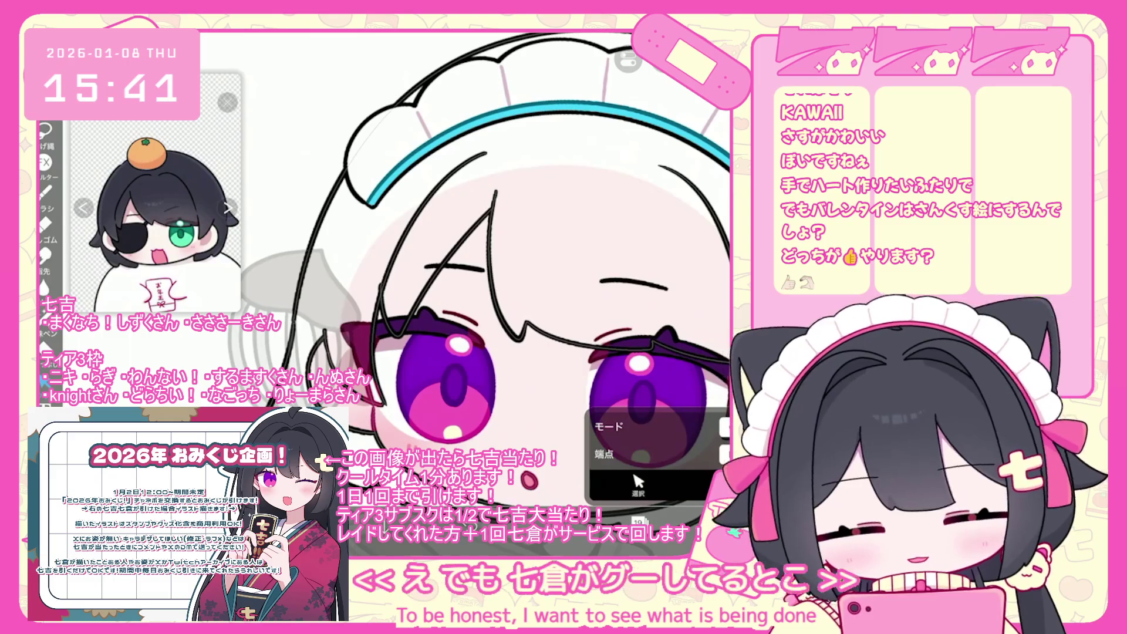
pyautogui.scroll(-3, 478, 282)
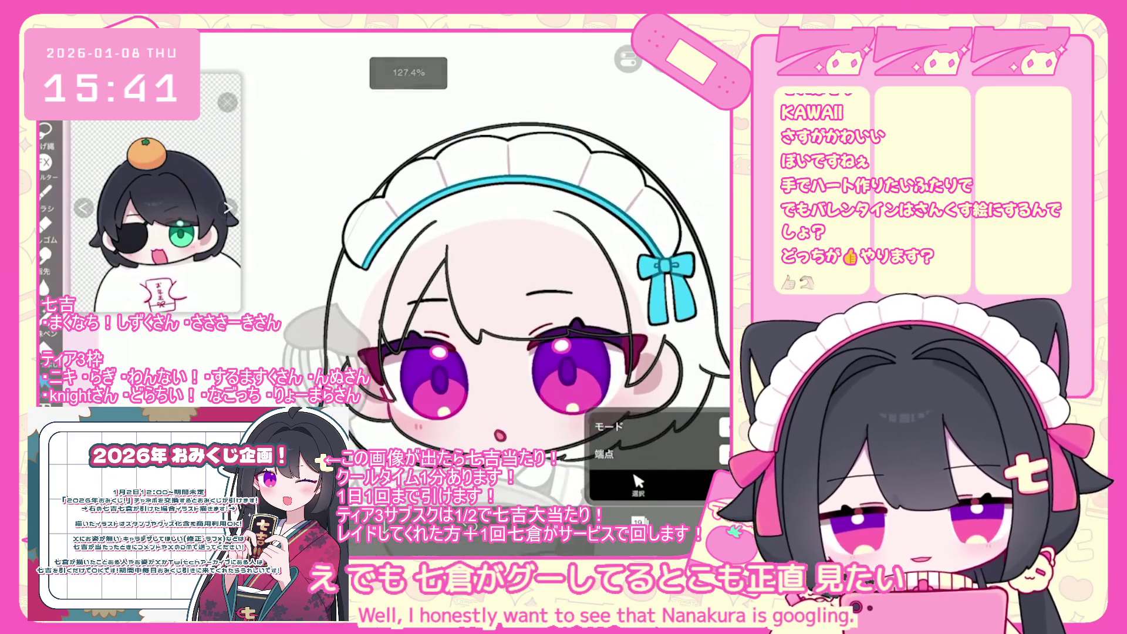
pyautogui.scroll(2, 499, 293)
pyautogui.scroll(-4, 499, 293)
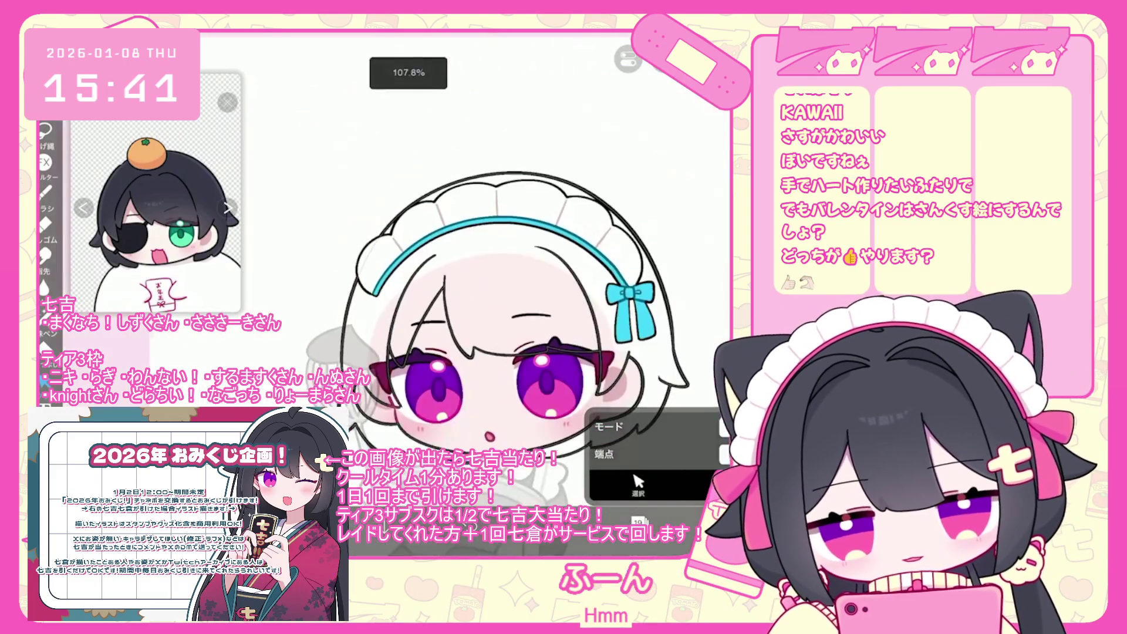
pyautogui.scroll(-5, 458, 281)
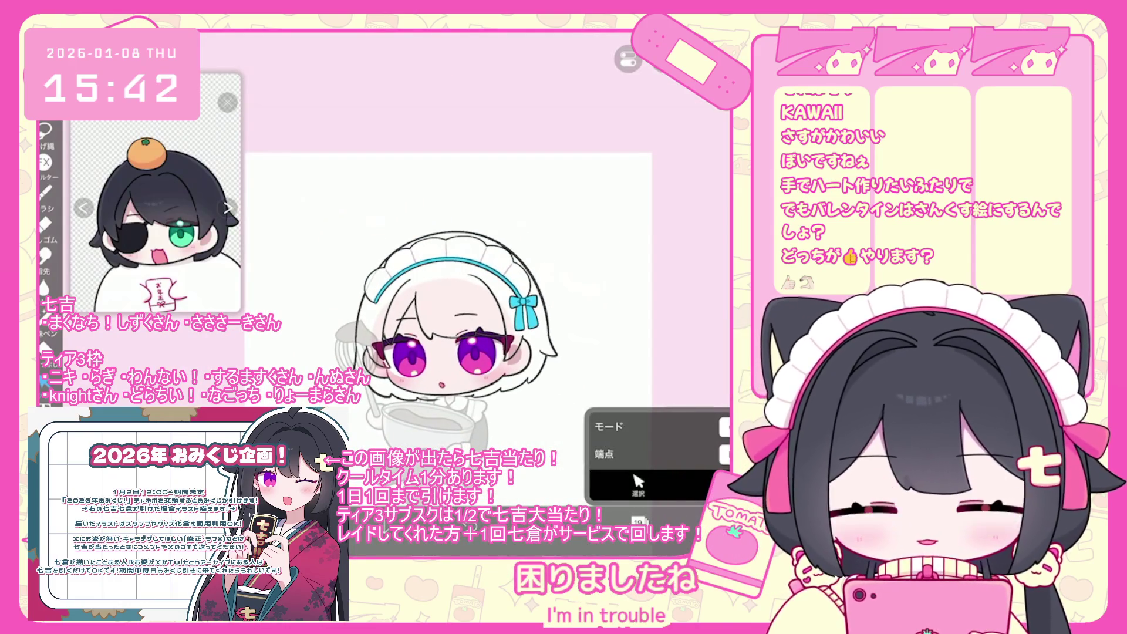
pyautogui.scroll(2, 446, 293)
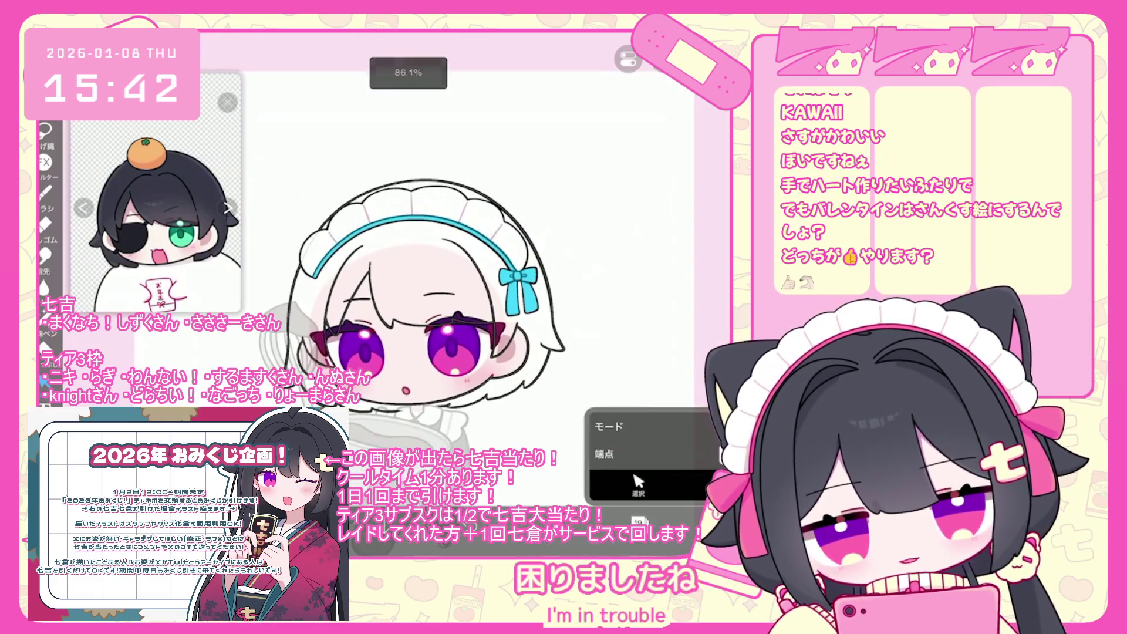
pyautogui.scroll(4, 446, 282)
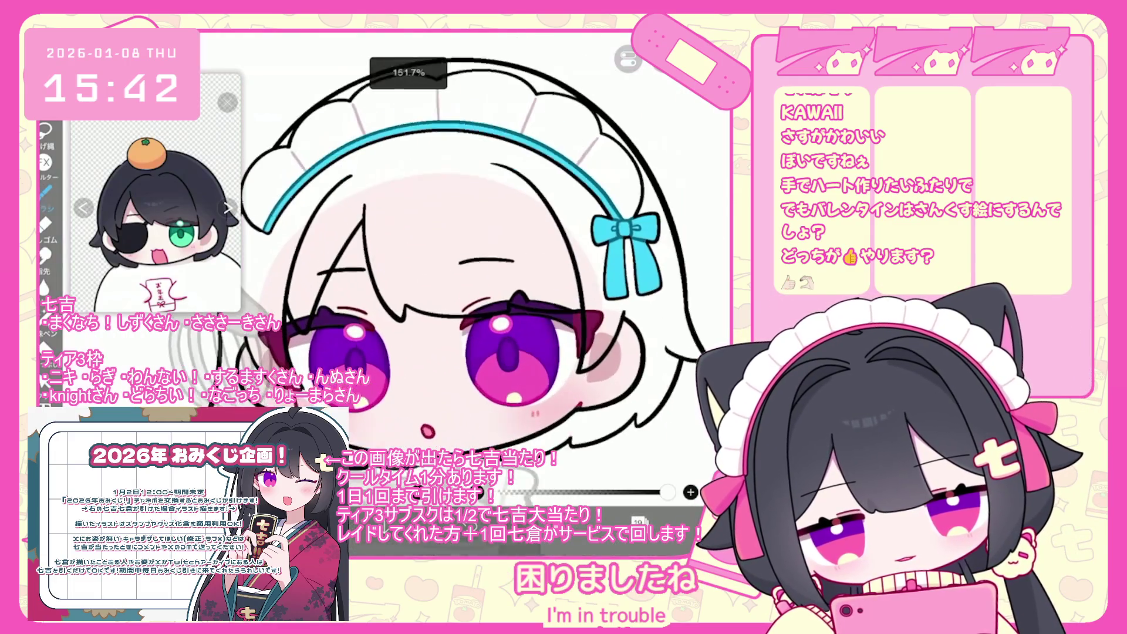
pyautogui.scroll(2, 470, 264)
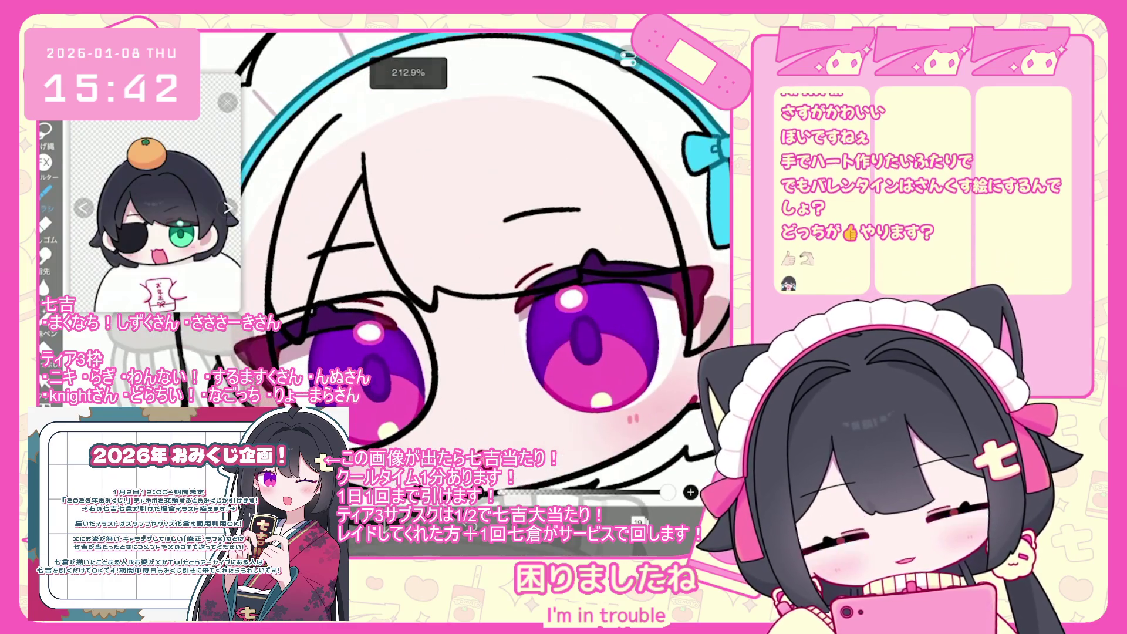
pyautogui.hotkey('ctrl', 'z')
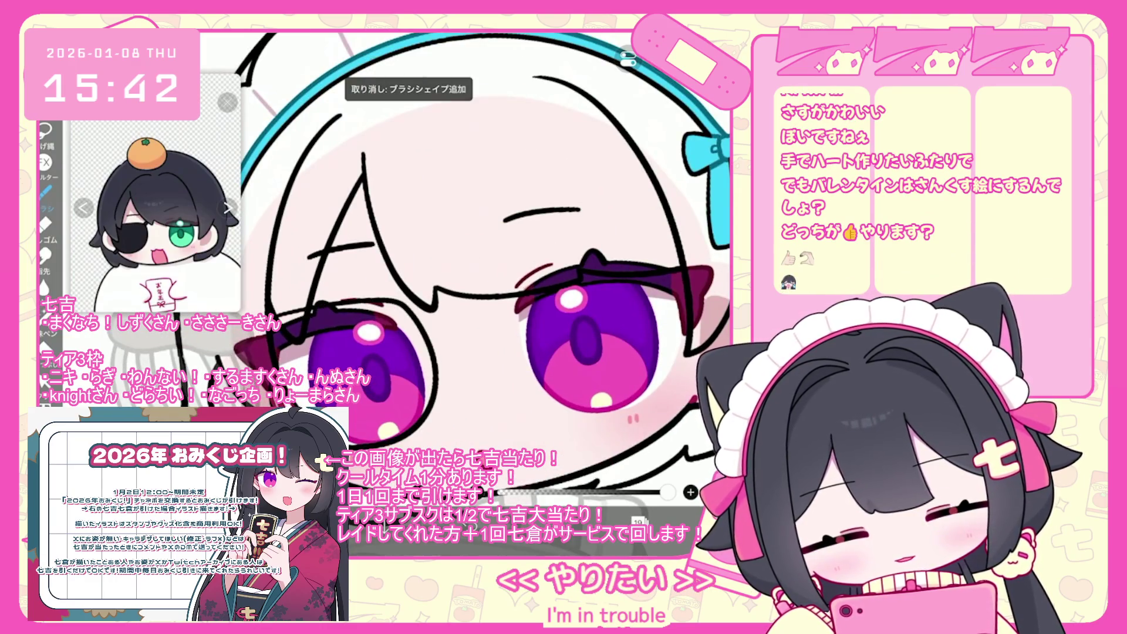
pyautogui.scroll(1, 469, 264)
pyautogui.hotkey('ctrl', 'z')
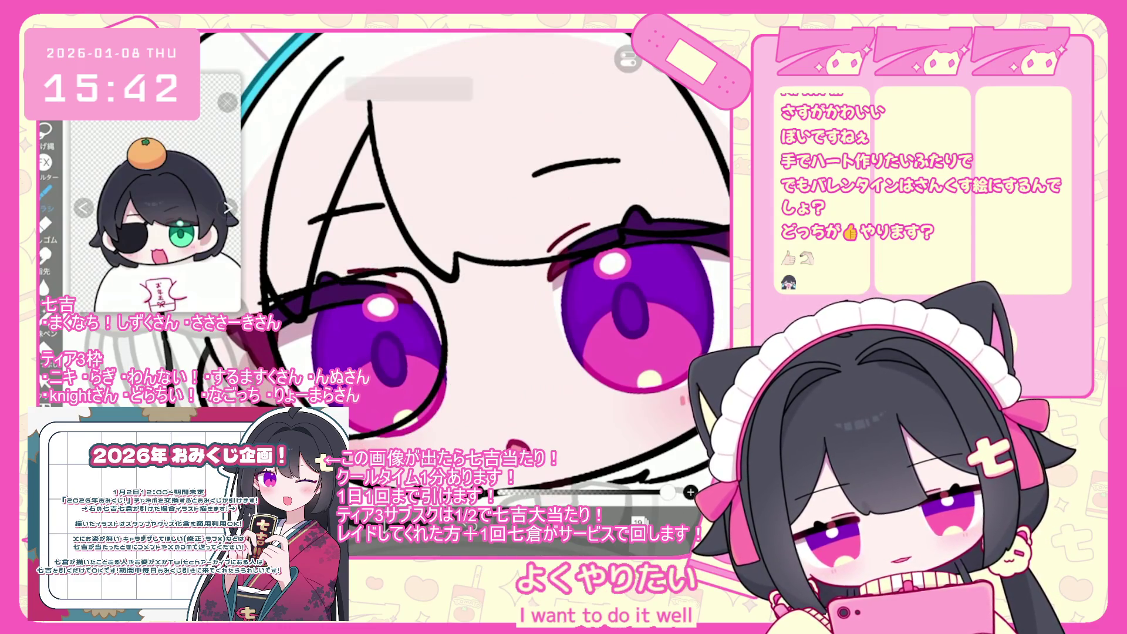
pyautogui.scroll(-3, 411, 264)
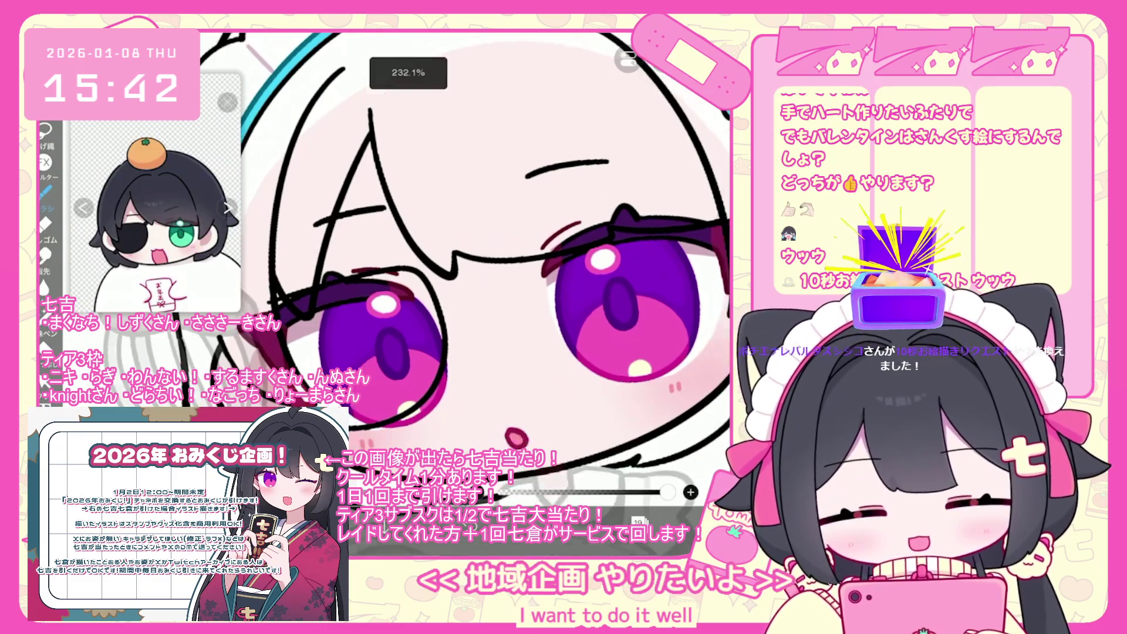
# Step: Sketch the bunny's long ears, a small head on top with a face, and its pupil
pyautogui.moveTo(323, 235); pyautogui.dragTo(359, 322)
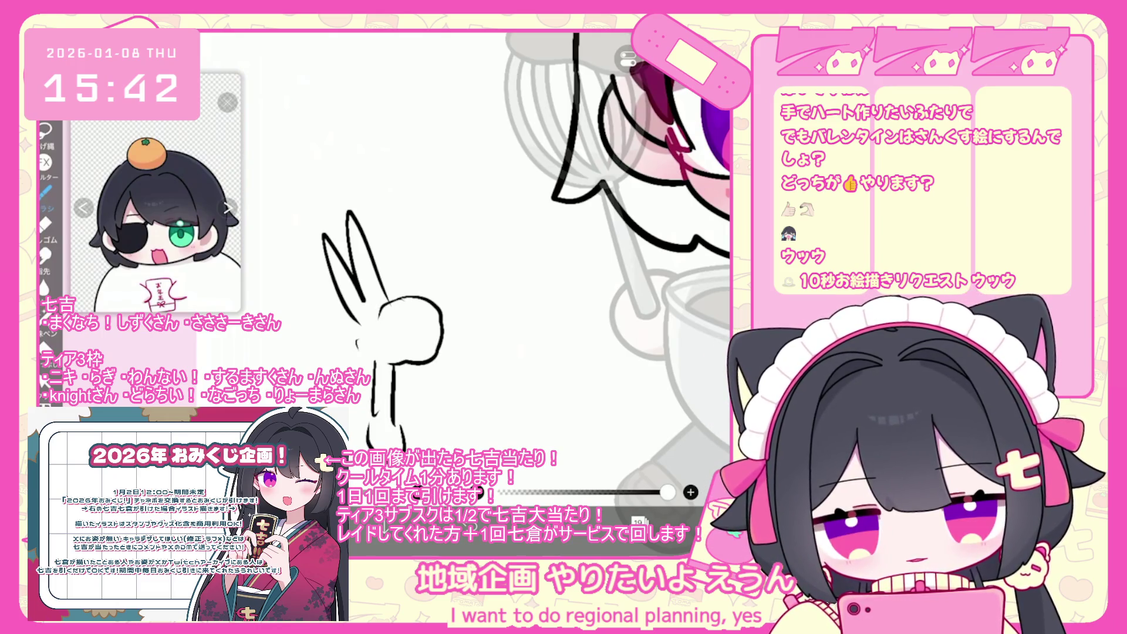
pyautogui.moveTo(335, 152)
pyautogui.mouseDown()
pyautogui.moveTo(307, 196)
pyautogui.moveTo(332, 236)
pyautogui.mouseUp()
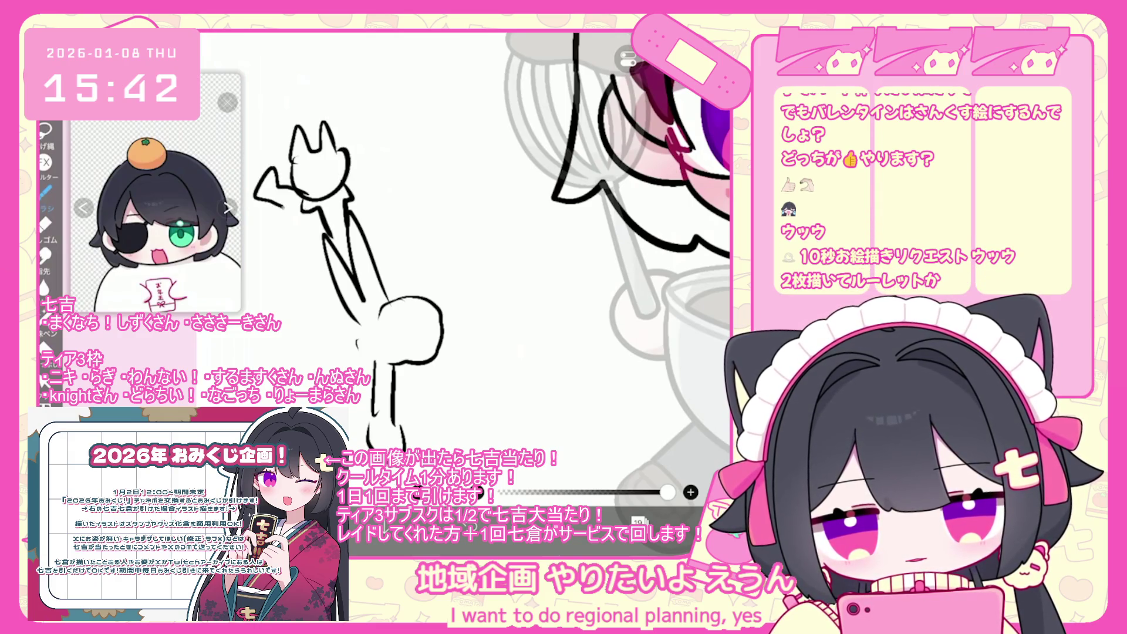
pyautogui.moveTo(304, 177); pyautogui.dragTo(318, 179)
pyautogui.moveTo(329, 172)
pyautogui.mouseDown()
pyautogui.moveTo(339, 162)
pyautogui.moveTo(334, 182)
pyautogui.mouseUp()
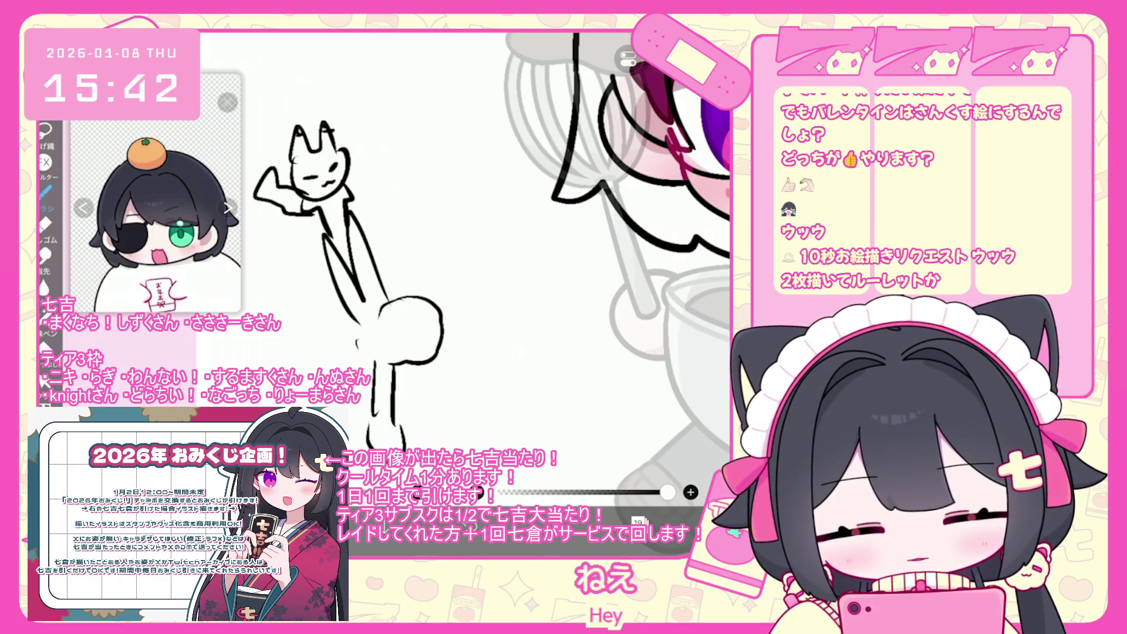
pyautogui.moveTo(406, 311); pyautogui.dragTo(413, 313)
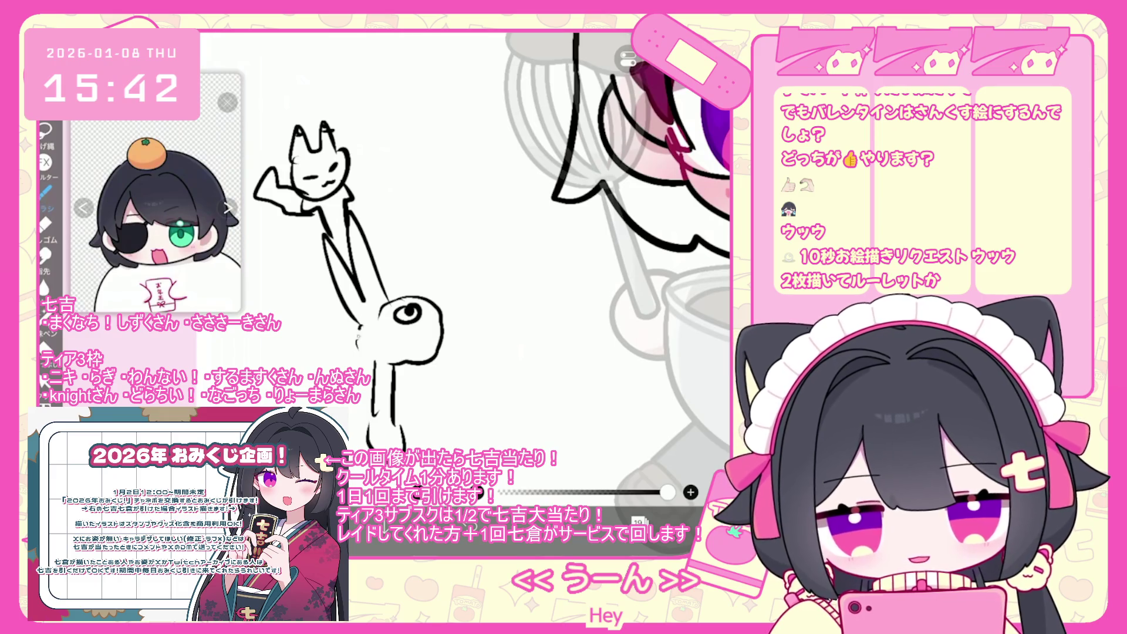
# Step: Draw the bunny's leg and small marks at its bottom, then bring up selection options
pyautogui.scroll(-3, 376, 264)
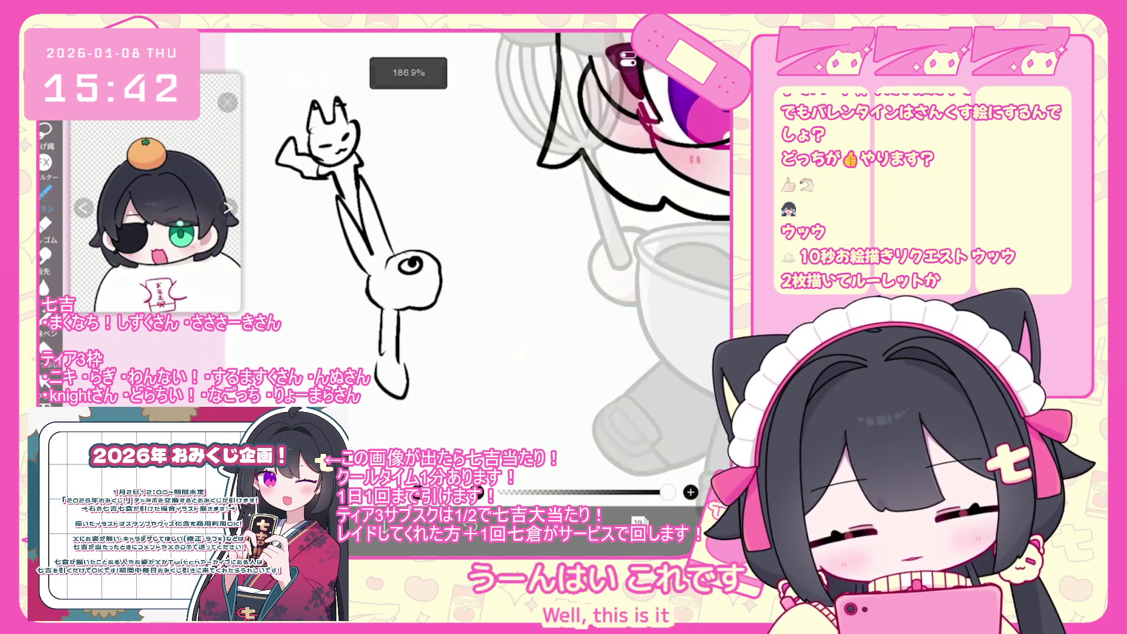
pyautogui.moveTo(385, 390); pyautogui.dragTo(382, 418)
pyautogui.moveTo(361, 358)
pyautogui.mouseDown()
pyautogui.moveTo(379, 354)
pyautogui.moveTo(391, 374)
pyautogui.mouseUp()
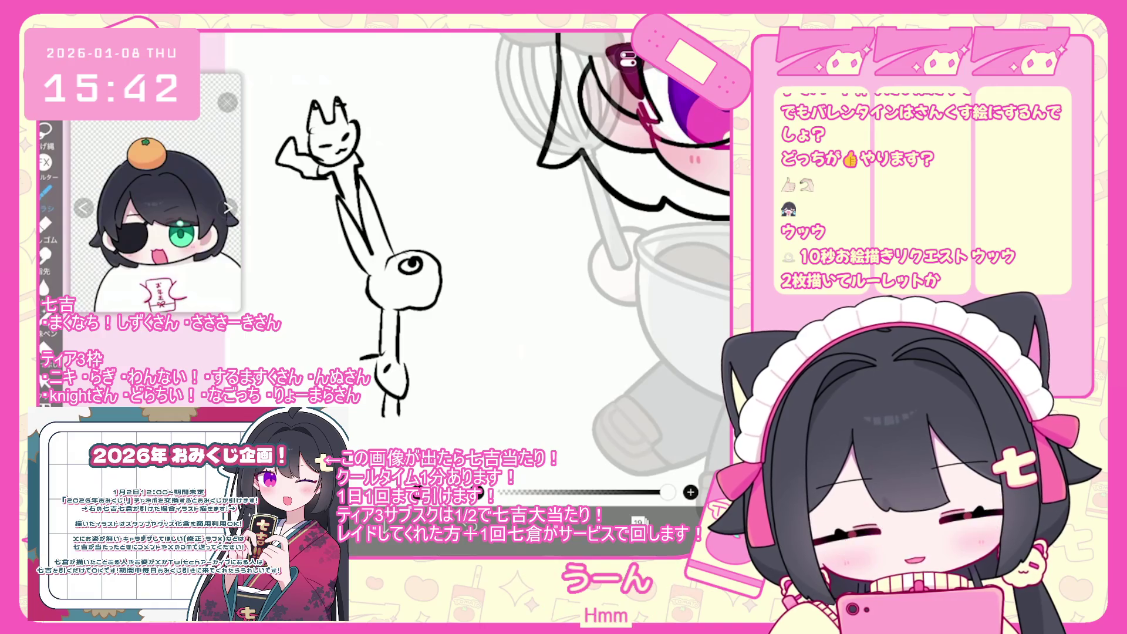
pyautogui.scroll(-2, 470, 265)
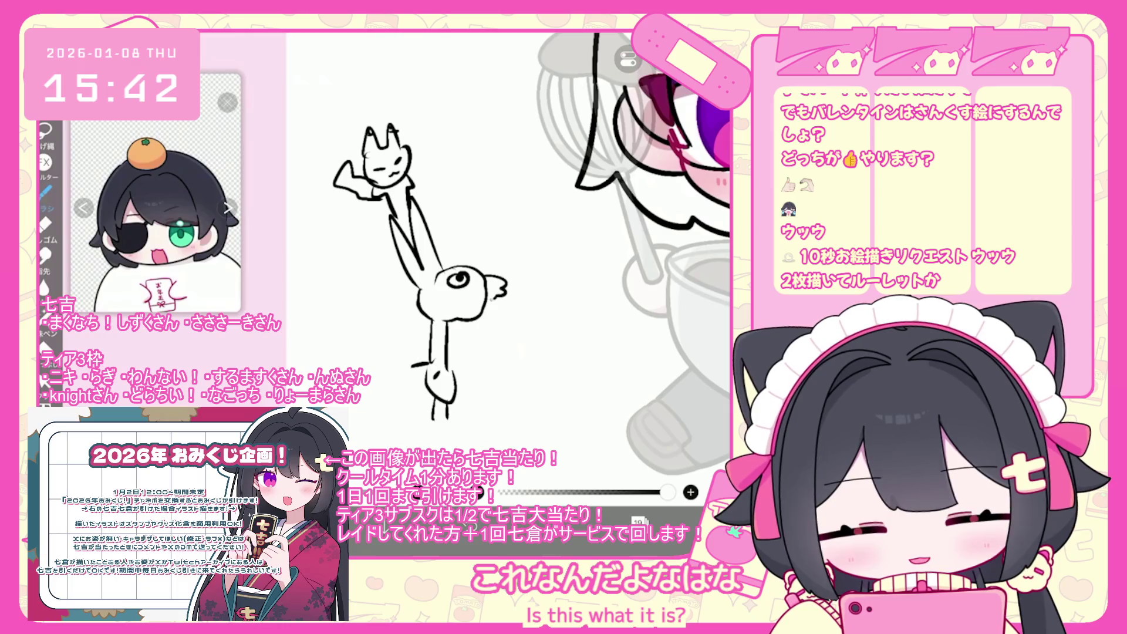
pyautogui.scroll(2, 505, 264)
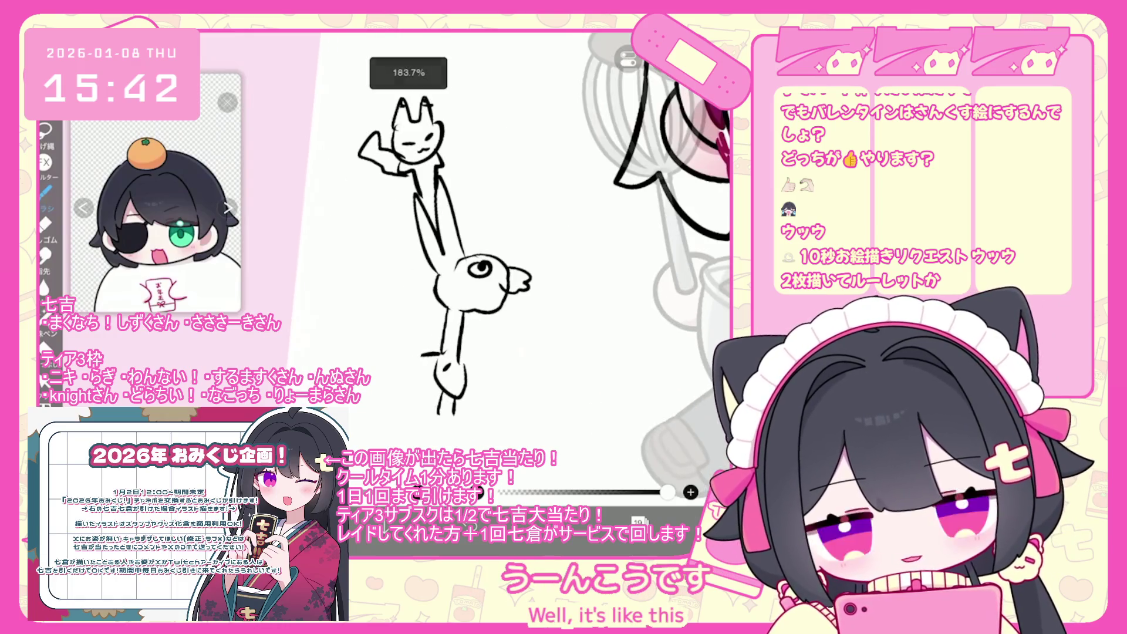
pyautogui.scroll(-2, 447, 264)
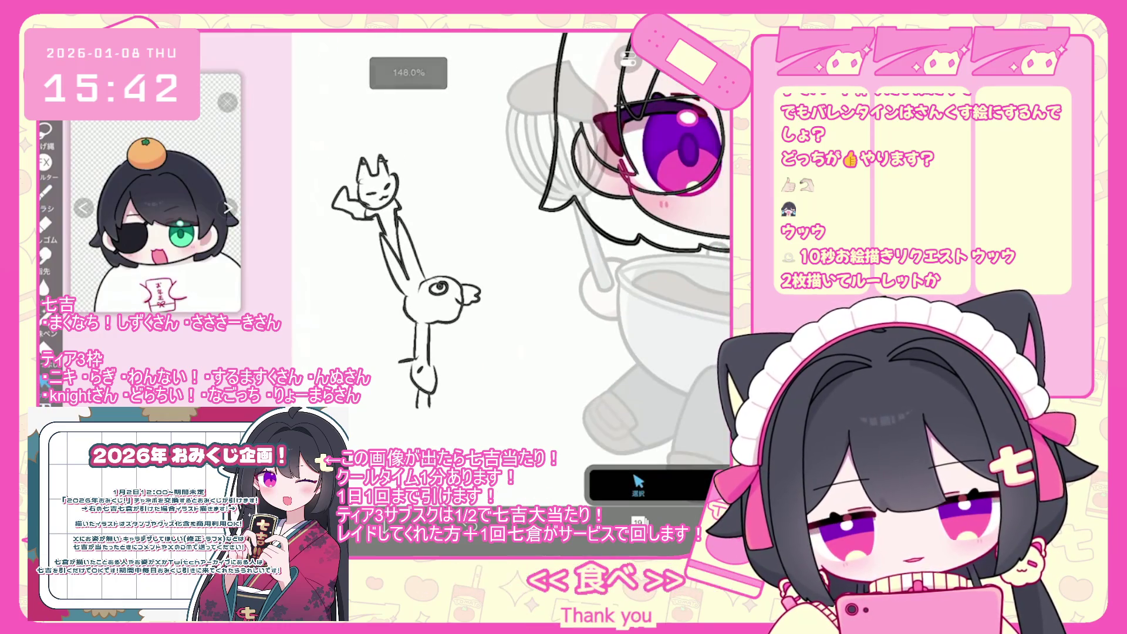
pyautogui.click(629, 59)
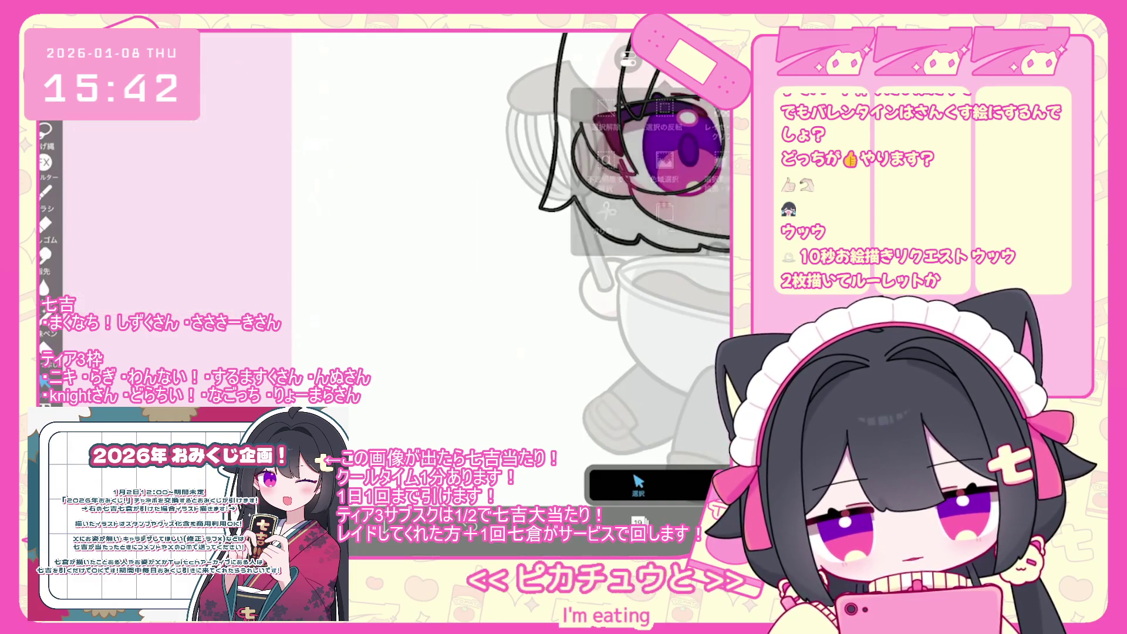
# Step: Undo the last added brush shape and the last vector-eraser stroke
pyautogui.scroll(-2, 505, 265)
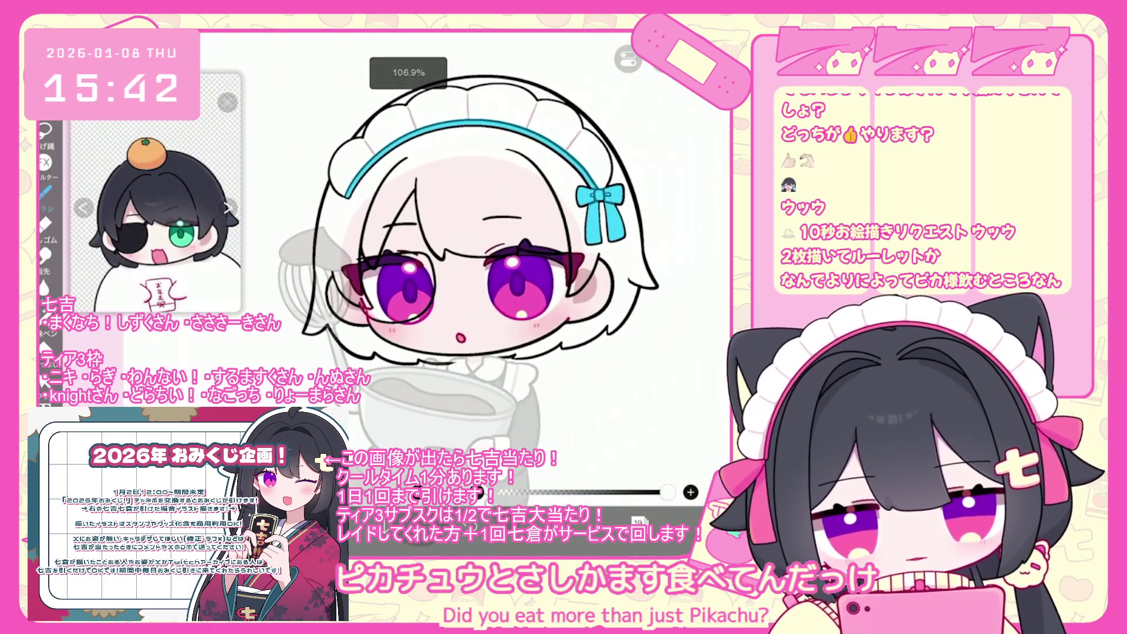
pyautogui.click(638, 521)
pyautogui.scroll(5, 469, 264)
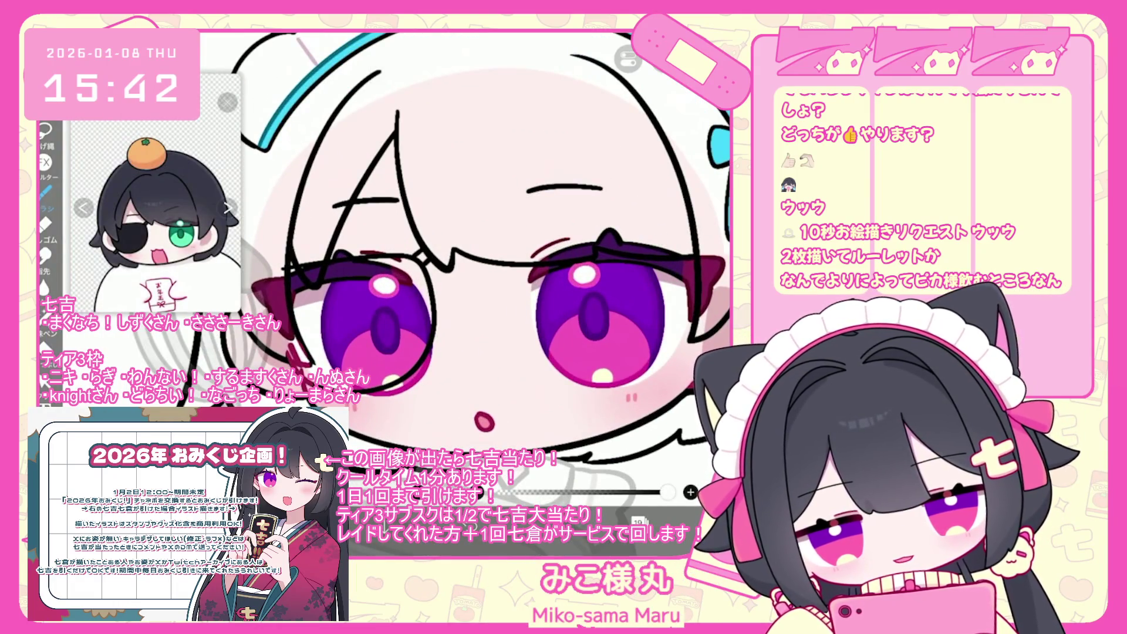
pyautogui.hotkey('ctrl', 'z')
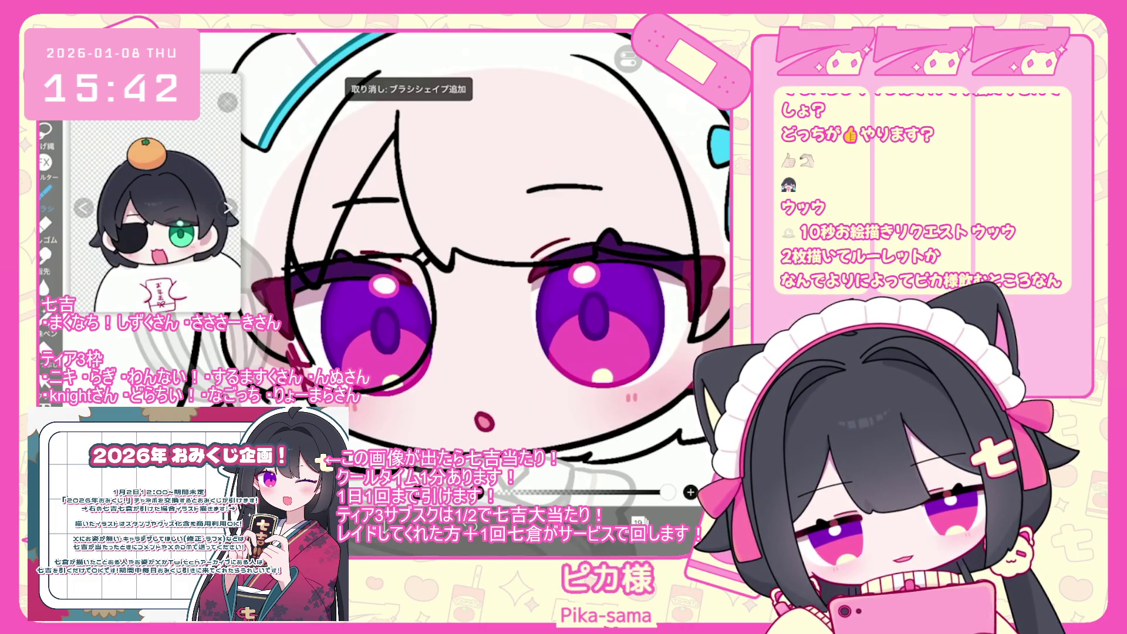
pyautogui.scroll(2, 411, 265)
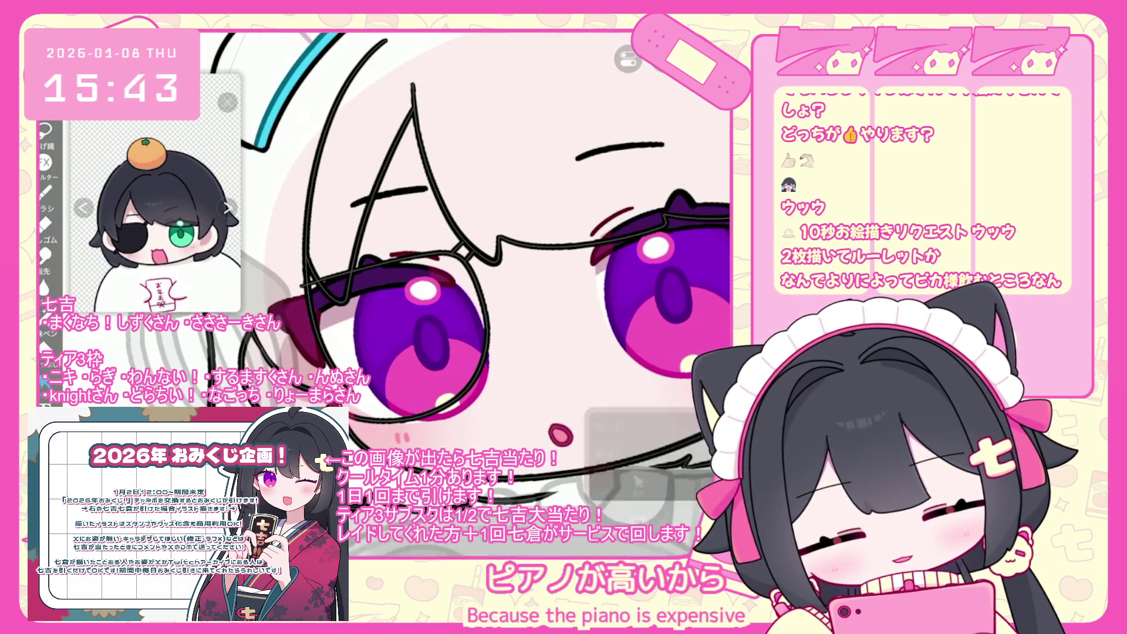
pyautogui.hotkey('ctrl', 'z')
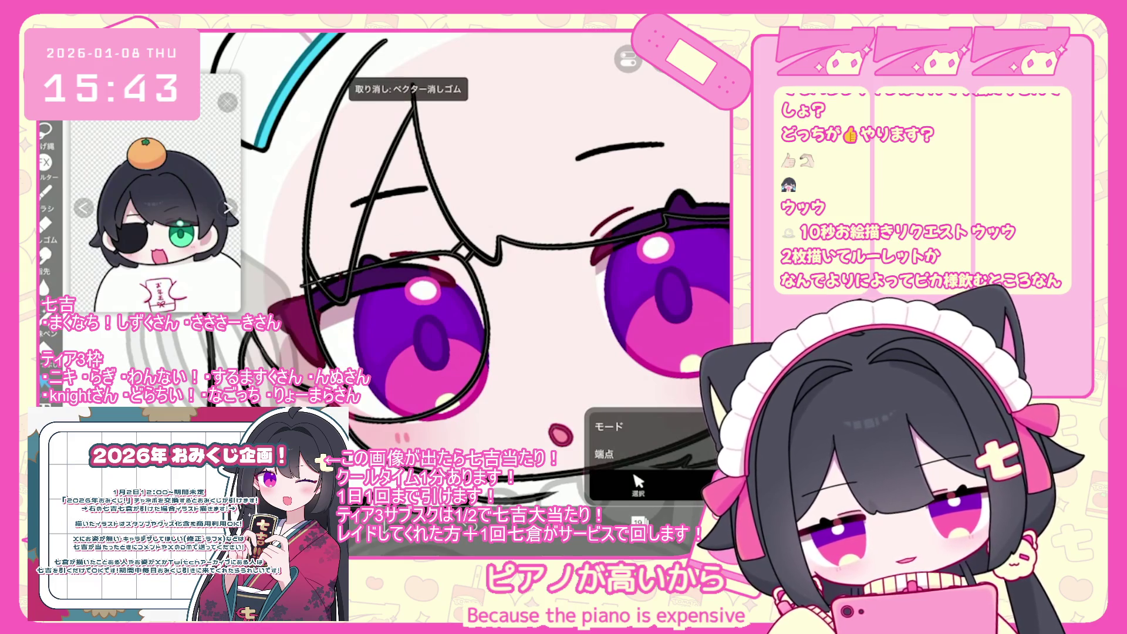
# Step: Select the eyes folder layer and undo the left-eye edit back to a closed wink
pyautogui.scroll(-3, 410, 264)
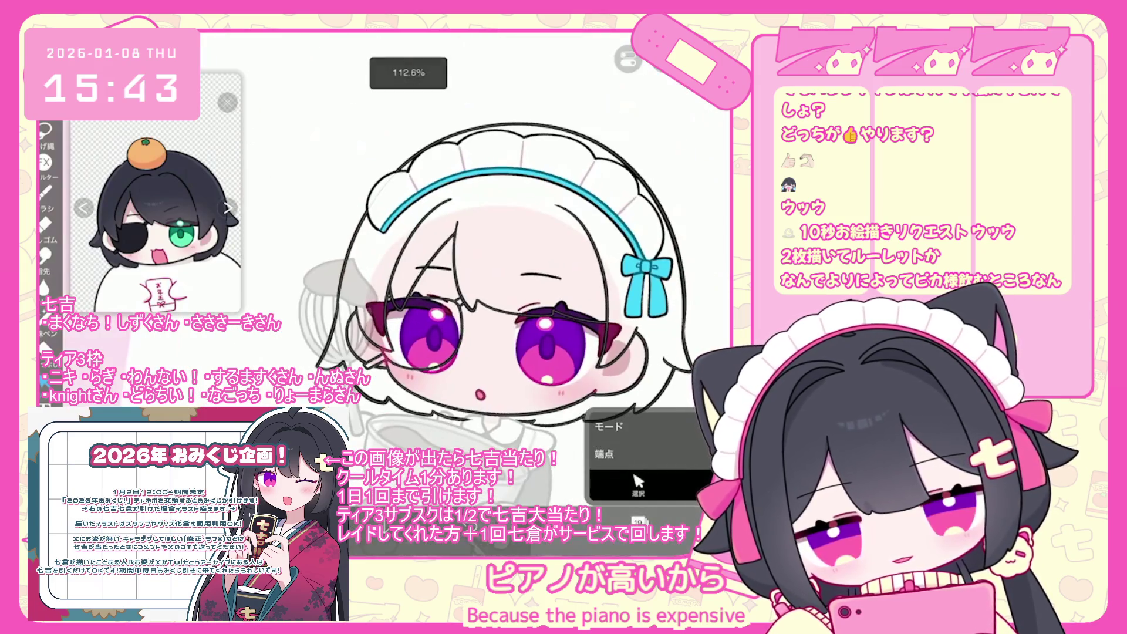
pyautogui.click(637, 521)
pyautogui.click(646, 368)
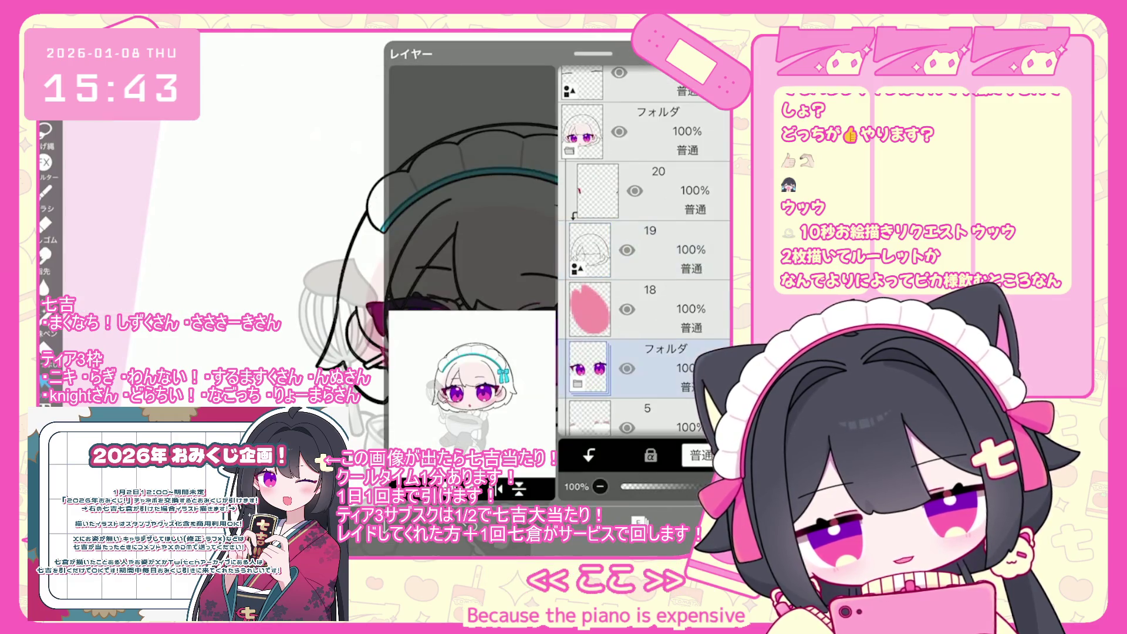
pyautogui.click(637, 521)
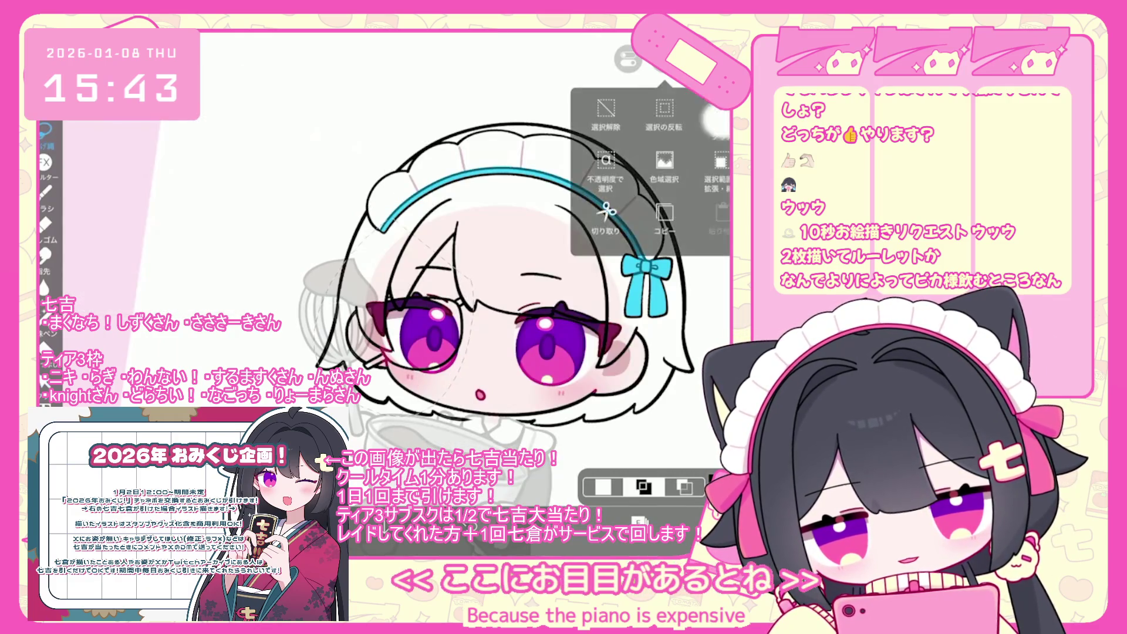
pyautogui.hotkey('ctrl', 'z')
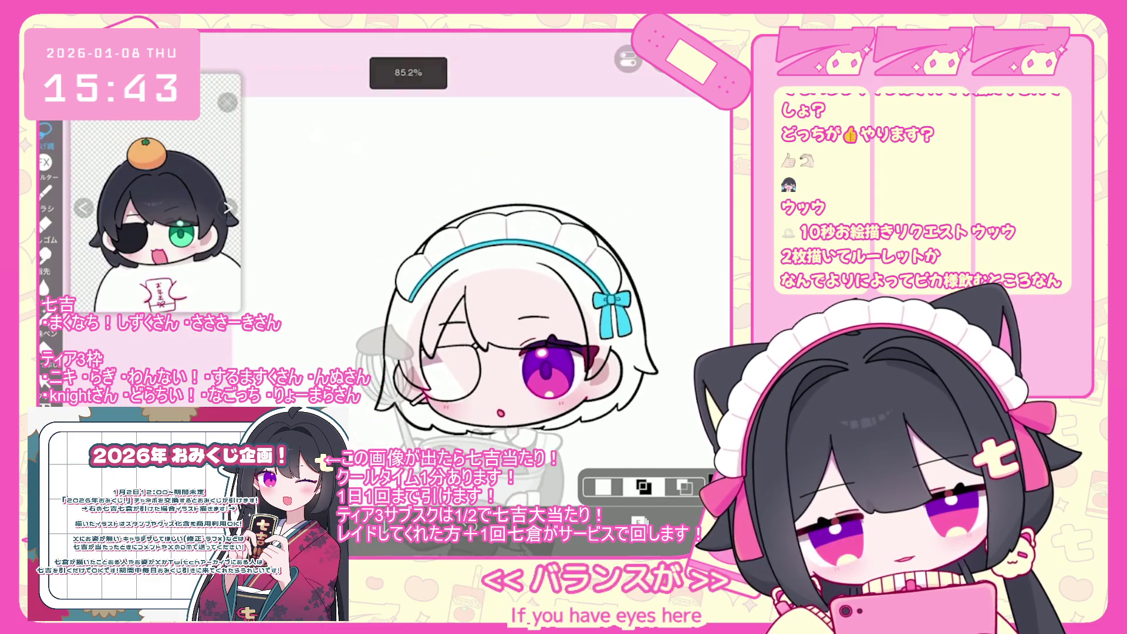
pyautogui.click(637, 522)
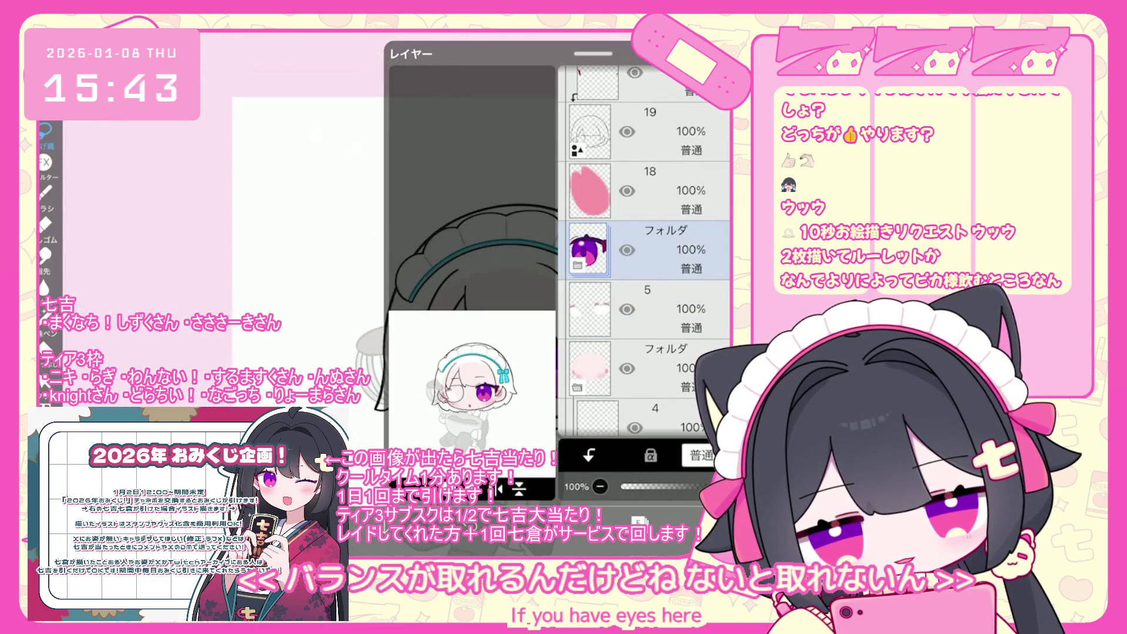
pyautogui.click(637, 521)
# Step: Select the monocle lens and undo the vector-eraser stroke on it
pyautogui.scroll(3, 470, 253)
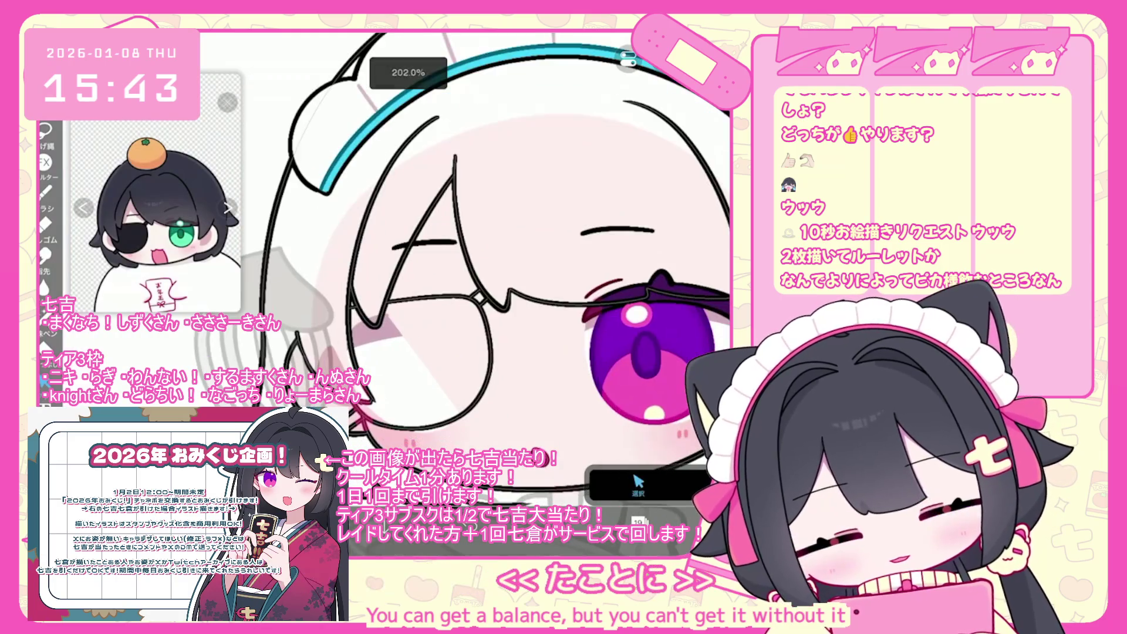
pyautogui.click(422, 364)
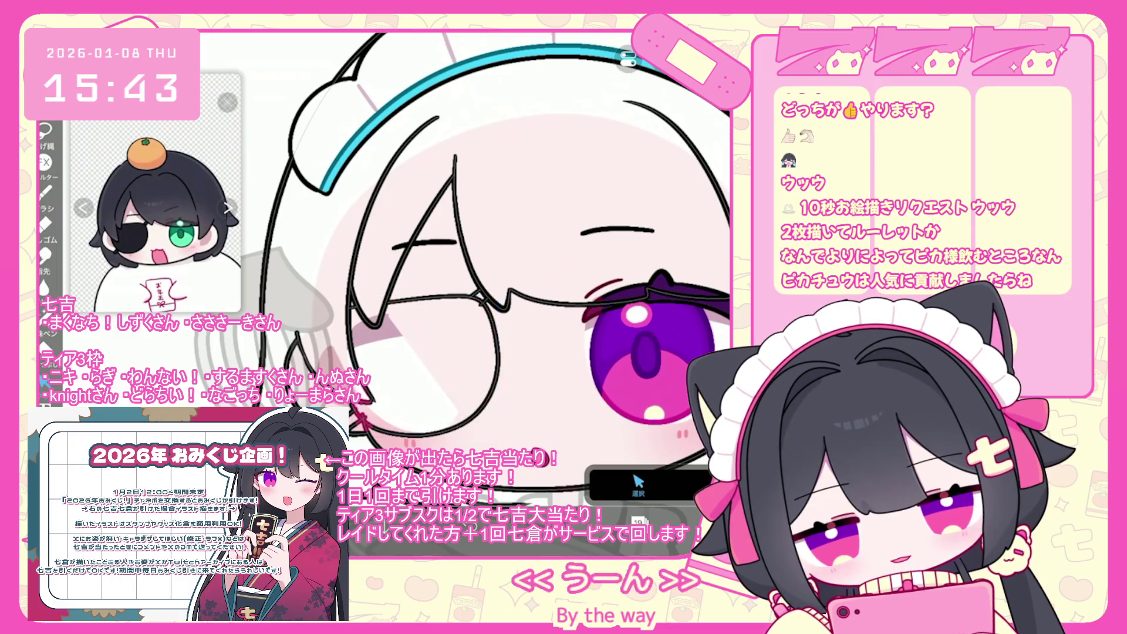
pyautogui.click(636, 486)
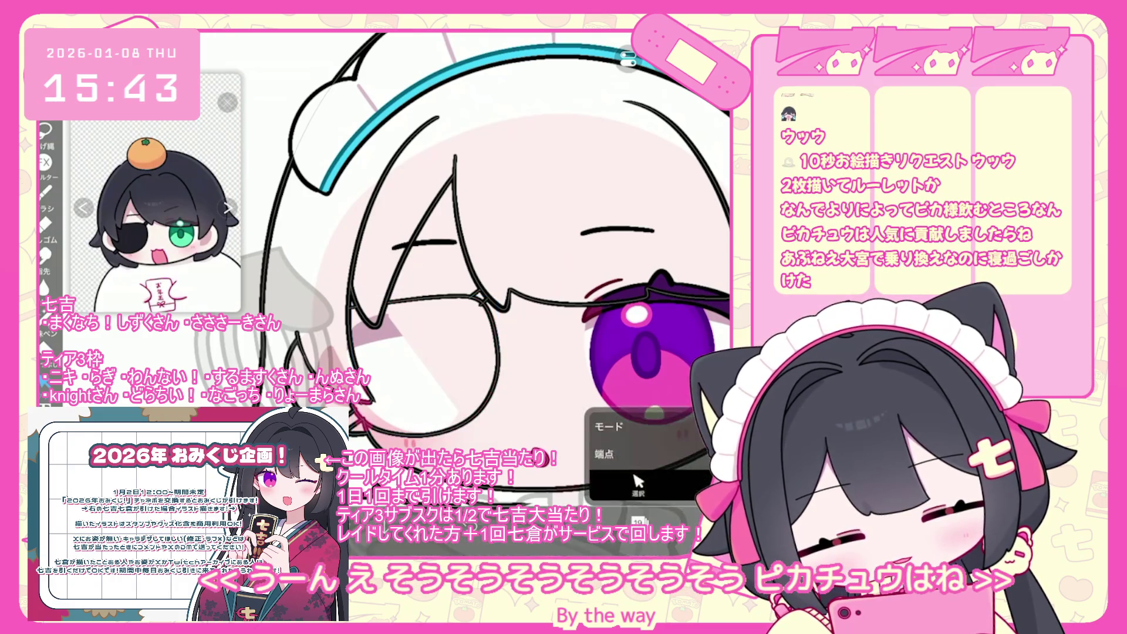
pyautogui.scroll(3, 328, 370)
pyautogui.scroll(1, 328, 370)
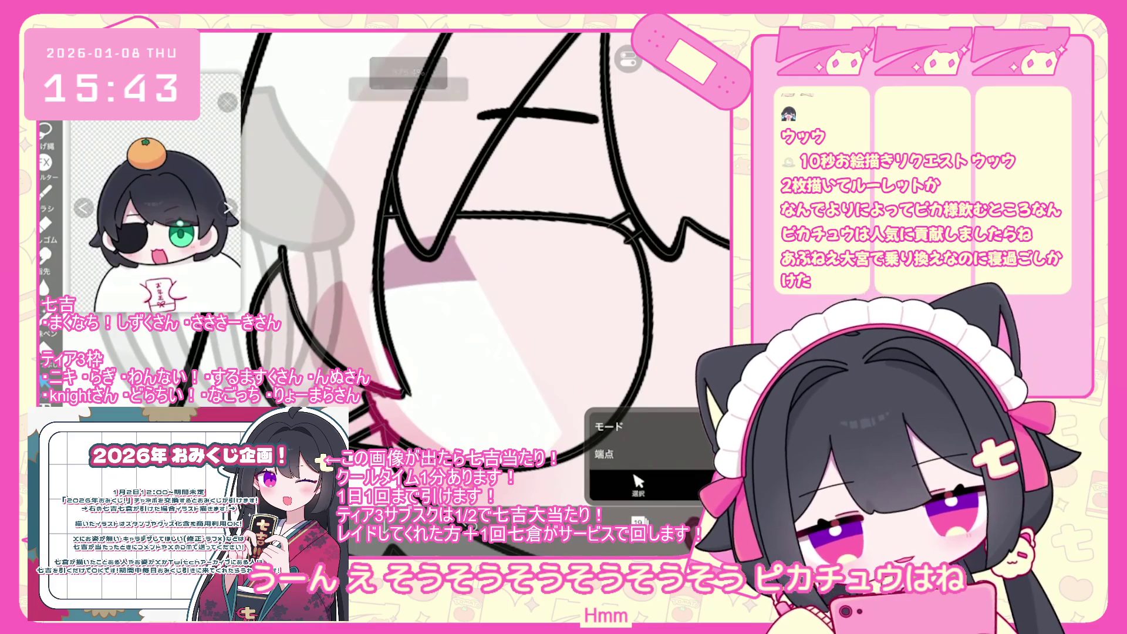
pyautogui.hotkey('ctrl', 'z')
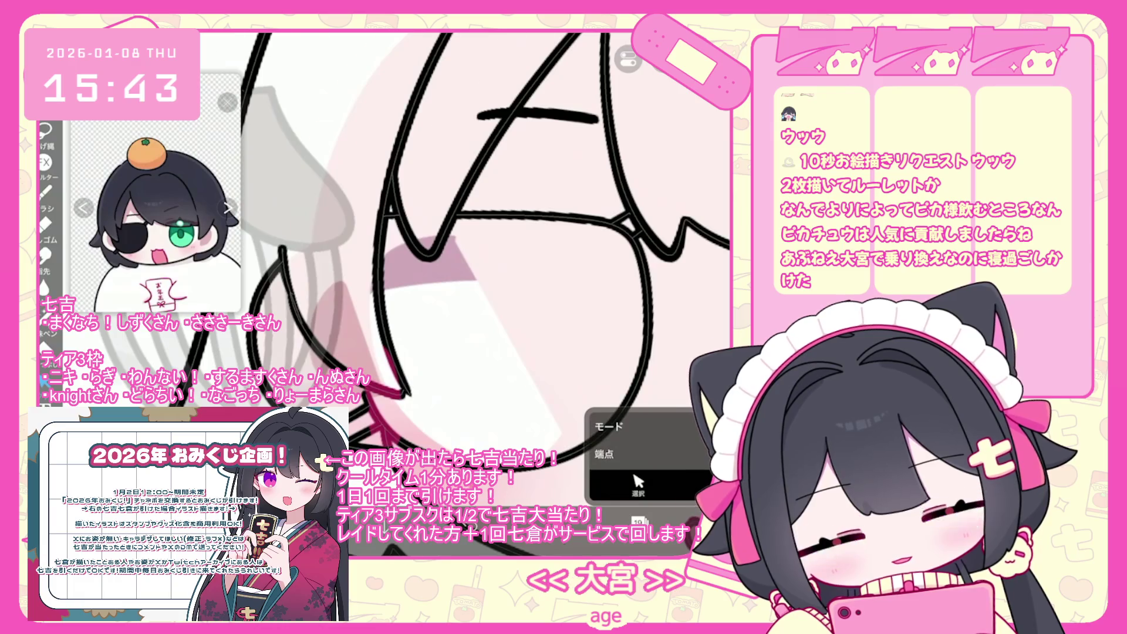
pyautogui.scroll(-5, 411, 264)
# Step: Reselect the eye folder layer and switch to the Fill (bucket) tool
pyautogui.click(638, 521)
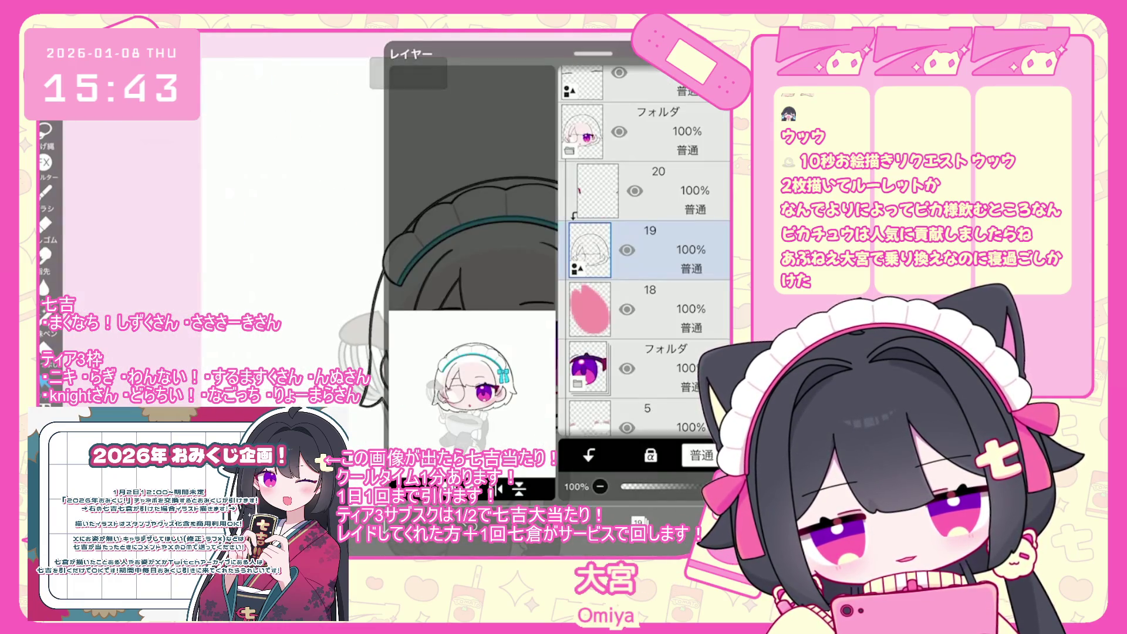
pyautogui.click(646, 368)
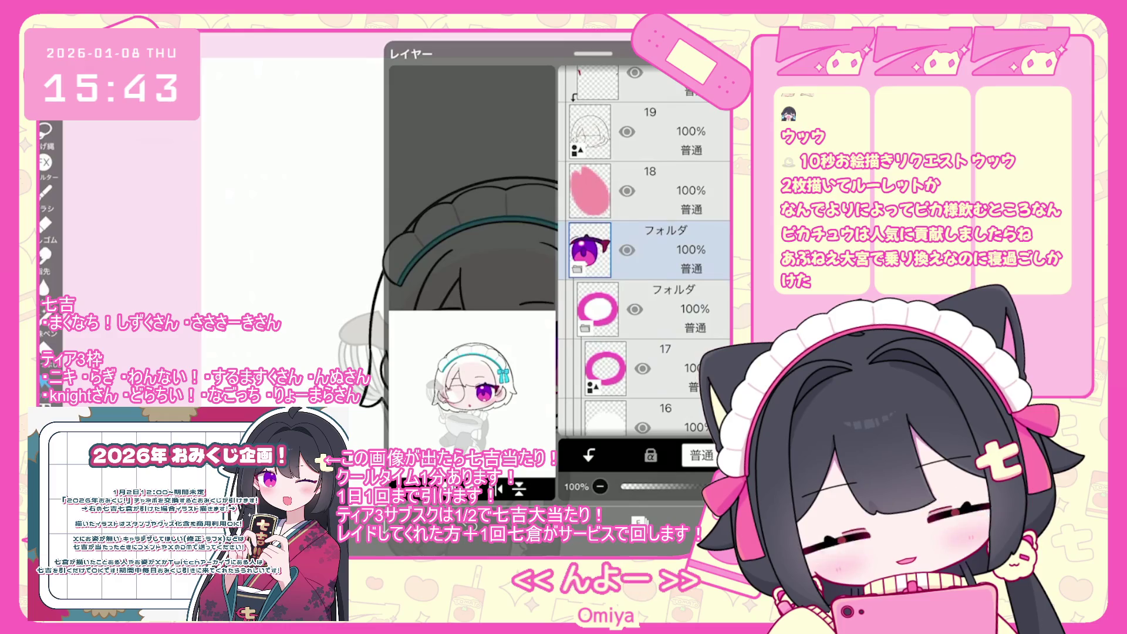
pyautogui.scroll(-2, 645, 252)
pyautogui.click(638, 521)
pyautogui.scroll(3, 528, 293)
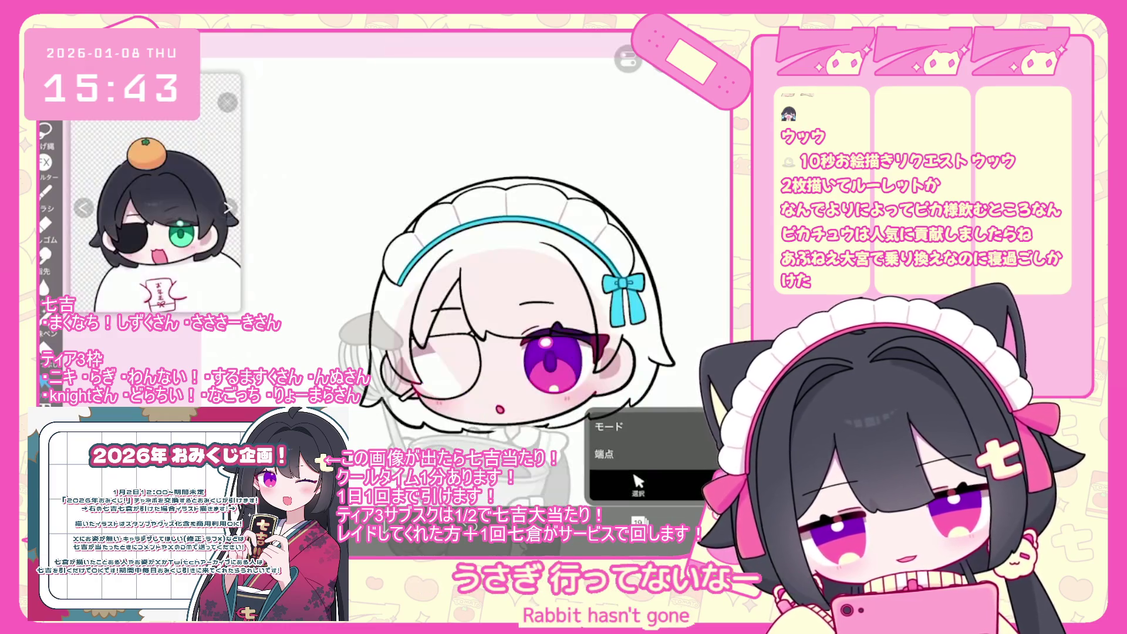
pyautogui.click(45, 350)
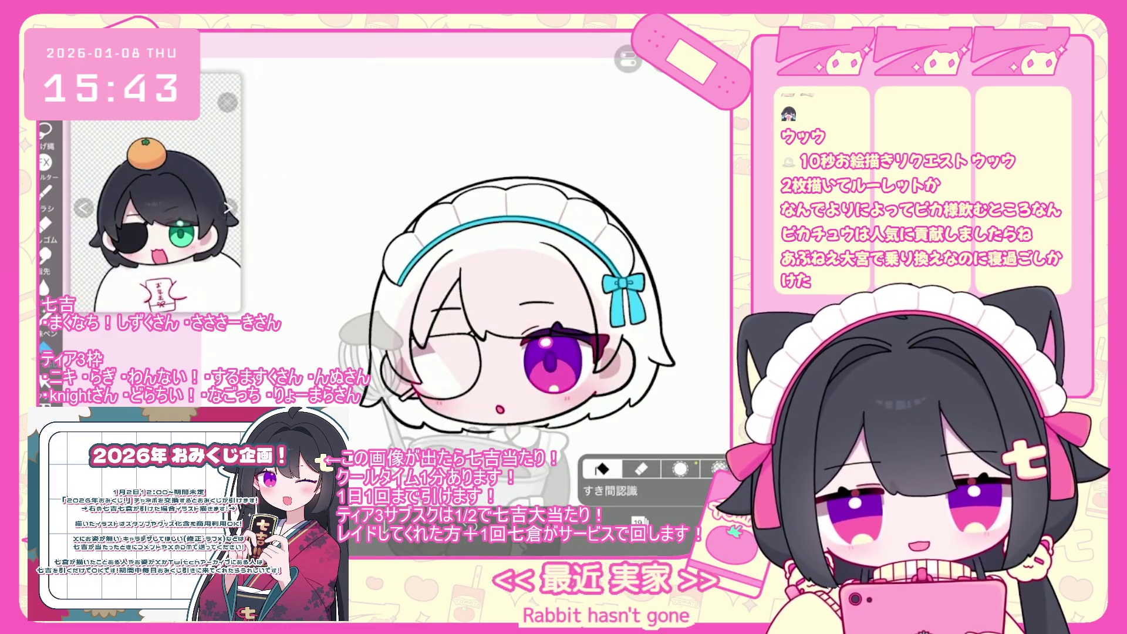
# Step: Set the Fill tool's reference layer to layer 20
pyautogui.scroll(-2, 481, 294)
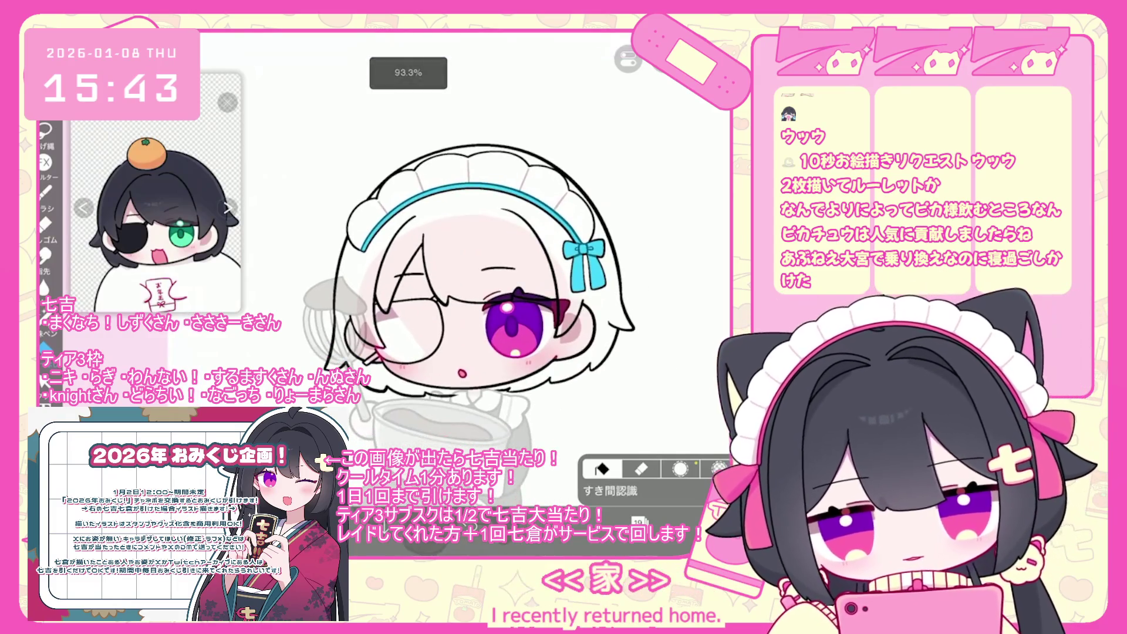
pyautogui.click(638, 521)
pyautogui.click(638, 520)
pyautogui.click(610, 490)
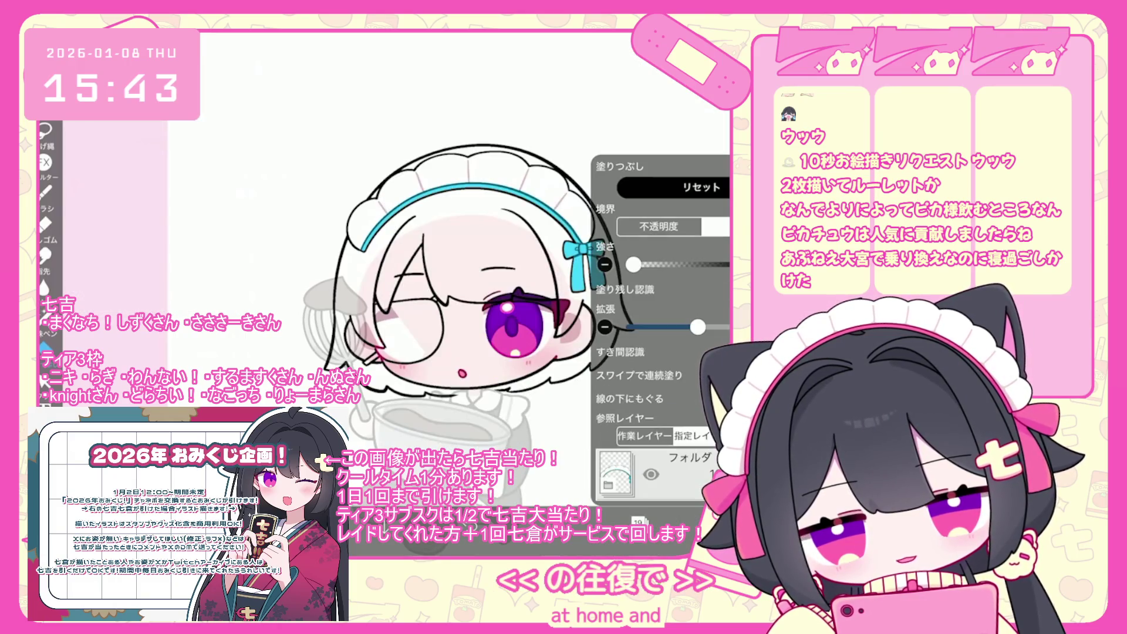
pyautogui.click(638, 520)
pyautogui.scroll(2, 662, 246)
pyautogui.click(616, 372)
pyautogui.click(638, 520)
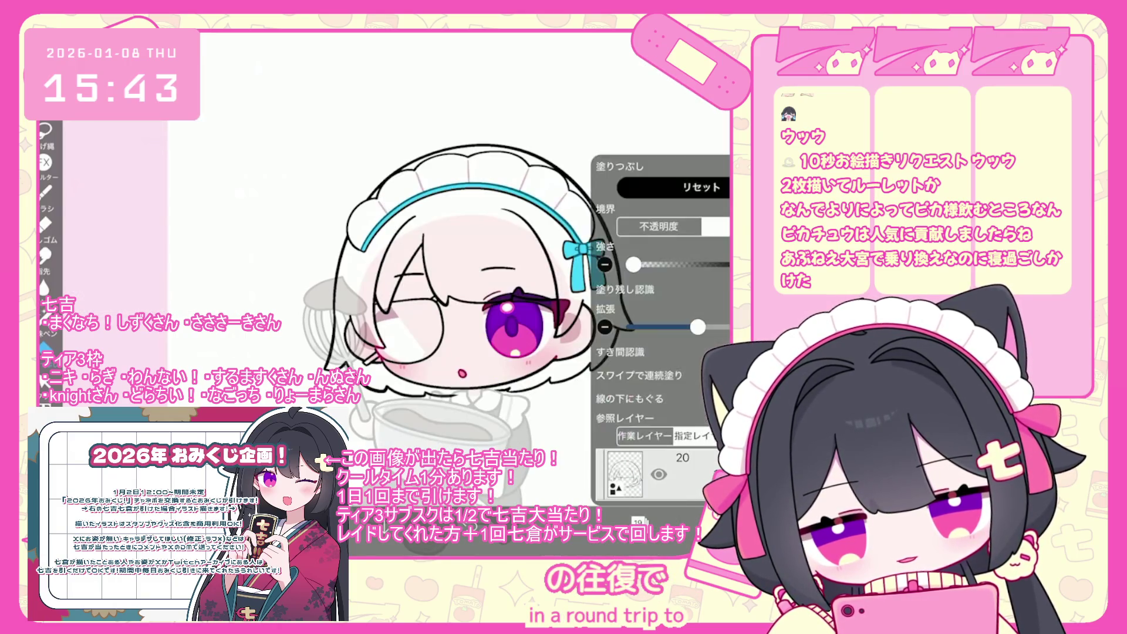
pyautogui.click(619, 166)
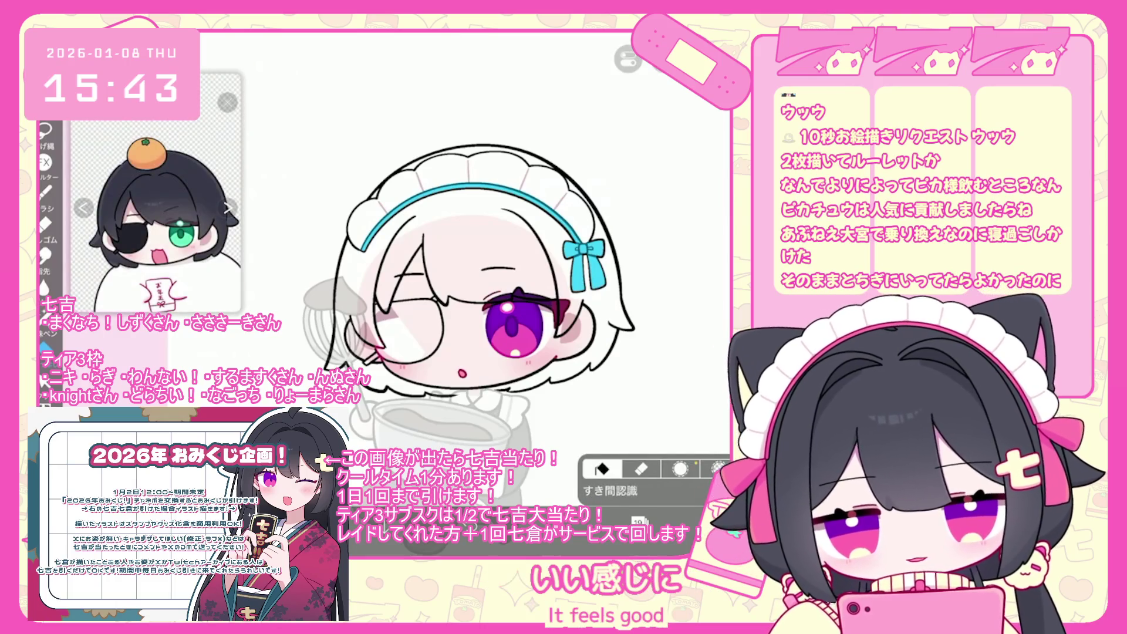
# Step: Bucket-fill the right hair, bangs and left strands black, undoing fills that spill
pyautogui.click(446, 211)
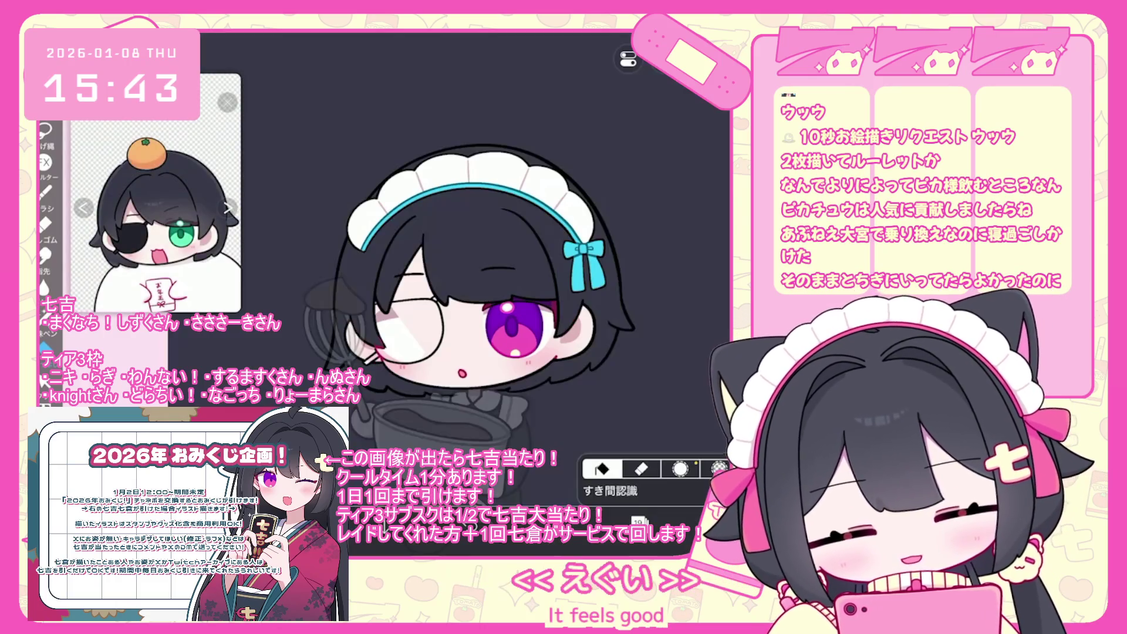
pyautogui.hotkey('ctrl', 'z')
pyautogui.click(541, 194)
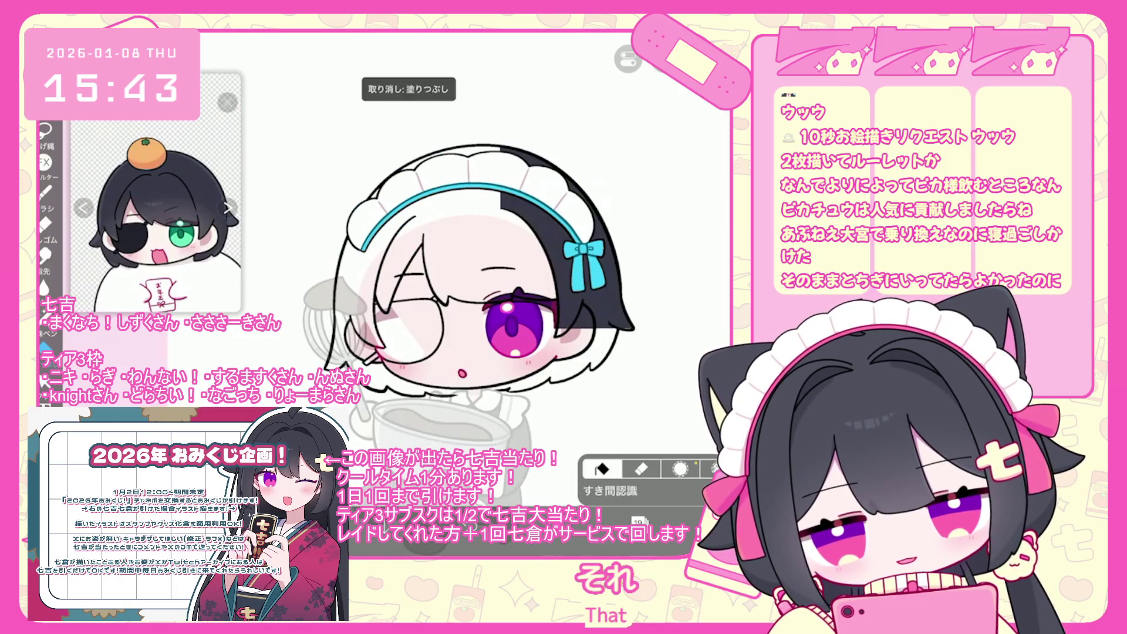
pyautogui.click(463, 235)
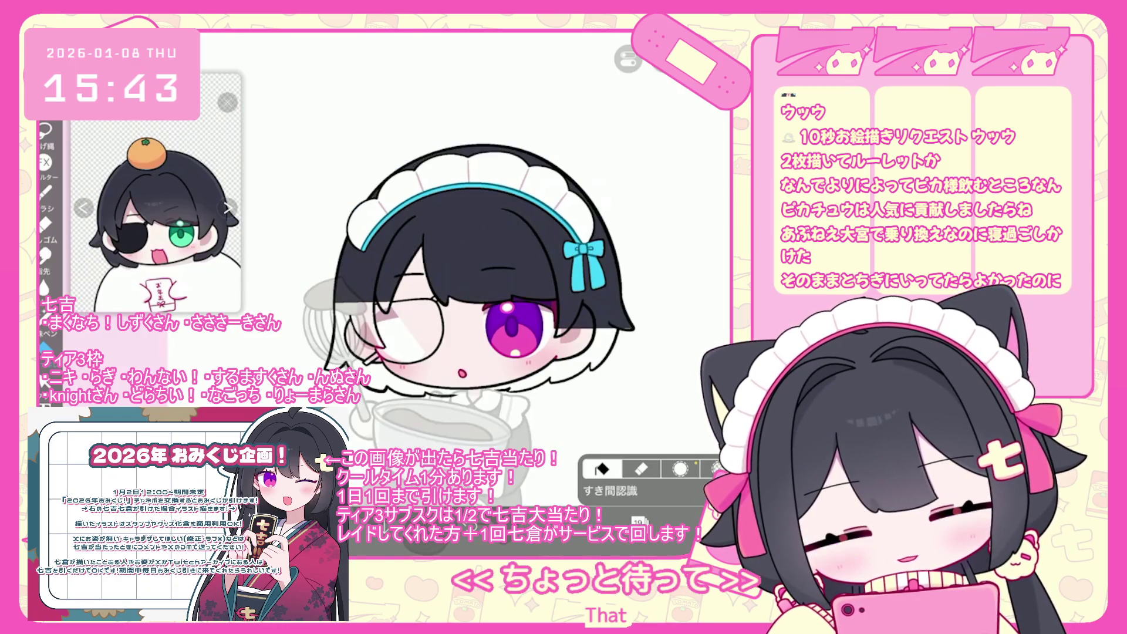
pyautogui.hotkey('ctrl', 'z')
pyautogui.click(399, 264)
pyautogui.click(373, 281)
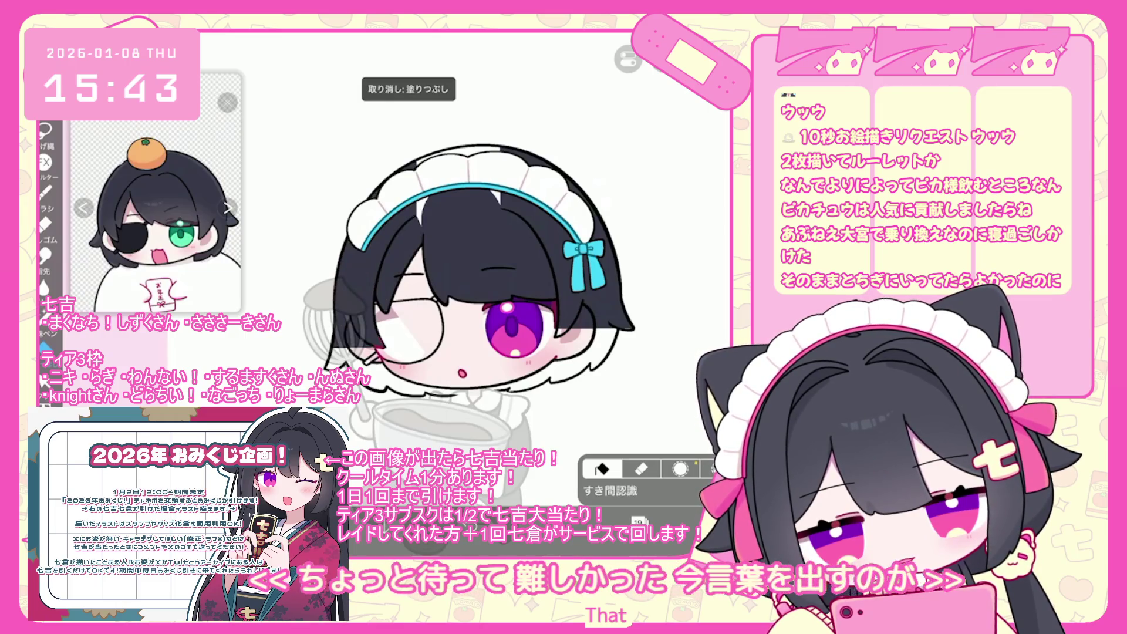
pyautogui.hotkey('ctrl', 'z')
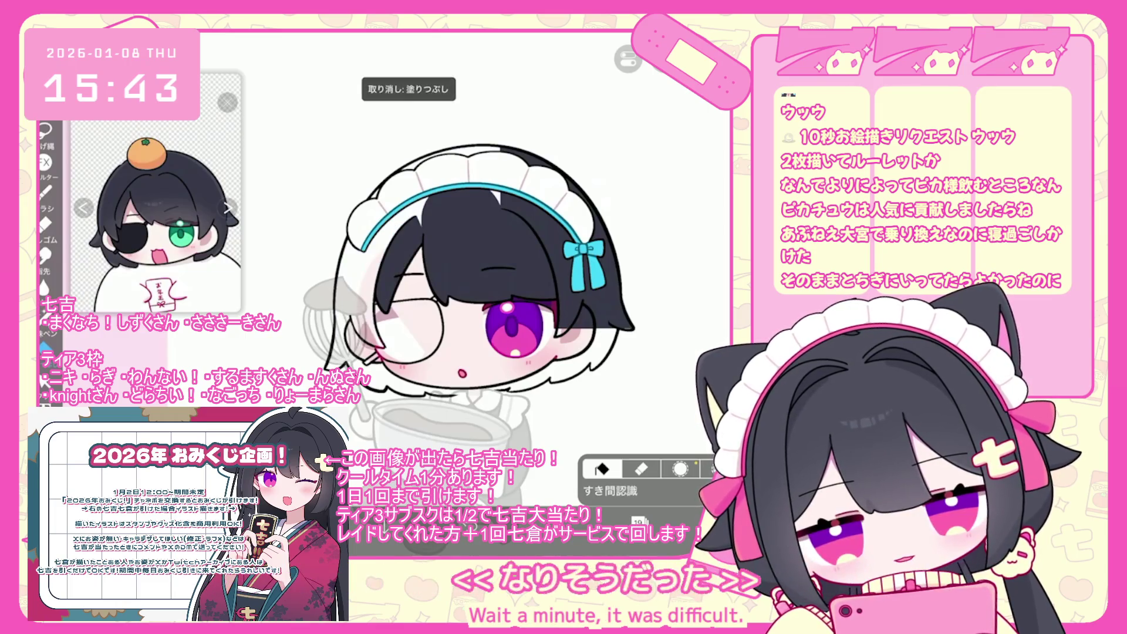
pyautogui.click(376, 276)
pyautogui.hotkey('ctrl', 'z')
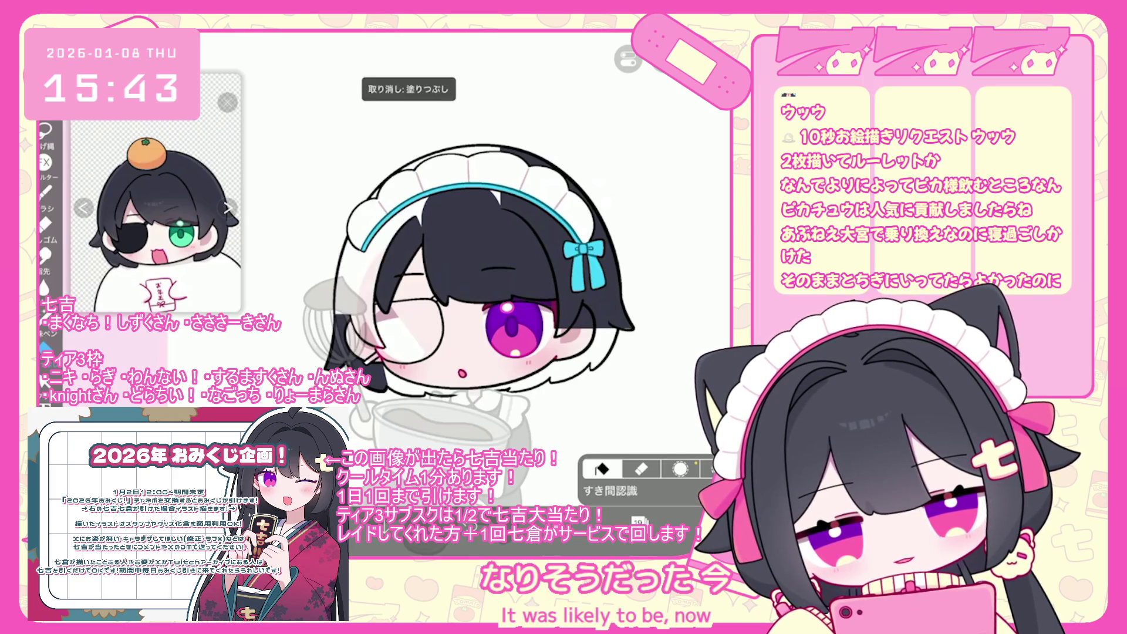
pyautogui.click(376, 258)
pyautogui.hotkey('ctrl', 'z')
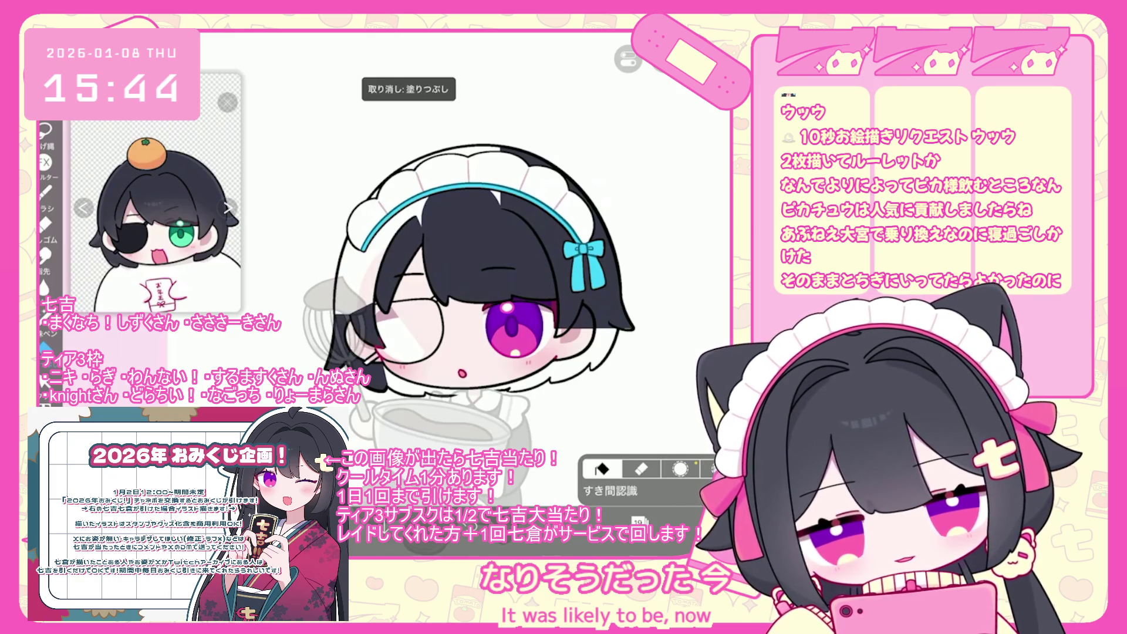
pyautogui.scroll(3, 482, 294)
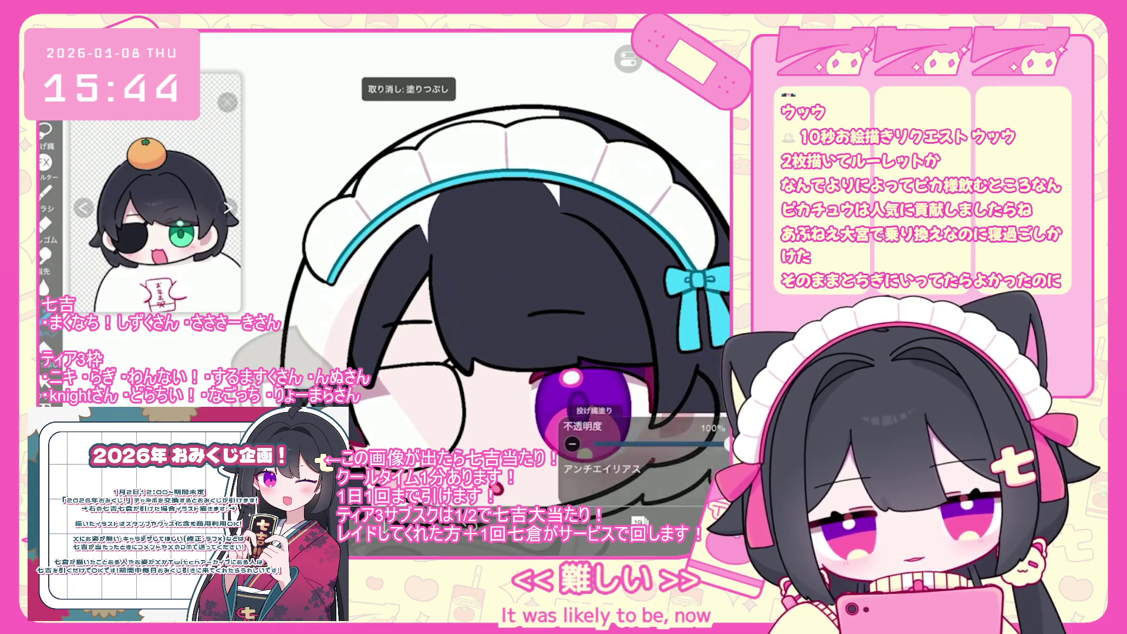
# Step: Lasso-fill the left hair region black and undo the stray fill
pyautogui.moveTo(305, 388)
pyautogui.mouseDown()
pyautogui.moveTo(294, 353)
pyautogui.moveTo(376, 247)
pyautogui.moveTo(344, 364)
pyautogui.mouseUp()
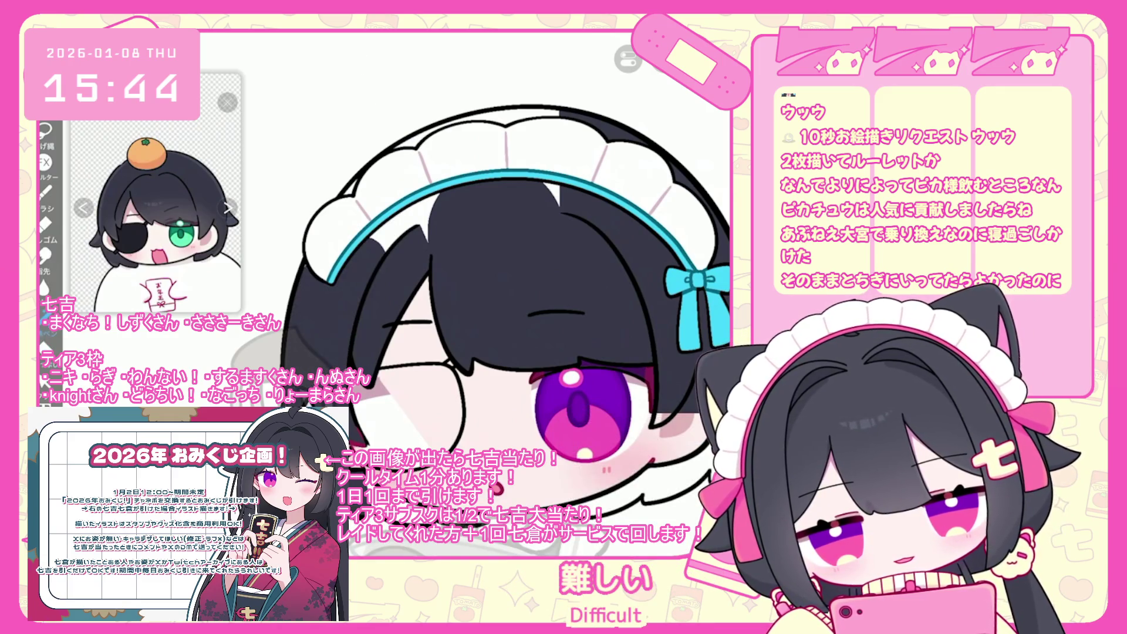
pyautogui.scroll(3, 499, 328)
pyautogui.hotkey('ctrl', 'z')
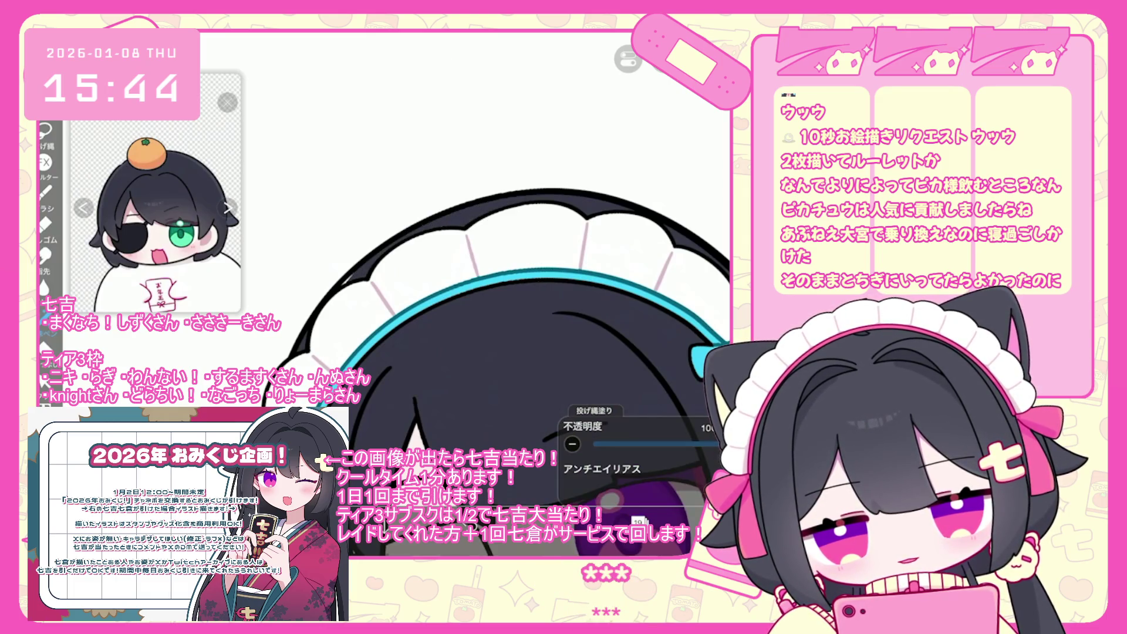
pyautogui.scroll(-3, 388, 241)
pyautogui.scroll(5, 388, 241)
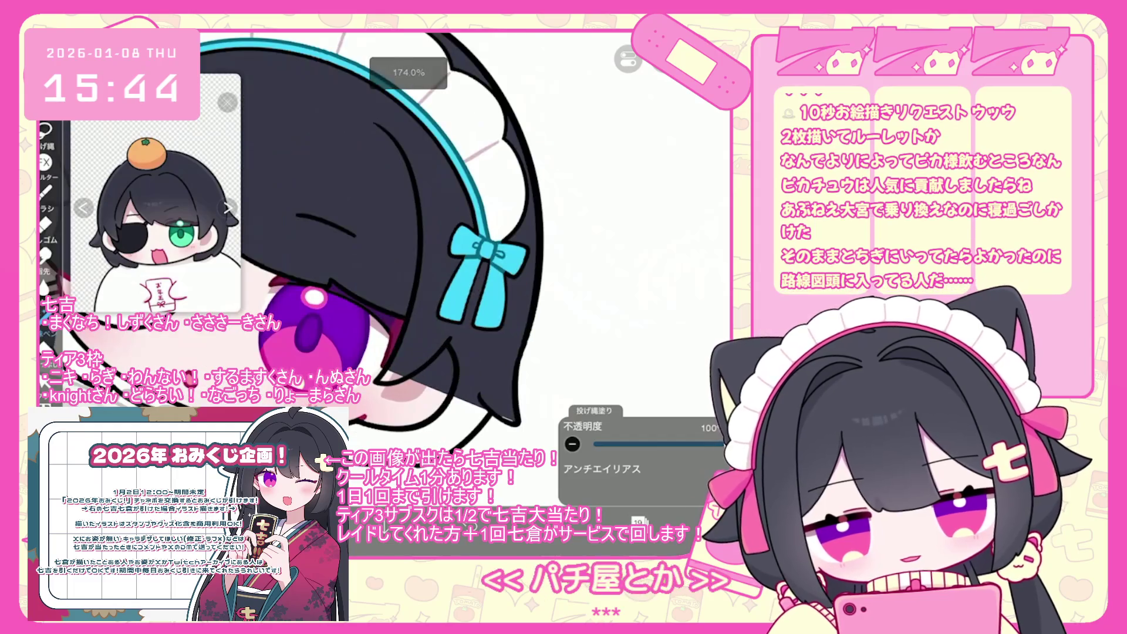
# Step: Touch up the left strands with the eraser and lasso fill, undoing the last lasso fill
pyautogui.press('e')
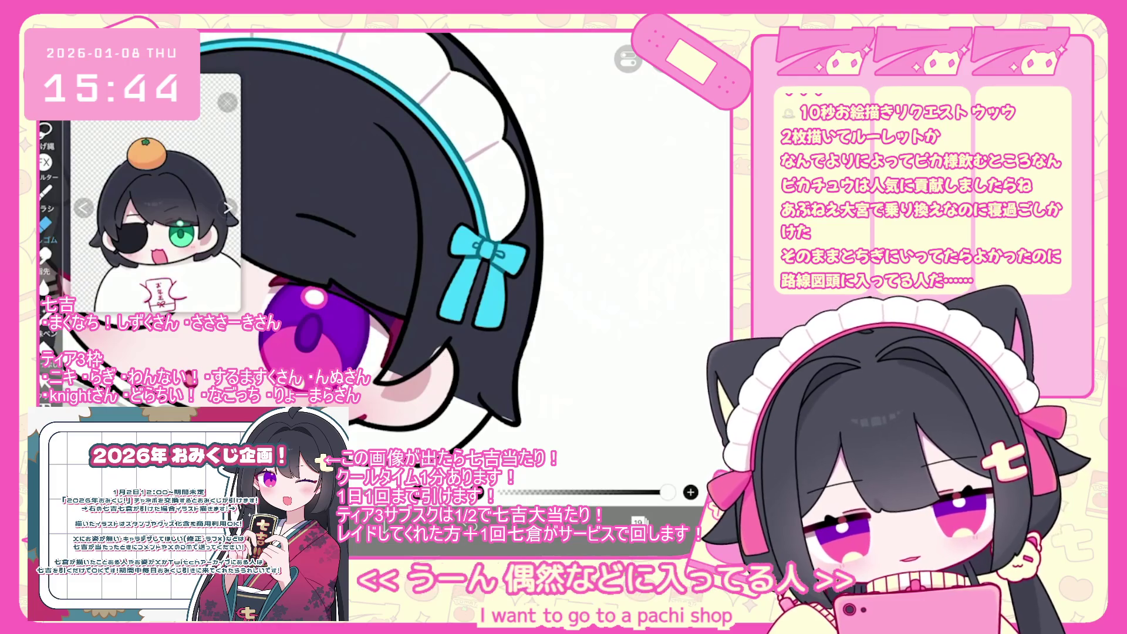
pyautogui.press('g')
pyautogui.scroll(3, 442, 389)
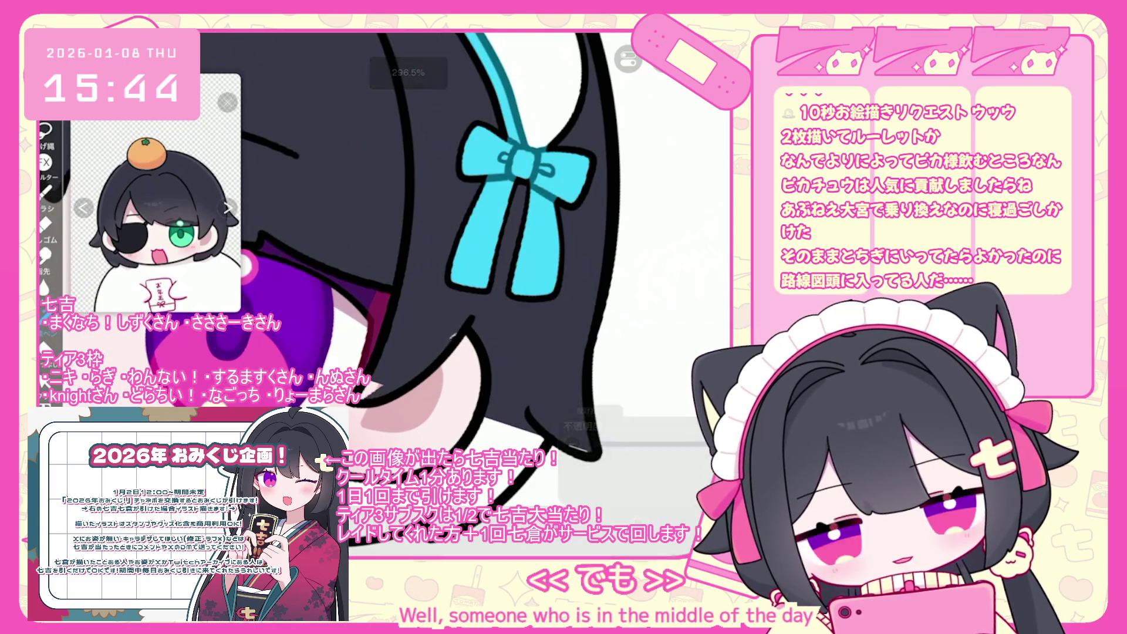
pyautogui.scroll(-3, 442, 390)
pyautogui.press('g')
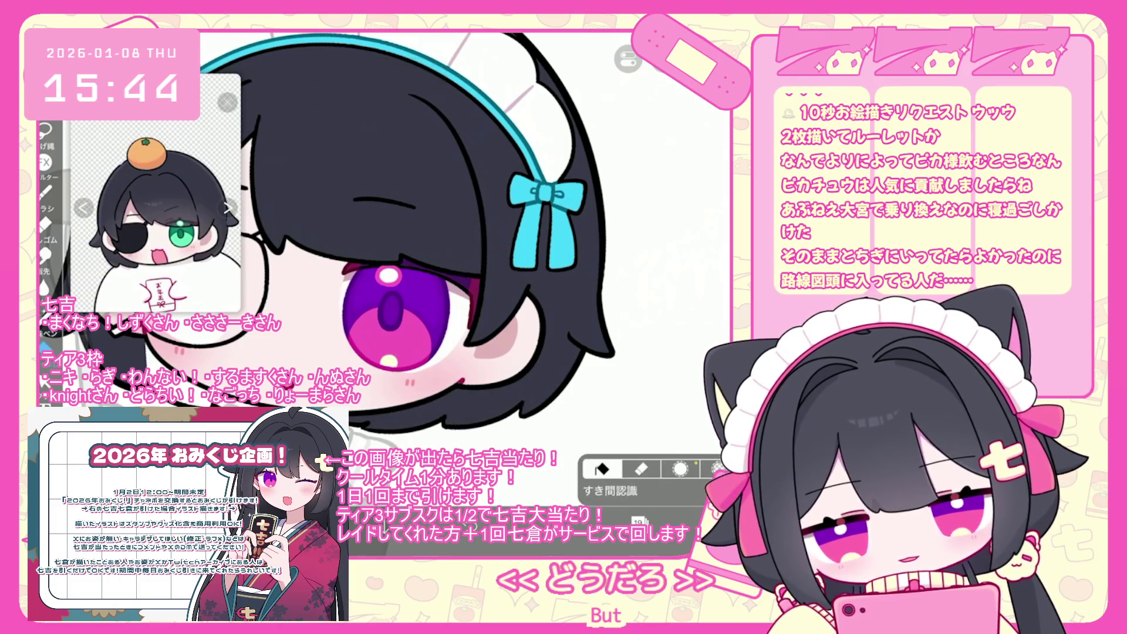
pyautogui.press('g')
pyautogui.scroll(2, 200, 340)
pyautogui.hotkey('ctrl', 'z')
pyautogui.scroll(-2, 482, 234)
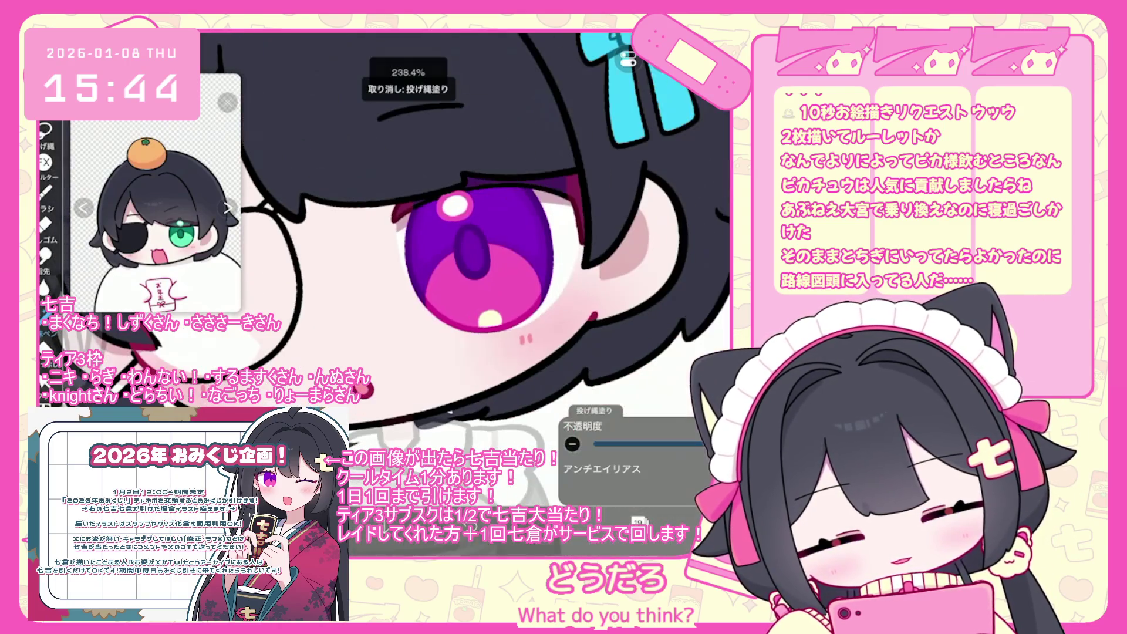
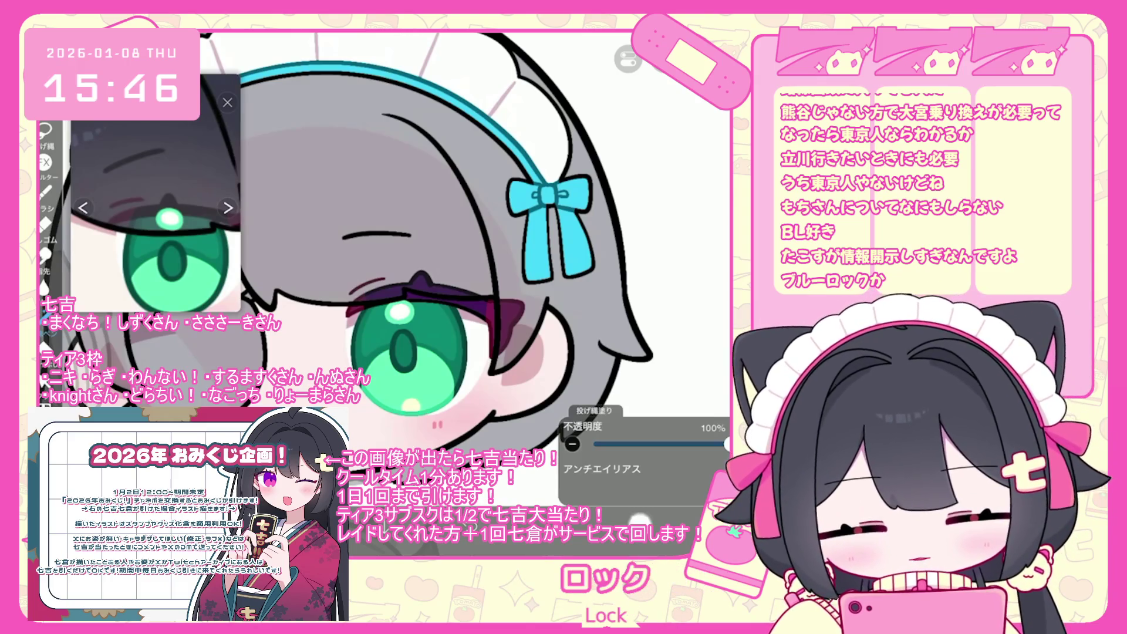
# Step: On layer 14, undo the last lasso fill around the eye and bring up the layer list
pyautogui.scroll(-4, 644, 252)
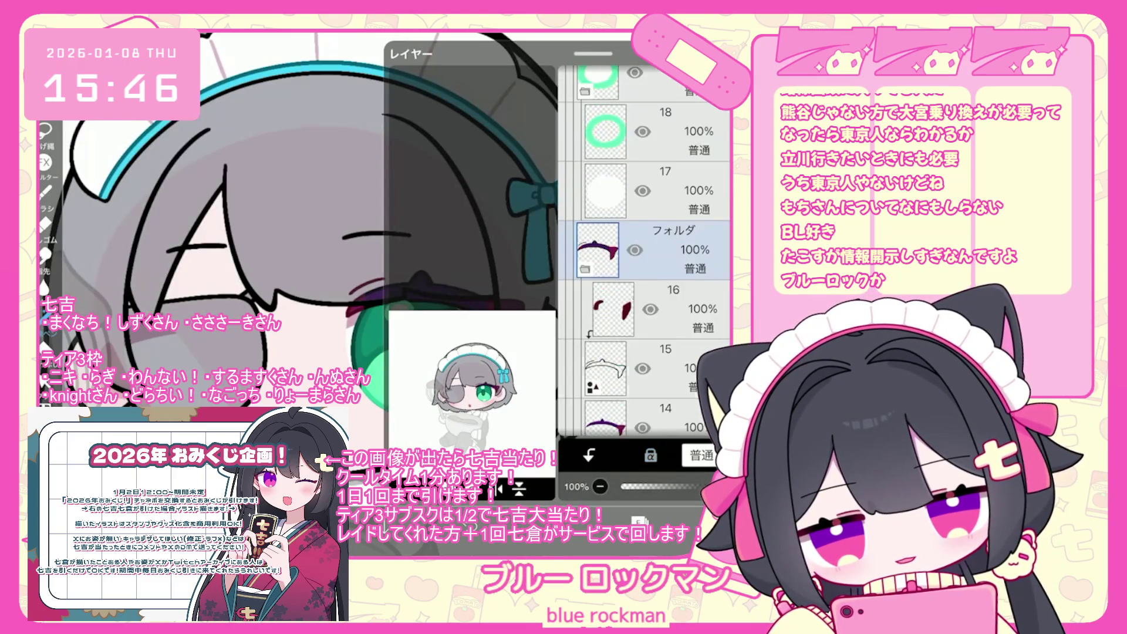
pyautogui.click(646, 314)
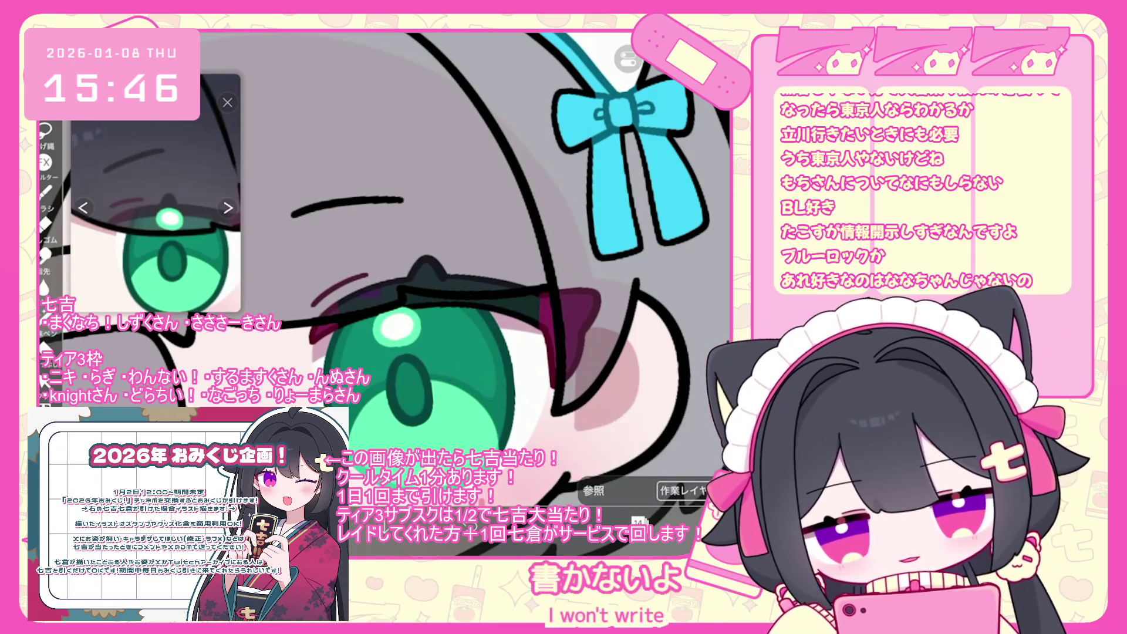
pyautogui.hotkey('ctrl', 'z')
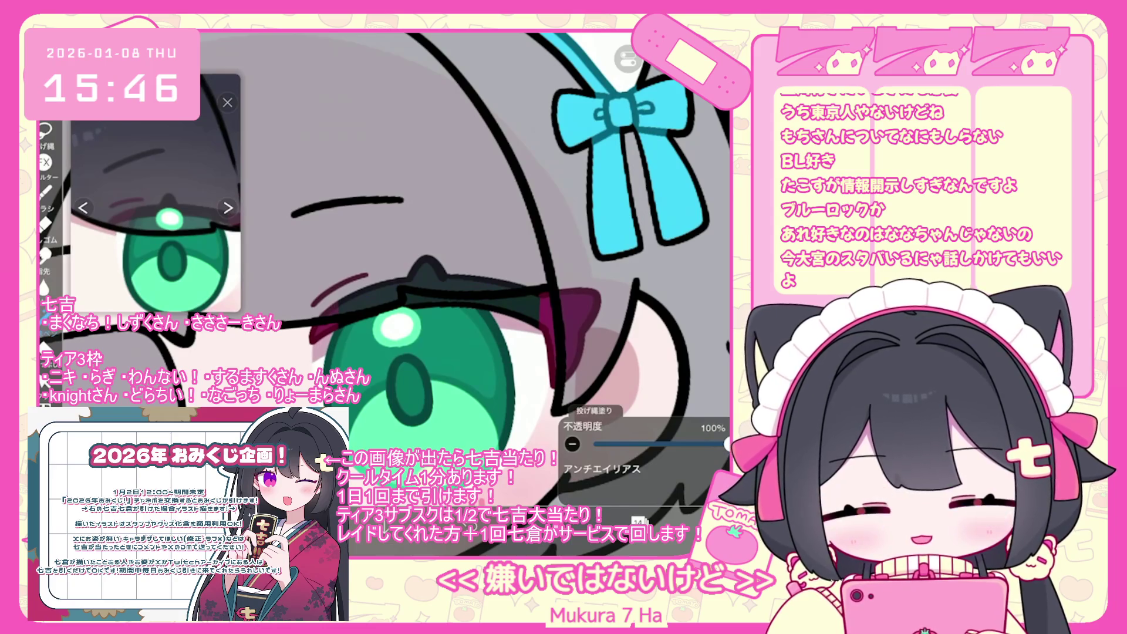
pyautogui.scroll(-5, 381, 264)
pyautogui.click(638, 521)
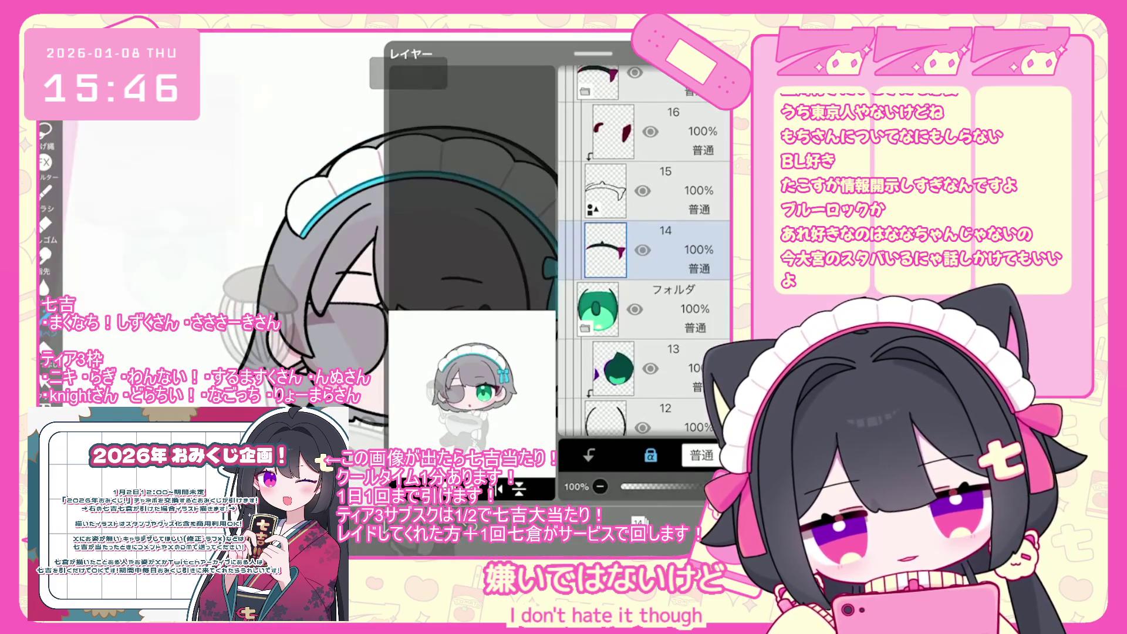
# Step: Collapse the eye folder and fade layer 21 to about 32% opacity
pyautogui.scroll(5, 646, 252)
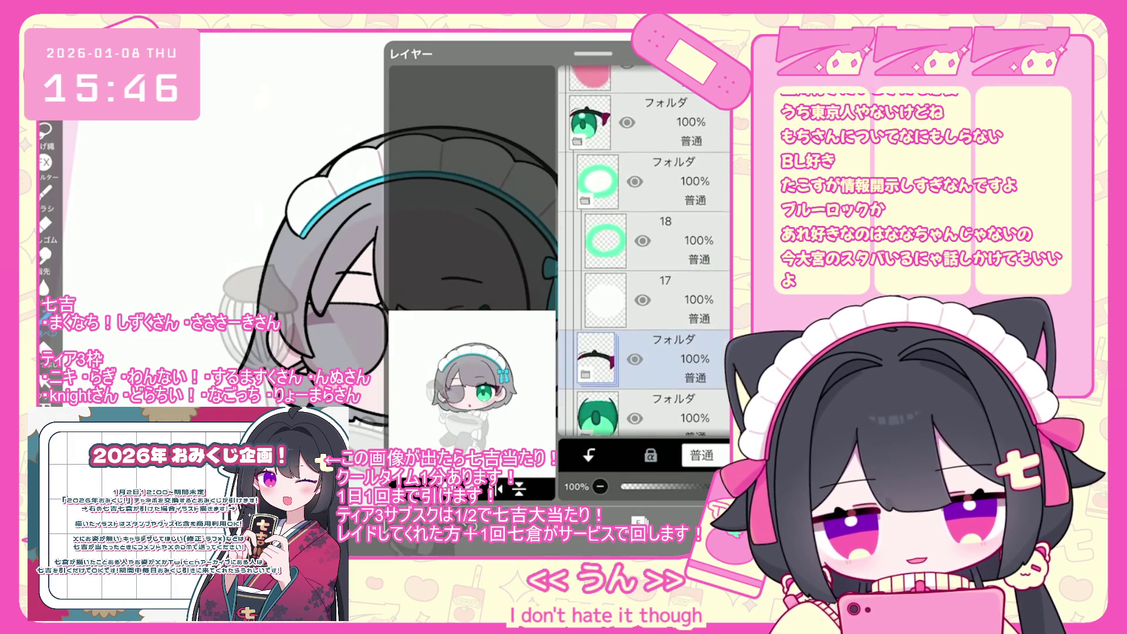
pyautogui.click(663, 258)
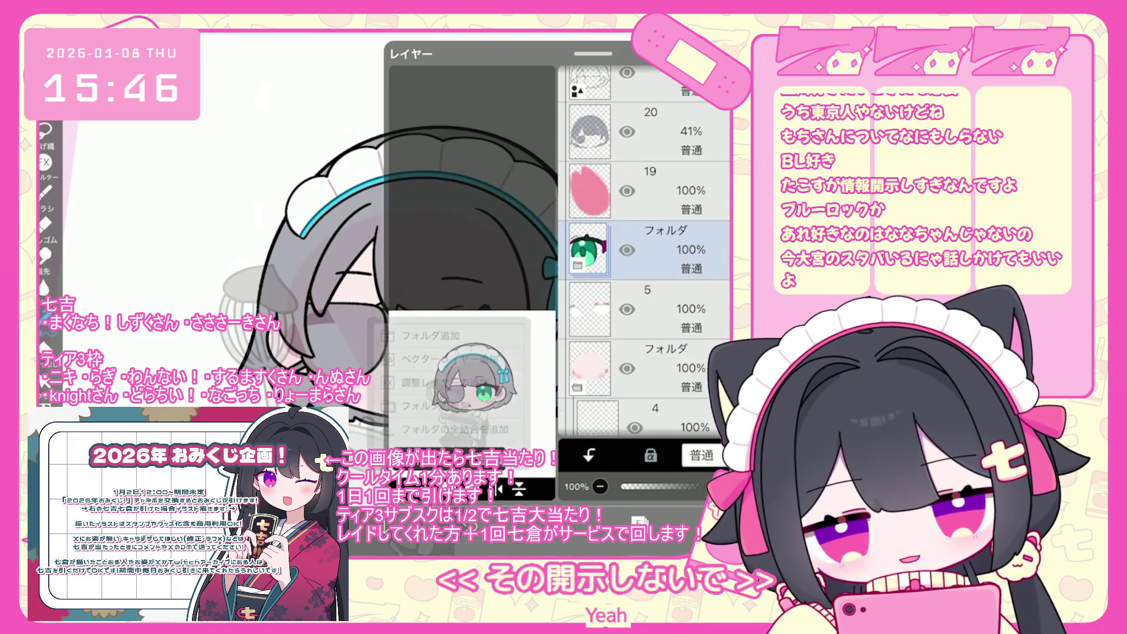
pyautogui.click(519, 487)
pyautogui.click(434, 435)
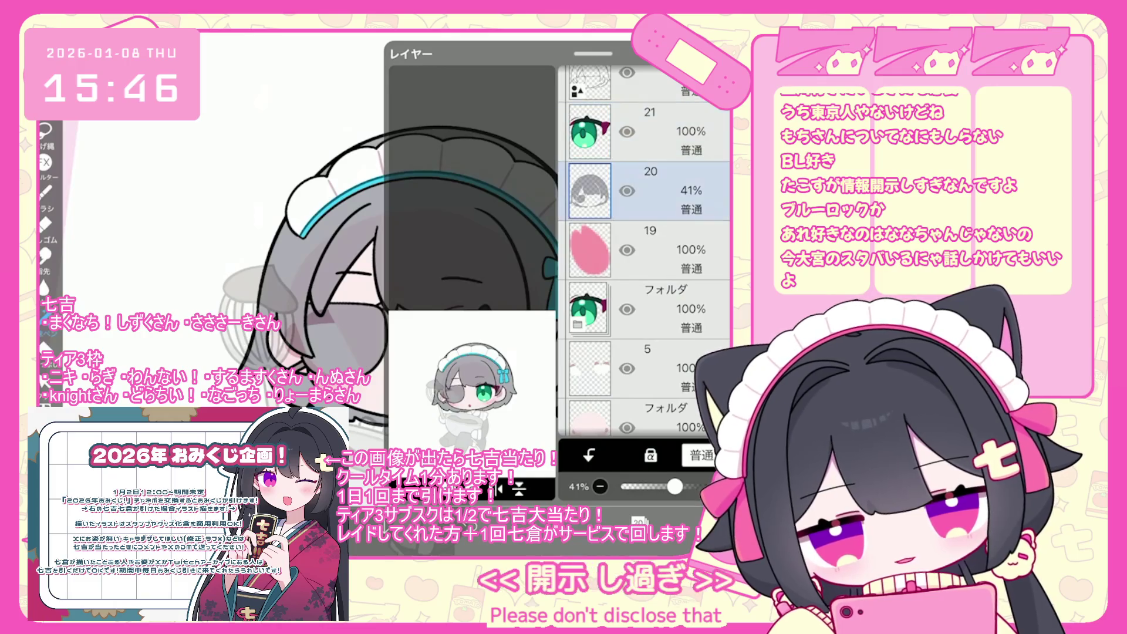
pyautogui.moveTo(725, 486); pyautogui.dragTo(664, 486)
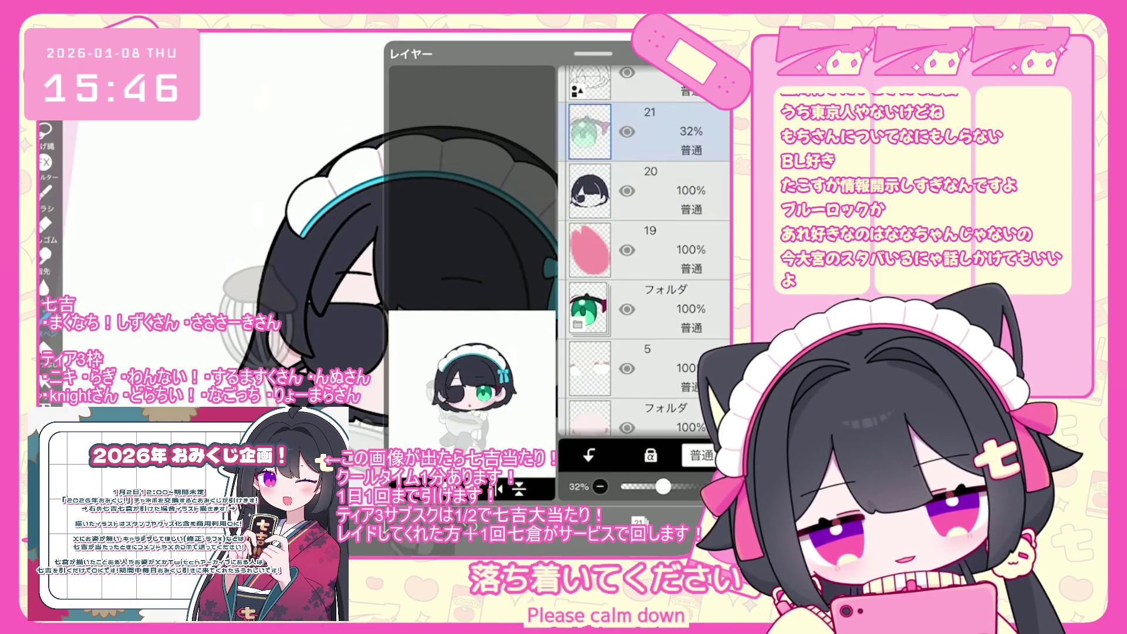
pyautogui.scroll(-3, 446, 305)
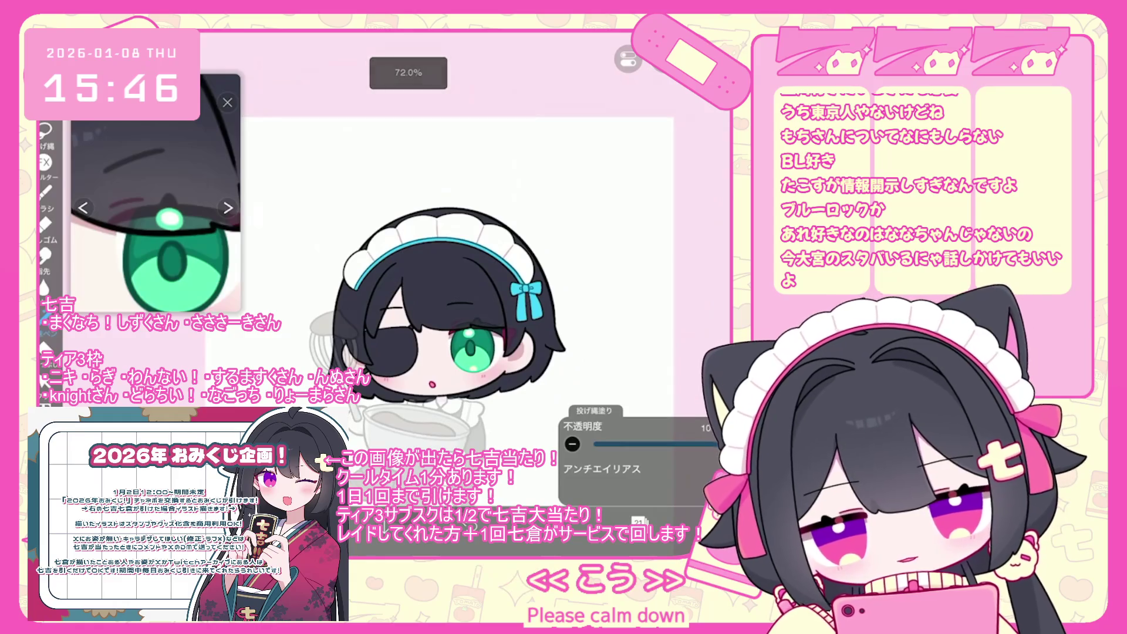
# Step: Select layer 2 and switch to the Lasso Fill tool
pyautogui.click(639, 520)
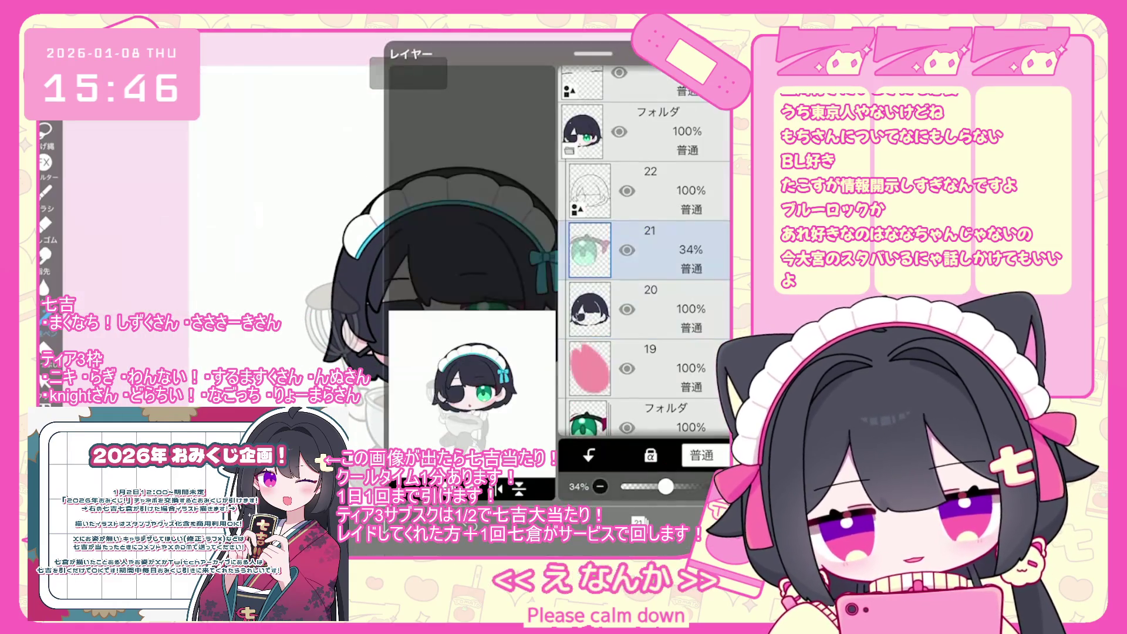
pyautogui.scroll(-4, 645, 252)
pyautogui.click(604, 340)
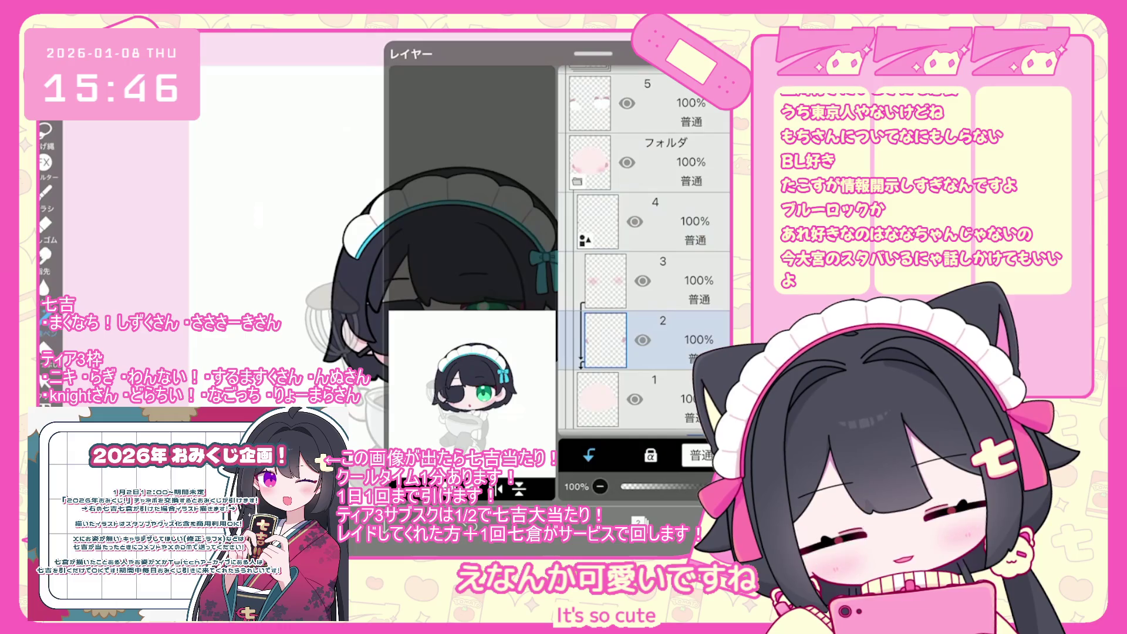
pyautogui.click(639, 521)
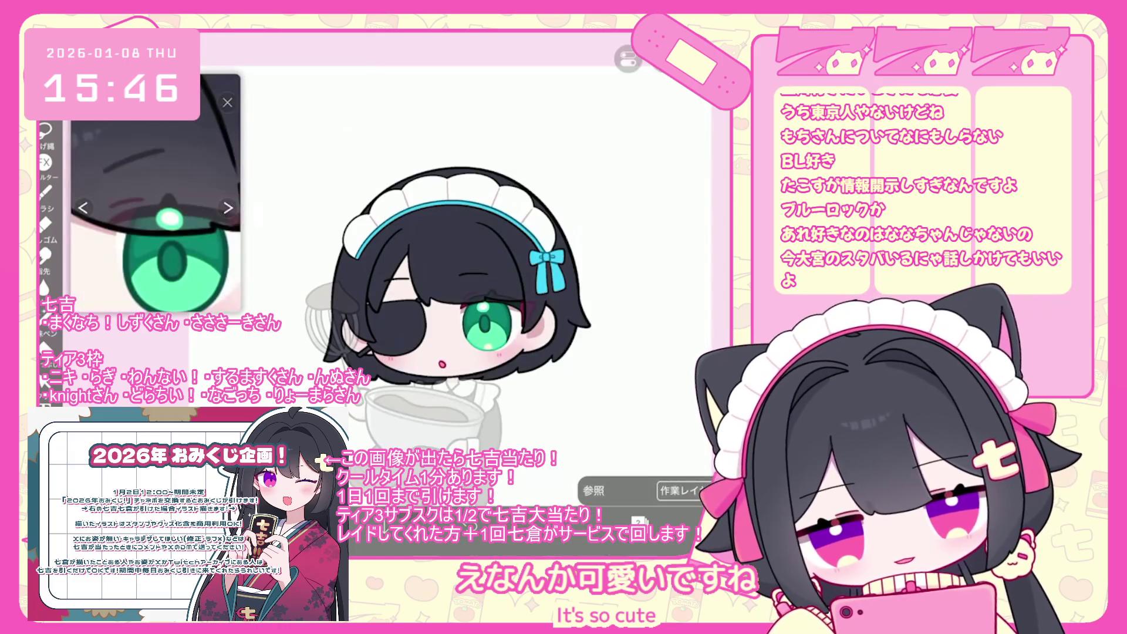
pyautogui.click(537, 282)
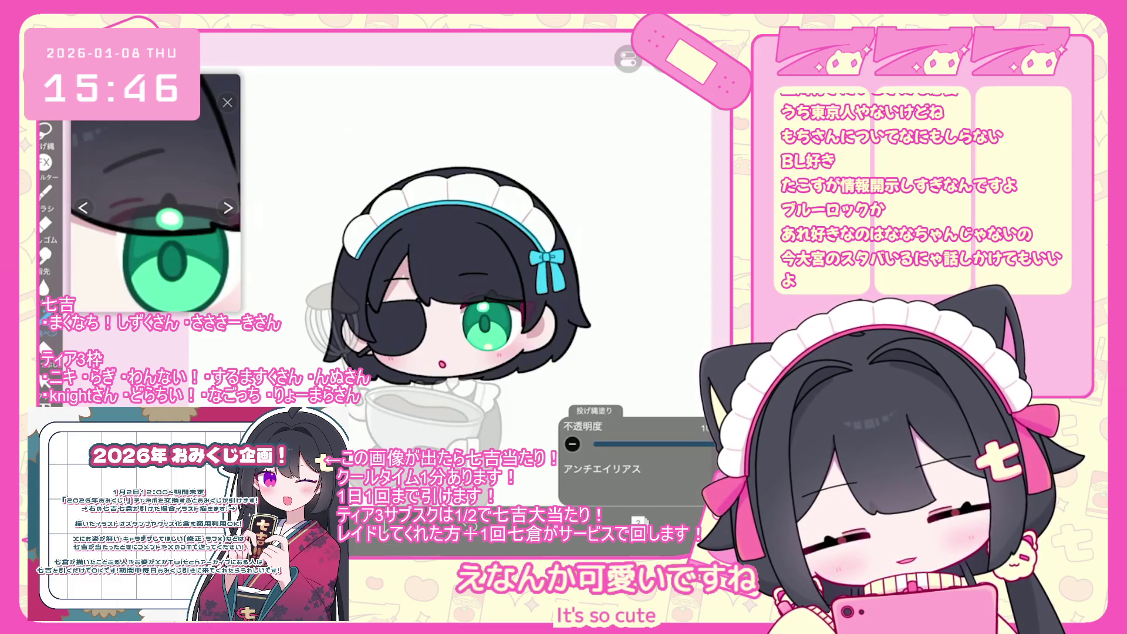
pyautogui.scroll(-5, 156, 193)
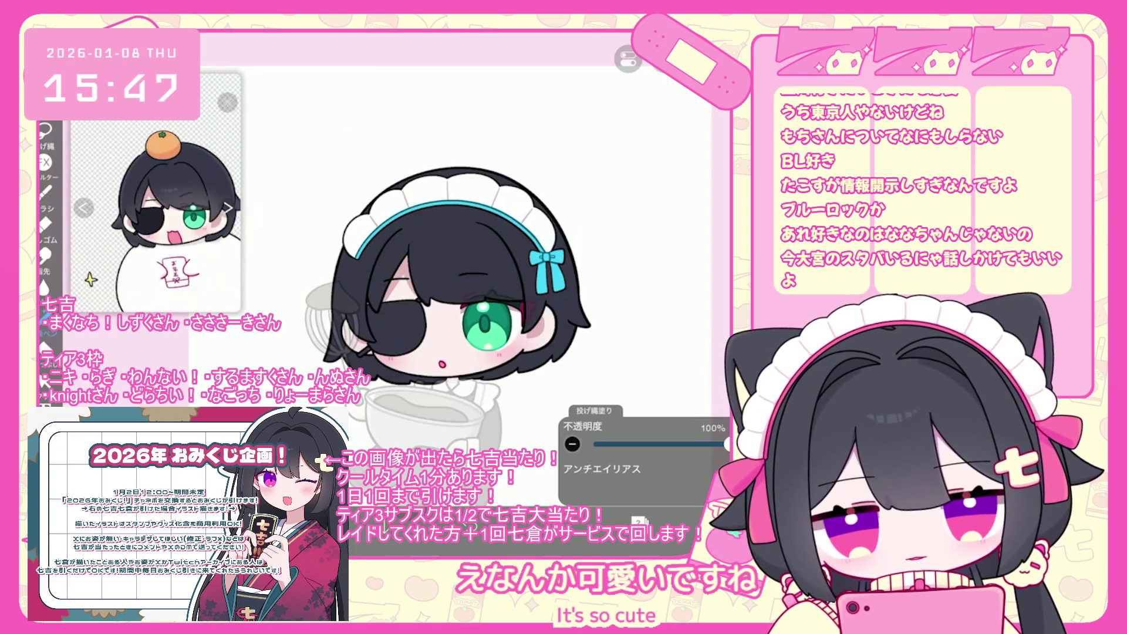
# Step: Expand the top folder and select layer 42, which holds the headband and bow
pyautogui.scroll(3, 411, 276)
pyautogui.click(638, 521)
pyautogui.scroll(-3, 646, 252)
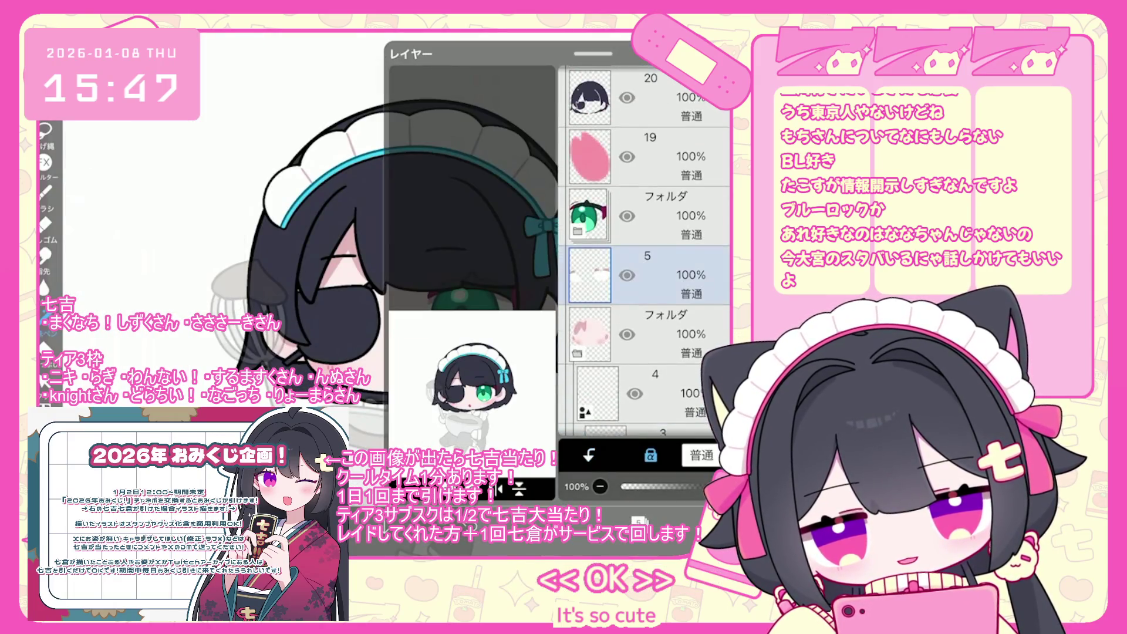
pyautogui.scroll(3, 645, 253)
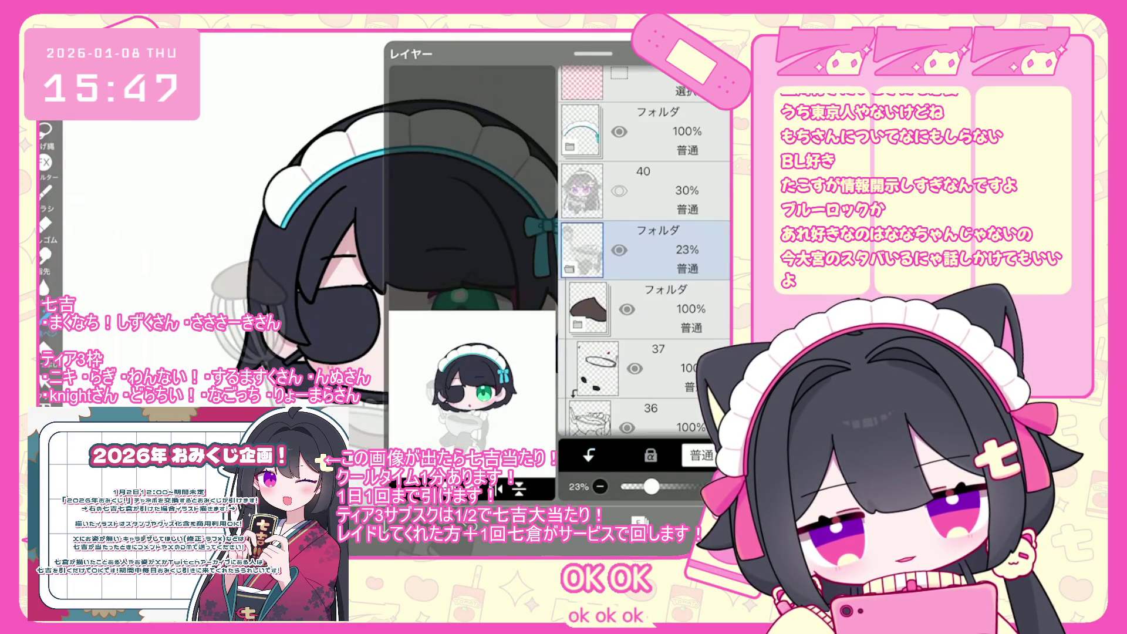
pyautogui.click(645, 132)
pyautogui.click(569, 146)
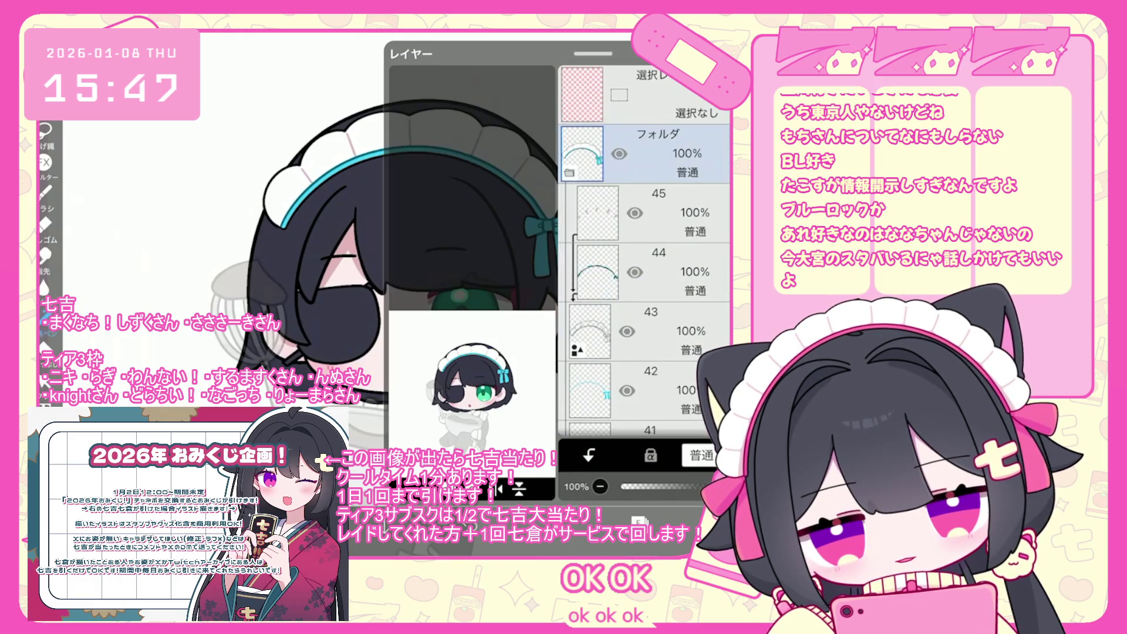
pyautogui.scroll(-2, 645, 235)
pyautogui.click(646, 284)
pyautogui.click(639, 520)
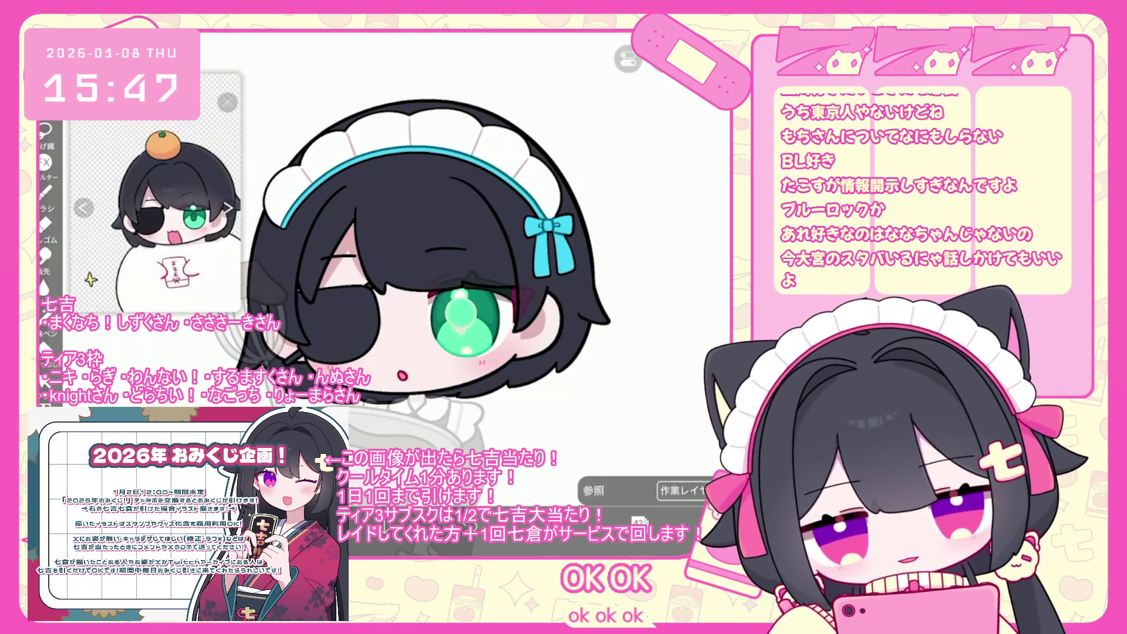
pyautogui.scroll(-2, 429, 294)
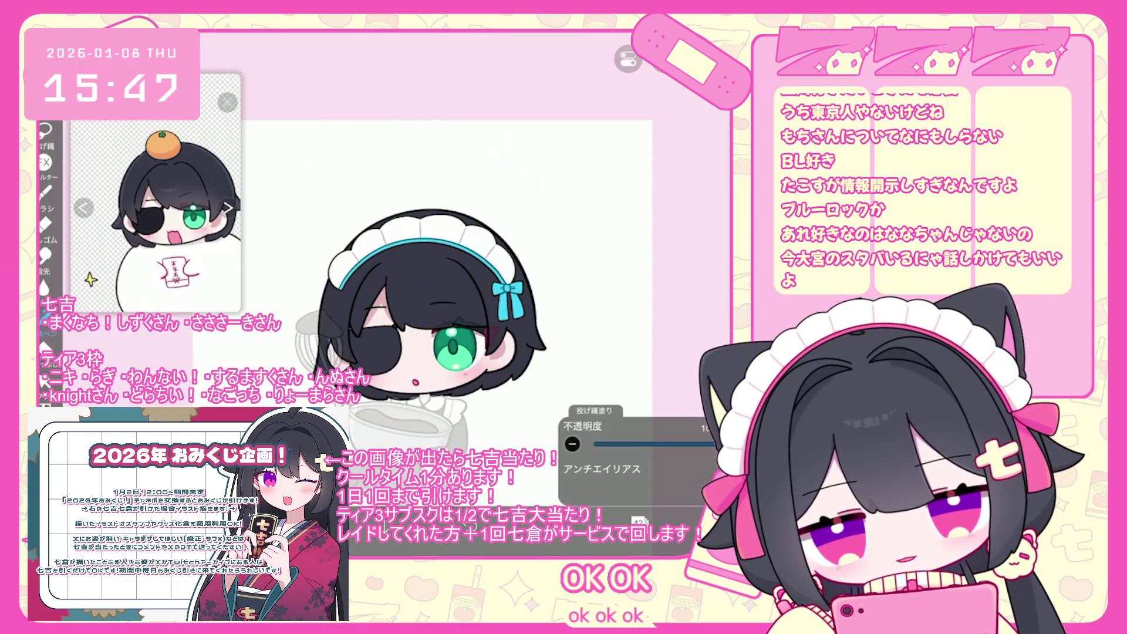
pyautogui.click(638, 520)
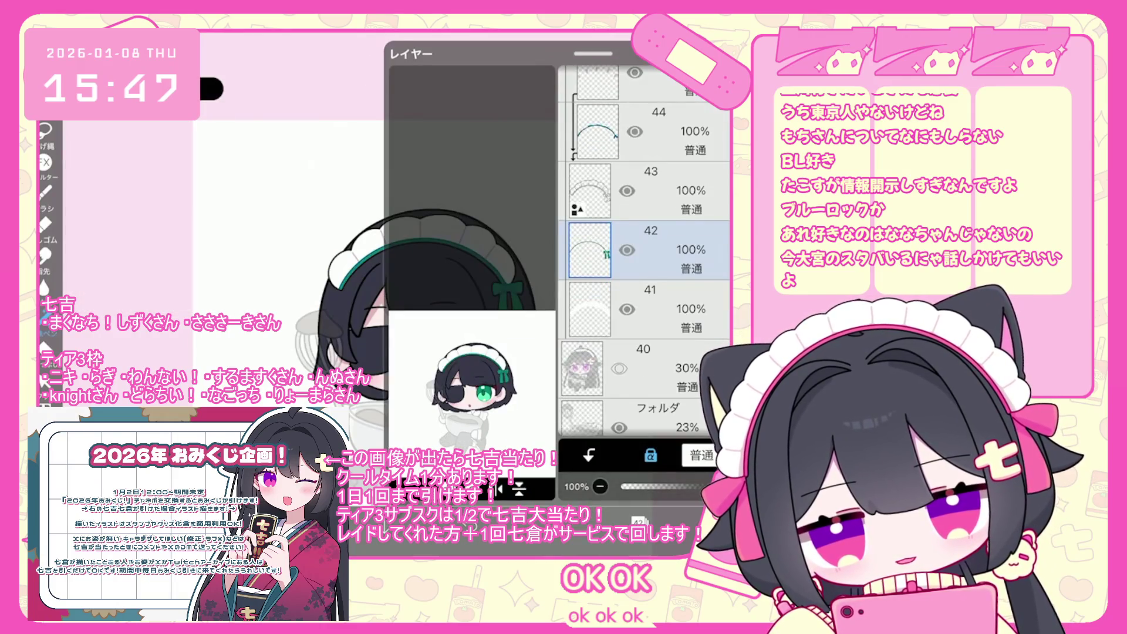
pyautogui.click(638, 520)
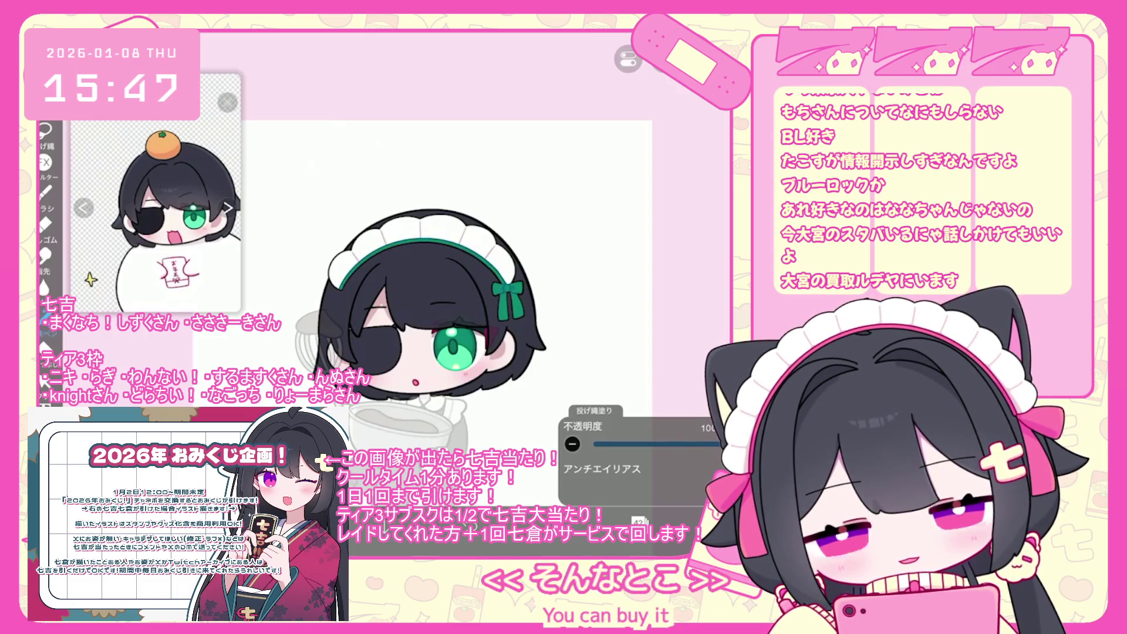
# Step: Shift the paint colour hue from 175° to 184°, a bluer teal #03757E
pyautogui.click(639, 520)
pyautogui.click(593, 521)
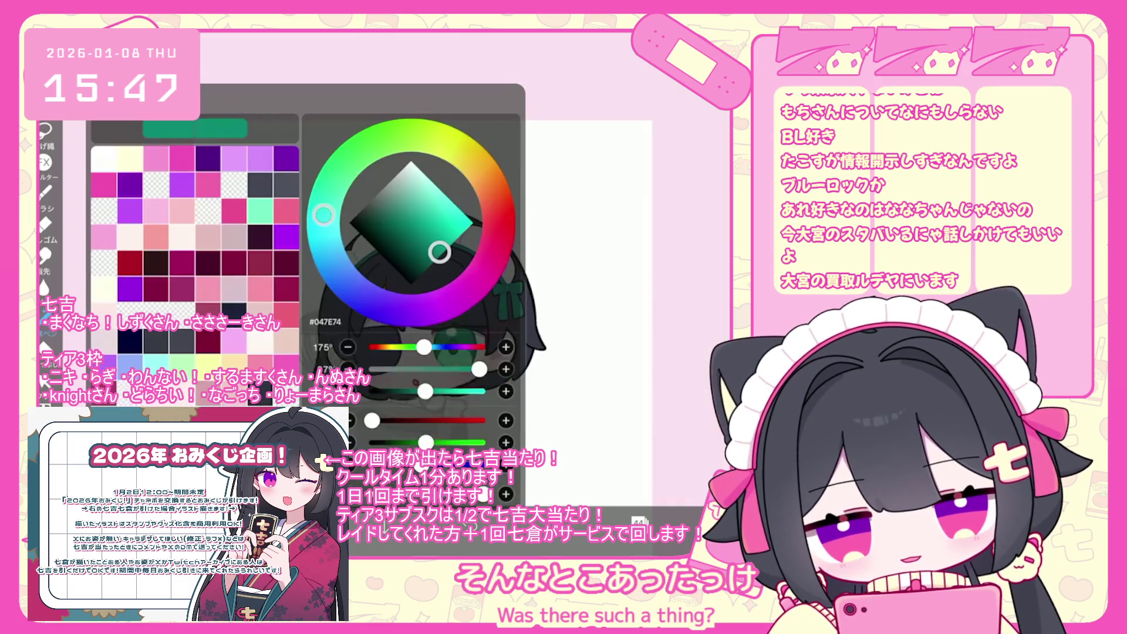
pyautogui.moveTo(323, 215); pyautogui.dragTo(323, 221)
pyautogui.click(44, 129)
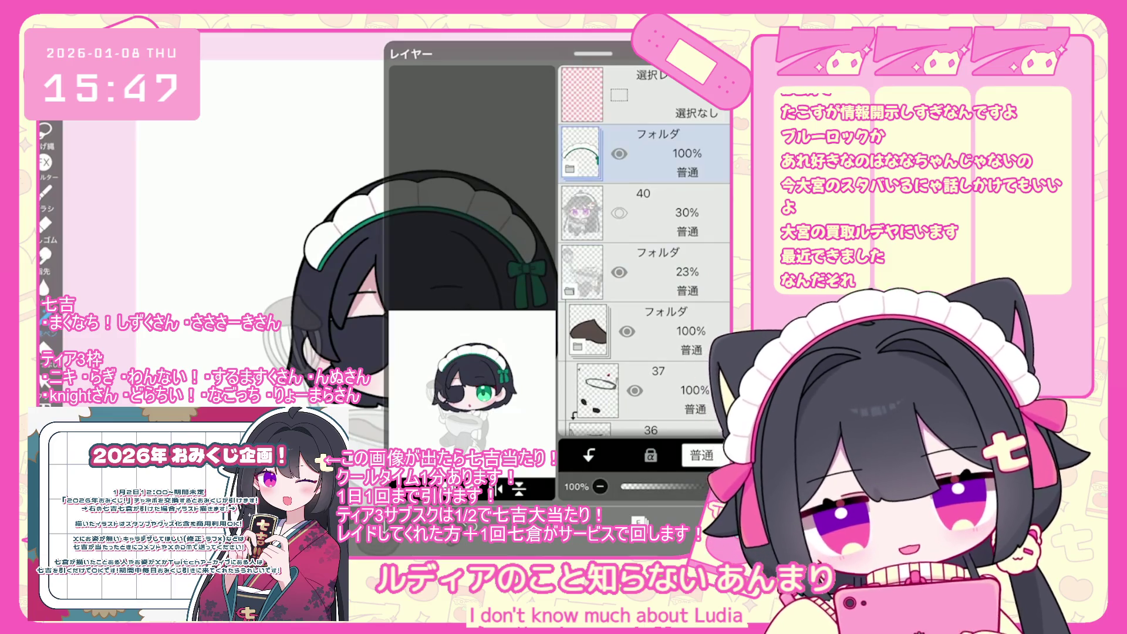
# Step: Show the whisk-and-bowl folder and lock transparency on layer 29
pyautogui.click(669, 272)
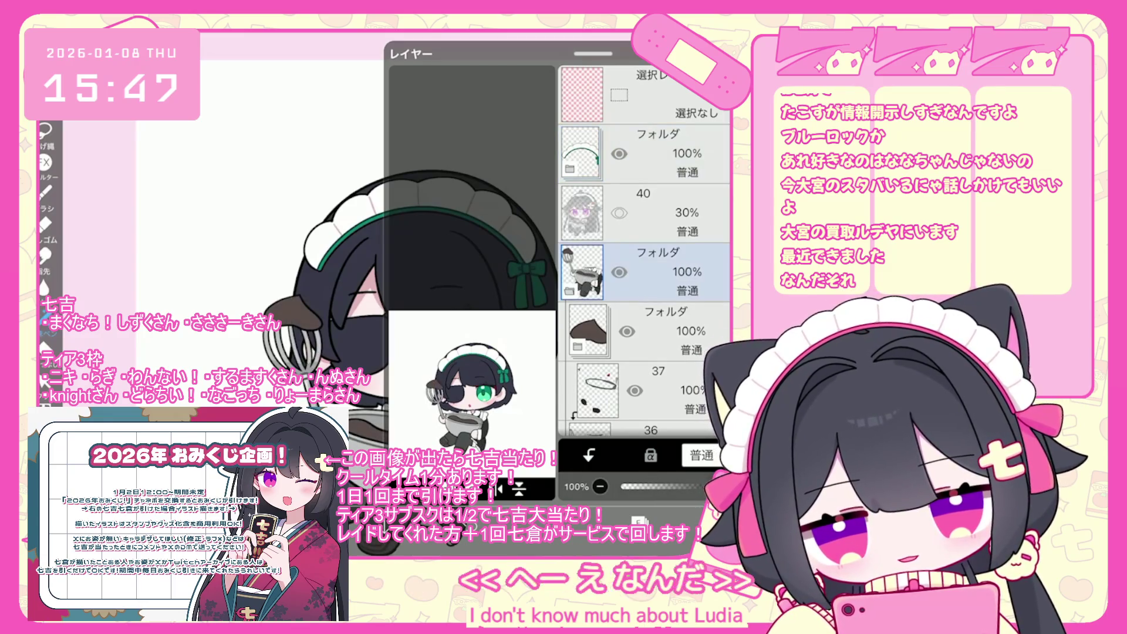
pyautogui.scroll(-5, 645, 253)
pyautogui.click(669, 310)
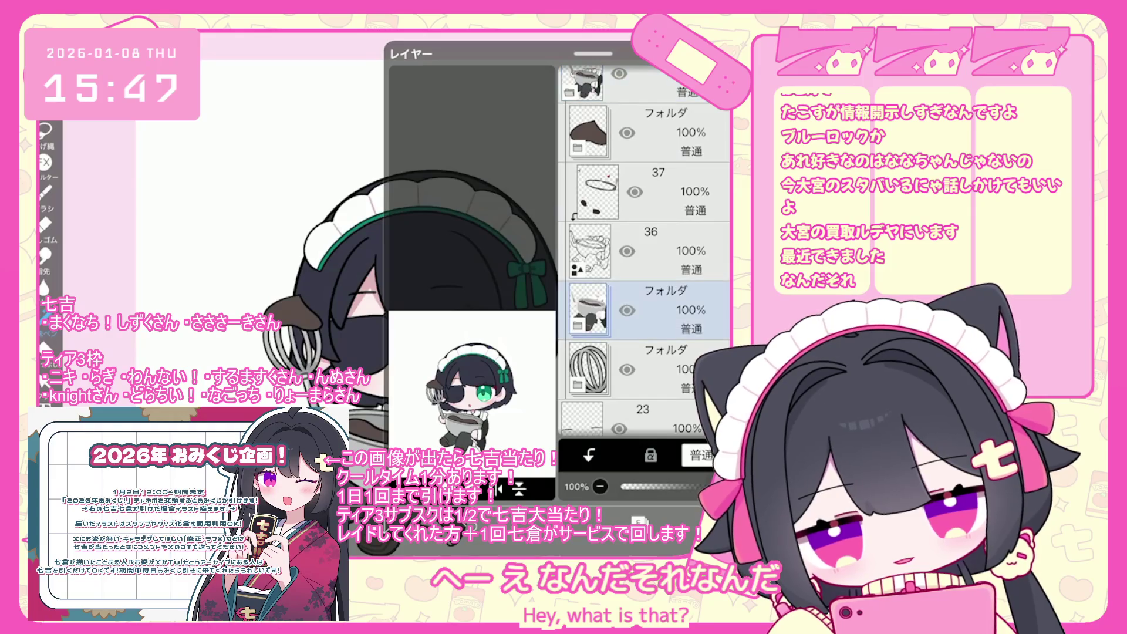
pyautogui.scroll(-3, 645, 253)
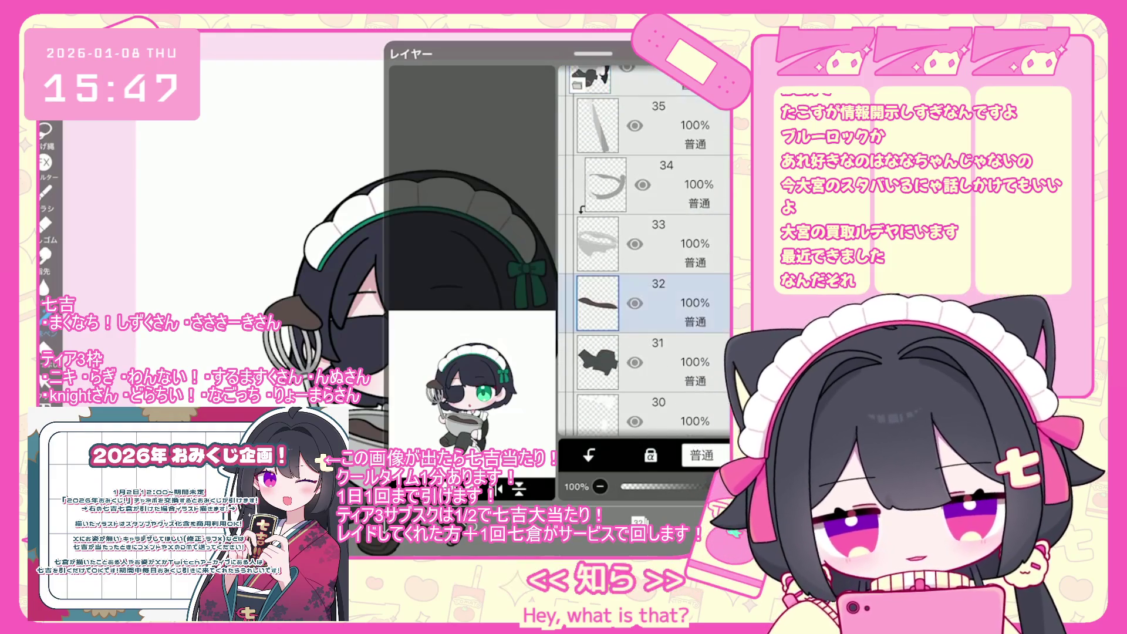
pyautogui.click(646, 292)
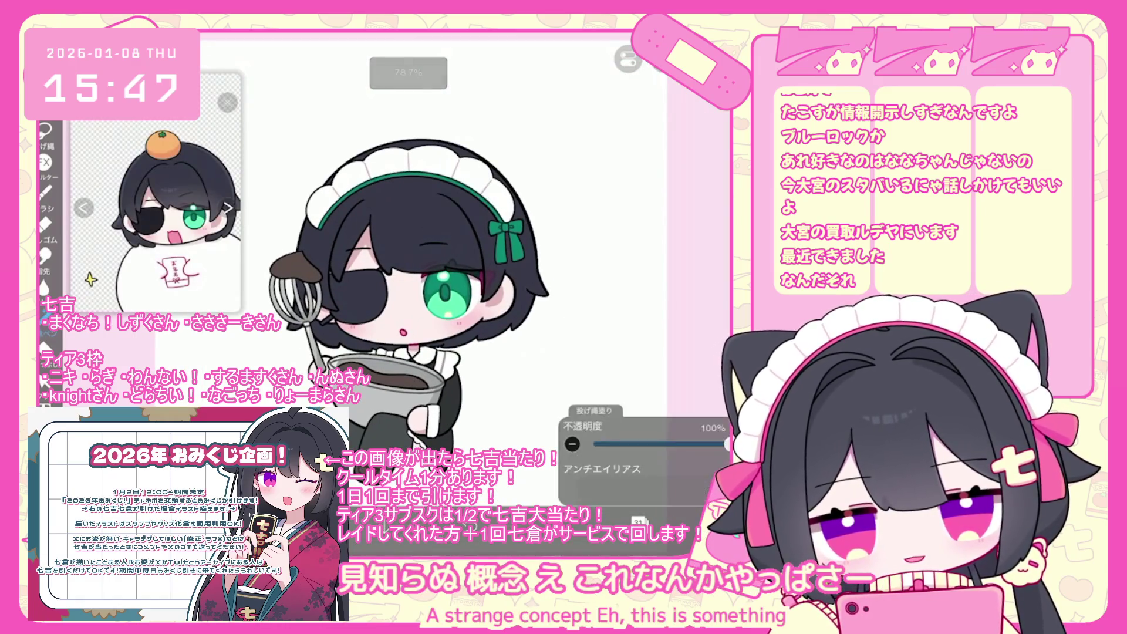
pyautogui.scroll(-3, 644, 253)
pyautogui.click(645, 264)
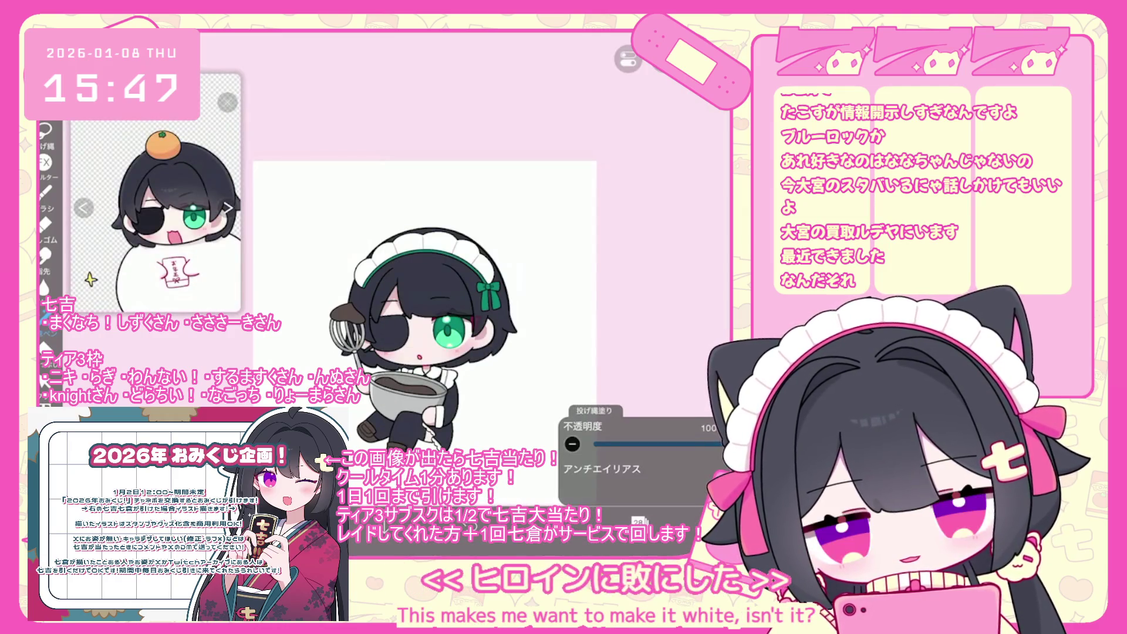
pyautogui.scroll(3, 644, 252)
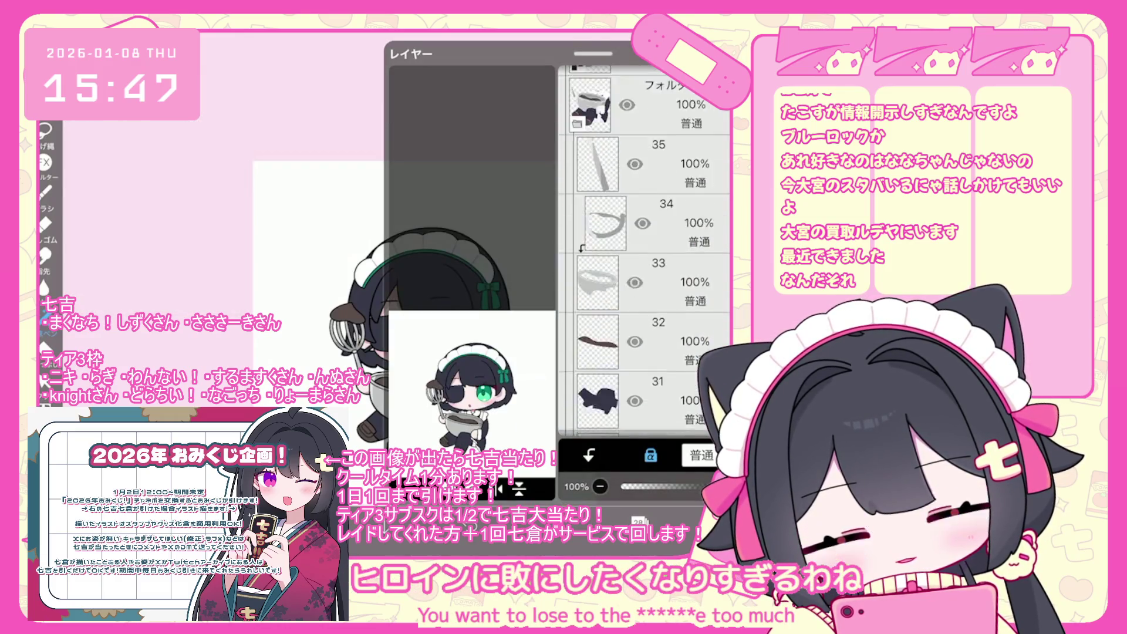
pyautogui.scroll(-5, 644, 253)
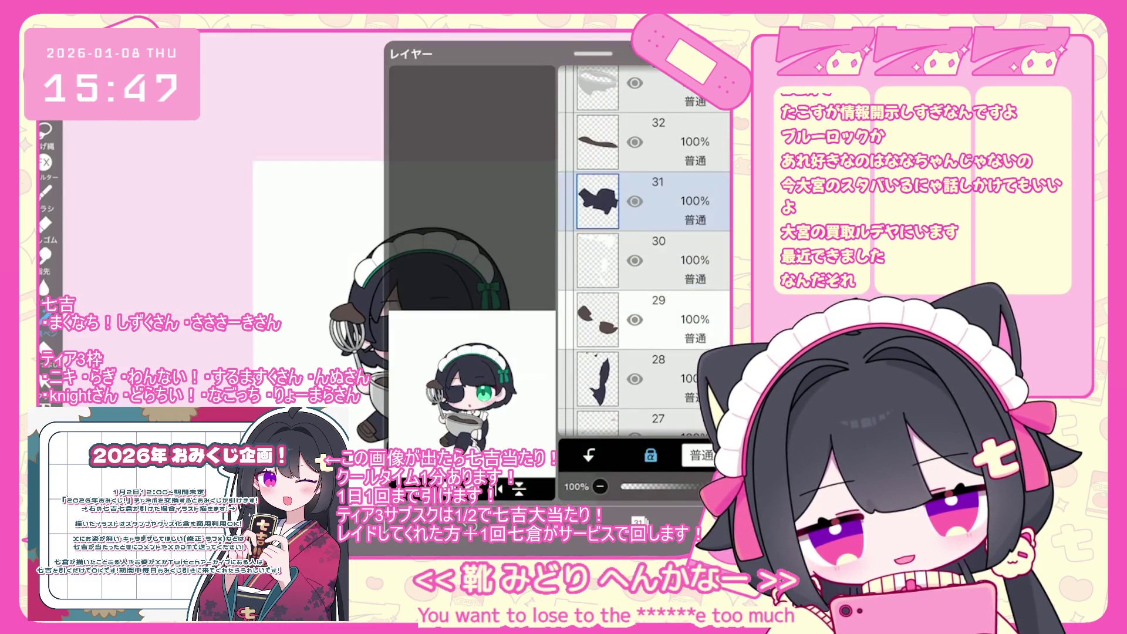
pyautogui.click(675, 320)
pyautogui.click(651, 454)
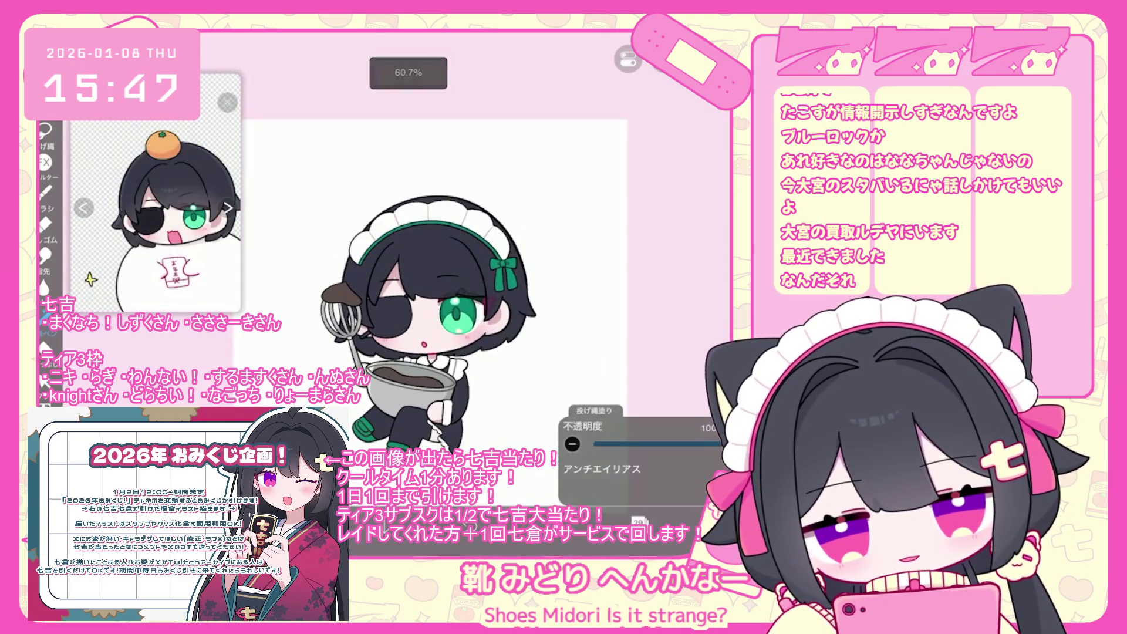
# Step: Select layer 37 and switch to Lasso Fill
pyautogui.scroll(5, 645, 253)
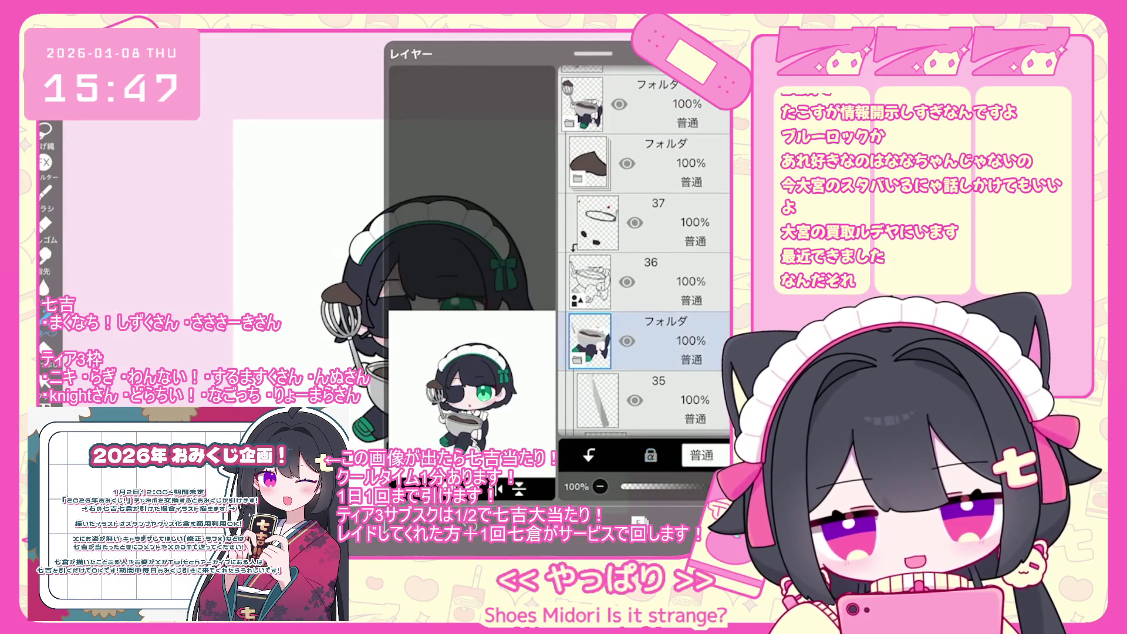
pyautogui.click(646, 302)
pyautogui.scroll(-1, 644, 253)
pyautogui.click(645, 188)
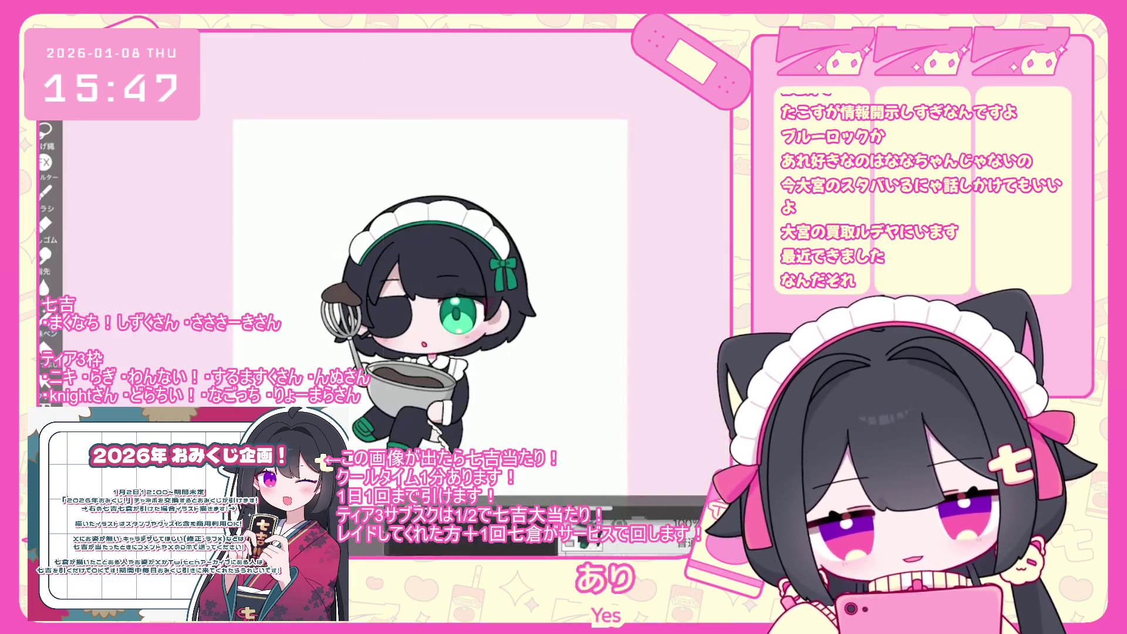
pyautogui.click(44, 323)
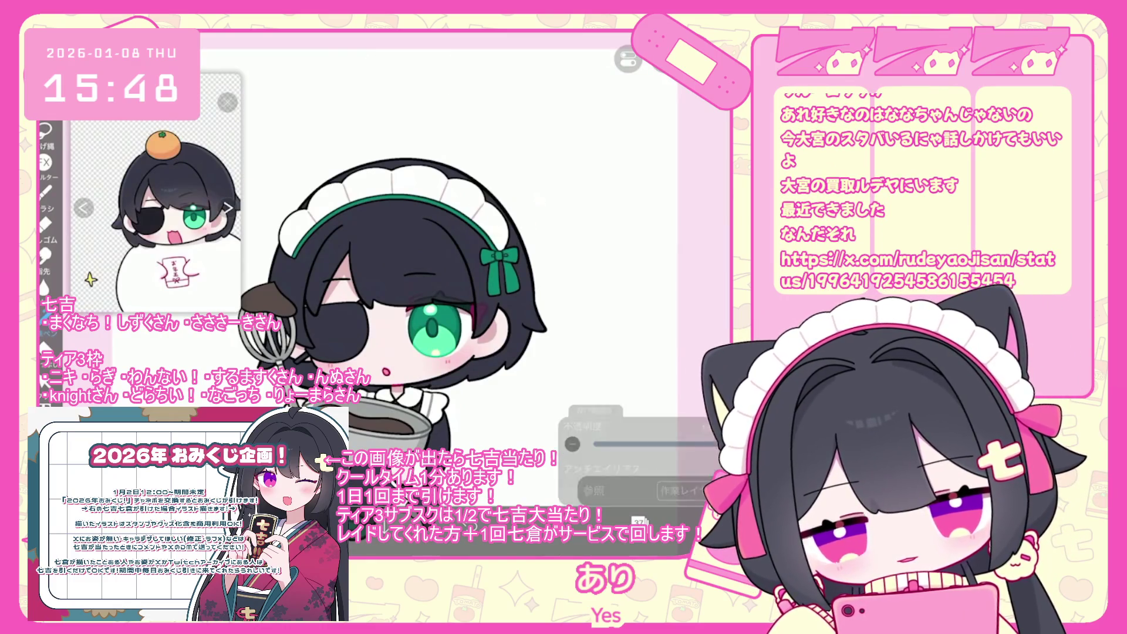
# Step: In the character's folder, add an empty layer clipped above the face layer
pyautogui.scroll(-2, 435, 294)
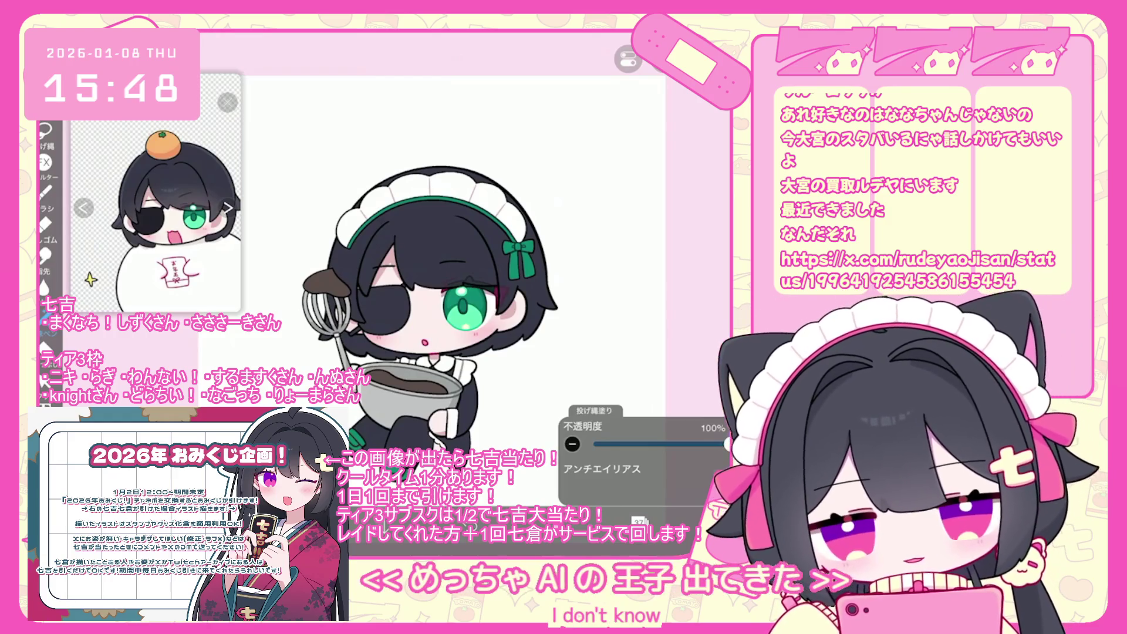
pyautogui.scroll(2, 464, 264)
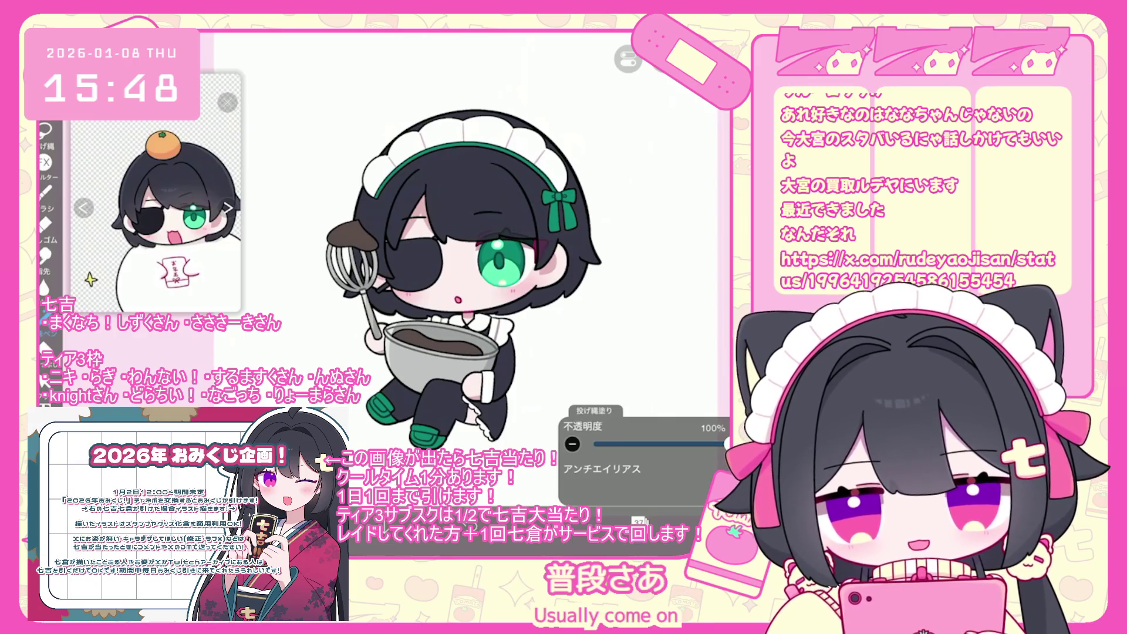
pyautogui.scroll(-2, 458, 276)
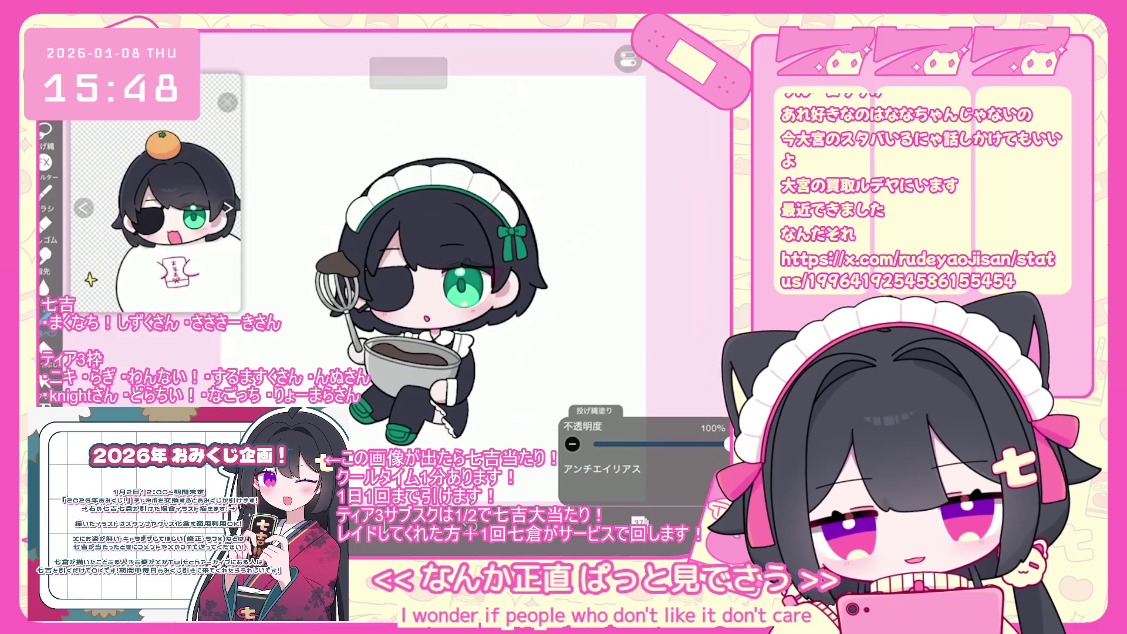
pyautogui.click(638, 521)
pyautogui.scroll(-10, 644, 252)
pyautogui.click(646, 121)
pyautogui.scroll(8, 644, 251)
pyautogui.click(646, 279)
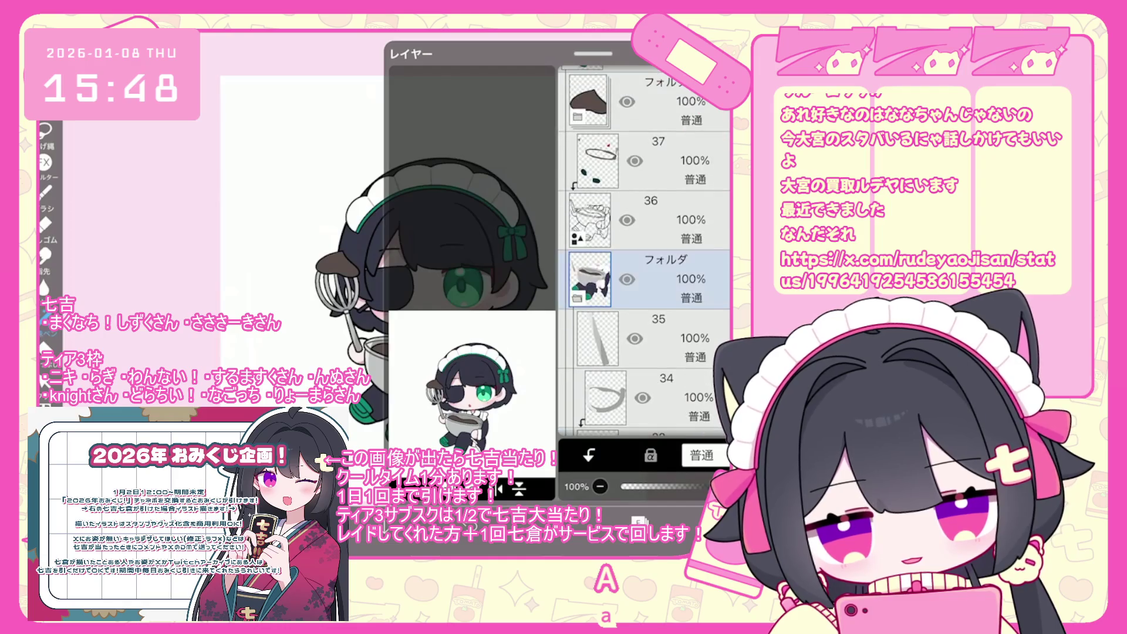
pyautogui.scroll(-10, 644, 251)
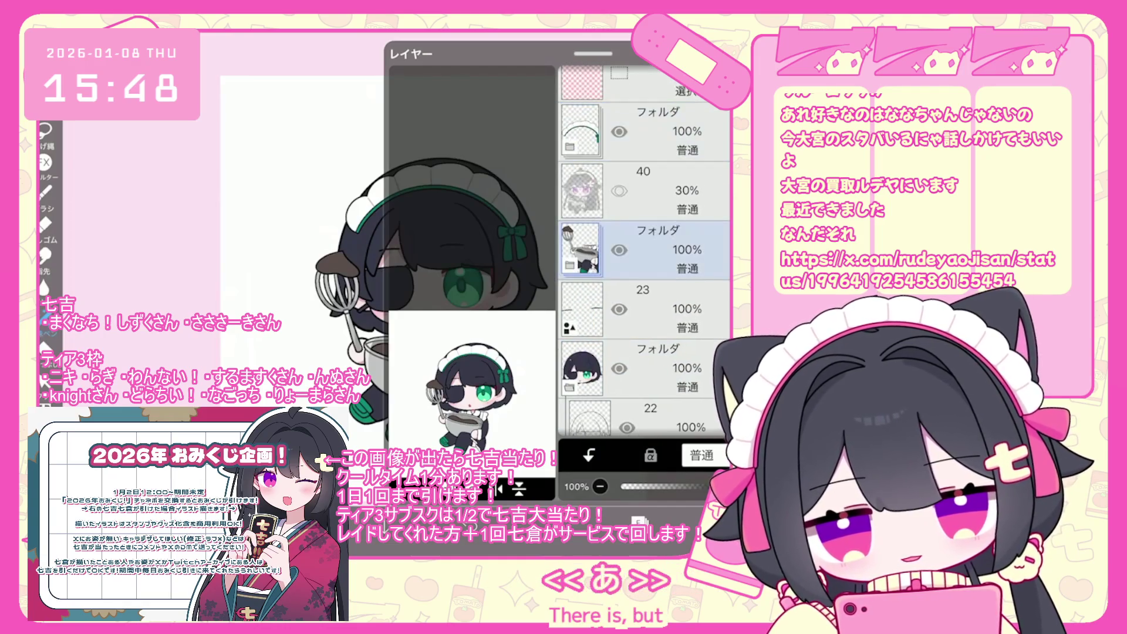
pyautogui.scroll(-3, 644, 251)
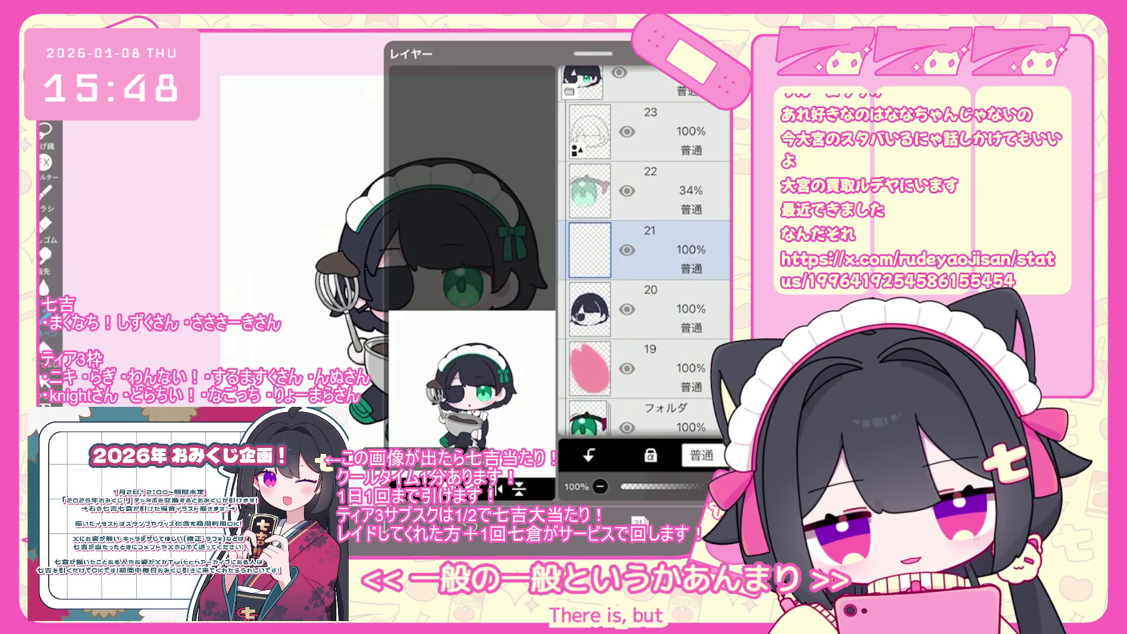
pyautogui.click(589, 455)
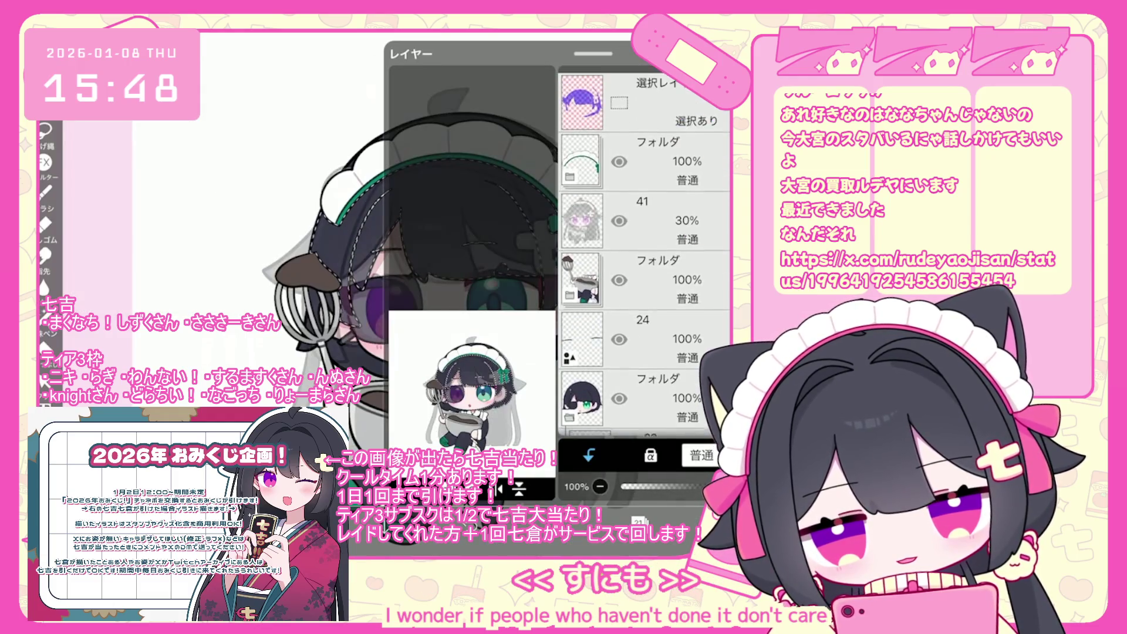
# Step: Shift the skin colour hue pinker, from 26° to 17°
pyautogui.scroll(-10, 644, 253)
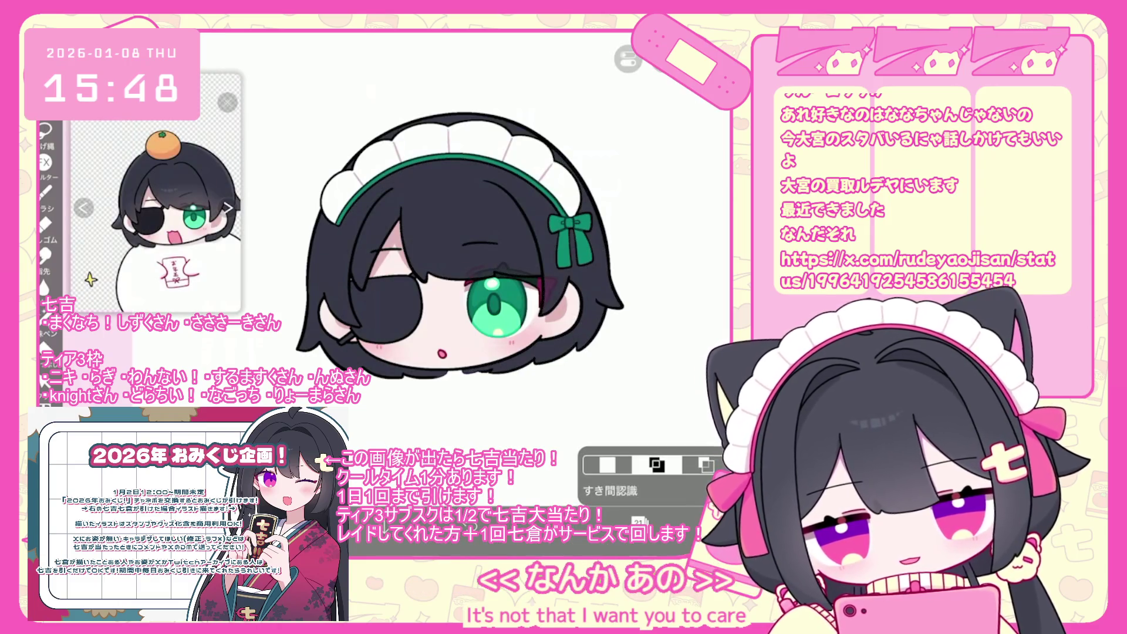
pyautogui.click(639, 521)
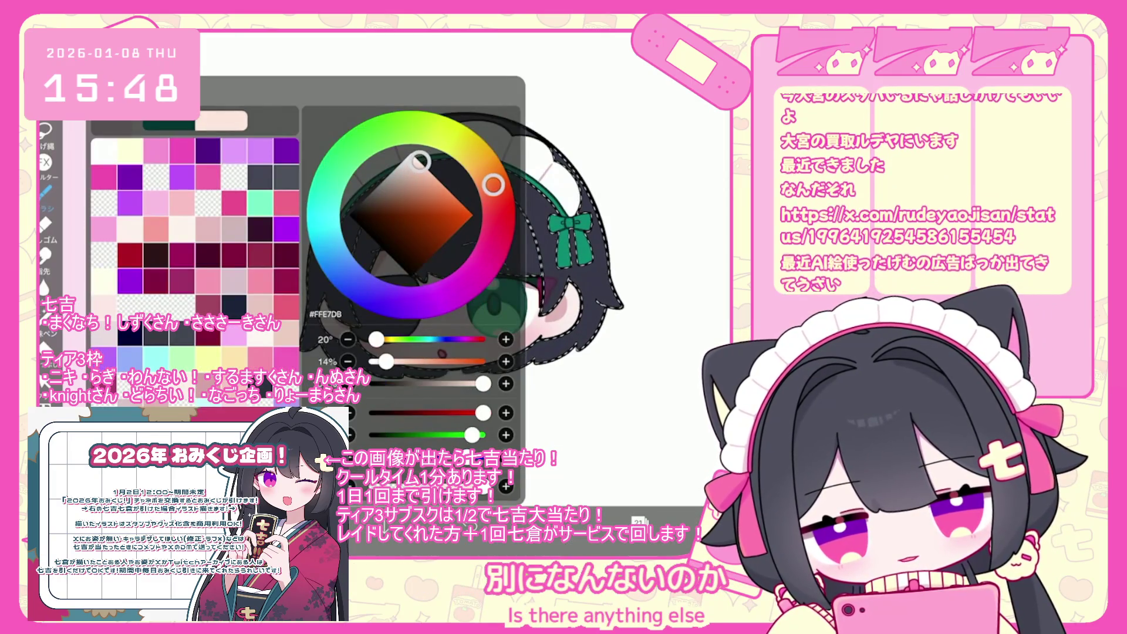
pyautogui.moveTo(489, 176); pyautogui.dragTo(494, 188)
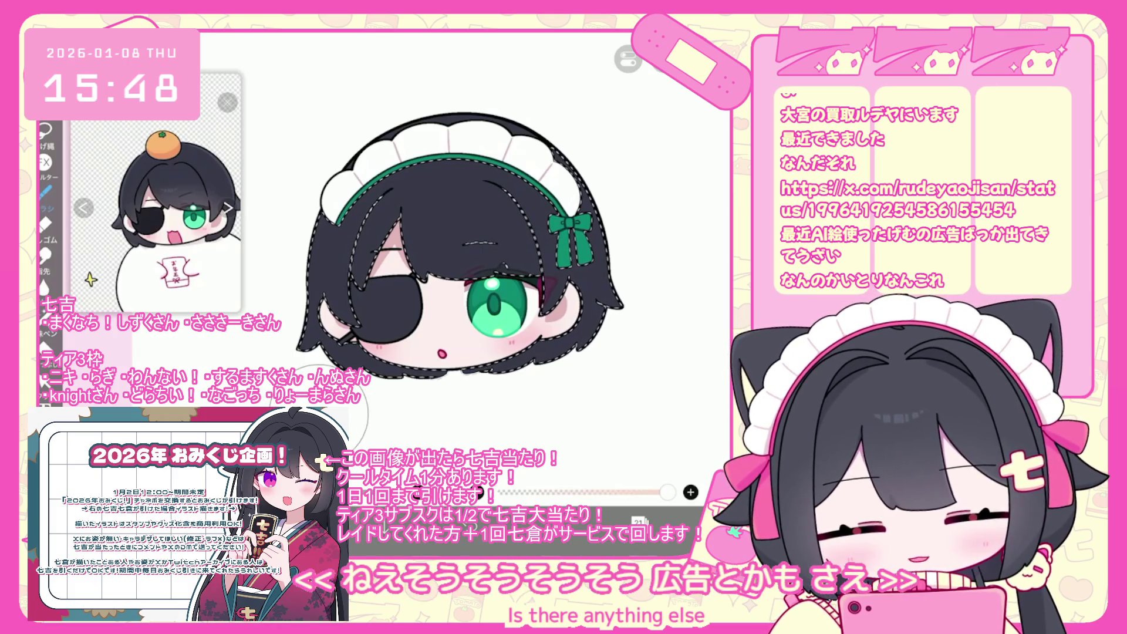
# Step: Undo the stray hair stroke and pick the Airbrush (Triangle) brush at 400 px
pyautogui.hotkey('ctrl', 'z')
pyautogui.scroll(-3, 458, 282)
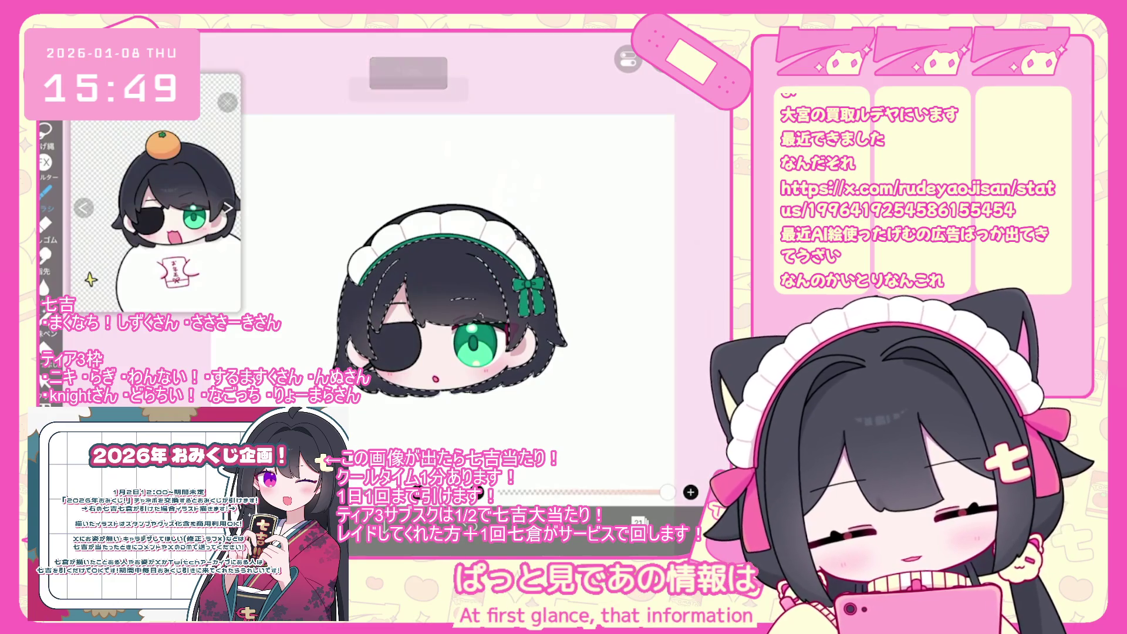
pyautogui.click(639, 520)
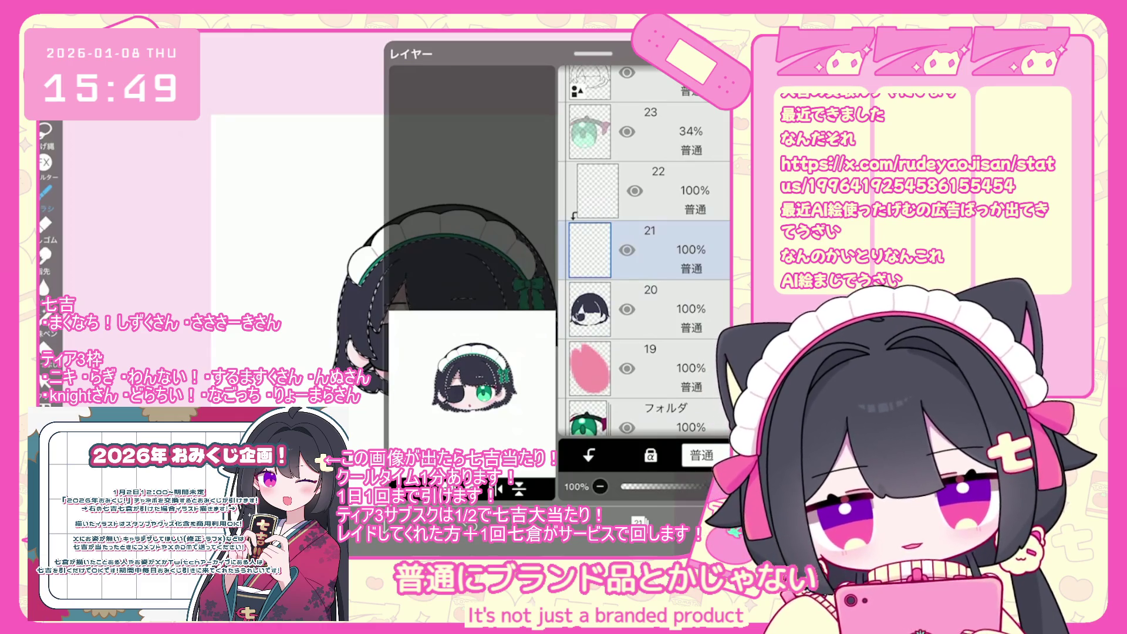
pyautogui.click(639, 520)
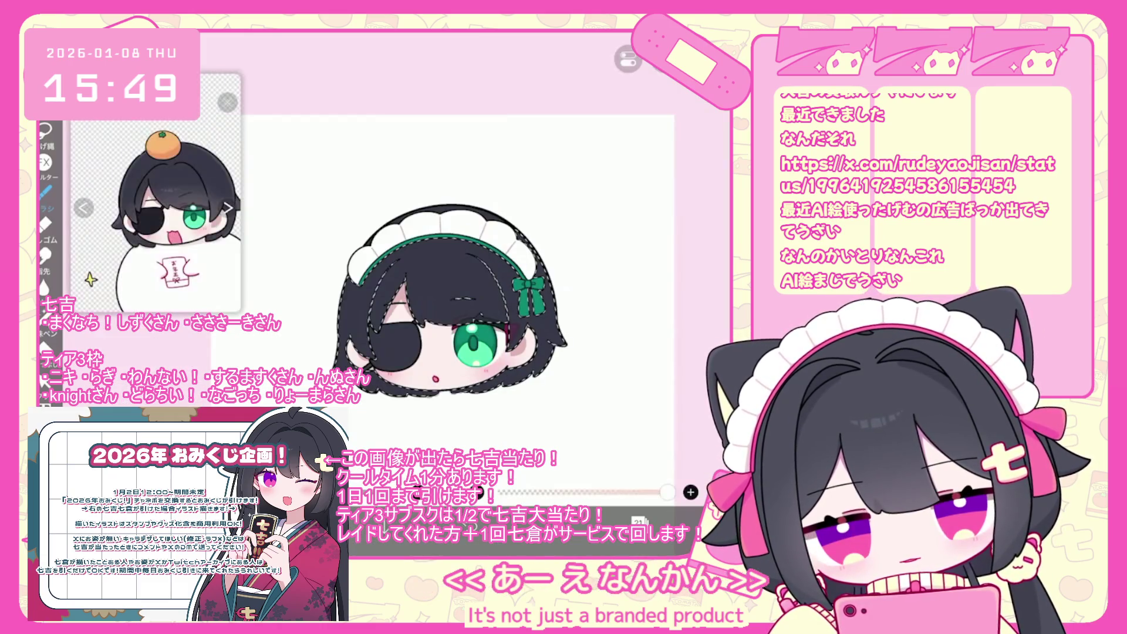
pyautogui.click(485, 486)
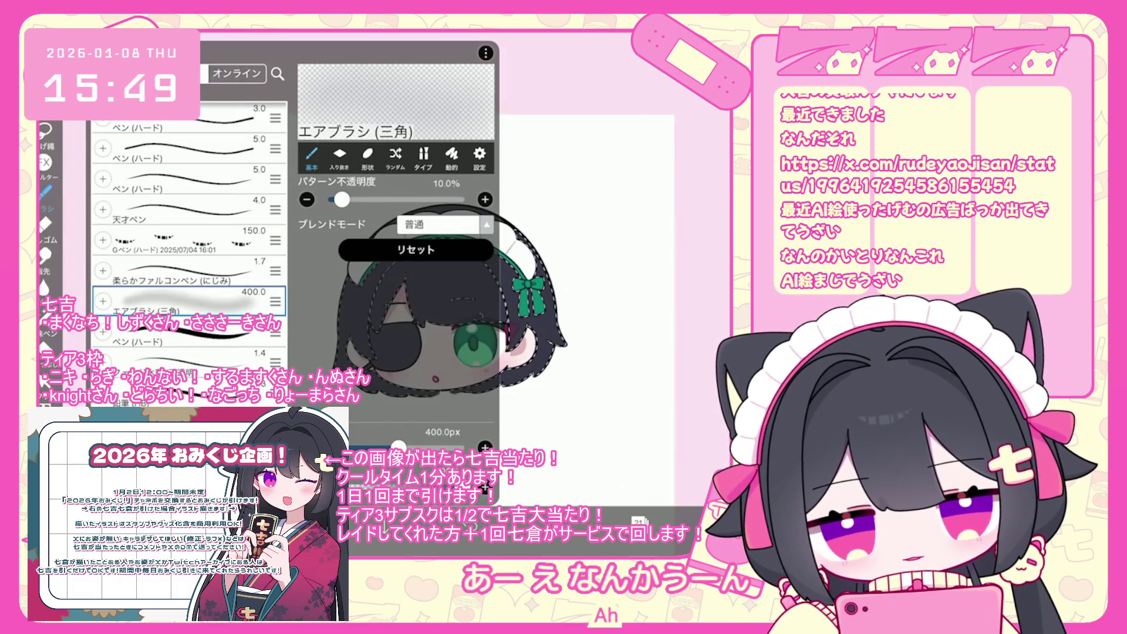
# Step: Undo the brush shape and move the small forehead piece 5 px left, rotated to 358°
pyautogui.hotkey('ctrl', 'z')
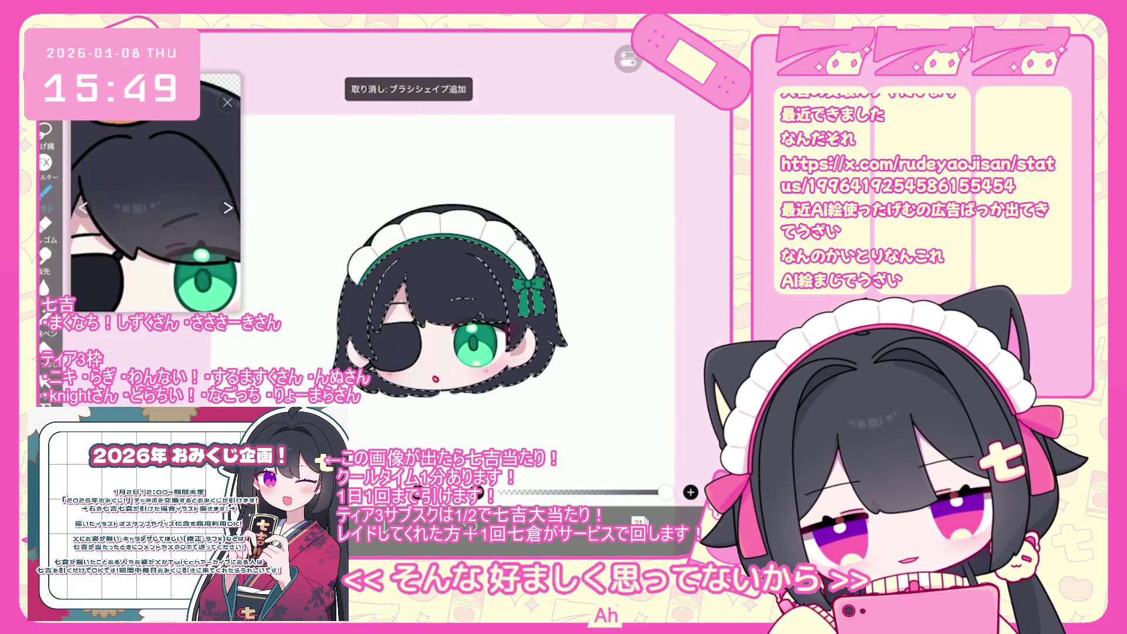
pyautogui.hotkey('ctrl', 't')
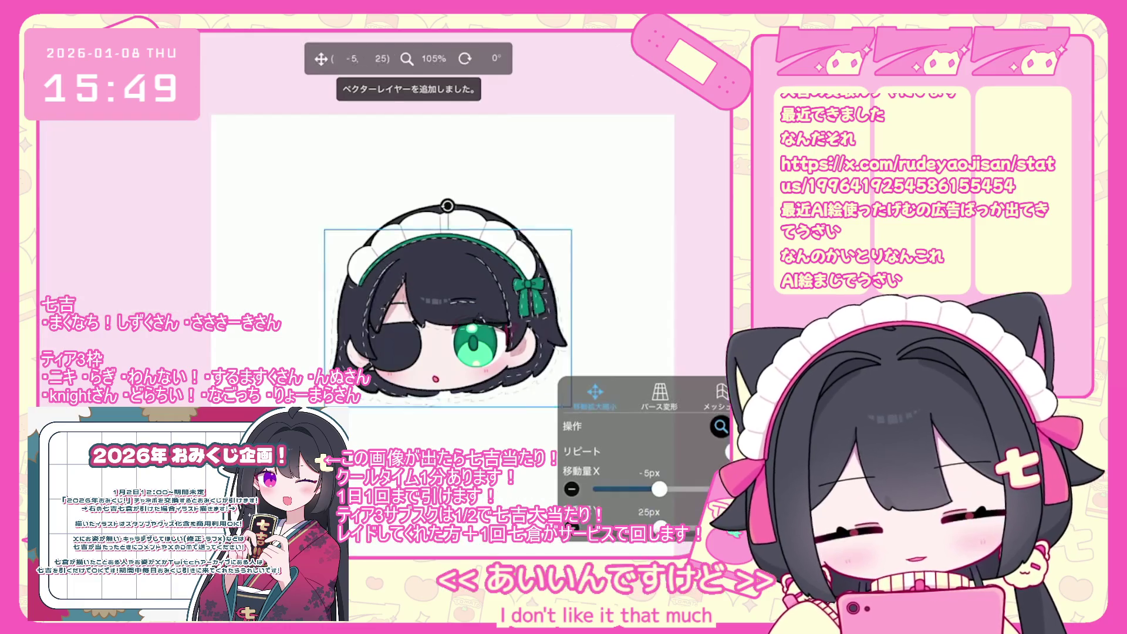
pyautogui.press('Return')
pyautogui.scroll(3, 411, 264)
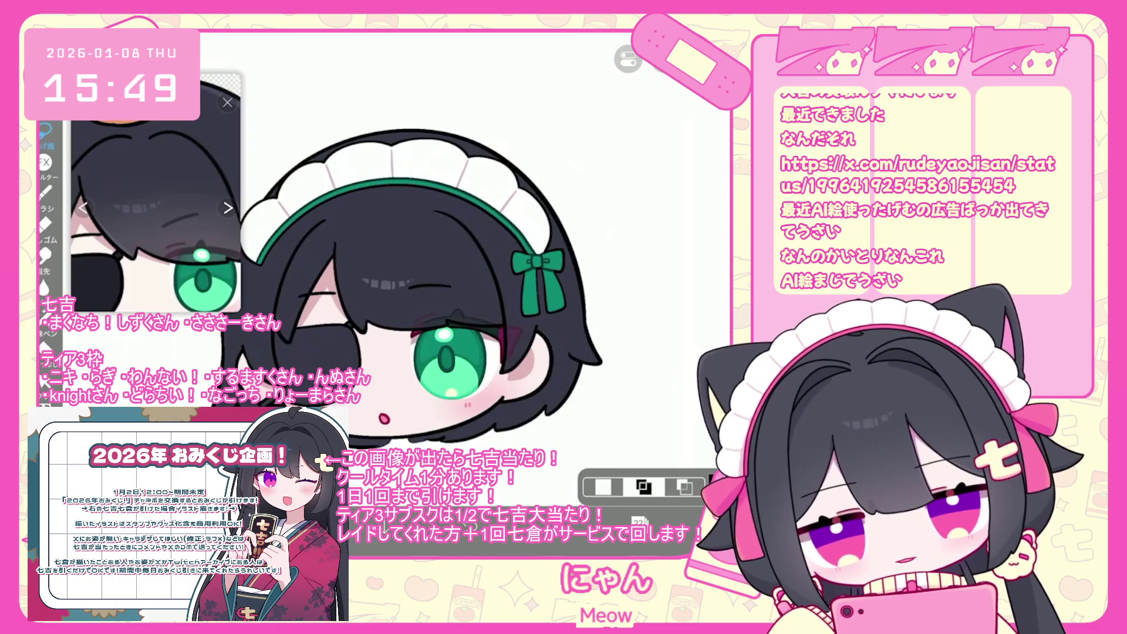
pyautogui.hotkey('ctrl', 't')
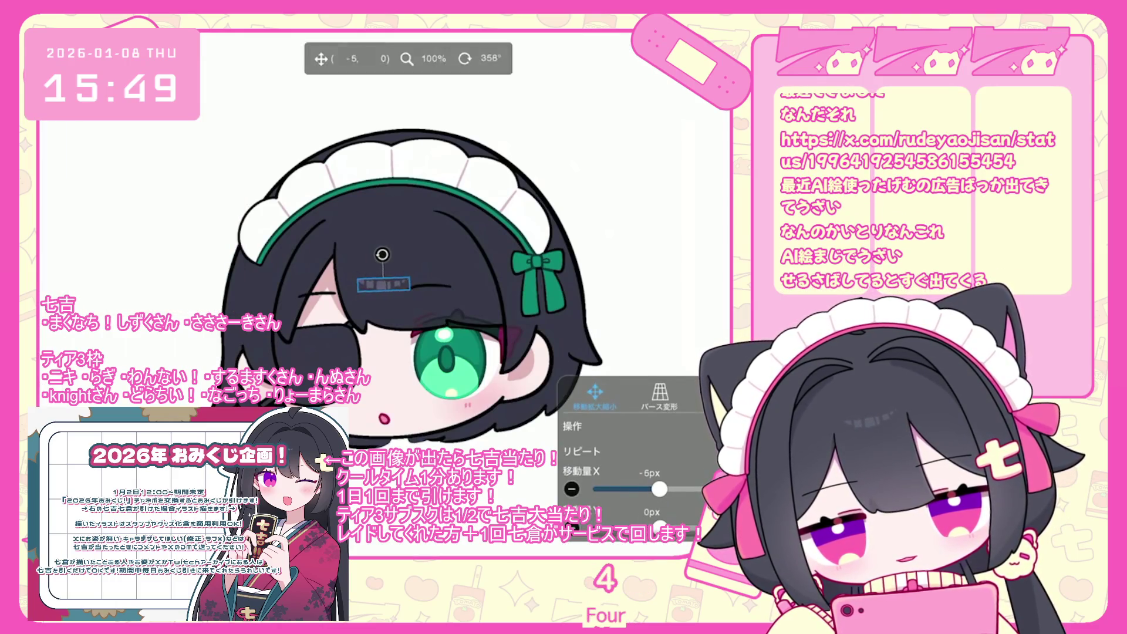
pyautogui.press('Return')
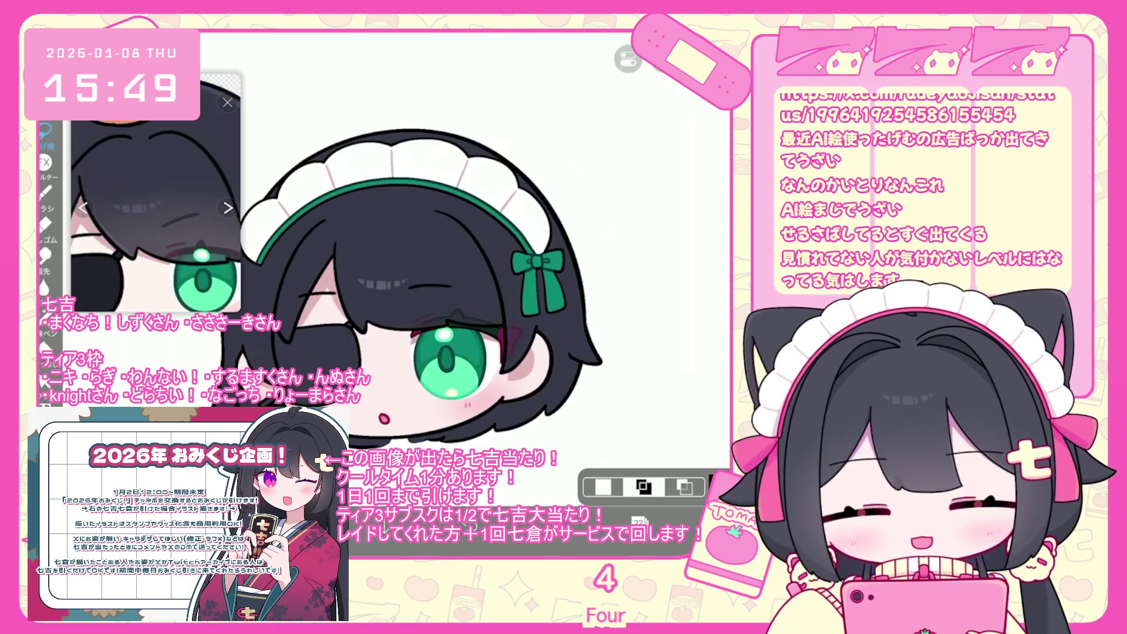
# Step: Select layer 23 in the layer list
pyautogui.click(638, 522)
pyautogui.click(652, 309)
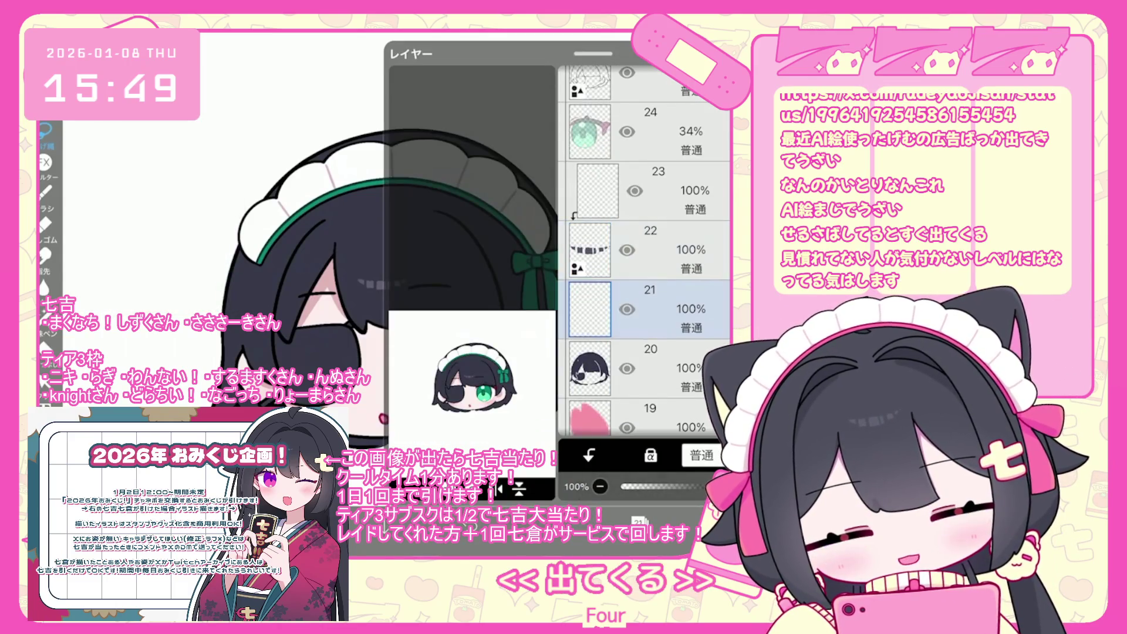
pyautogui.click(652, 191)
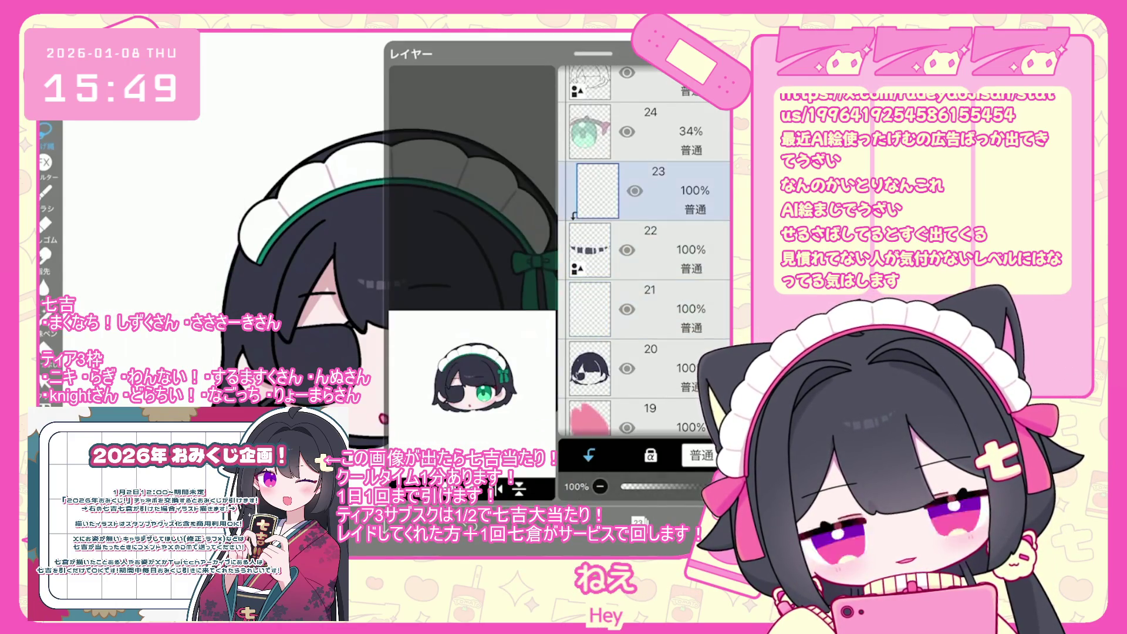
# Step: Clip layers 22 and 21 to the layers below them
pyautogui.click(651, 250)
pyautogui.click(589, 455)
pyautogui.click(652, 309)
pyautogui.click(588, 455)
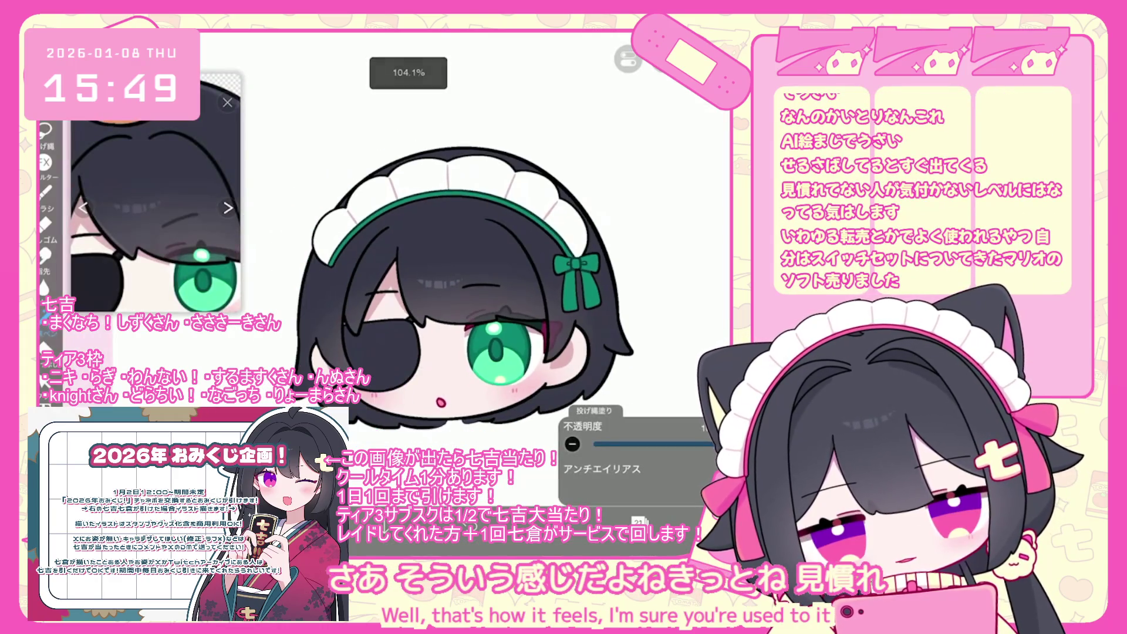
# Step: Undo the last two lasso fills around the eyepatch character's eye
pyautogui.hotkey('ctrl', 'z')
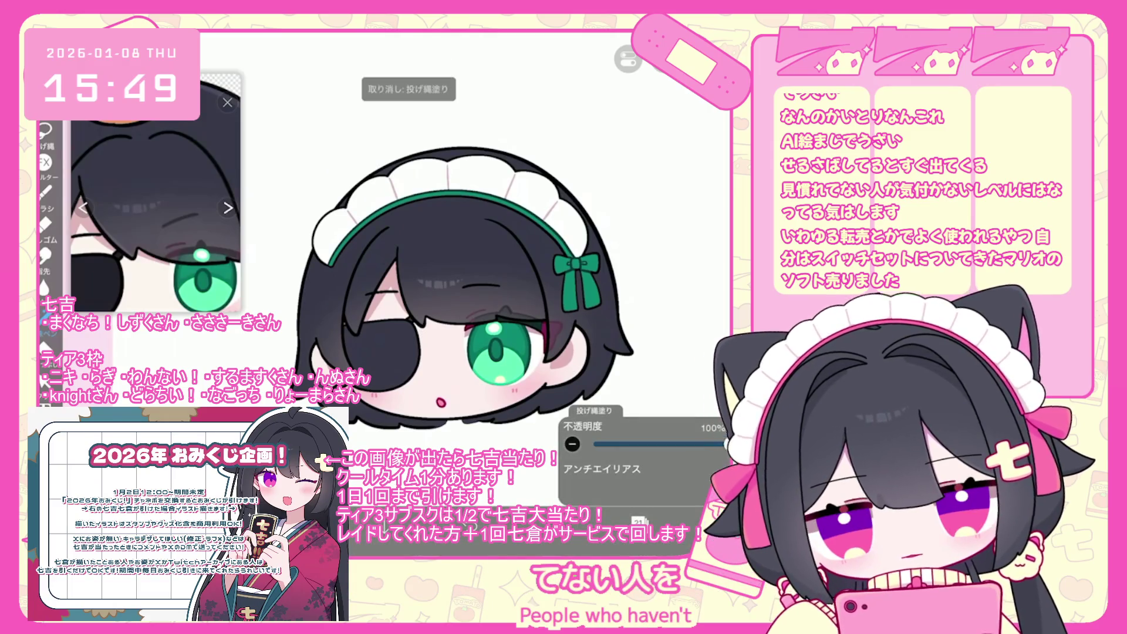
pyautogui.scroll(2, 484, 281)
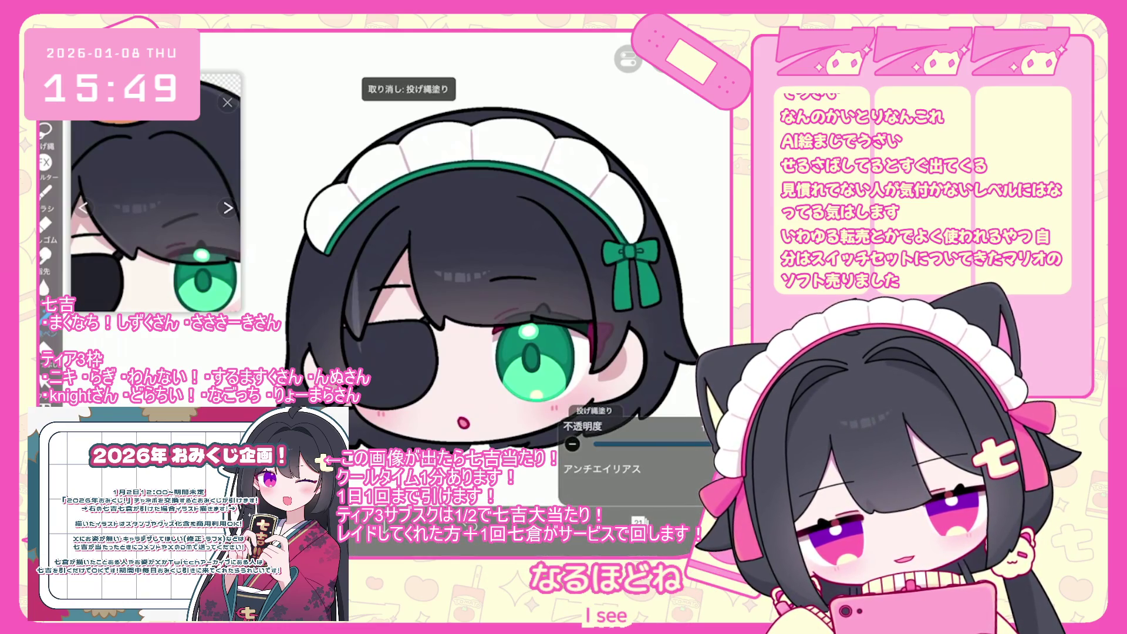
pyautogui.hotkey('ctrl', 'z')
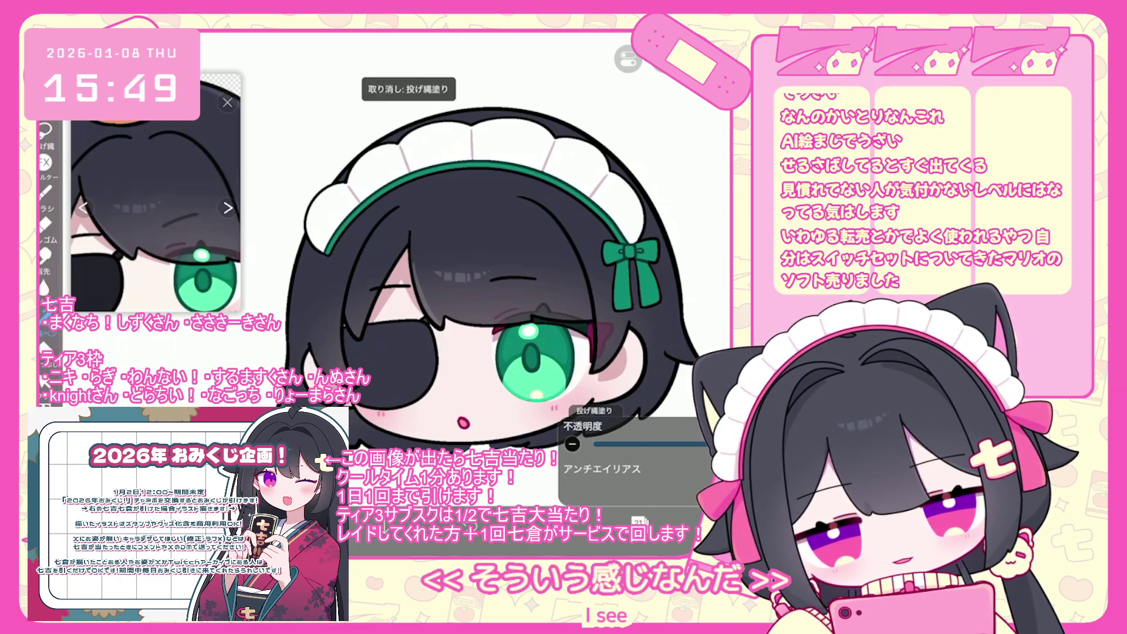
pyautogui.scroll(1, 485, 280)
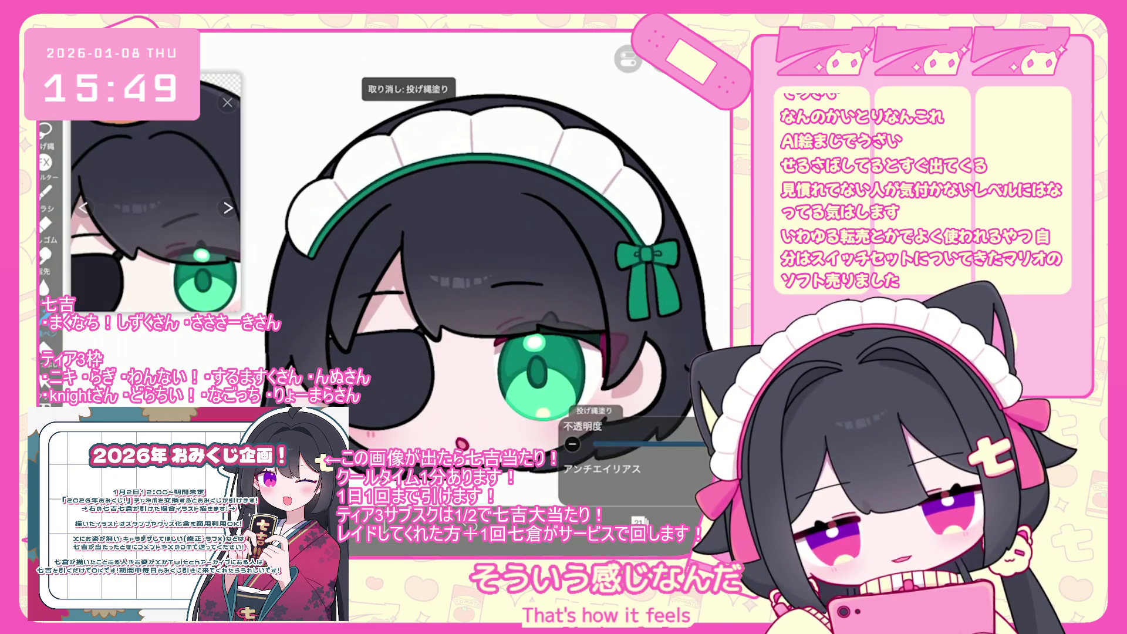
pyautogui.scroll(-1, 446, 282)
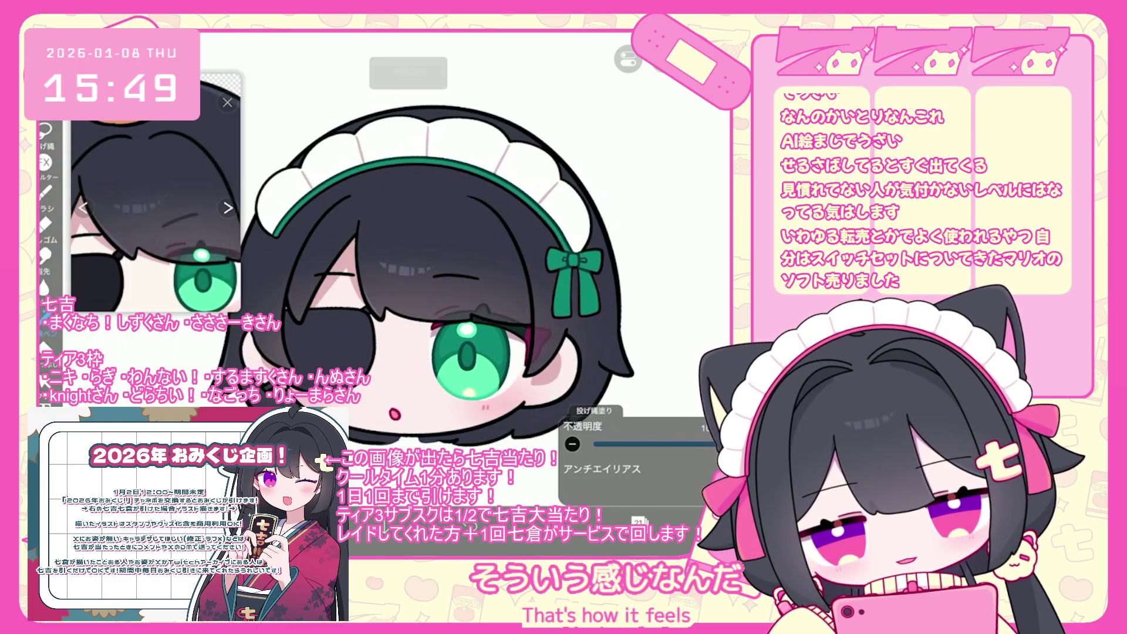
pyautogui.scroll(1, 399, 270)
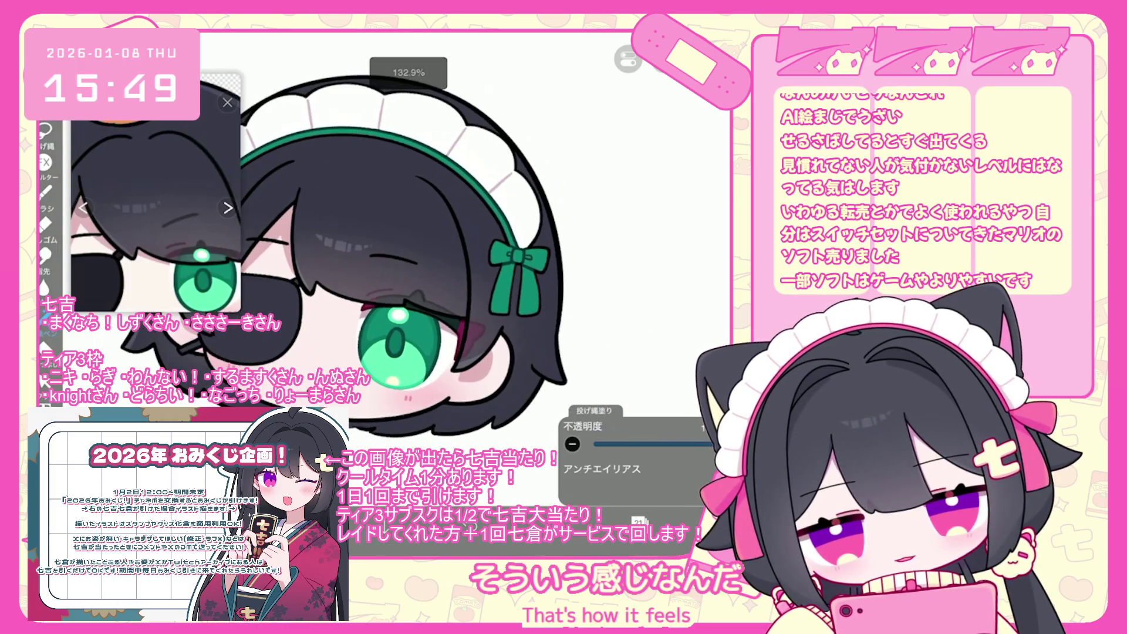
pyautogui.scroll(-1, 358, 246)
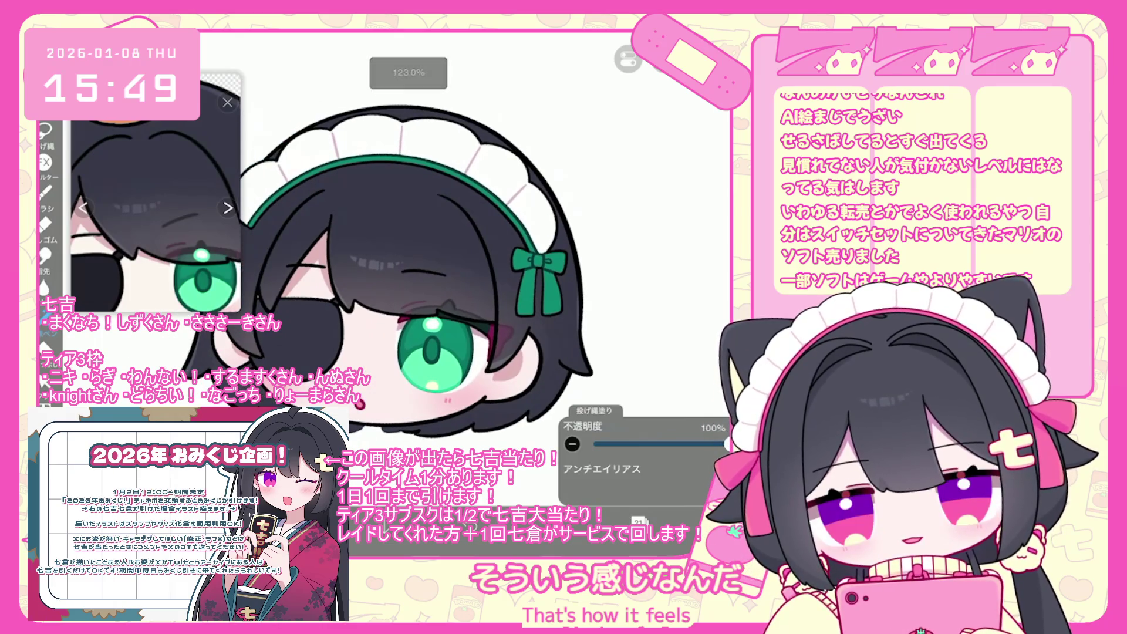
pyautogui.scroll(-1, 394, 276)
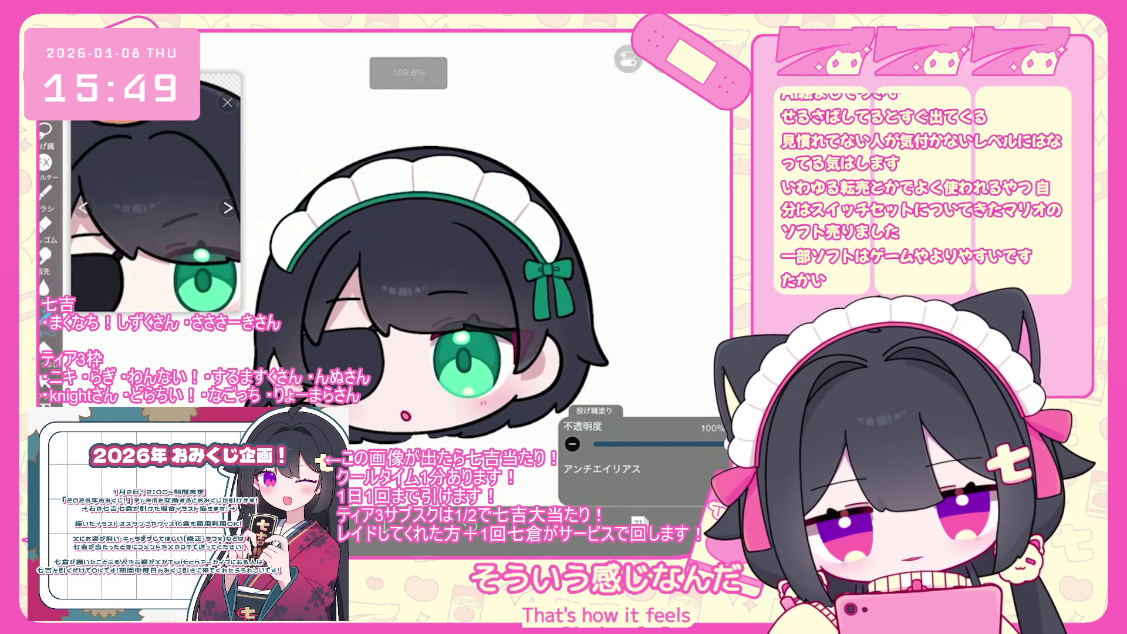
pyautogui.scroll(-3, 156, 202)
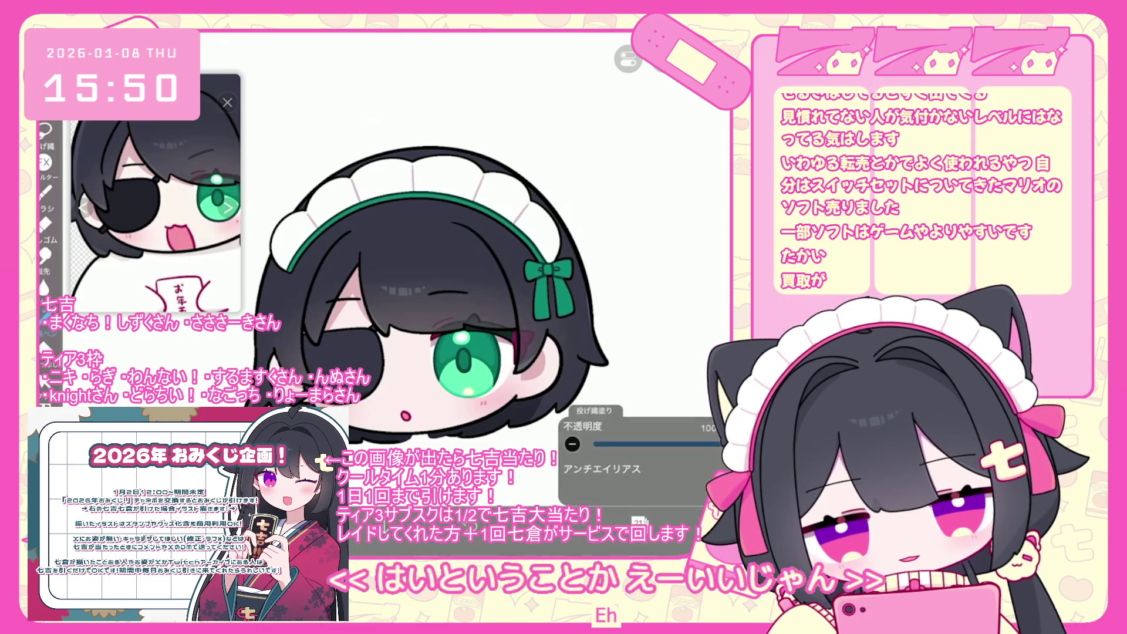
# Step: Undo four more lasso fills near the eye and zoom out
pyautogui.hotkey('ctrl', 'z')
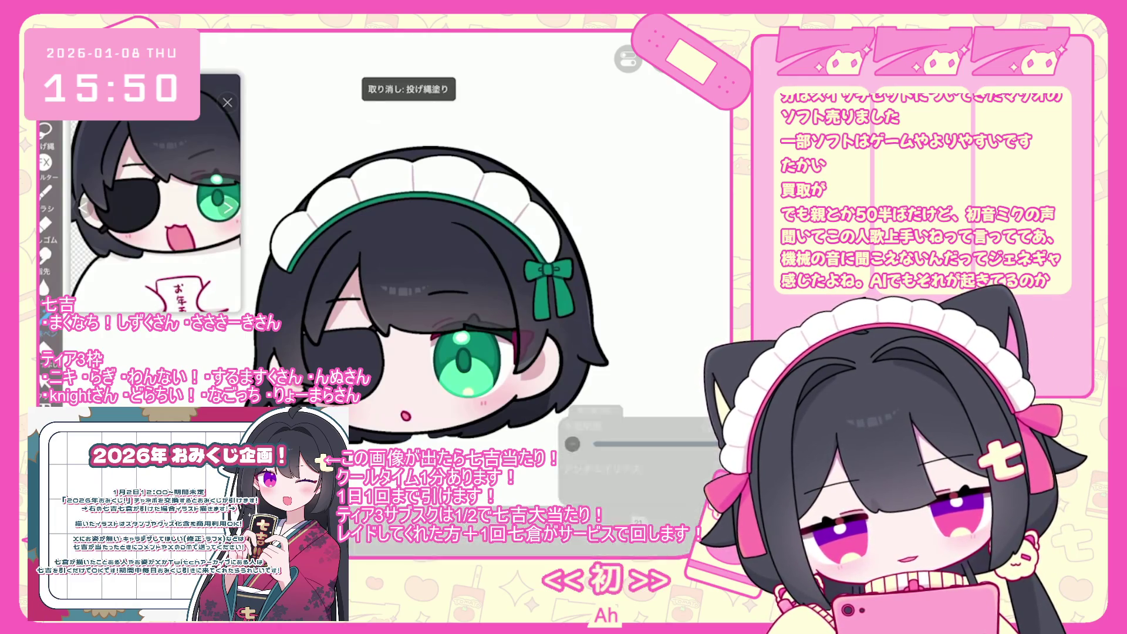
pyautogui.hotkey('ctrl', 'z')
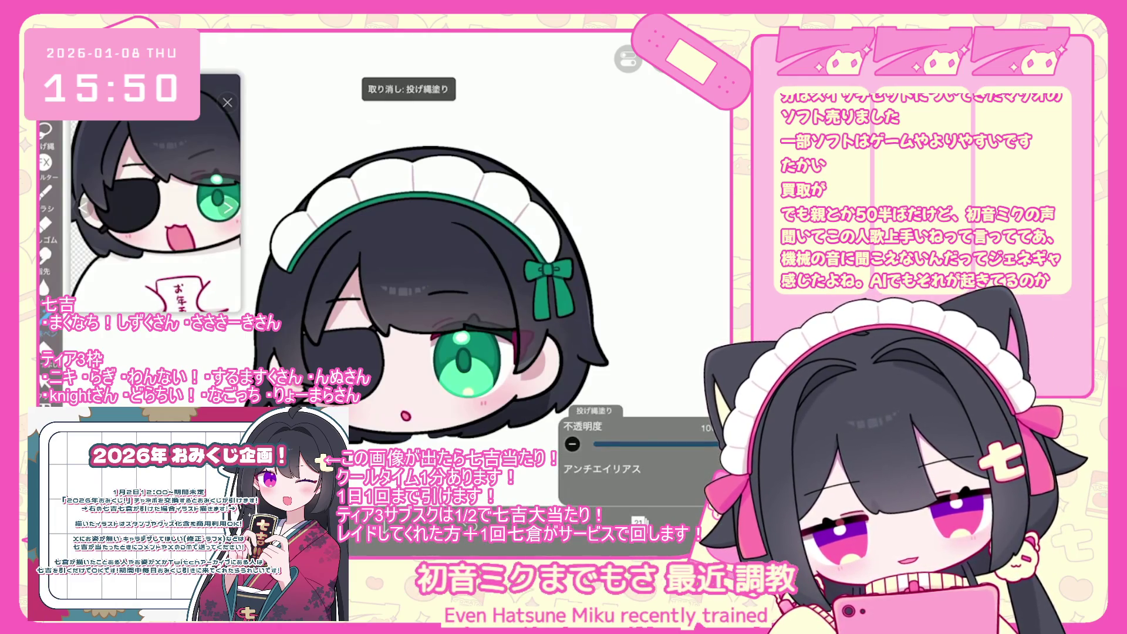
pyautogui.hotkey('ctrl', 'z')
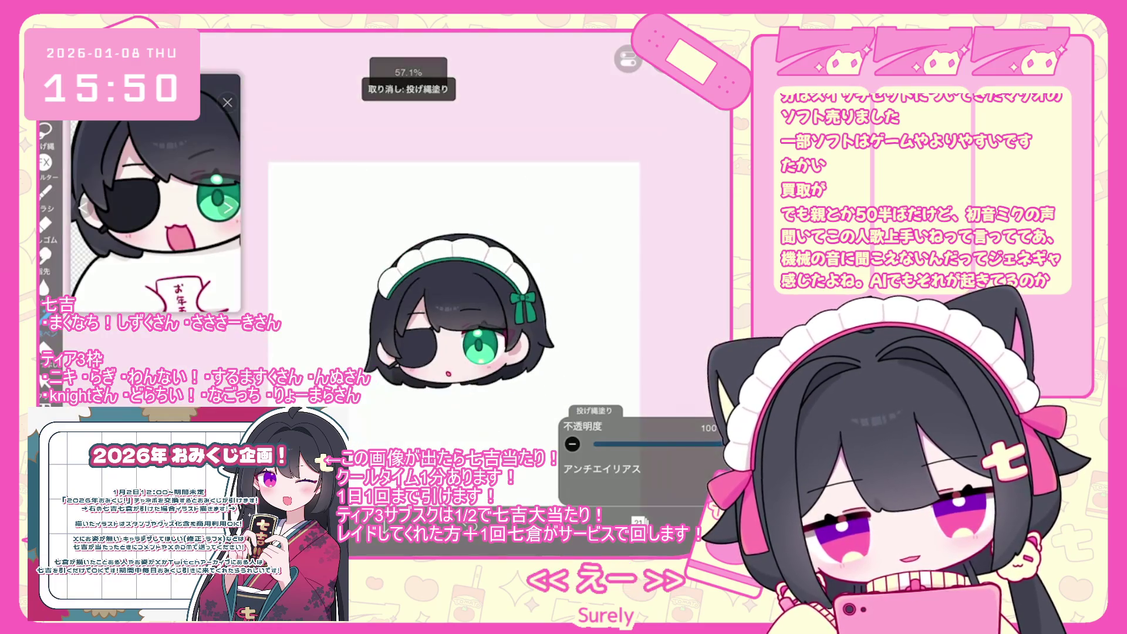
pyautogui.scroll(-1, 645, 247)
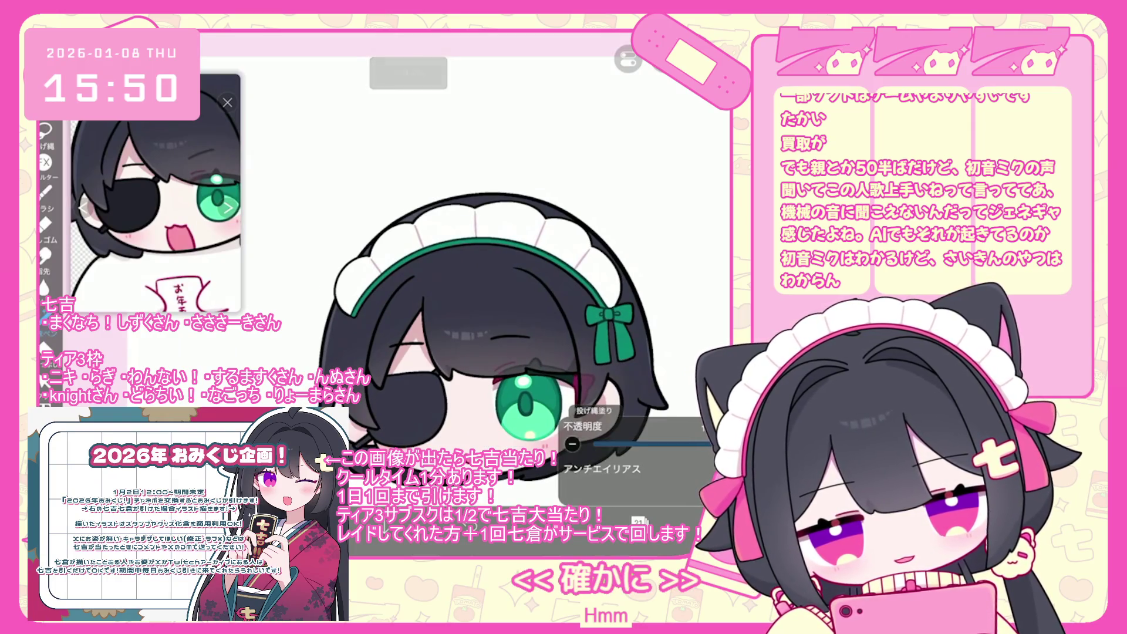
pyautogui.hotkey('ctrl', 'z')
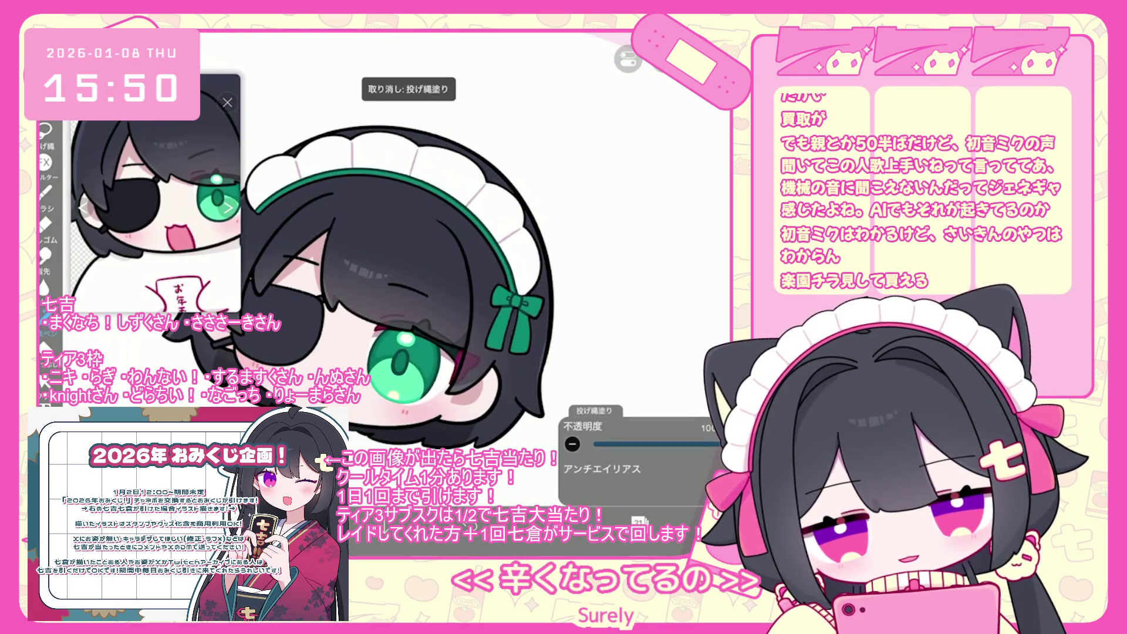
pyautogui.scroll(2, 377, 282)
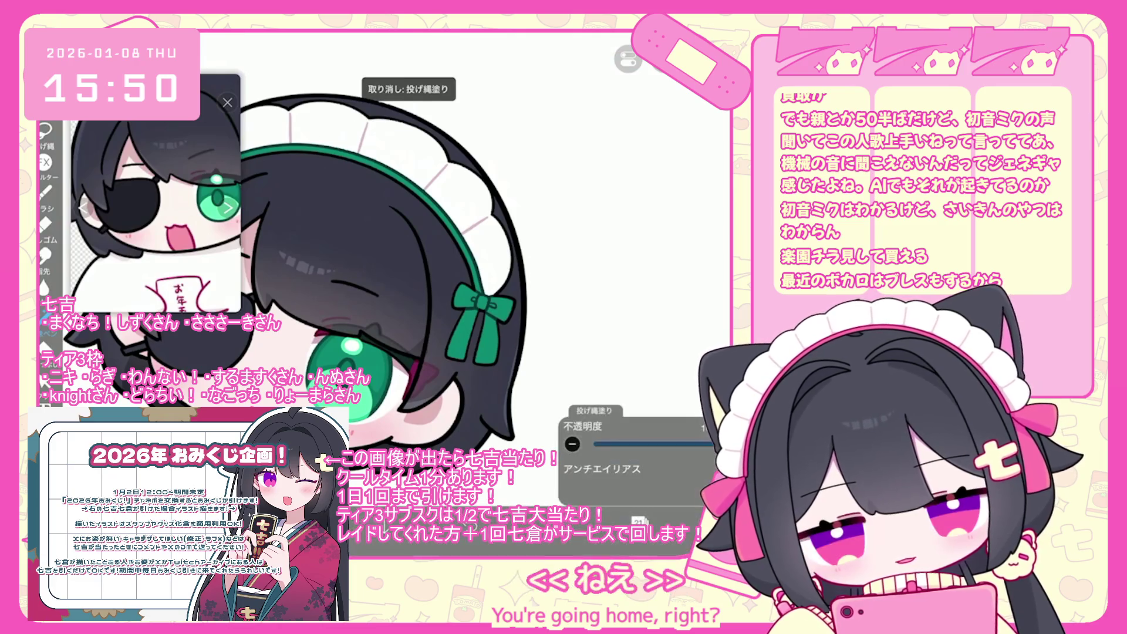
pyautogui.scroll(-5, 381, 264)
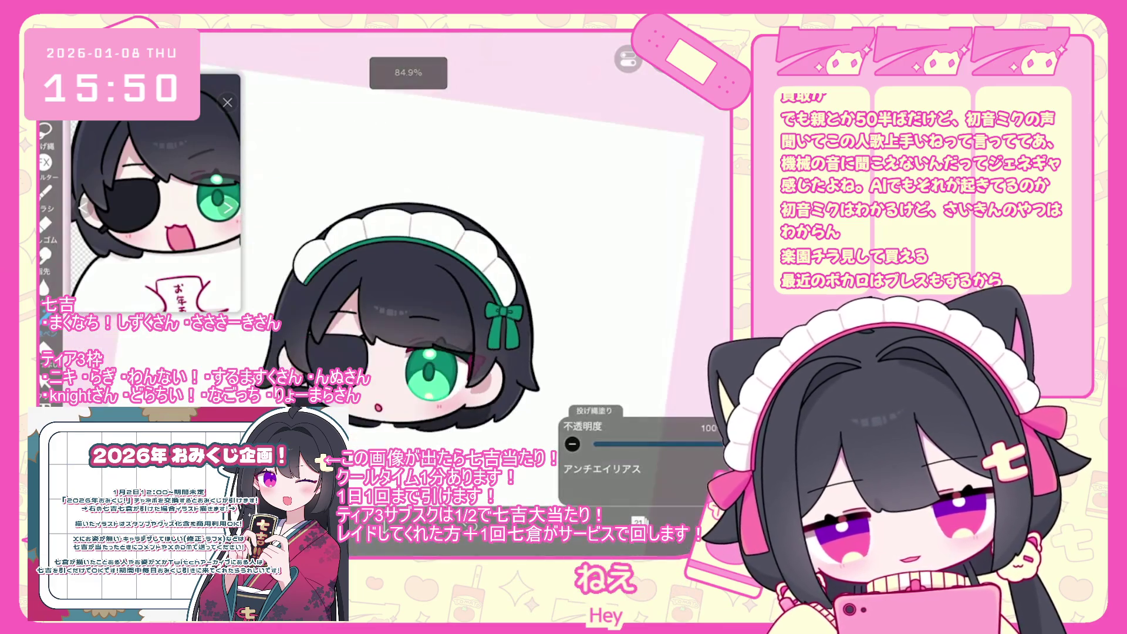
pyautogui.scroll(-5, 645, 252)
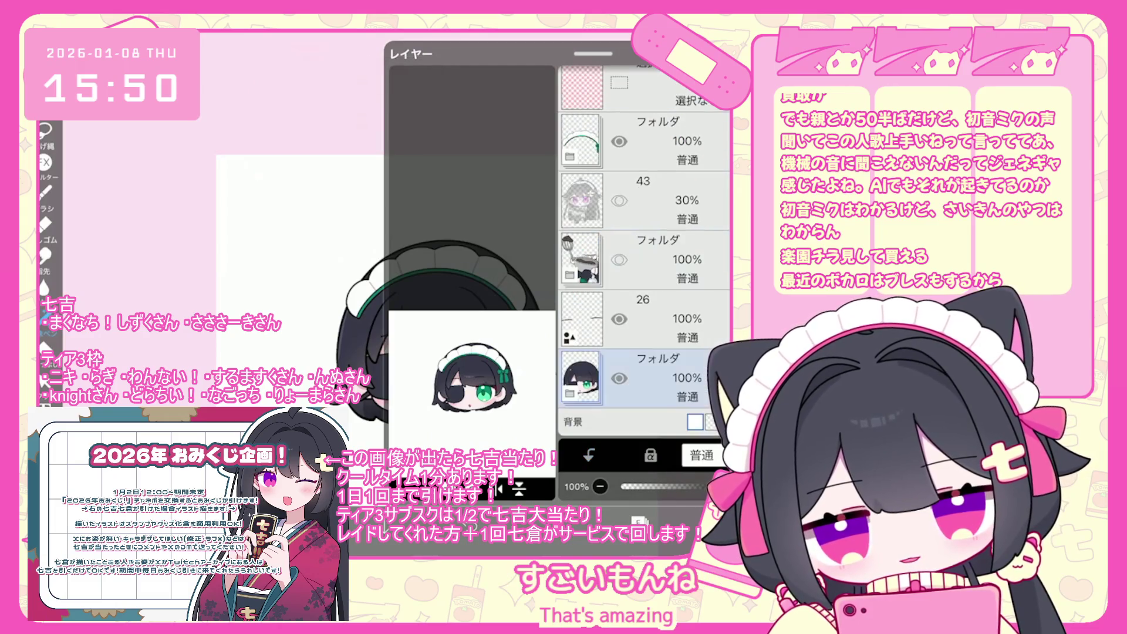
# Step: Show the whisk-and-bowl folder, fade layer 42 to 27%, and select the face folder
pyautogui.click(619, 259)
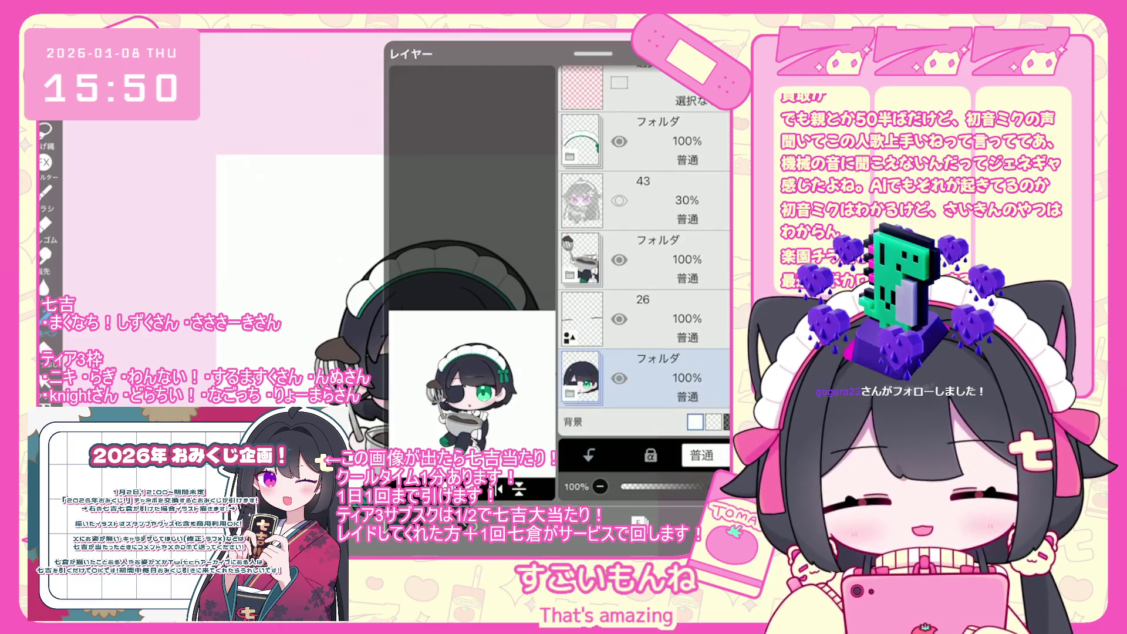
pyautogui.click(669, 260)
pyautogui.scroll(-3, 452, 281)
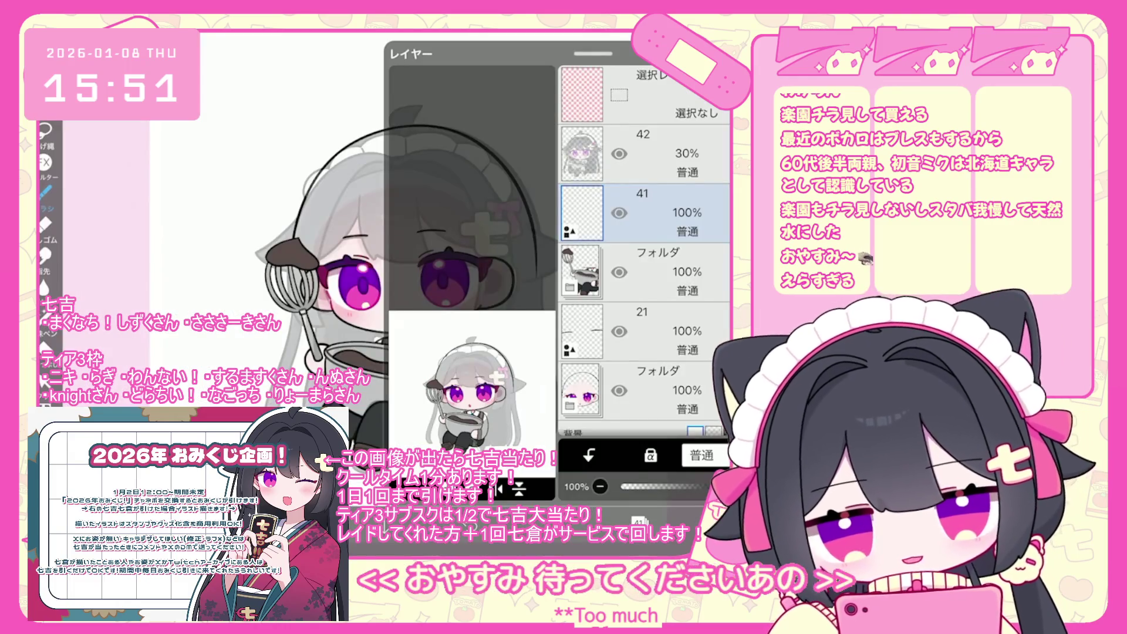
pyautogui.click(645, 154)
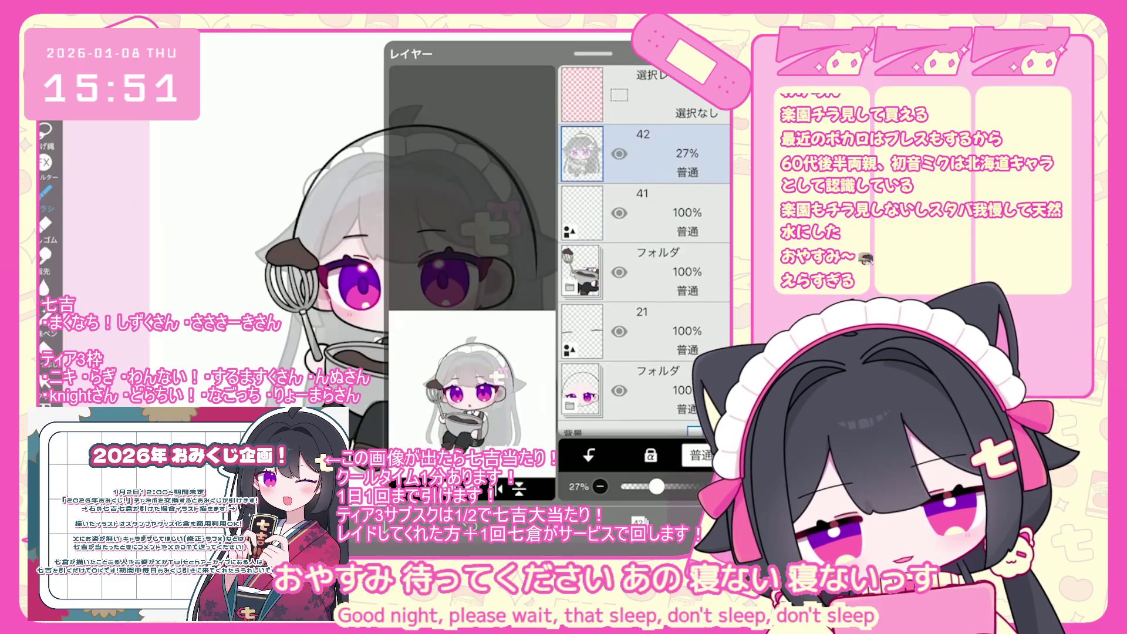
pyautogui.scroll(-3, 645, 252)
pyautogui.click(645, 250)
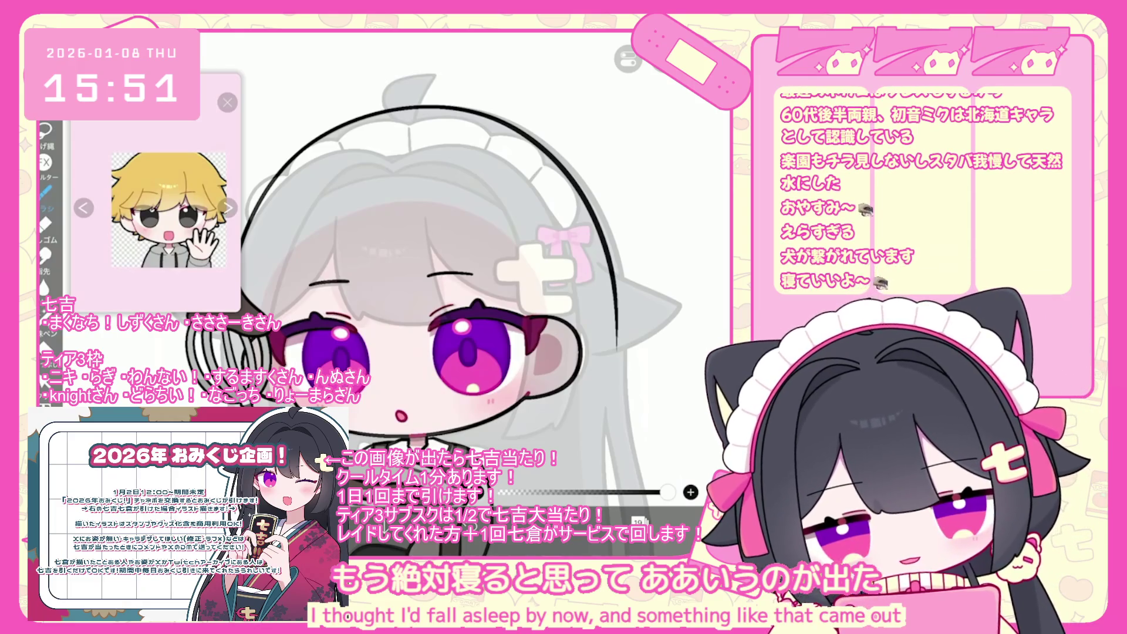
# Step: Undo four stray dark strokes drawn over the face and grey fringe
pyautogui.scroll(2, 451, 274)
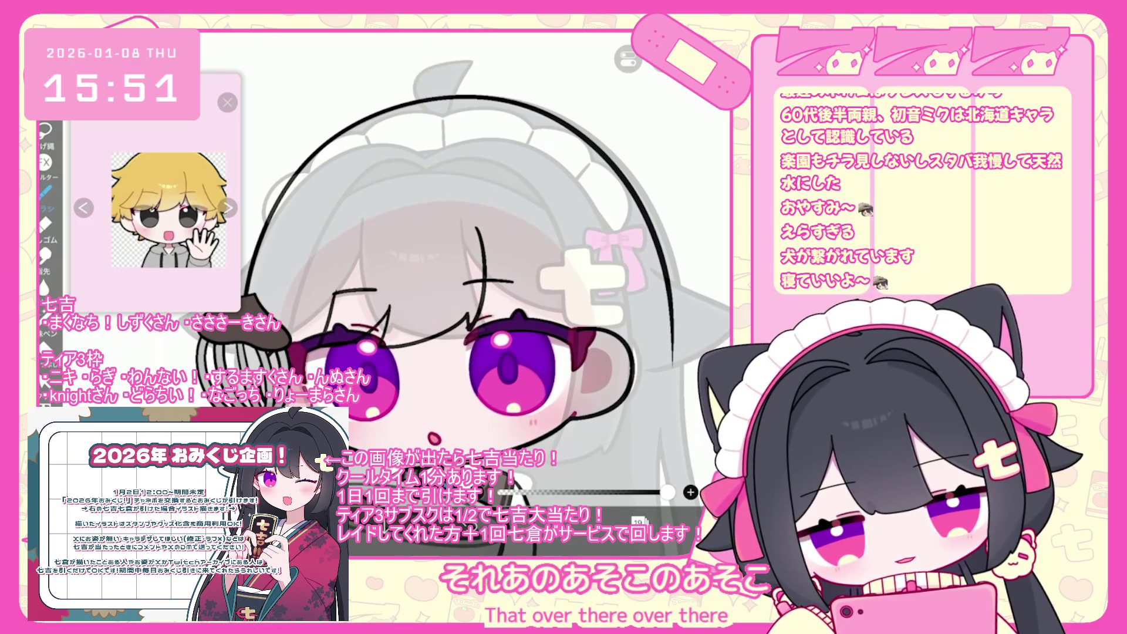
pyautogui.hotkey('ctrl', 'z')
pyautogui.hscroll(-2, 470, 282)
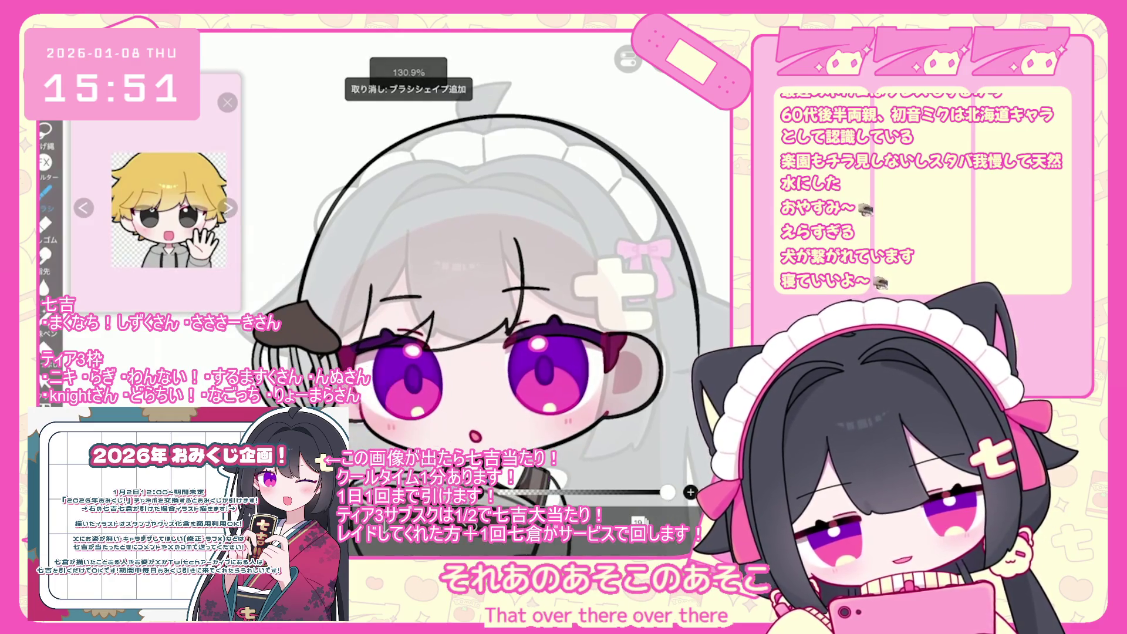
pyautogui.hotkey('ctrl', 'z')
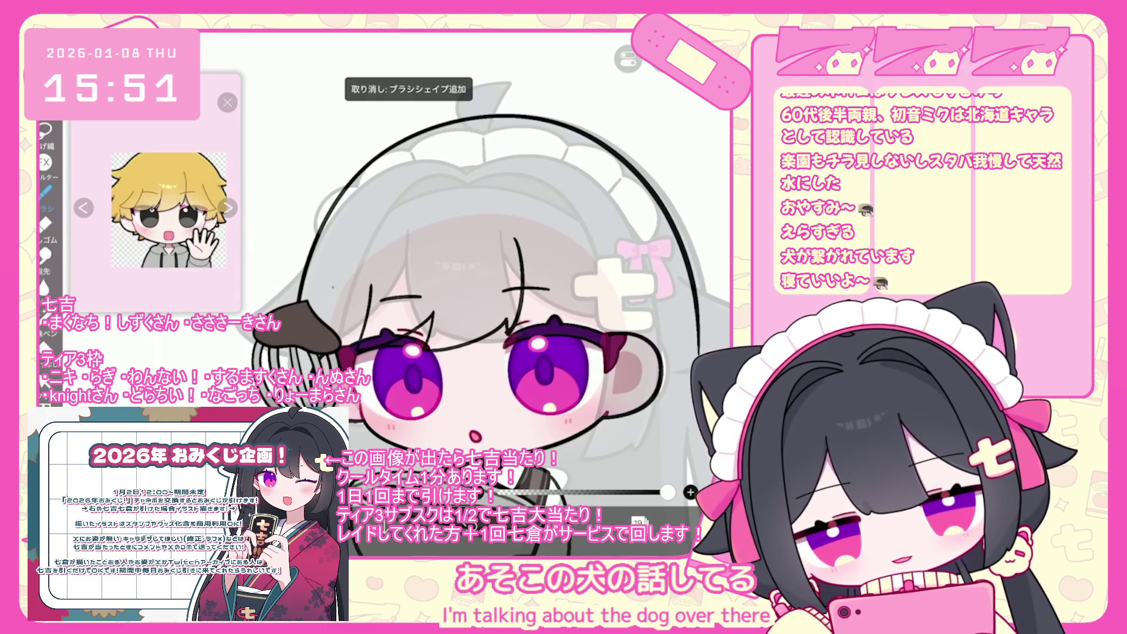
pyautogui.hotkey('ctrl', 'z')
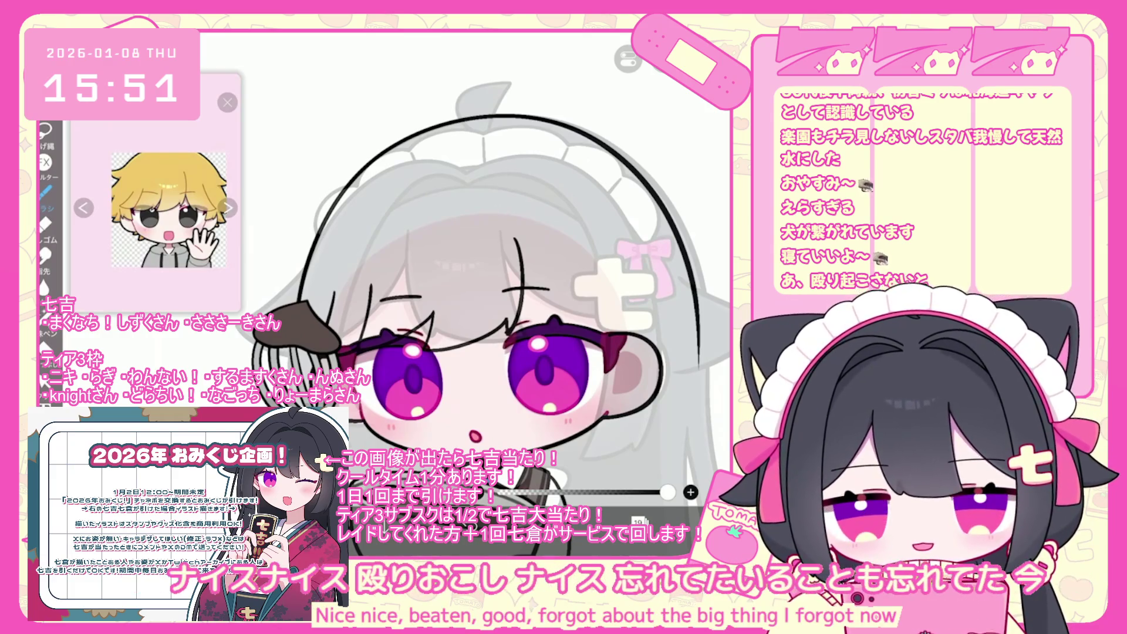
pyautogui.hotkey('ctrl', 'z')
pyautogui.scroll(3, 393, 313)
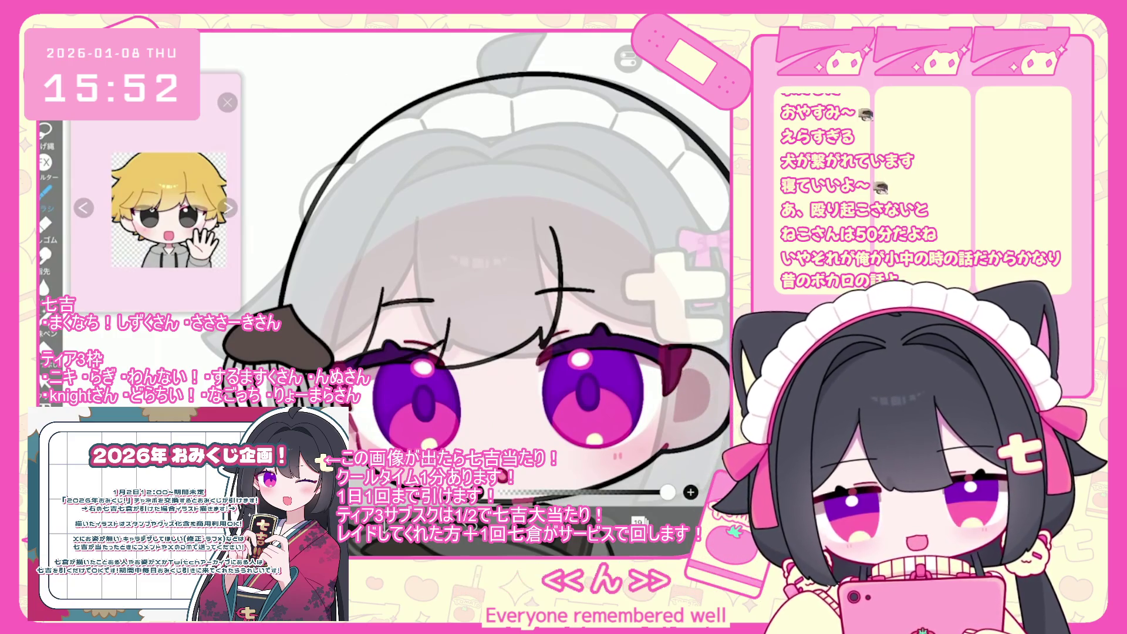
pyautogui.scroll(-1, 466, 261)
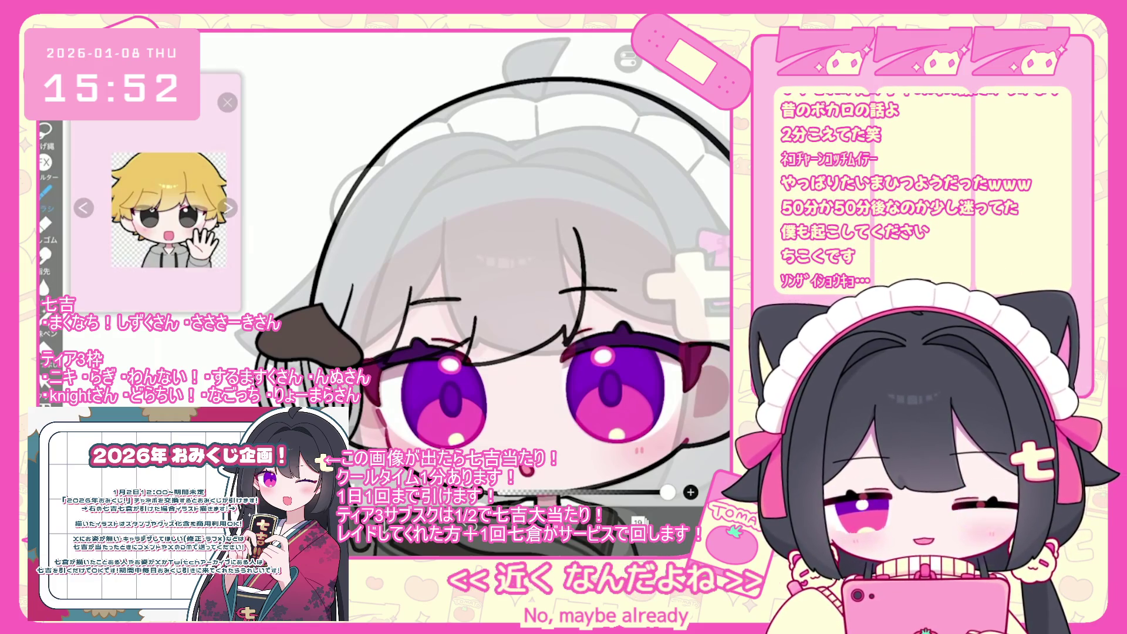
pyautogui.scroll(3, 422, 282)
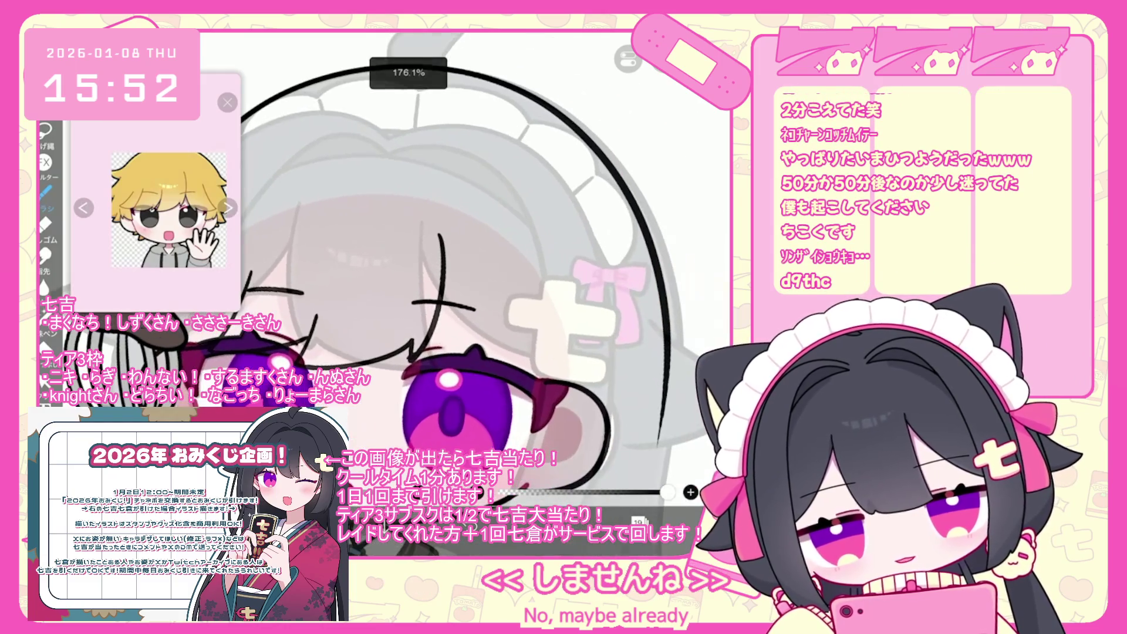
# Step: Undo the stray strokes across the hair and near the bow, clearing the ear line for redrawing
pyautogui.hotkey('ctrl', 'z')
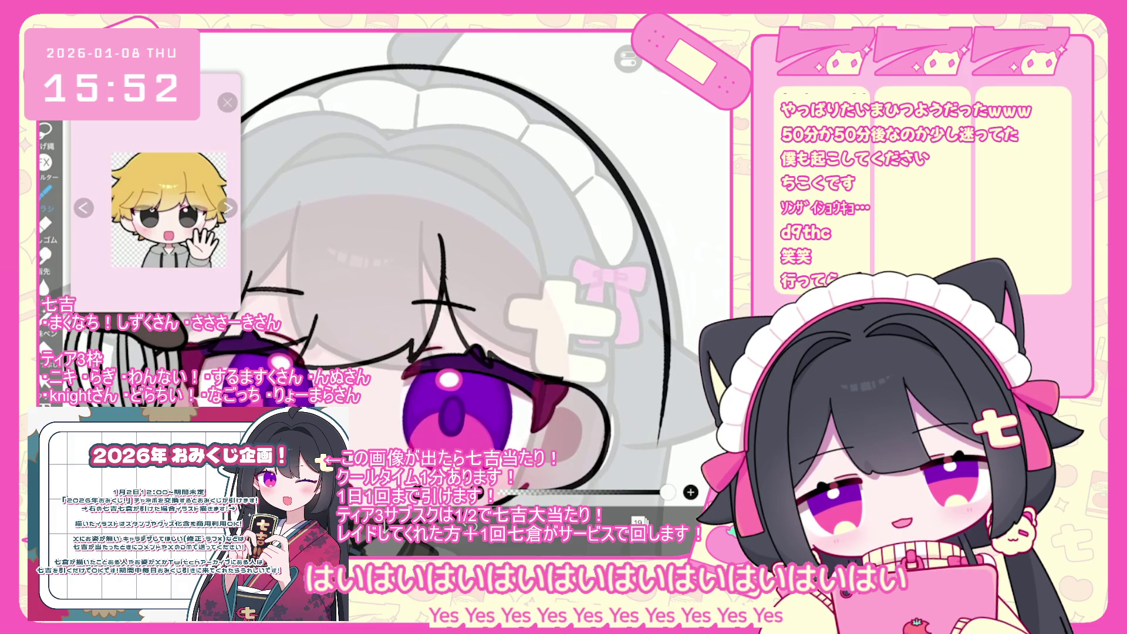
pyautogui.hotkey('ctrl', 'z')
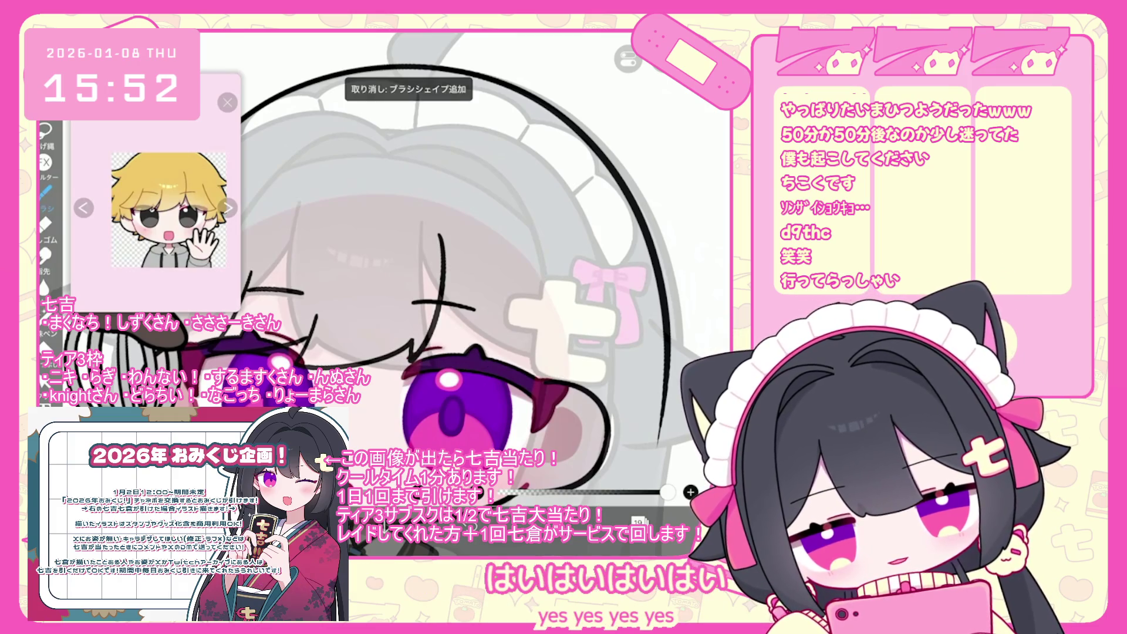
pyautogui.moveTo(552, 265); pyautogui.dragTo(560, 382)
pyautogui.hotkey('ctrl', 'z')
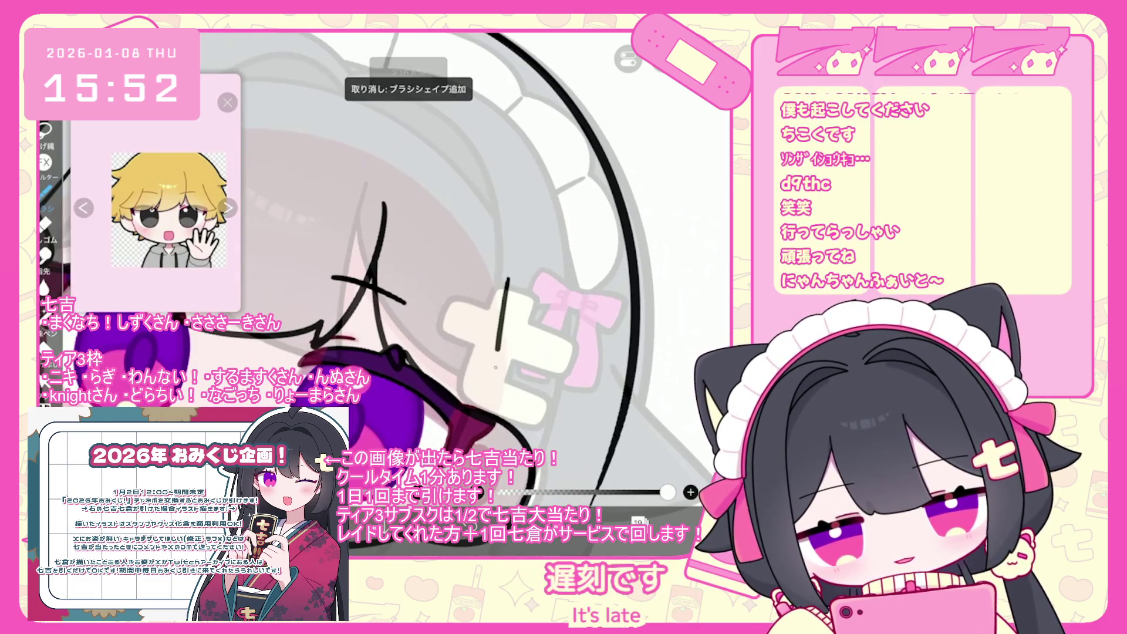
pyautogui.scroll(-2, 387, 264)
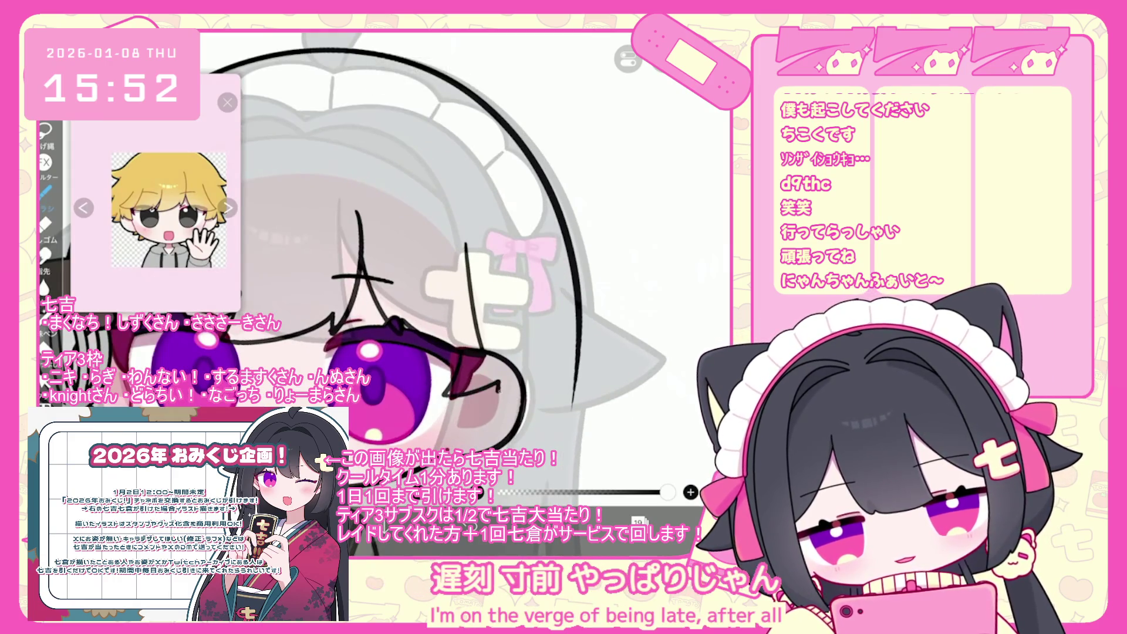
pyautogui.hotkey('ctrl', 'z')
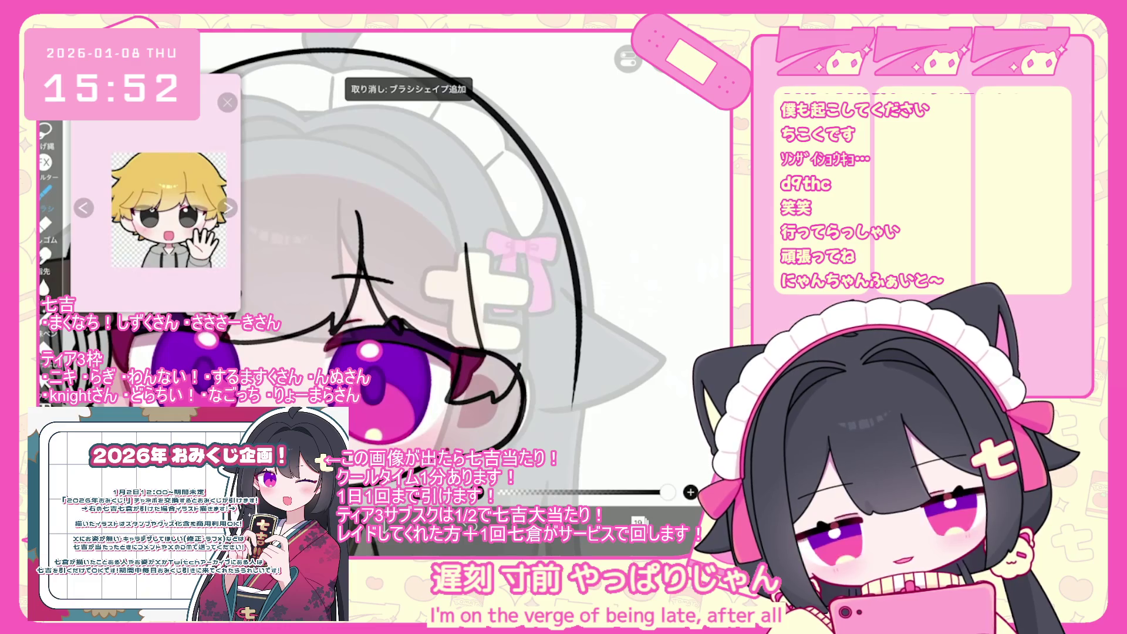
pyautogui.scroll(-3, 387, 264)
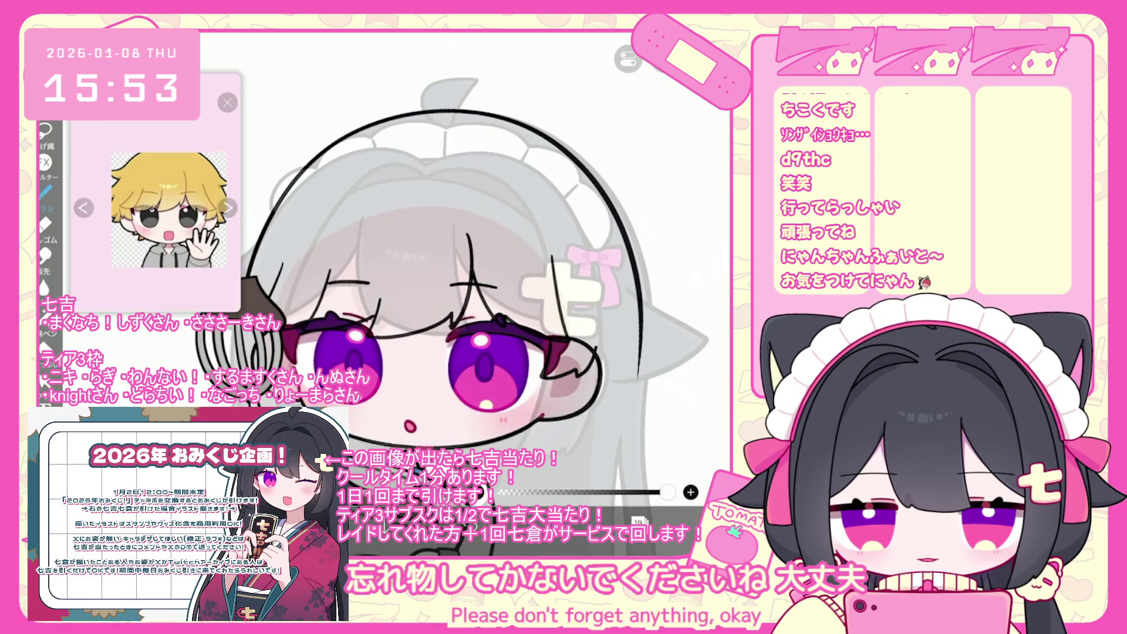
pyautogui.scroll(3, 464, 264)
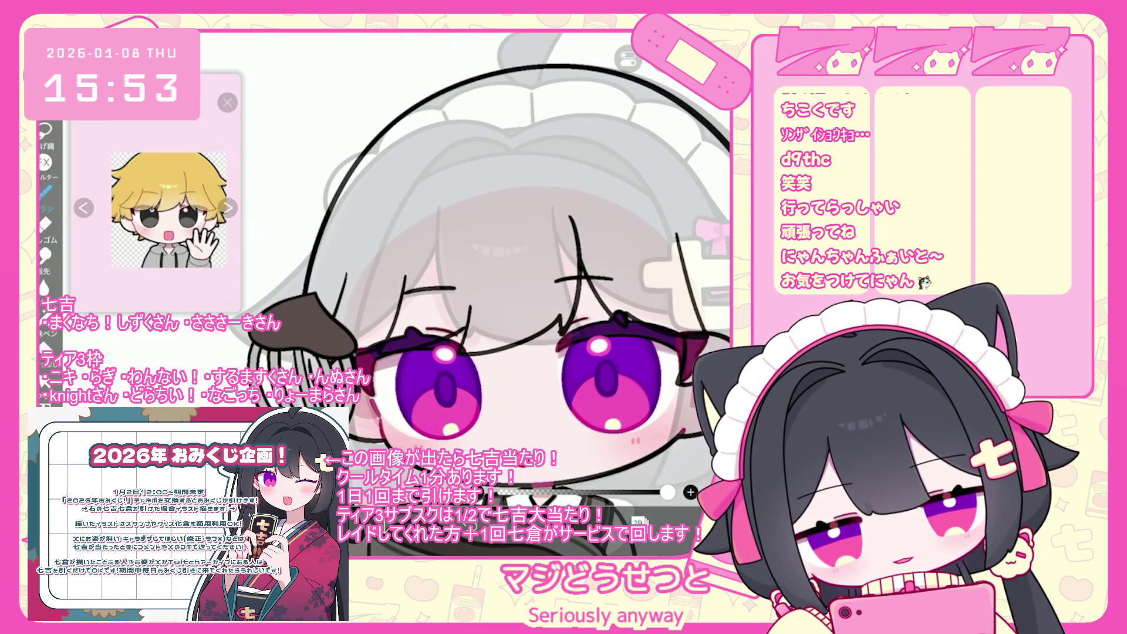
pyautogui.scroll(-3, 463, 264)
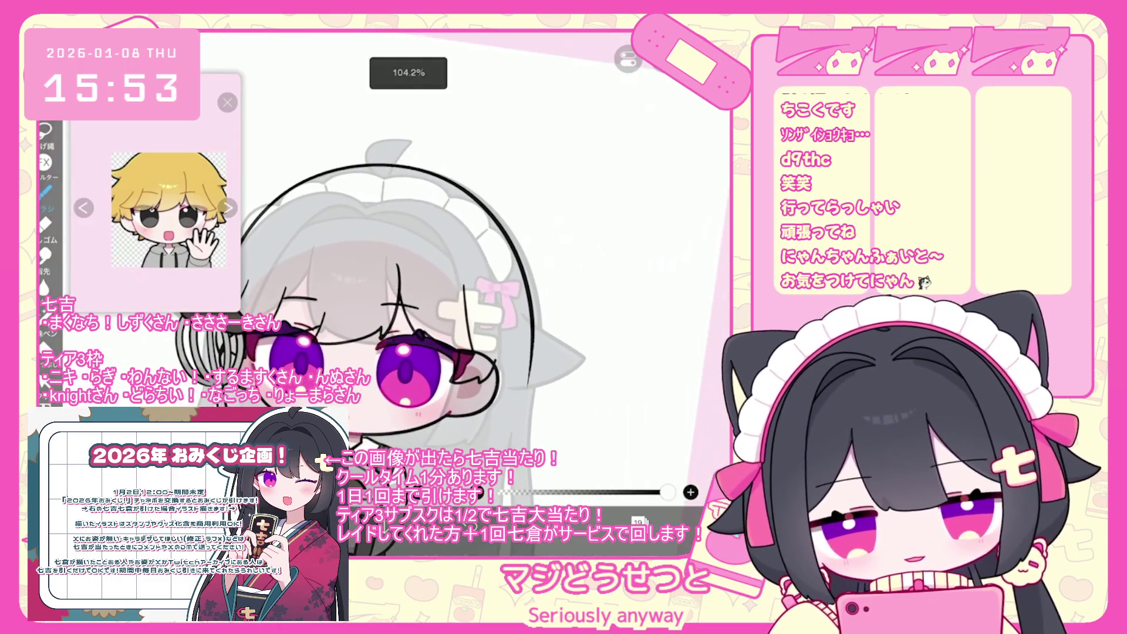
pyautogui.hotkey('ctrl', 'z')
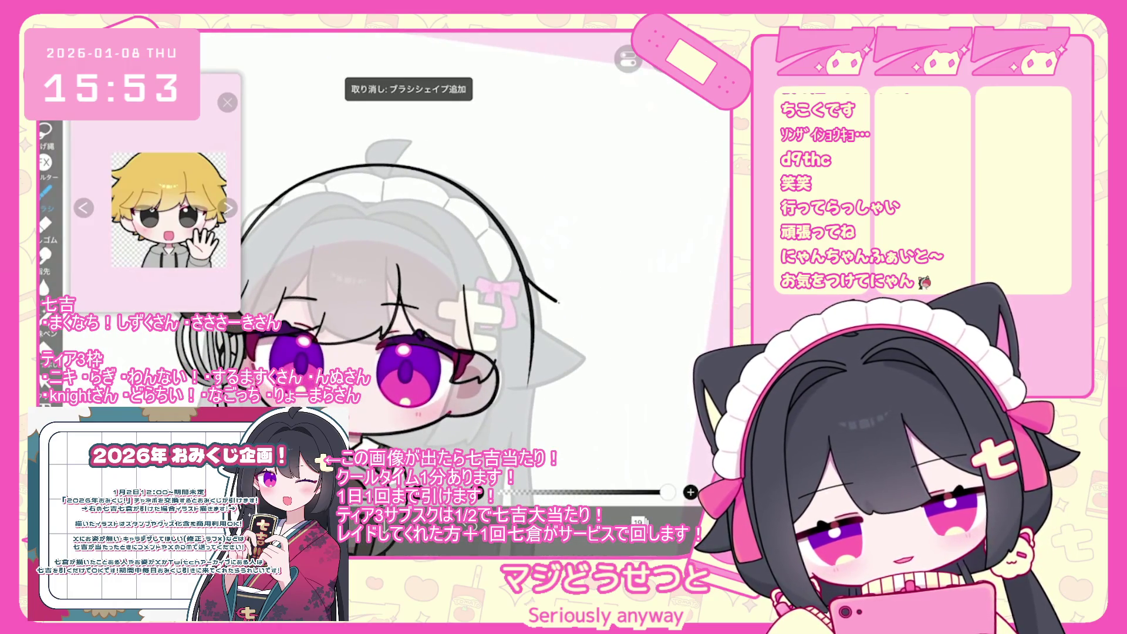
pyautogui.hotkey('ctrl', 'z')
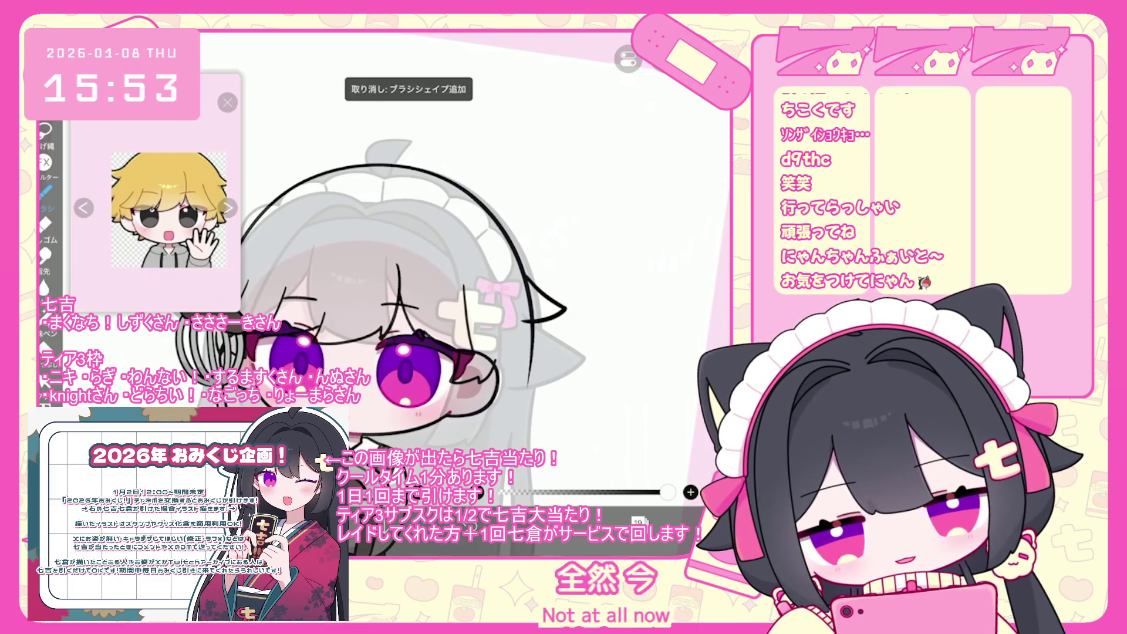
pyautogui.hotkey('ctrl', 'z')
# Step: Redraw the ear outline and trace the ear's outer contour, dropping the last extra stroke
pyautogui.moveTo(525, 272); pyautogui.dragTo(549, 331)
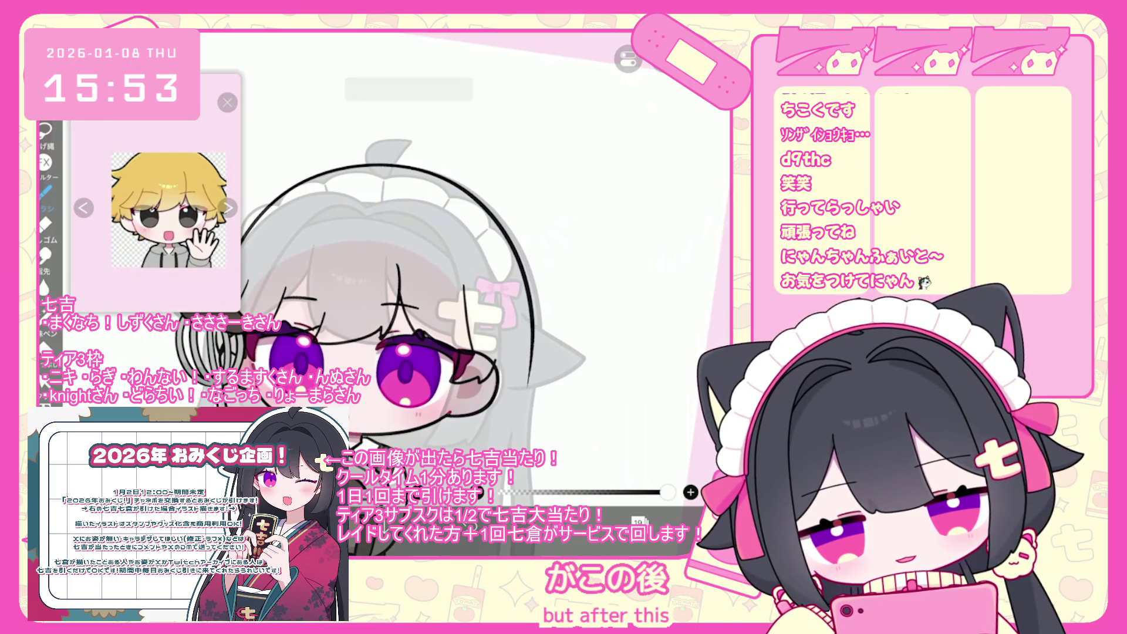
pyautogui.scroll(1, 375, 294)
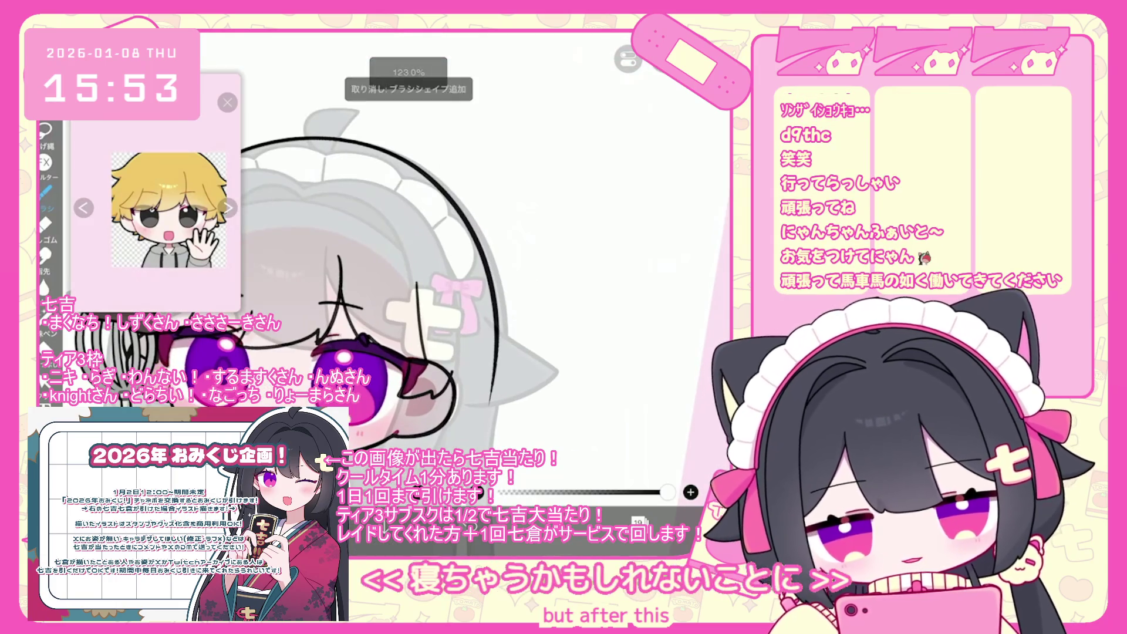
pyautogui.moveTo(527, 307); pyautogui.dragTo(480, 327)
pyautogui.moveTo(510, 377)
pyautogui.mouseDown()
pyautogui.moveTo(529, 402)
pyautogui.moveTo(486, 430)
pyautogui.mouseUp()
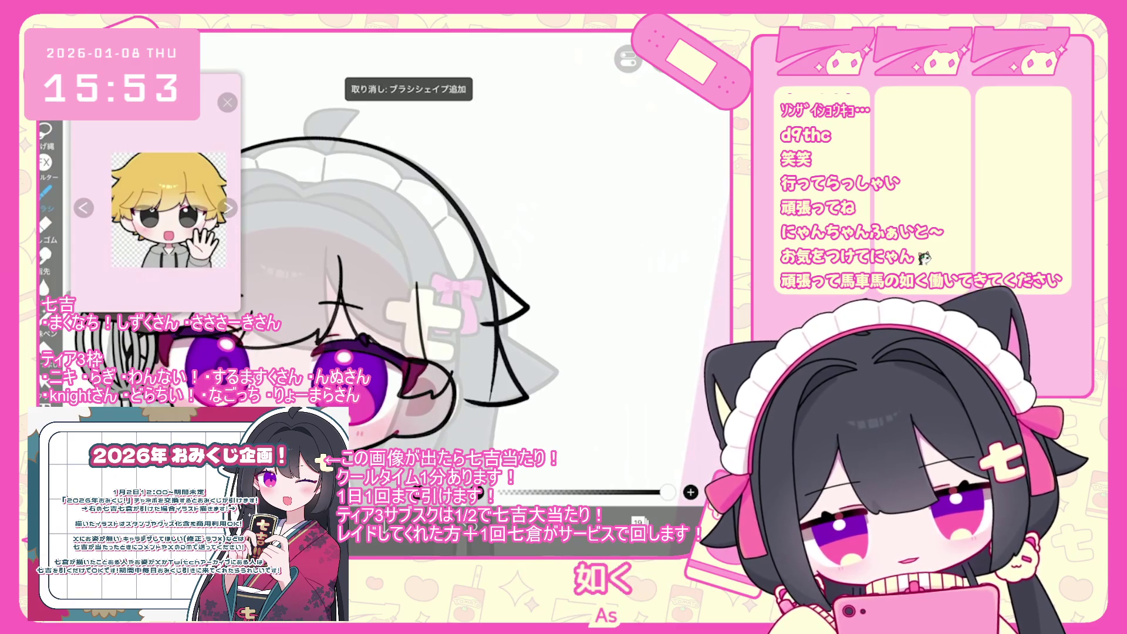
pyautogui.scroll(-2, 411, 293)
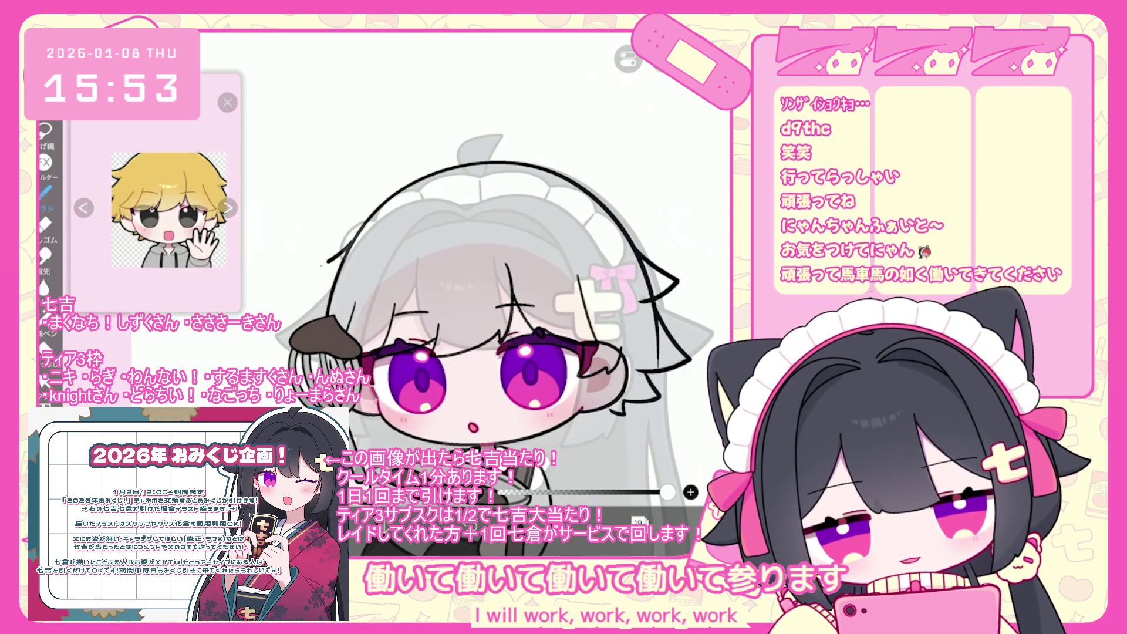
pyautogui.scroll(2, 502, 317)
pyautogui.hotkey('ctrl', 'z')
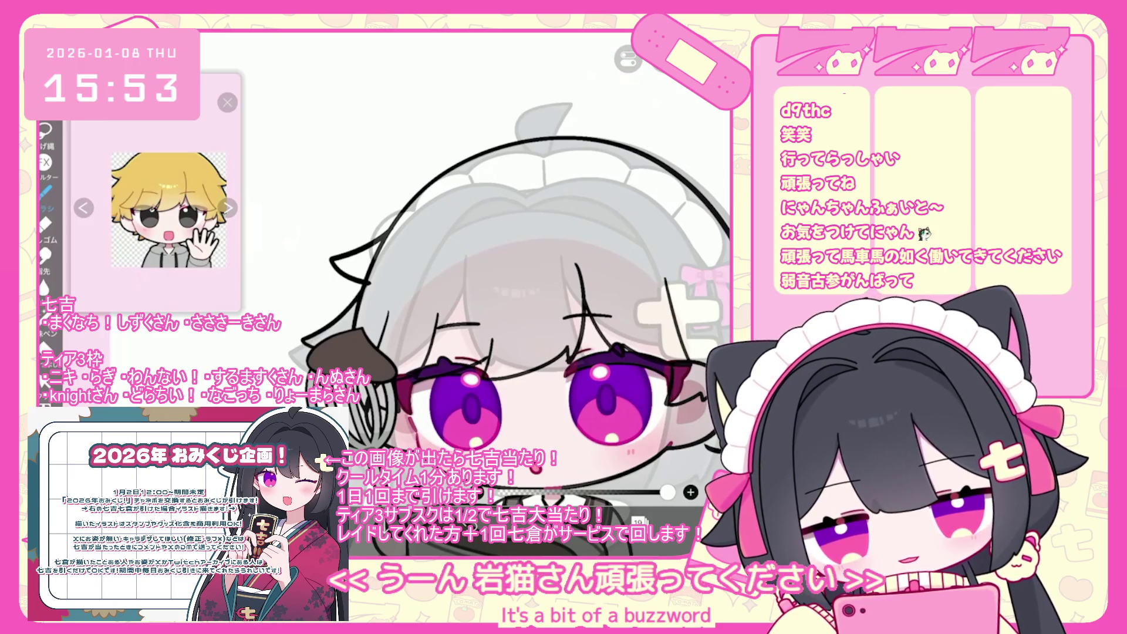
# Step: Draw black vector lineart over the ahoge on top of the head and undo the eraser change
pyautogui.scroll(1, 502, 317)
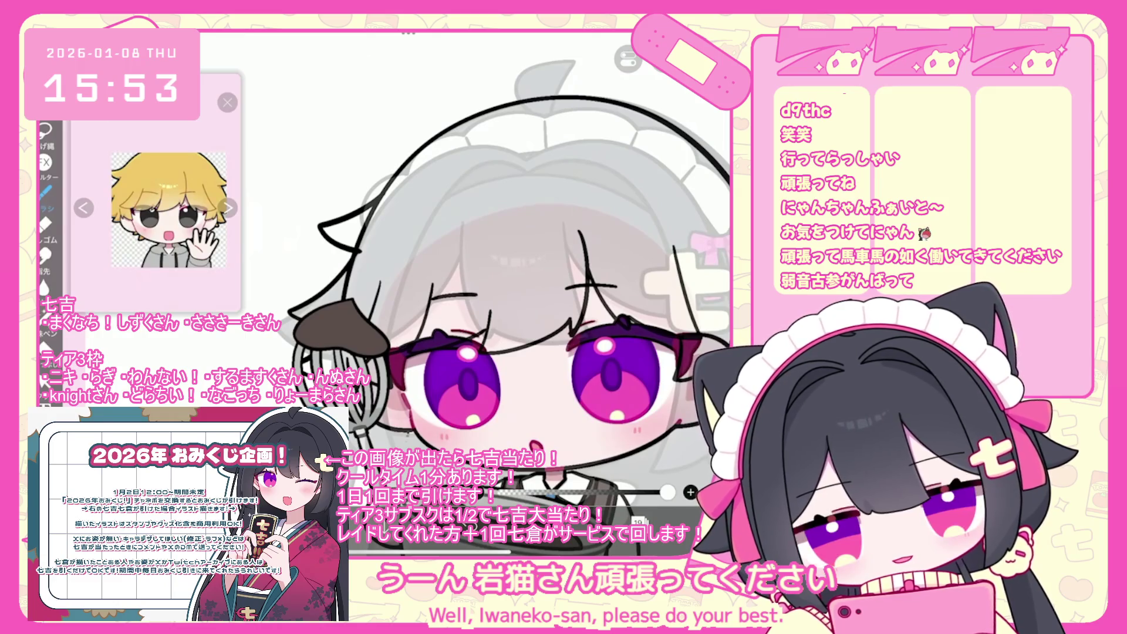
pyautogui.scroll(-1, 502, 299)
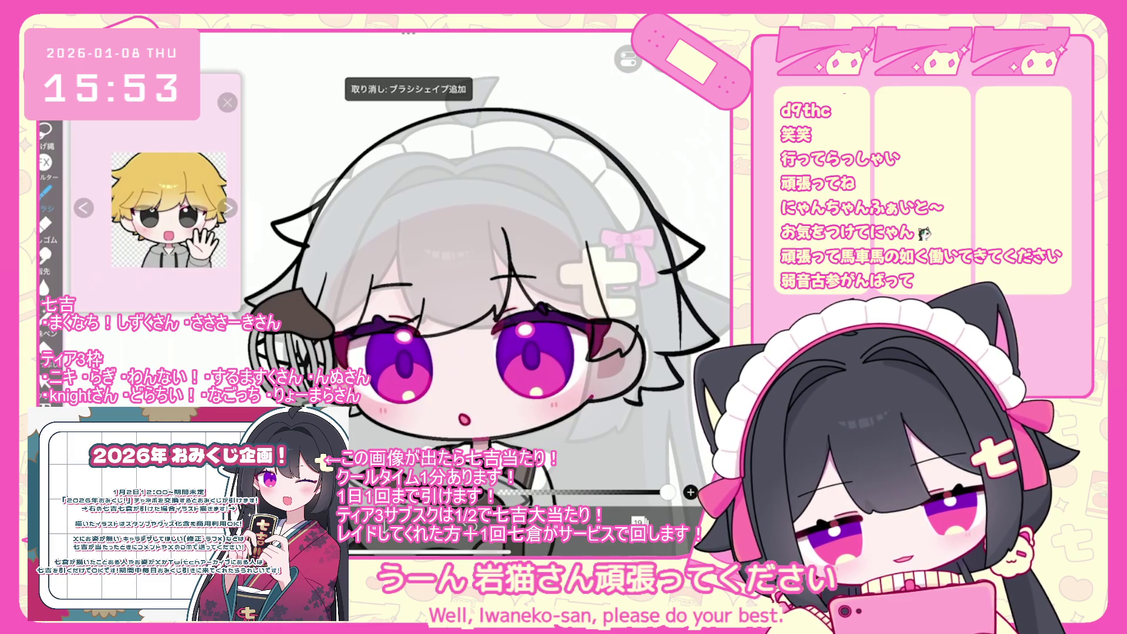
pyautogui.scroll(-2, 481, 317)
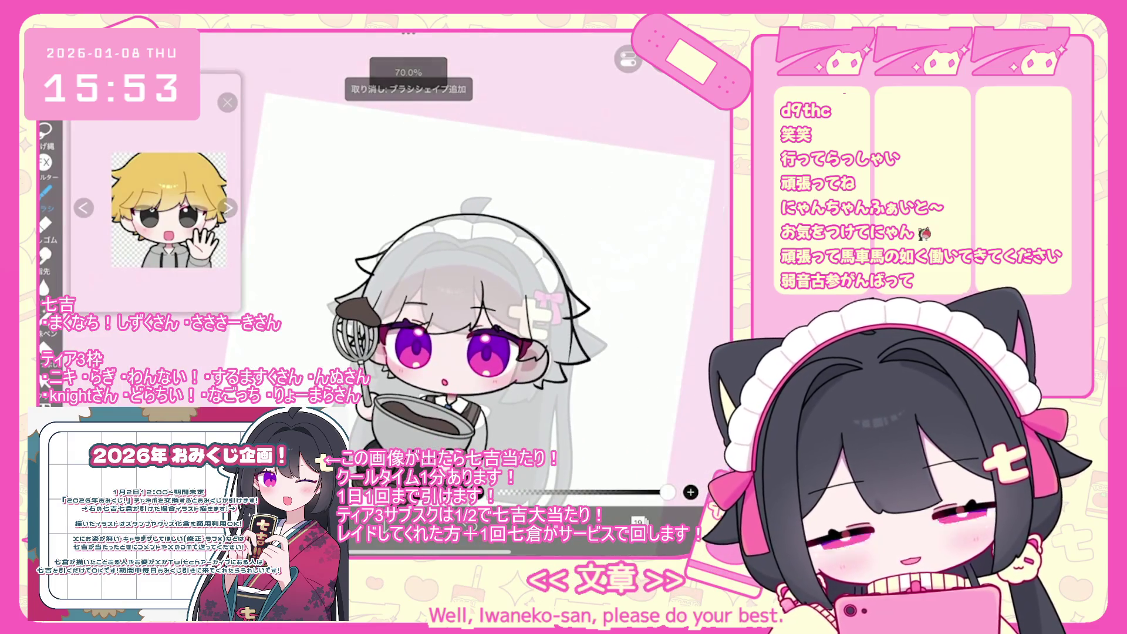
pyautogui.moveTo(437, 264)
pyautogui.mouseDown()
pyautogui.moveTo(421, 236)
pyautogui.moveTo(400, 261)
pyautogui.mouseUp()
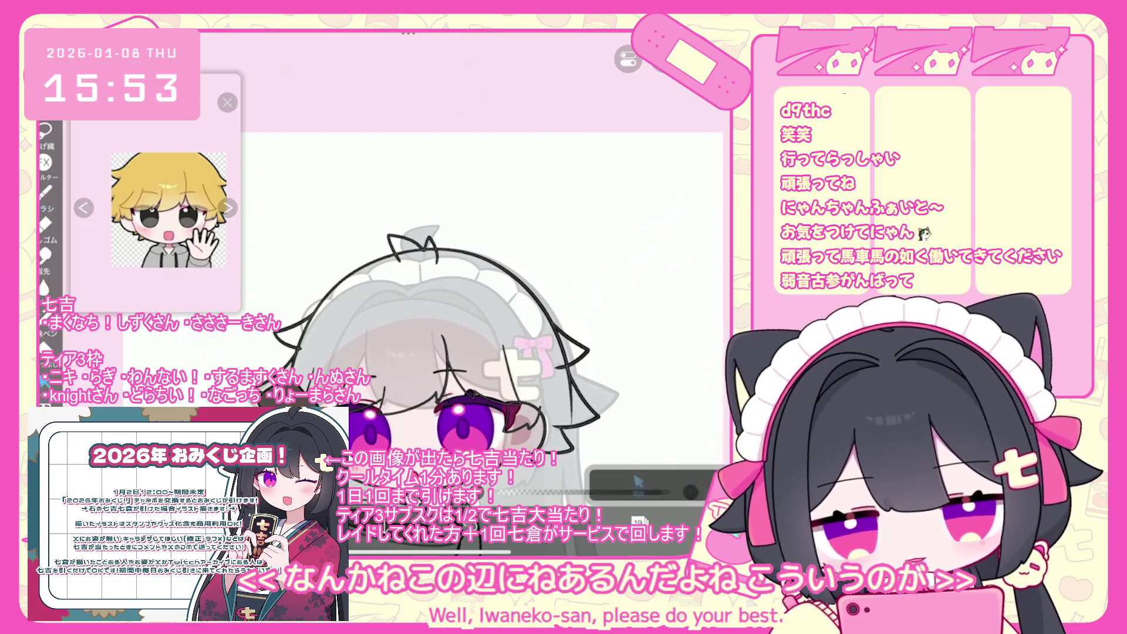
pyautogui.scroll(3, 411, 264)
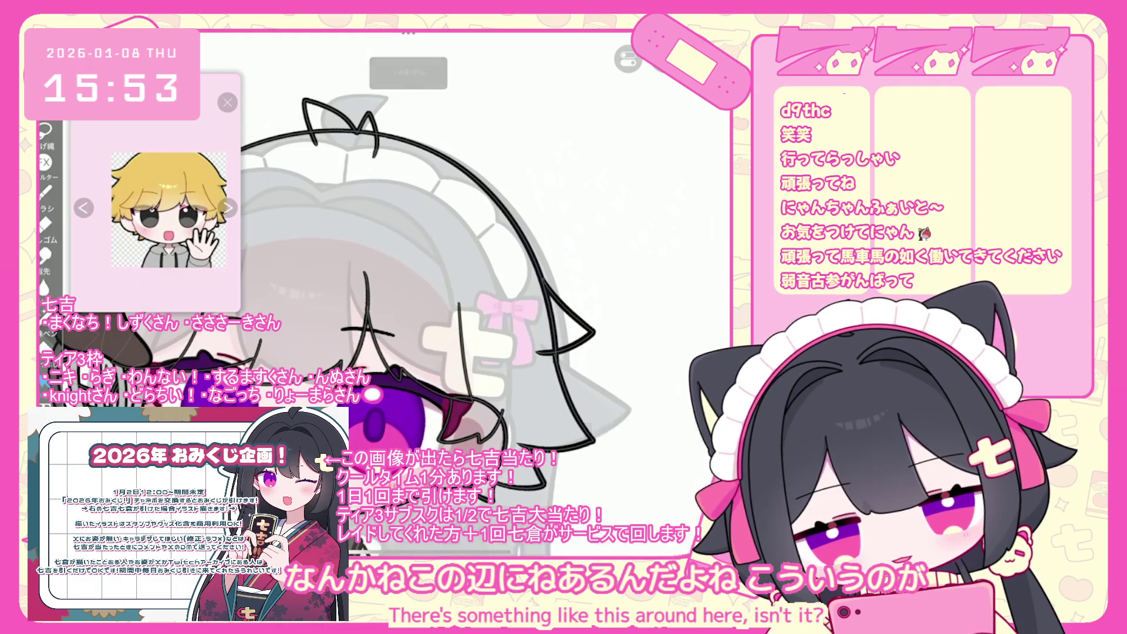
pyautogui.hotkey('ctrl', 'z')
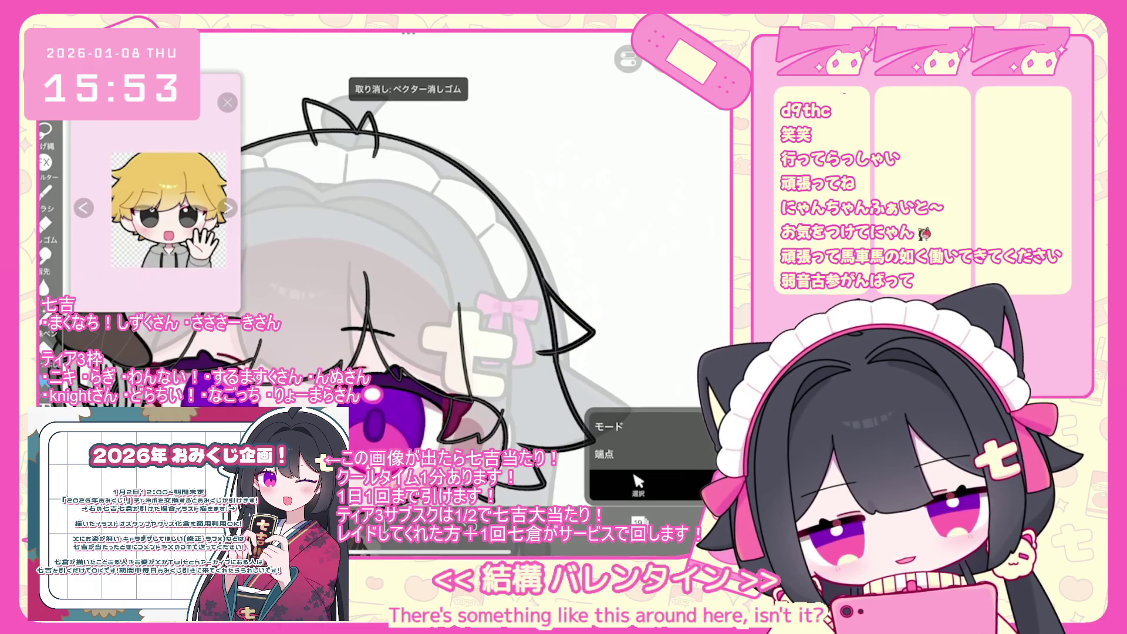
# Step: Select the restored ear stroke, inspect the face up close, and bring up the layer list
pyautogui.click(564, 320)
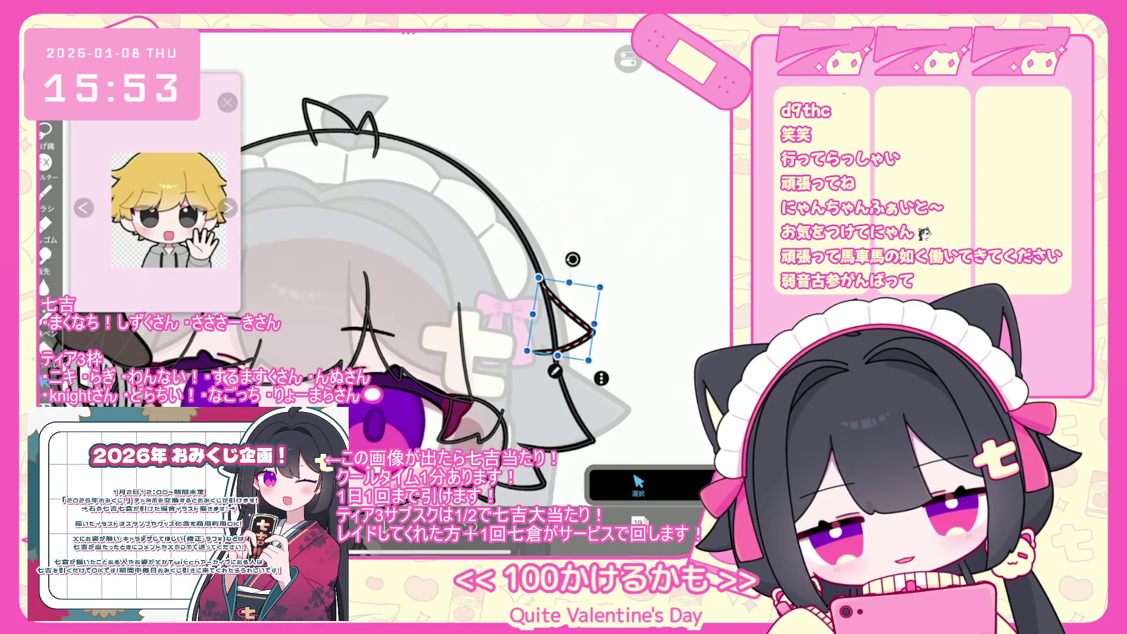
pyautogui.scroll(5, 552, 297)
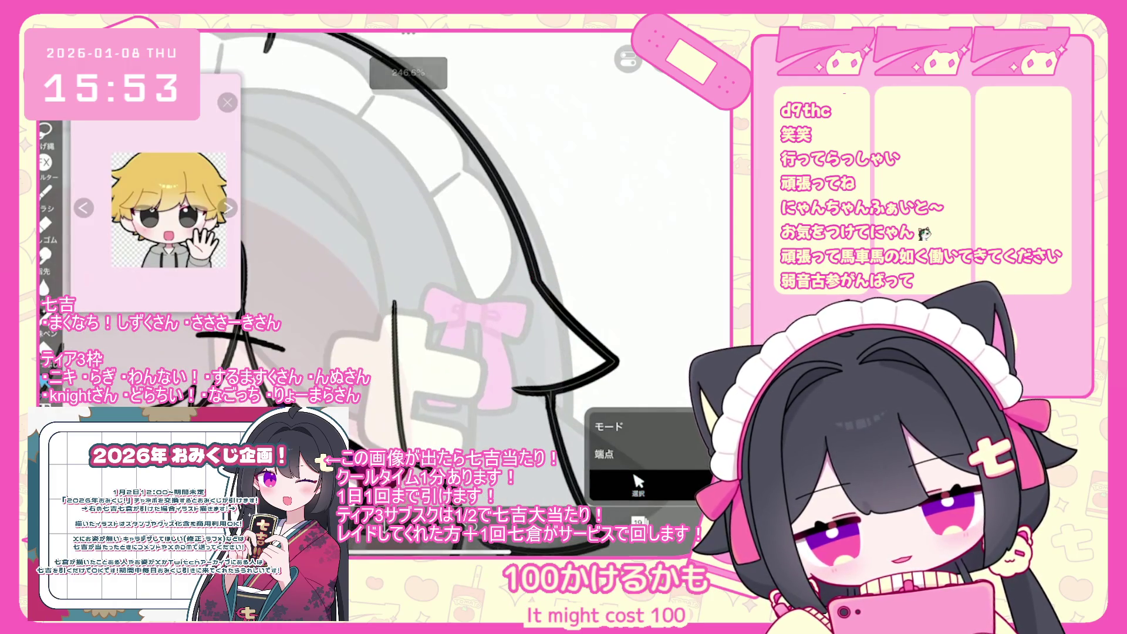
pyautogui.scroll(-2, 410, 294)
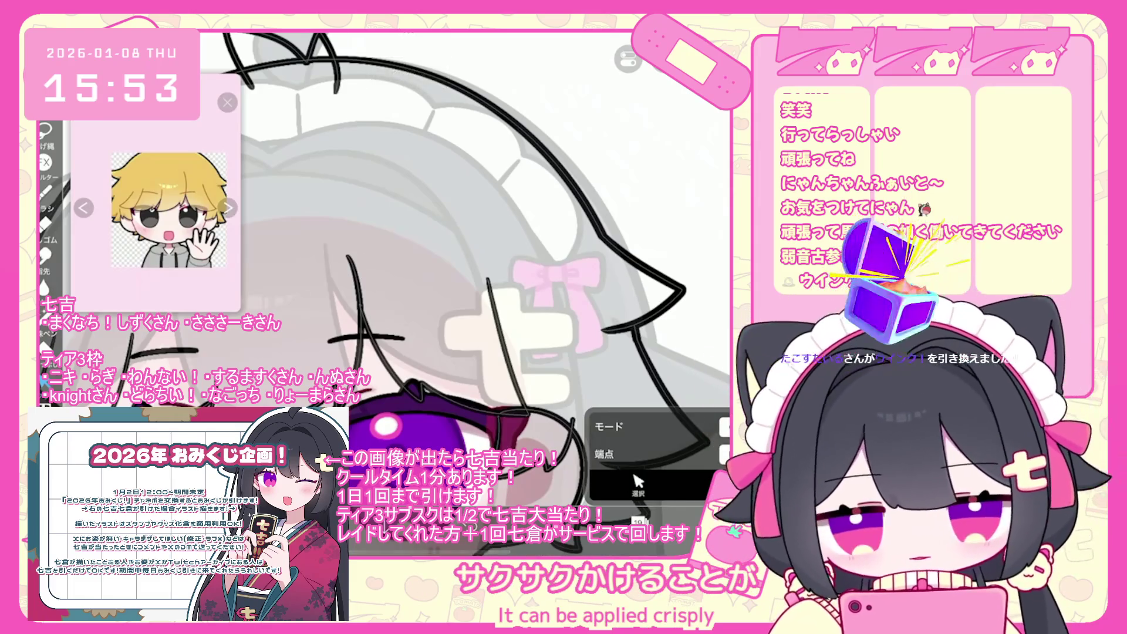
pyautogui.scroll(-3, 382, 294)
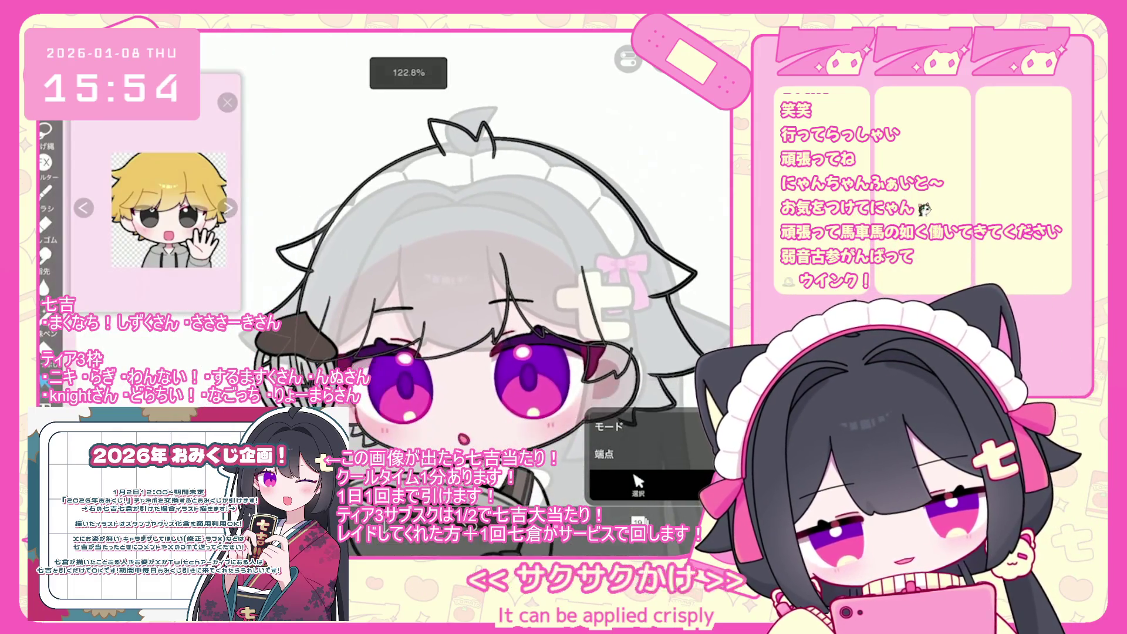
pyautogui.scroll(2, 440, 294)
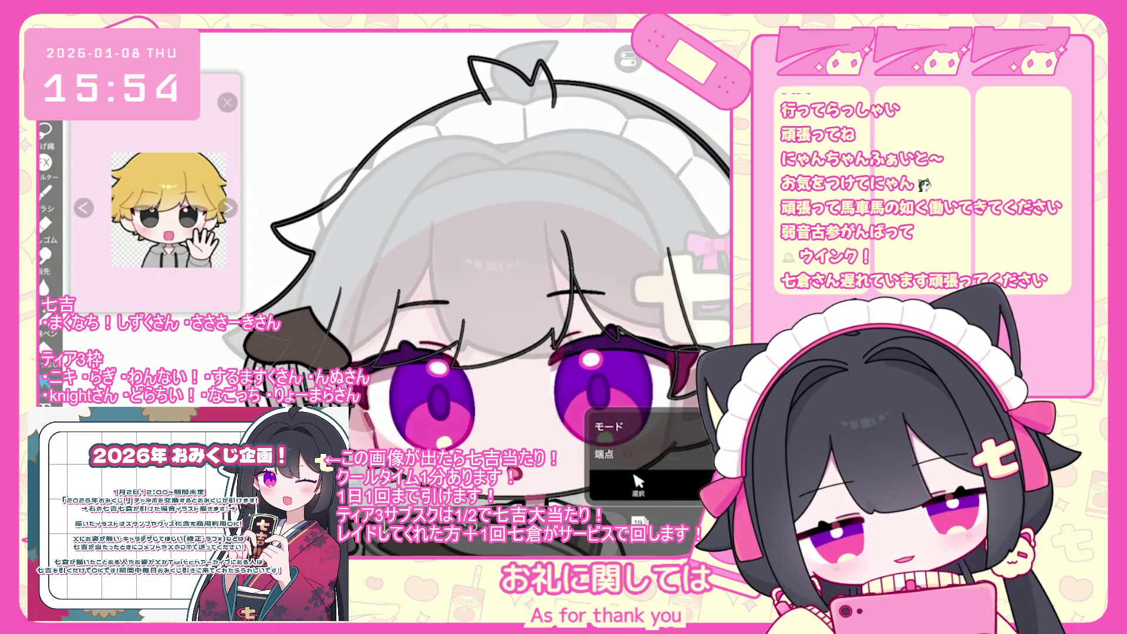
pyautogui.scroll(5, 476, 287)
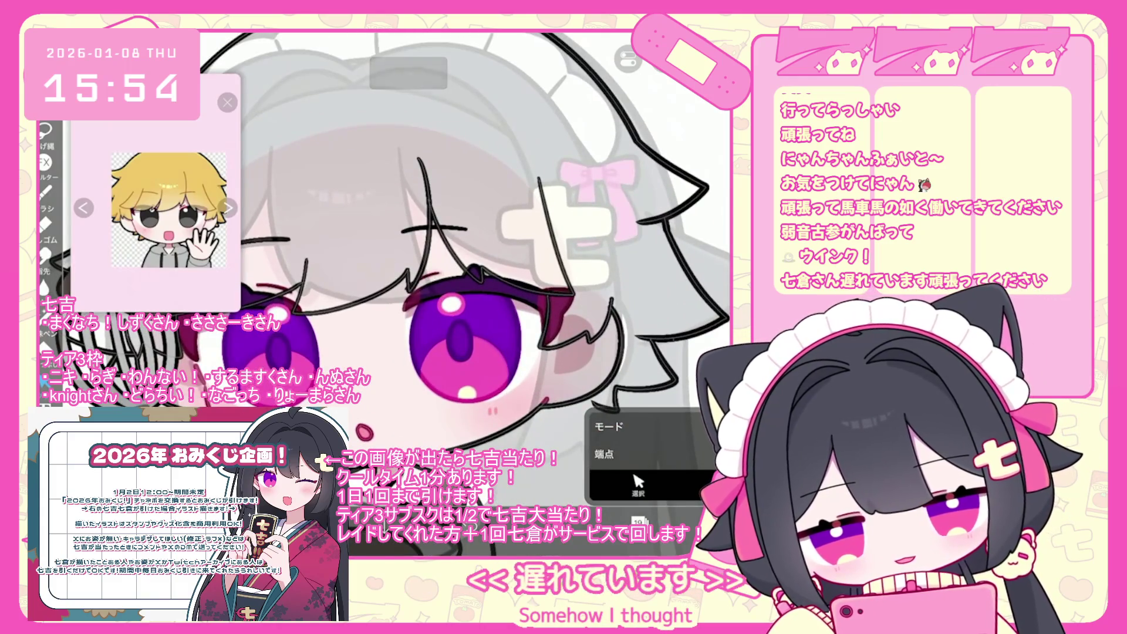
pyautogui.scroll(-5, 475, 288)
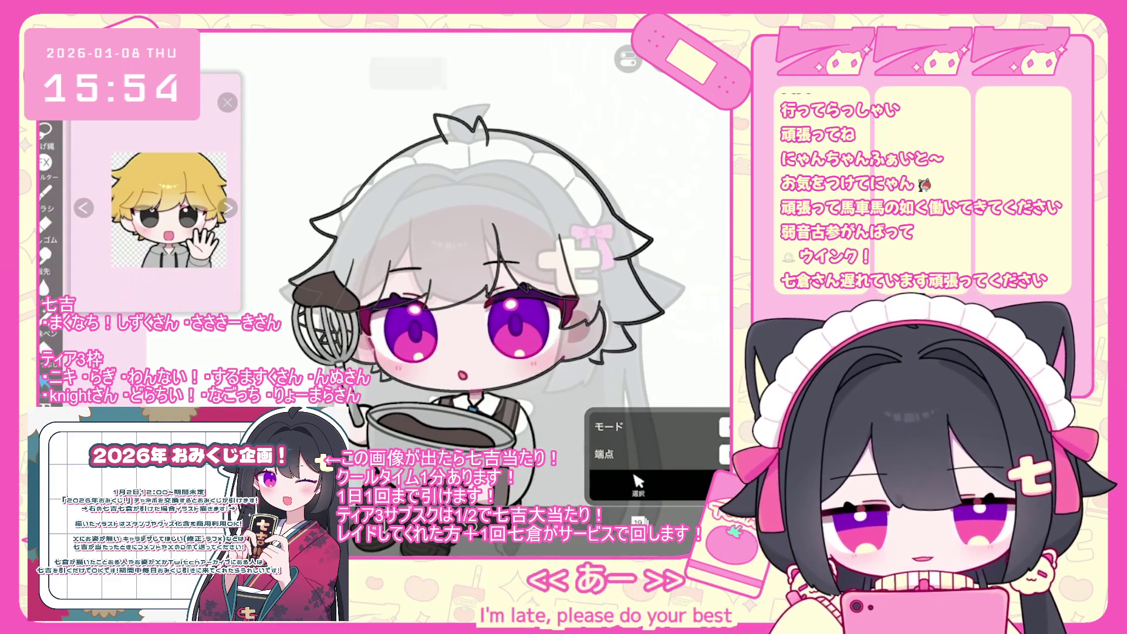
pyautogui.scroll(3, 578, 362)
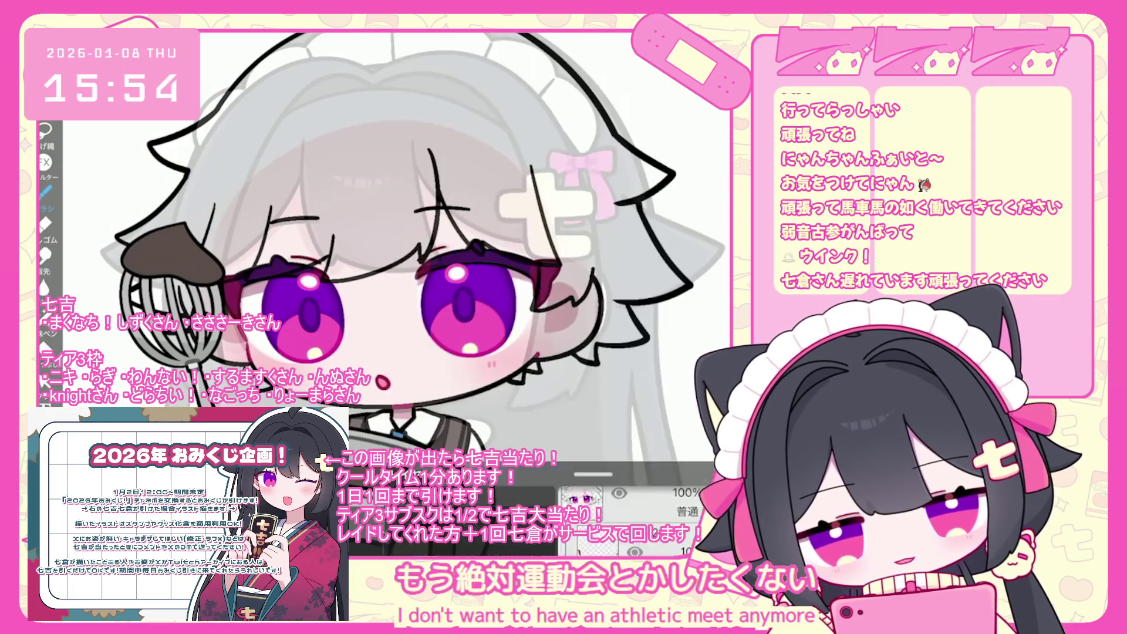
pyautogui.click(645, 249)
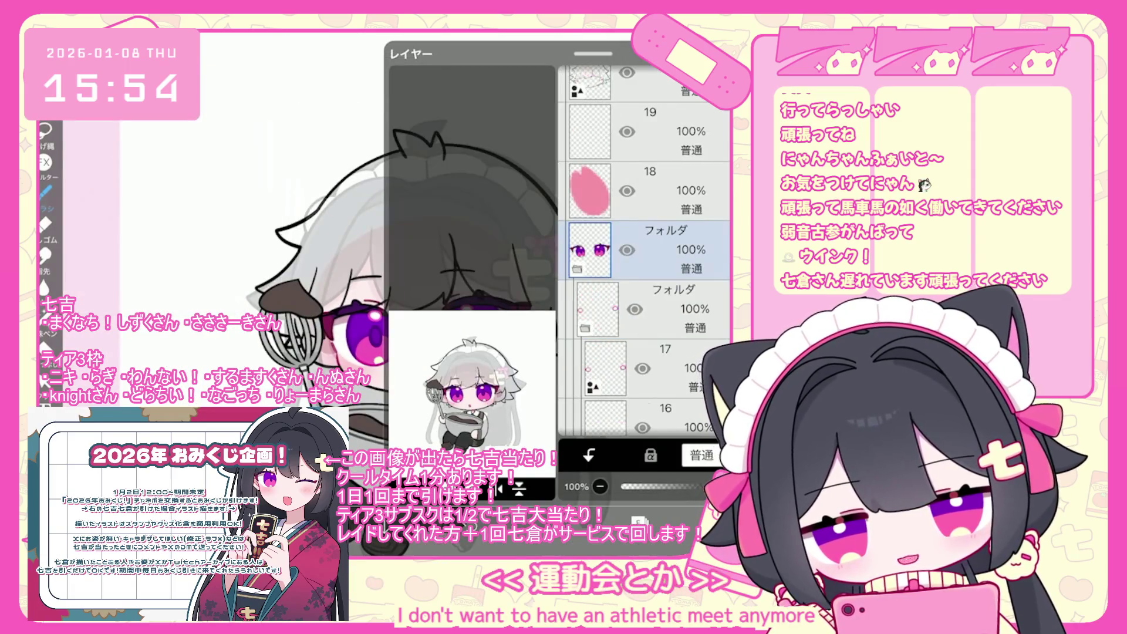
# Step: Delete the old eyebrow layer 13 and return to the canvas
pyautogui.scroll(-3, 646, 252)
pyautogui.click(646, 405)
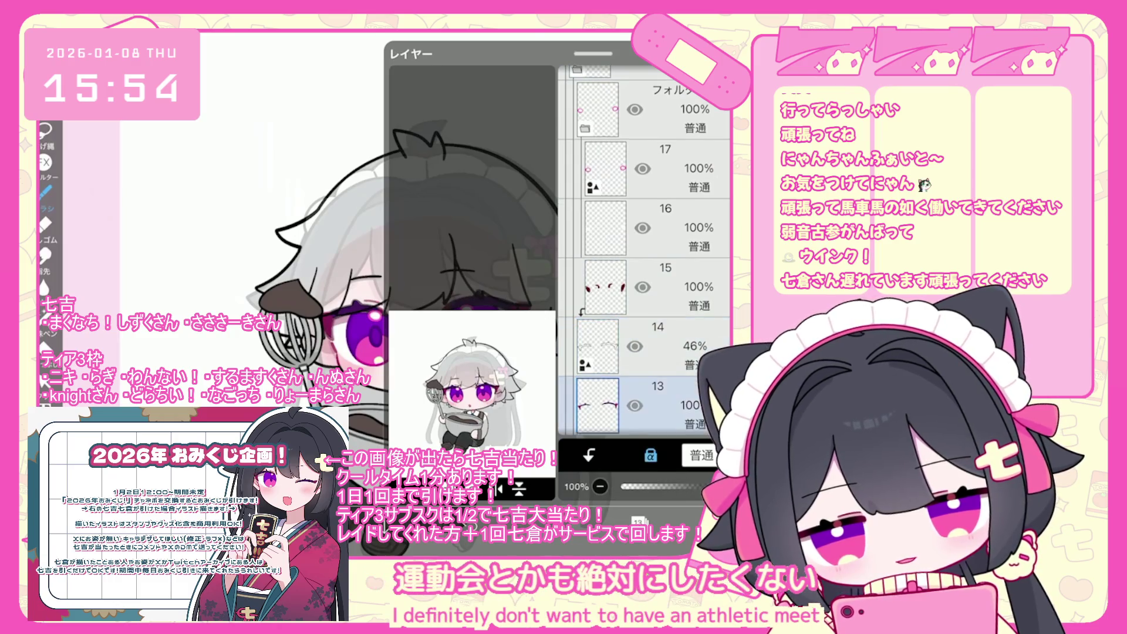
pyautogui.click(646, 190)
pyautogui.press('Escape')
pyautogui.press('Escape')
# Step: Try a short vector stroke near the eye and undo the failed attempts
pyautogui.scroll(5, 458, 282)
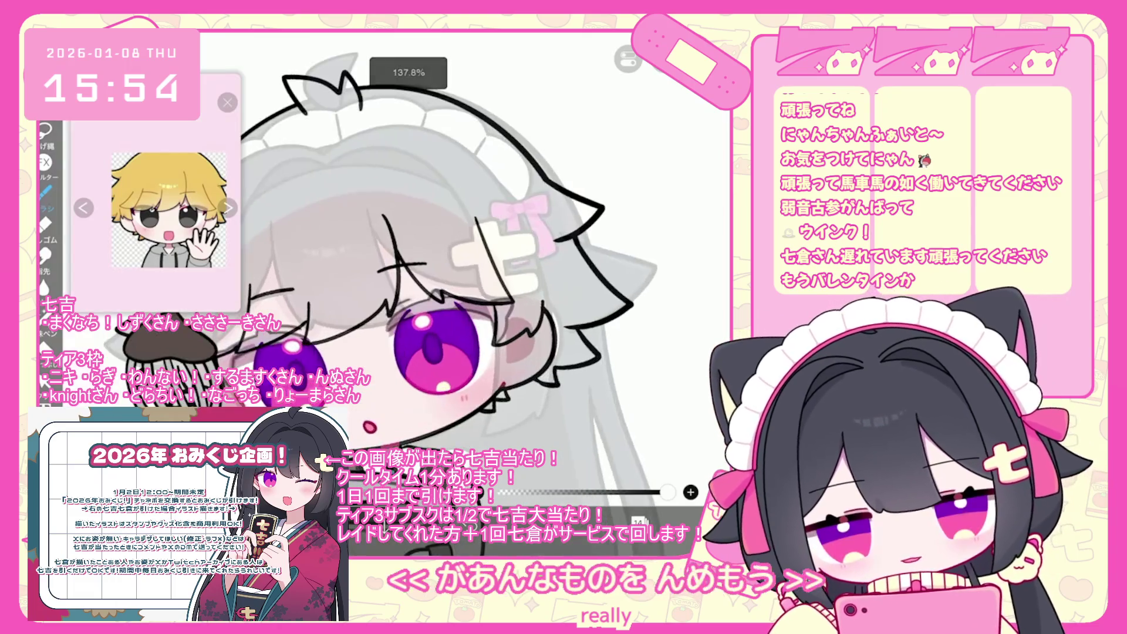
pyautogui.moveTo(542, 330); pyautogui.dragTo(547, 407)
pyautogui.hotkey('ctrl', 'z')
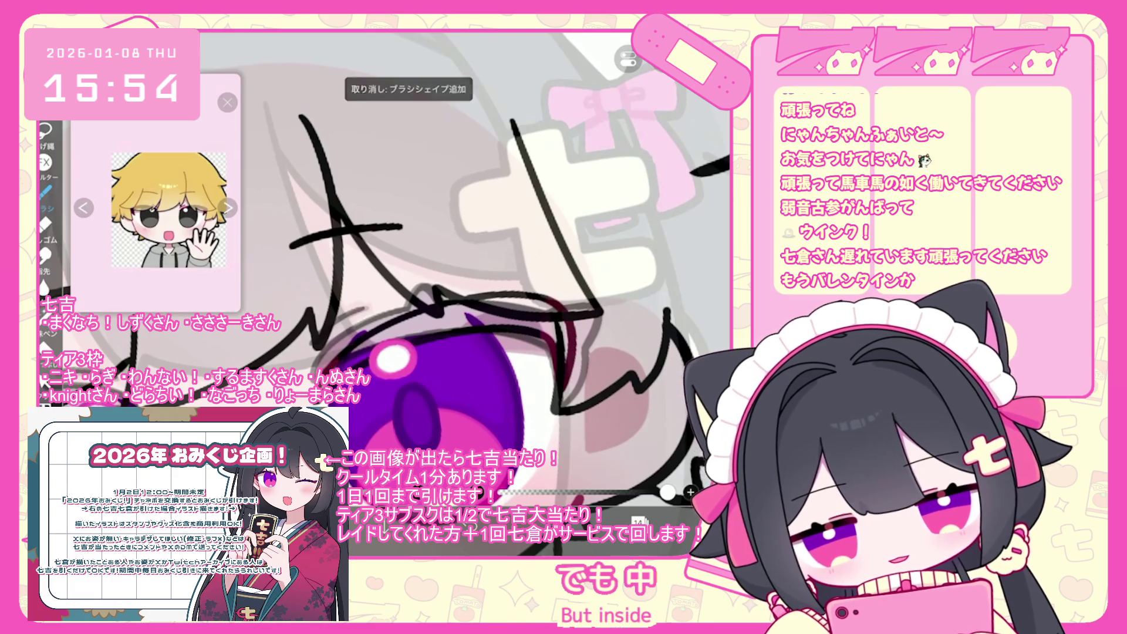
pyautogui.scroll(-5, 573, 337)
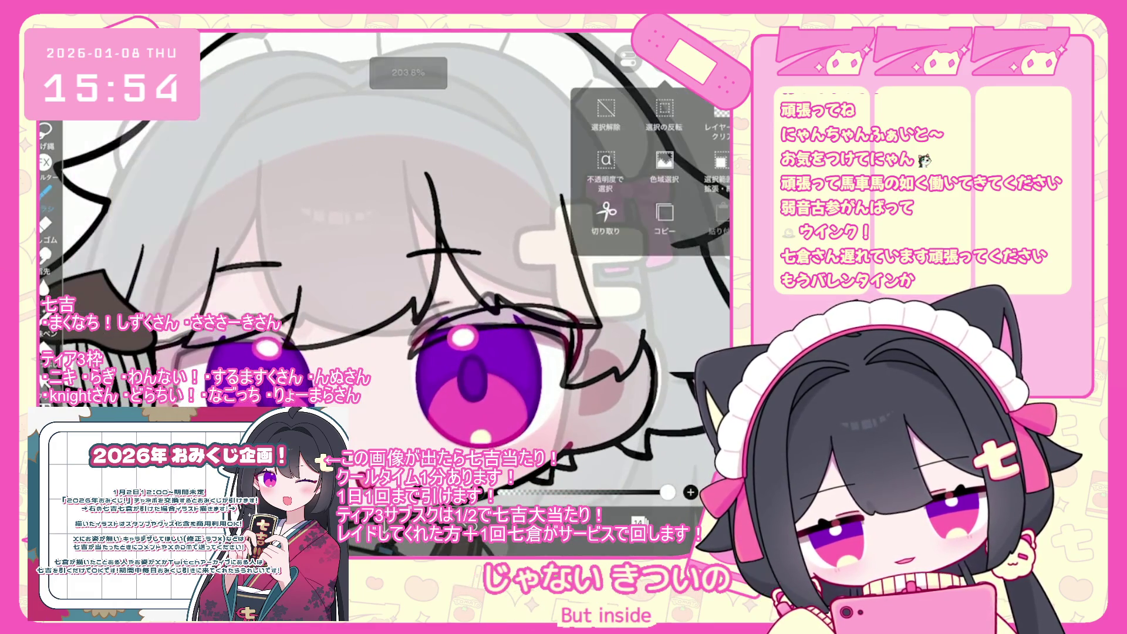
pyautogui.scroll(3, 622, 347)
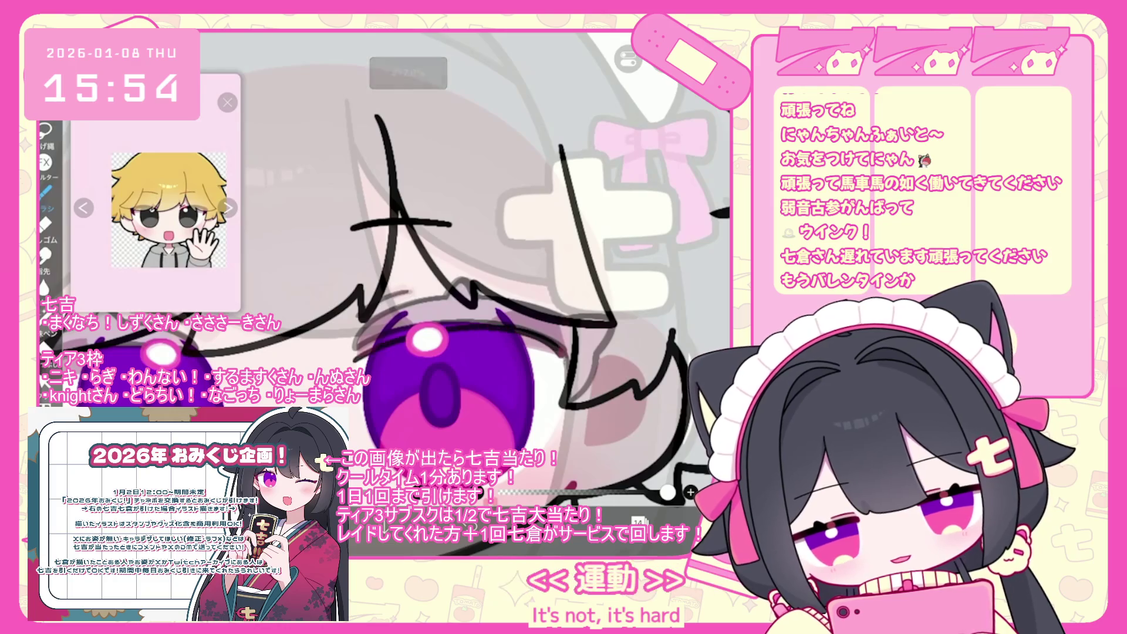
pyautogui.hotkey('ctrl', 'z')
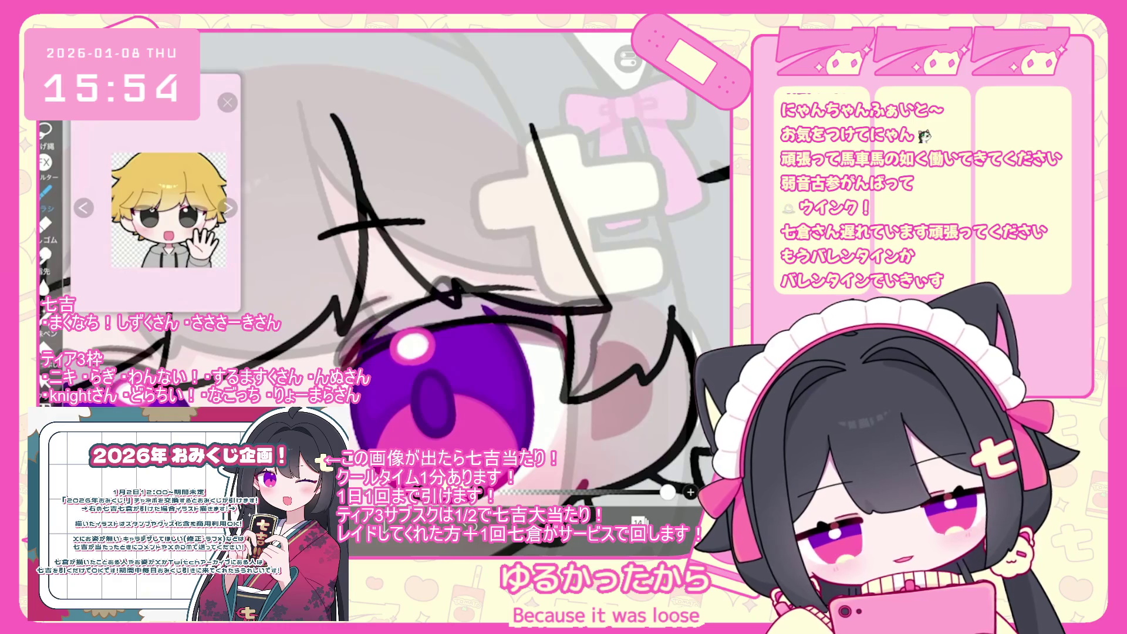
# Step: Draw the curved eyebrow line above the eye and zoom out to see the whole face
pyautogui.scroll(1, 405, 270)
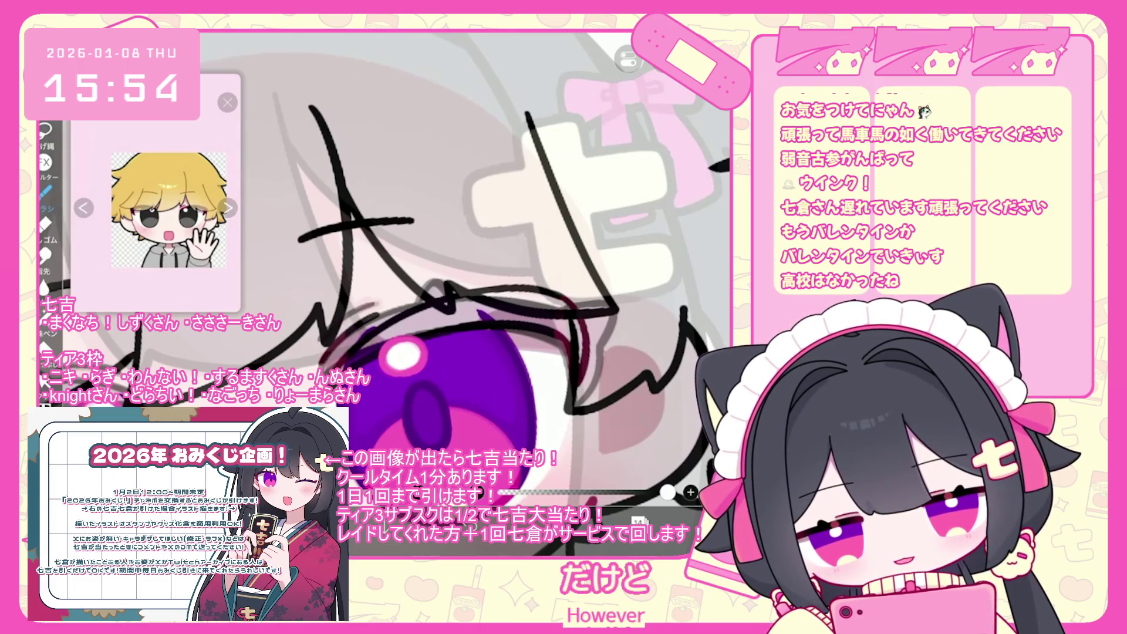
pyautogui.scroll(-3, 405, 270)
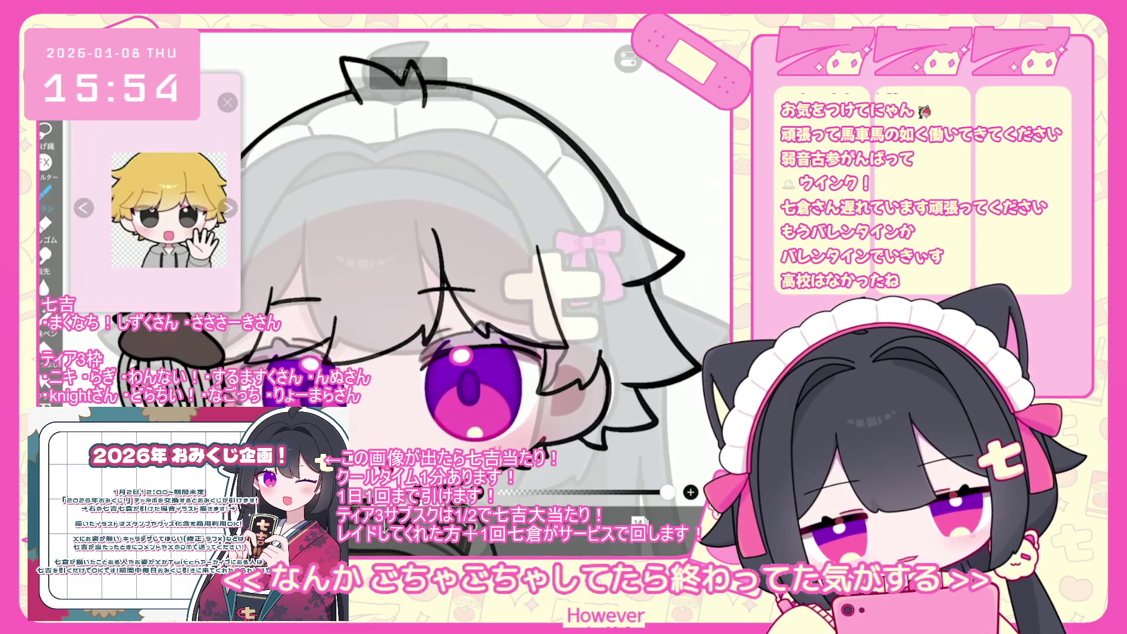
pyautogui.scroll(3, 405, 270)
pyautogui.hotkey('ctrl', 'z')
pyautogui.scroll(2, 405, 270)
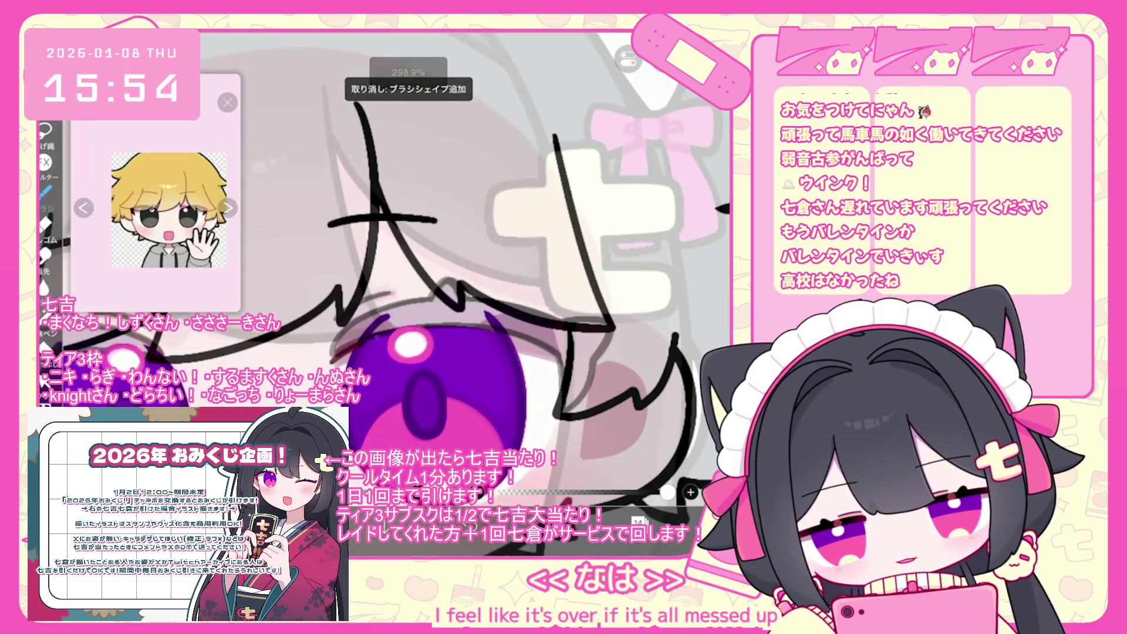
pyautogui.scroll(2, 405, 270)
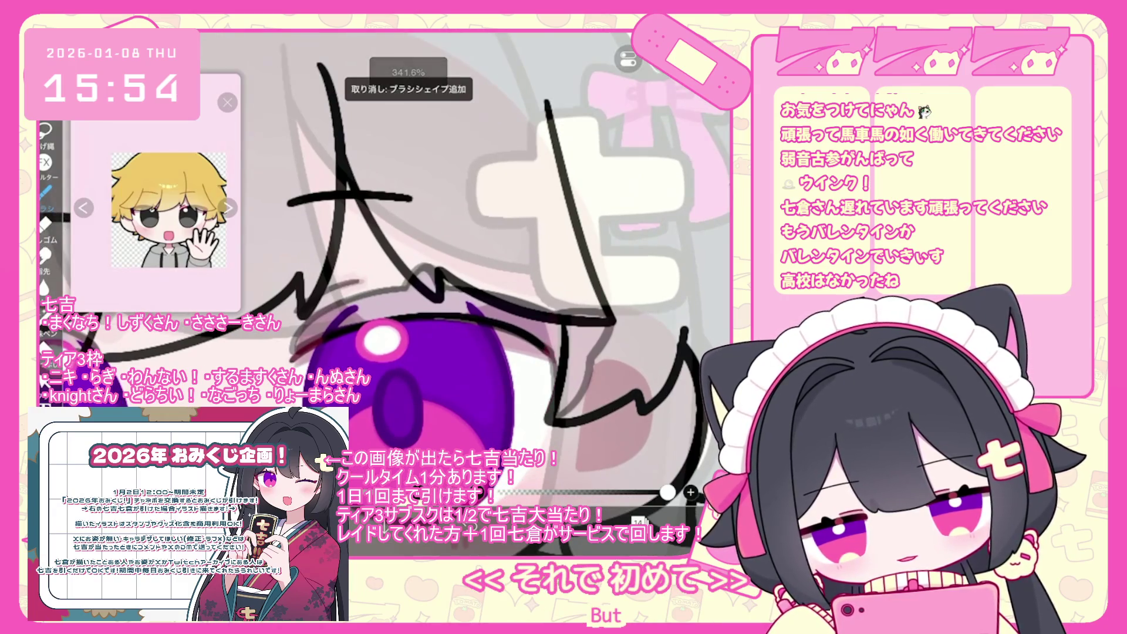
pyautogui.scroll(1, 405, 270)
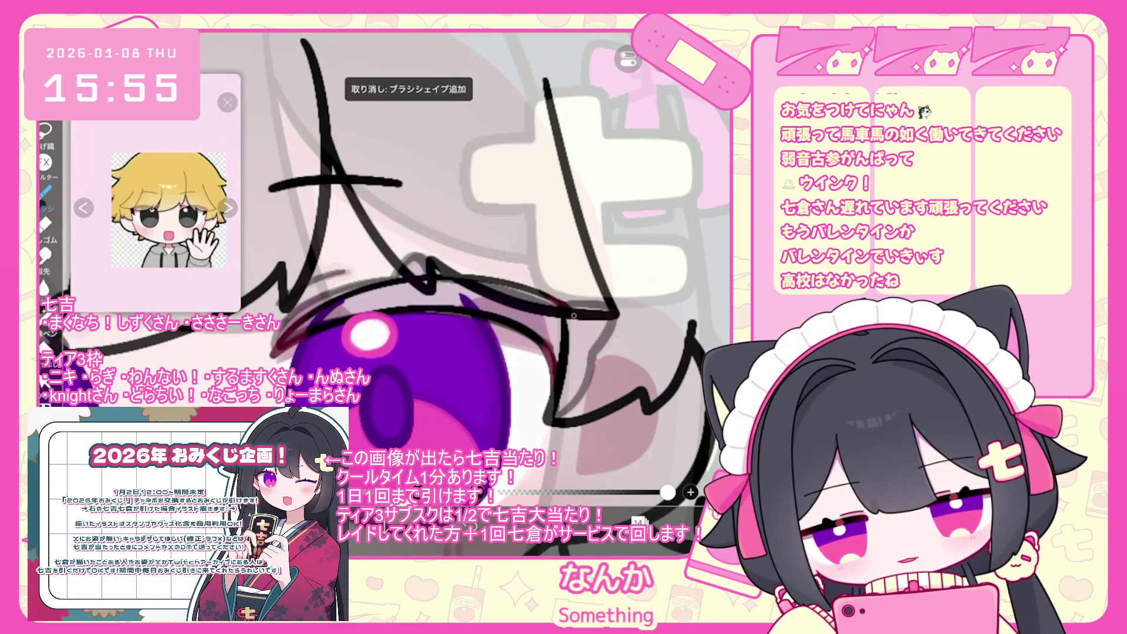
pyautogui.scroll(-5, 405, 270)
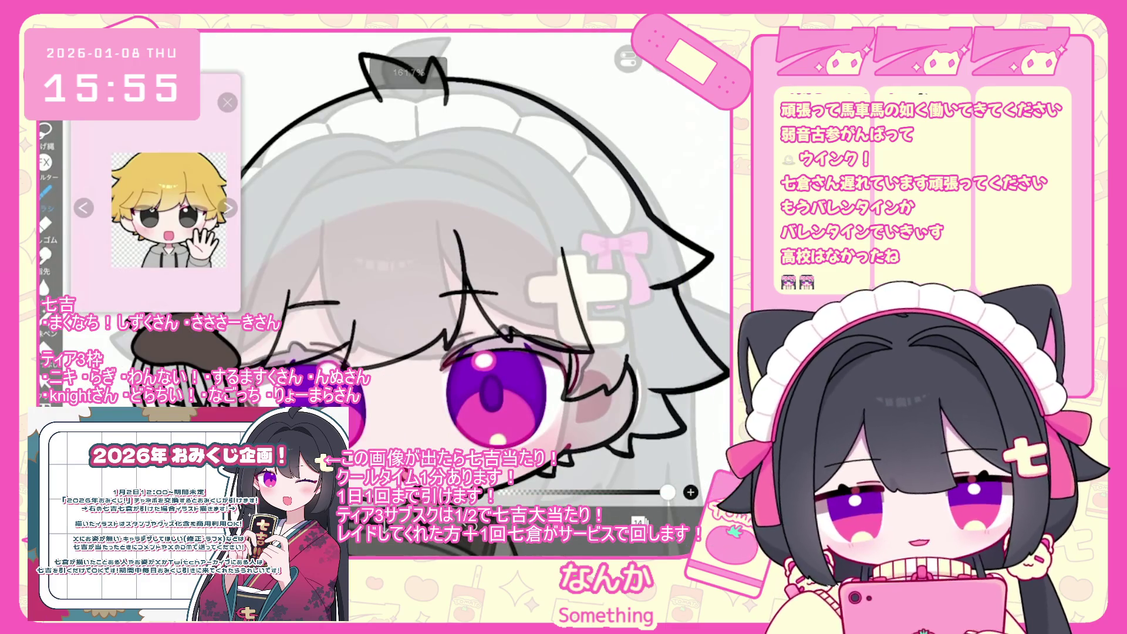
pyautogui.scroll(5, 501, 339)
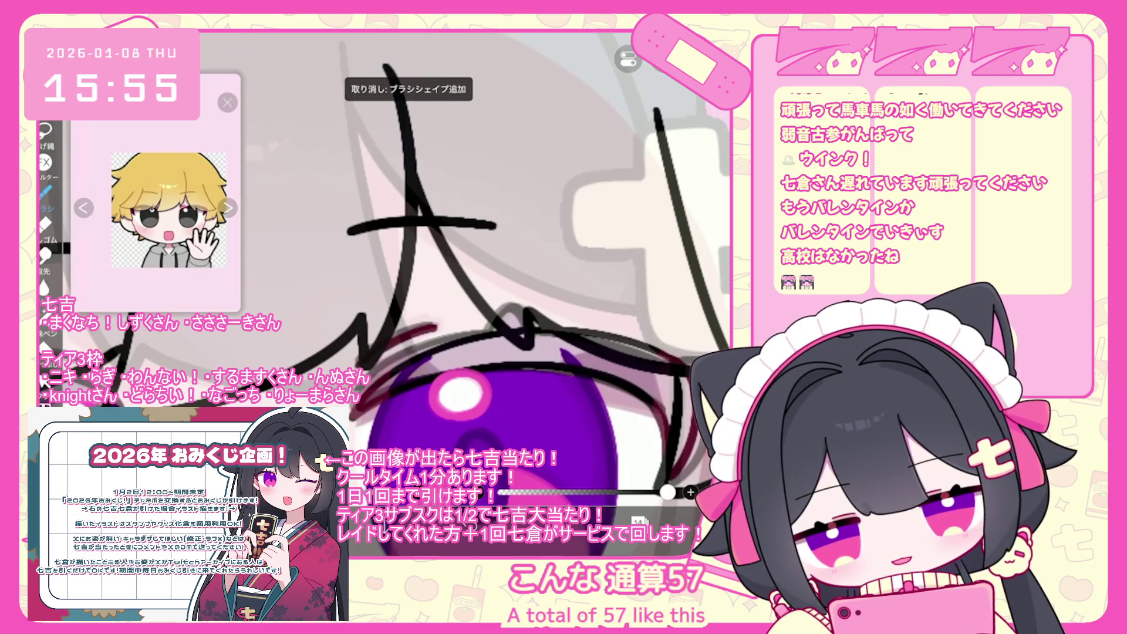
pyautogui.scroll(-3, 499, 352)
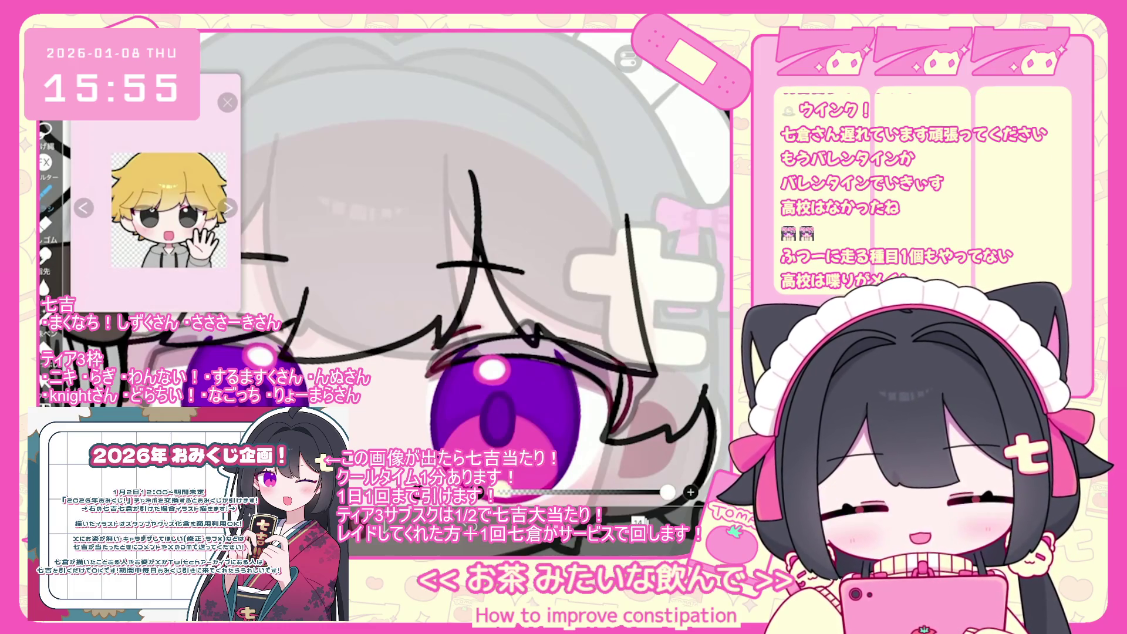
pyautogui.scroll(-3, 384, 270)
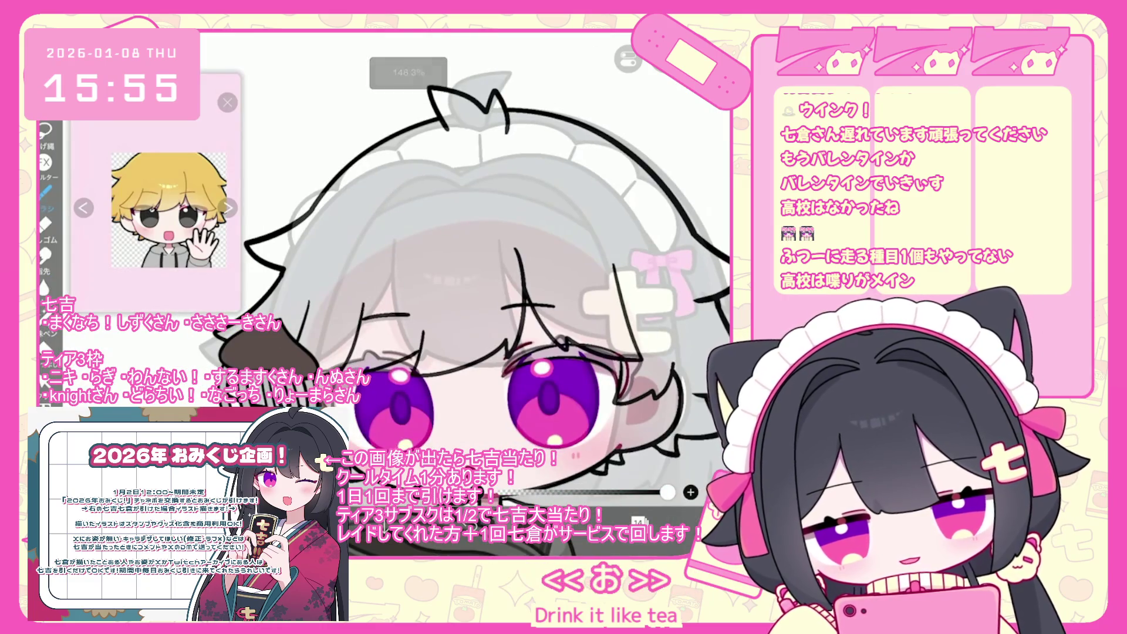
pyautogui.click(637, 521)
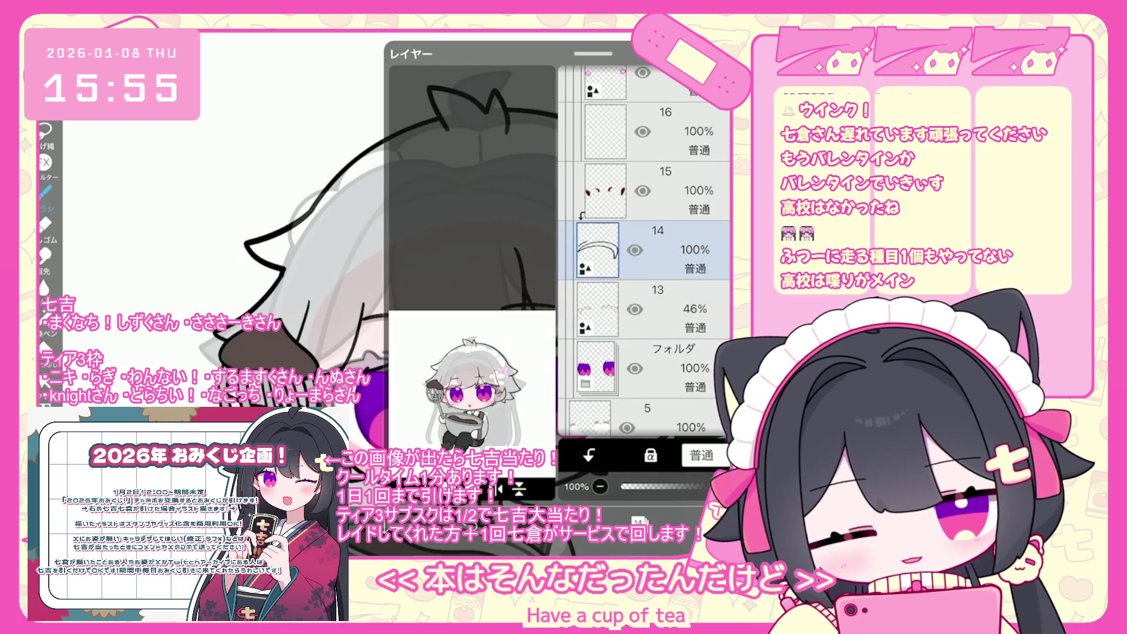
# Step: Duplicate the eyebrow layer, flip it horizontally, rotate about -12° and place it over the other eye
pyautogui.click(399, 489)
pyautogui.click(435, 429)
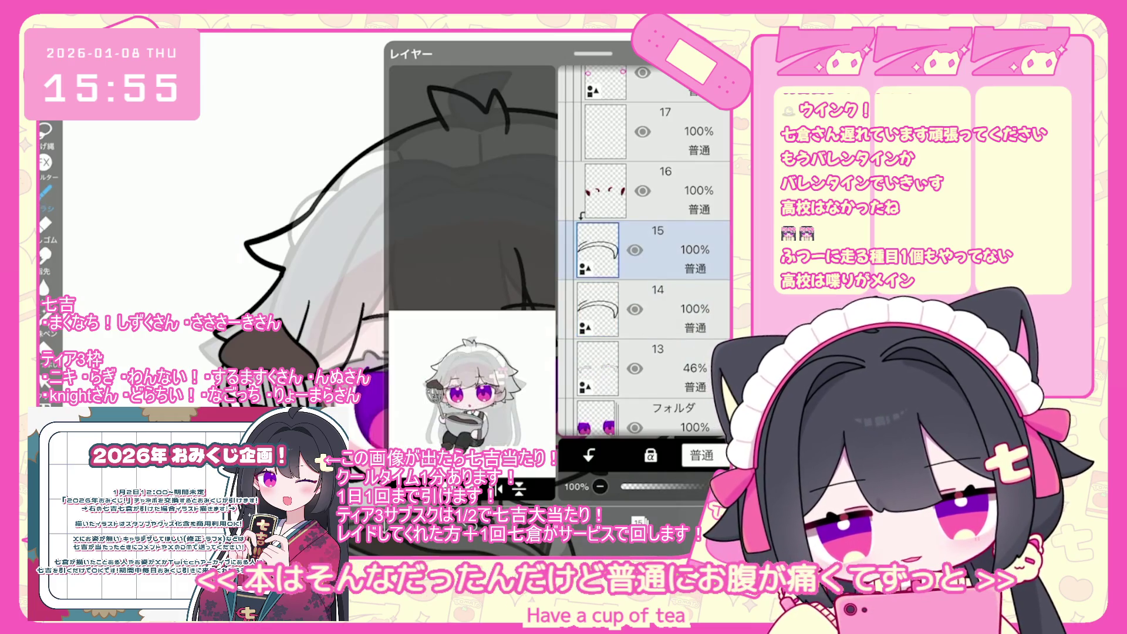
pyautogui.click(500, 489)
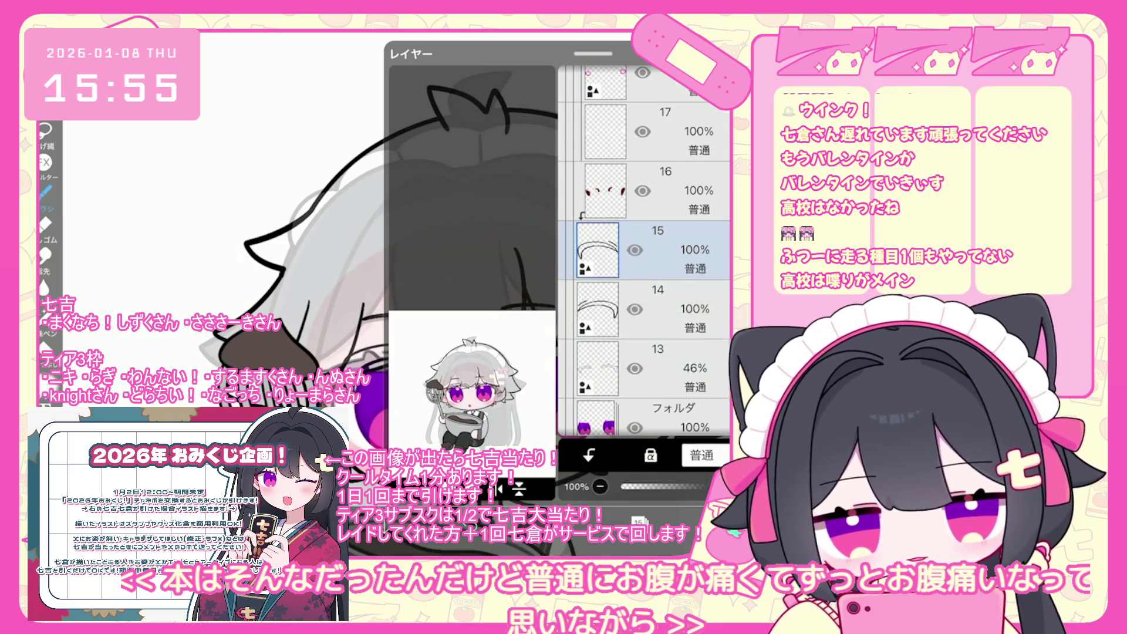
pyautogui.moveTo(405, 315); pyautogui.dragTo(387, 322)
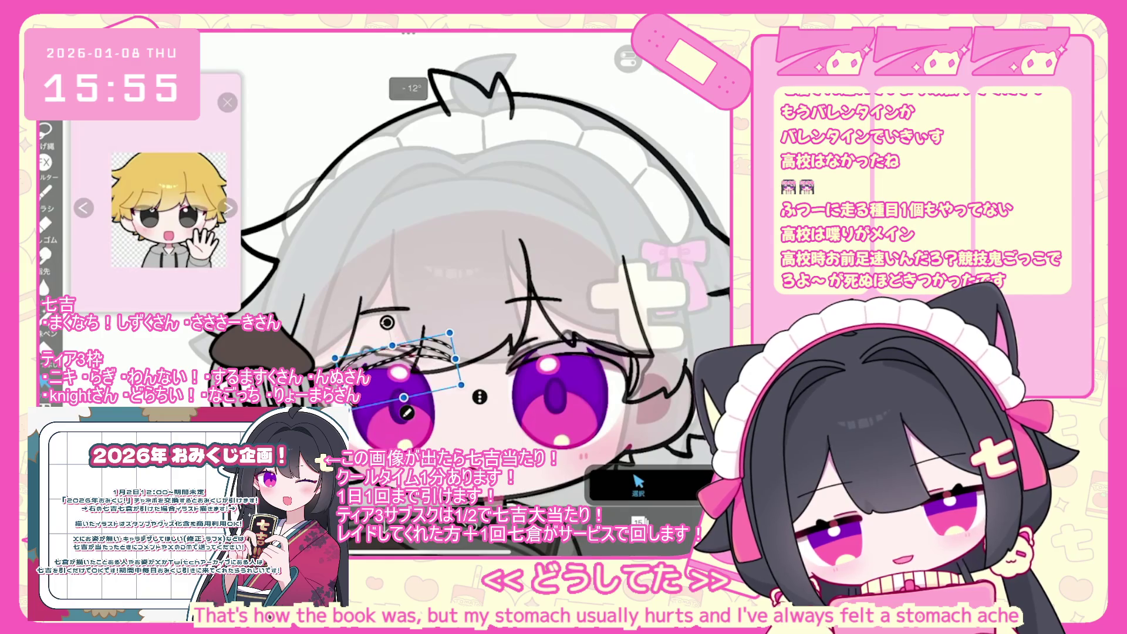
pyautogui.scroll(3, 359, 432)
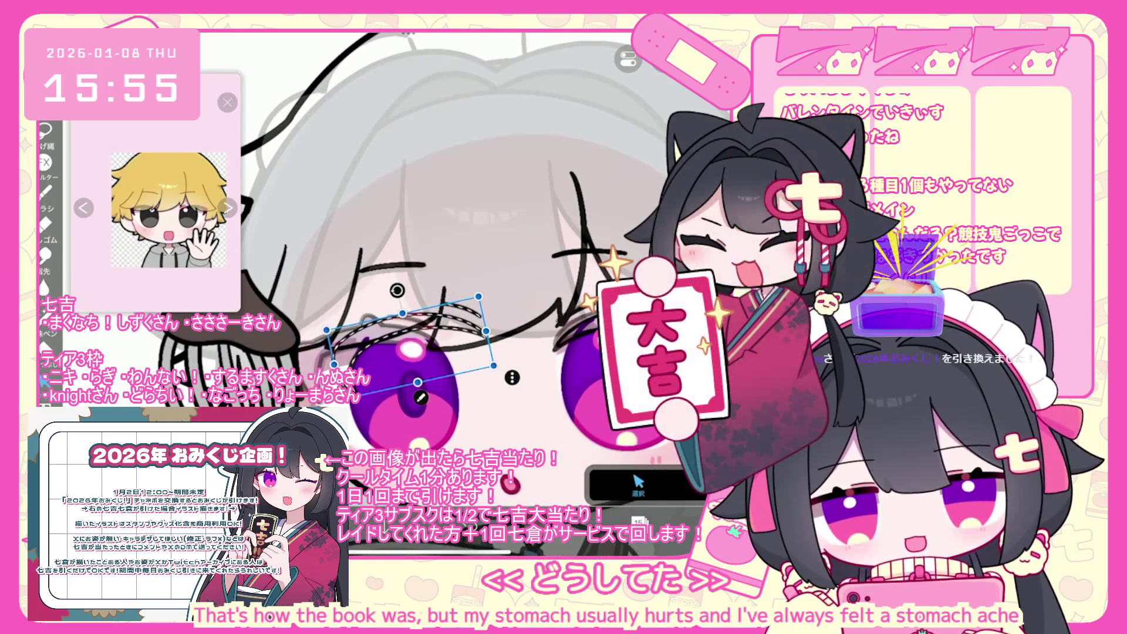
pyautogui.moveTo(411, 340); pyautogui.dragTo(373, 354)
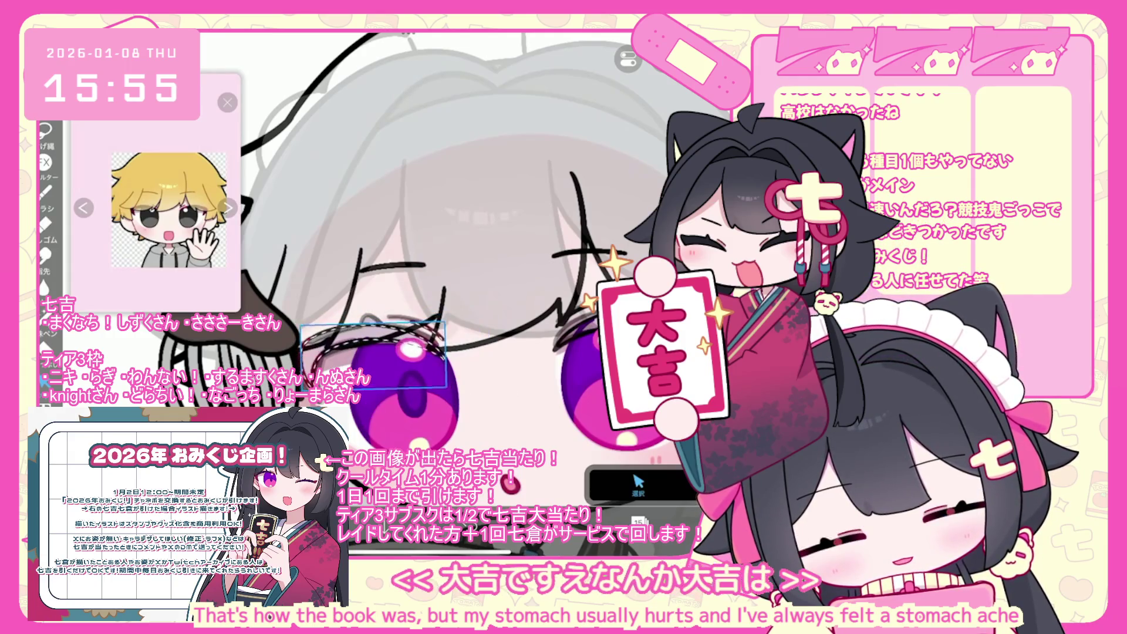
pyautogui.moveTo(373, 354); pyautogui.dragTo(364, 350)
# Step: Move the mirrored eyebrow's layer down one slot in the layer list
pyautogui.scroll(-5, 411, 293)
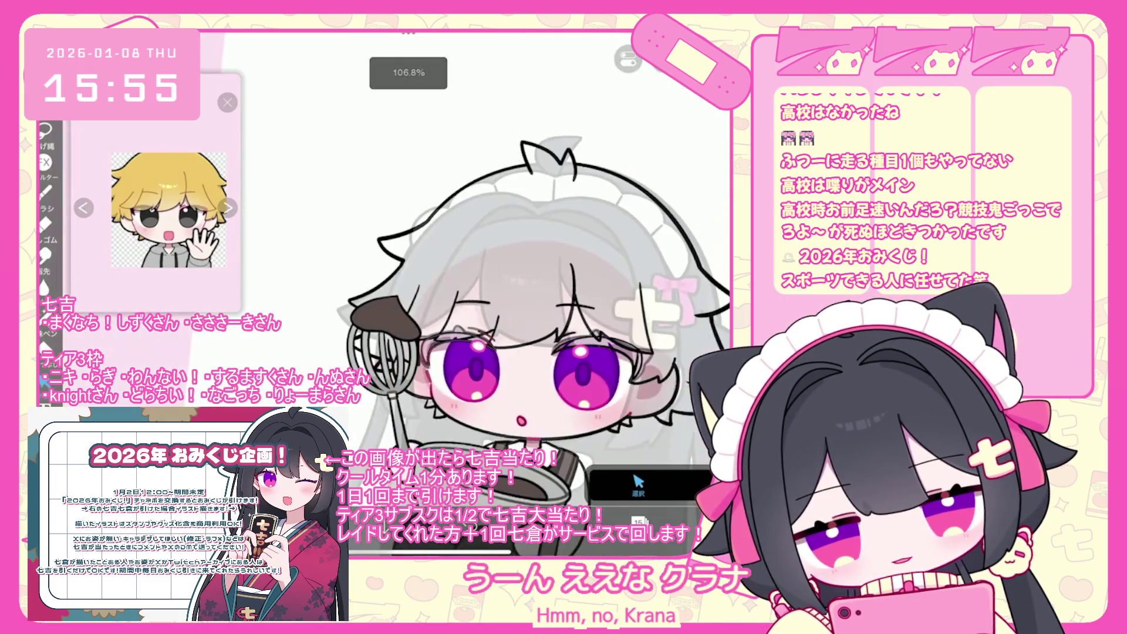
pyautogui.click(639, 521)
pyautogui.moveTo(675, 249)
pyautogui.mouseDown()
pyautogui.moveTo(675, 305)
pyautogui.moveTo(675, 226)
pyautogui.mouseUp()
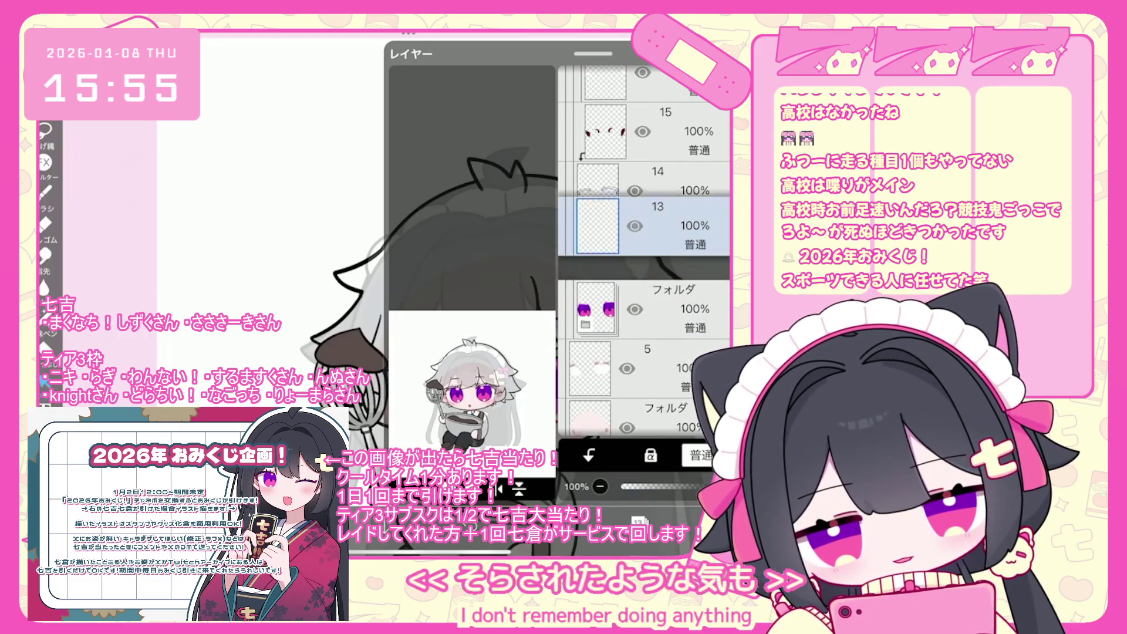
pyautogui.click(639, 522)
pyautogui.scroll(3, 469, 293)
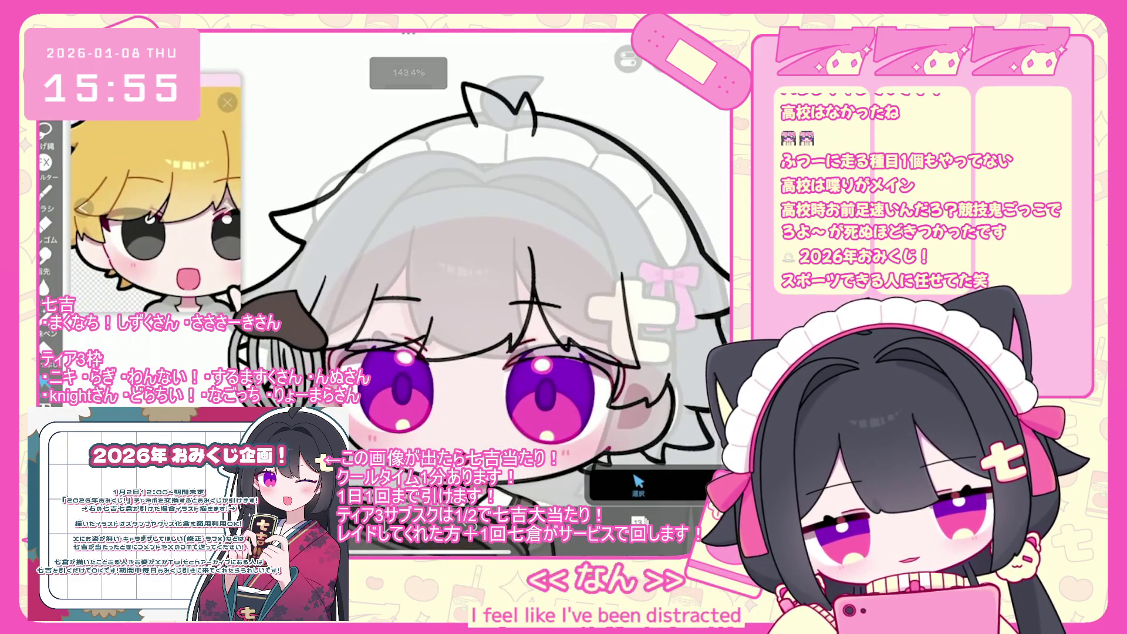
pyautogui.click(587, 521)
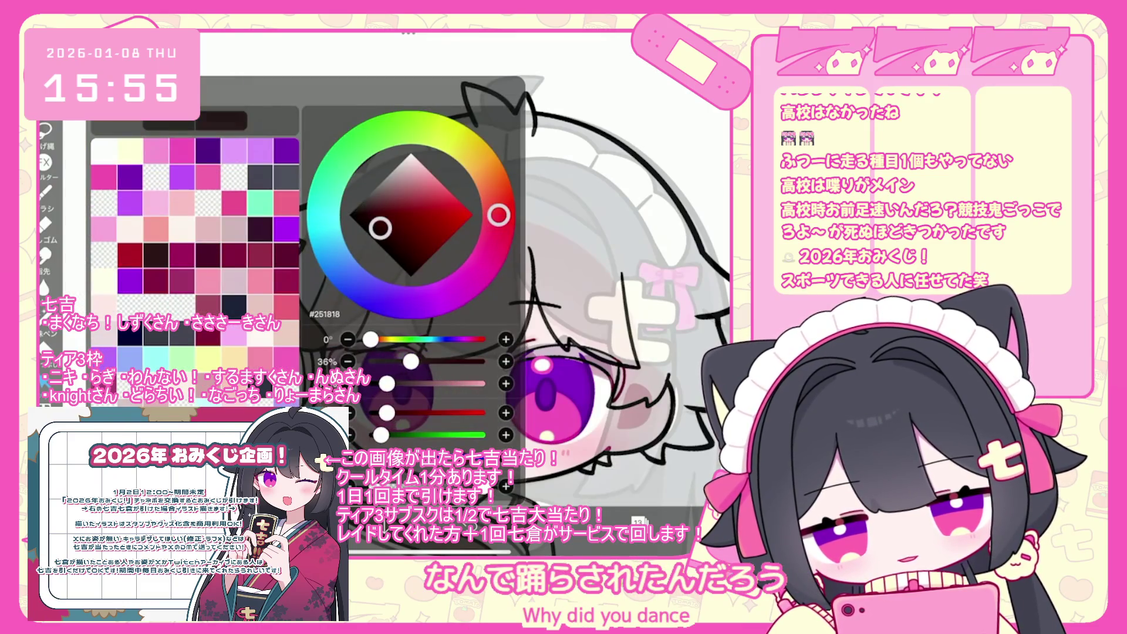
# Step: Change the paint colour to a darker, less saturated near-black #211C1C and reopen the layers
pyautogui.moveTo(384, 233); pyautogui.dragTo(366, 217)
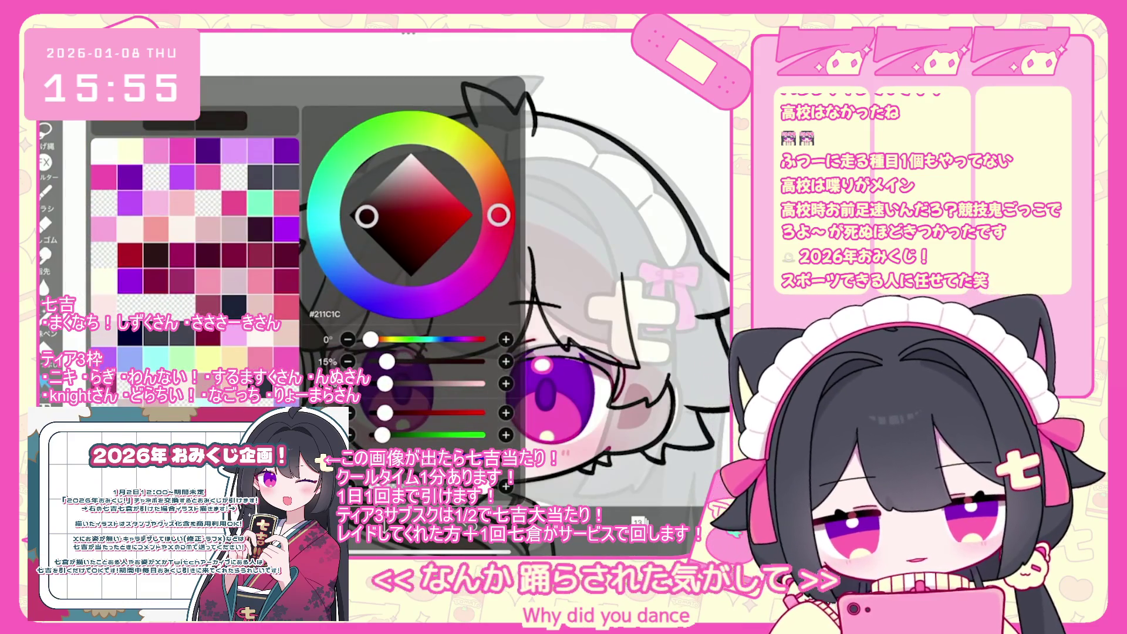
pyautogui.click(587, 521)
pyautogui.click(639, 521)
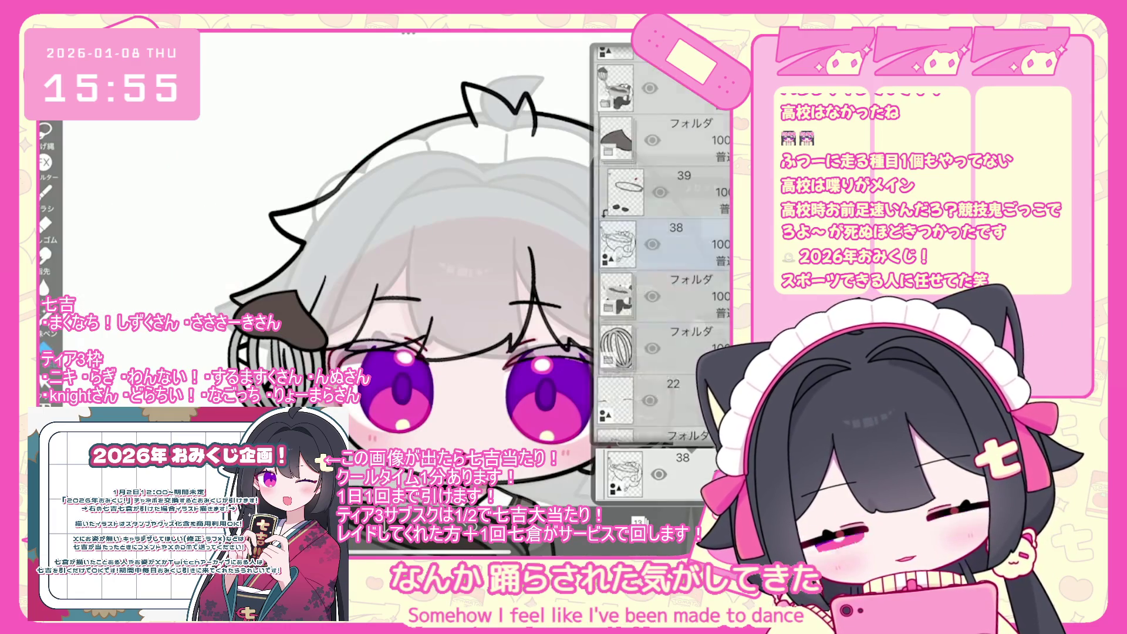
pyautogui.scroll(-10, 661, 244)
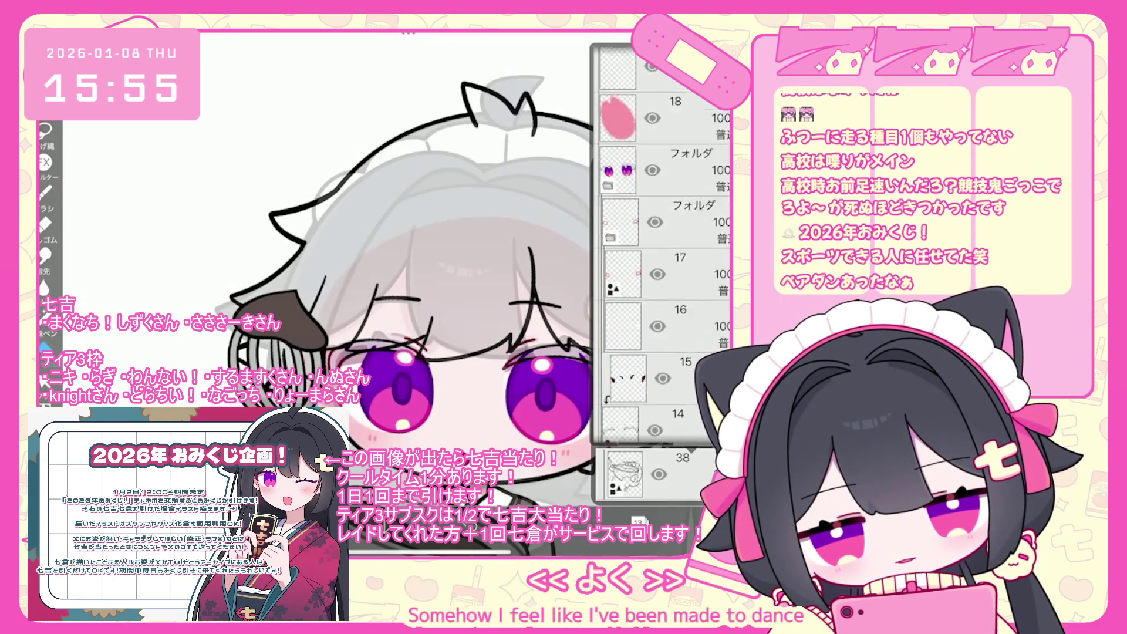
pyautogui.scroll(3, 470, 264)
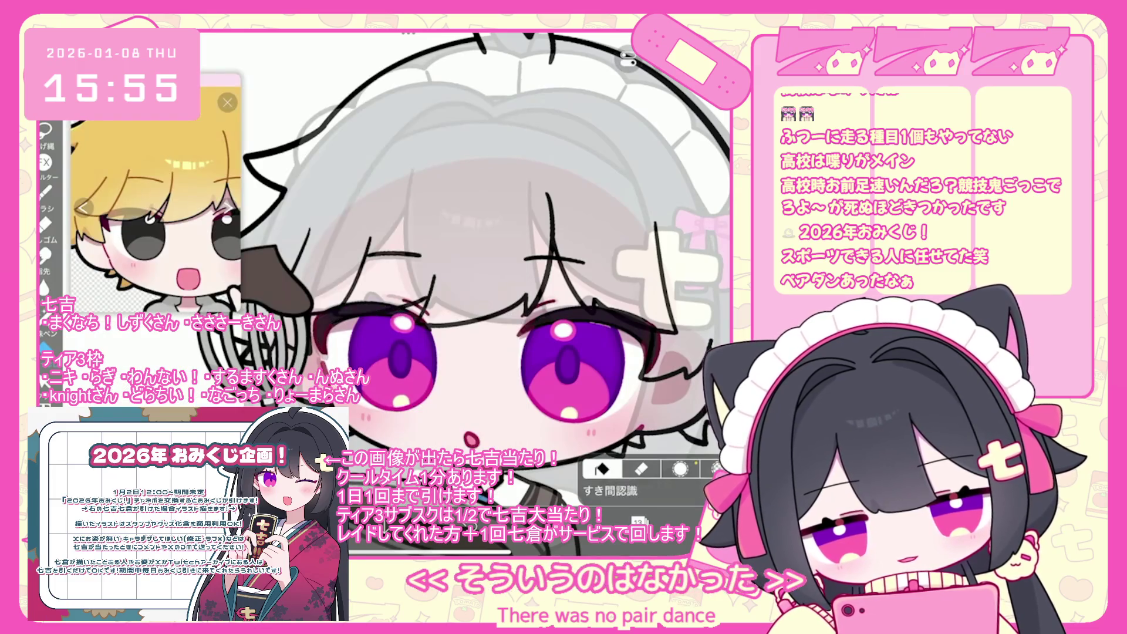
pyautogui.scroll(10, 644, 251)
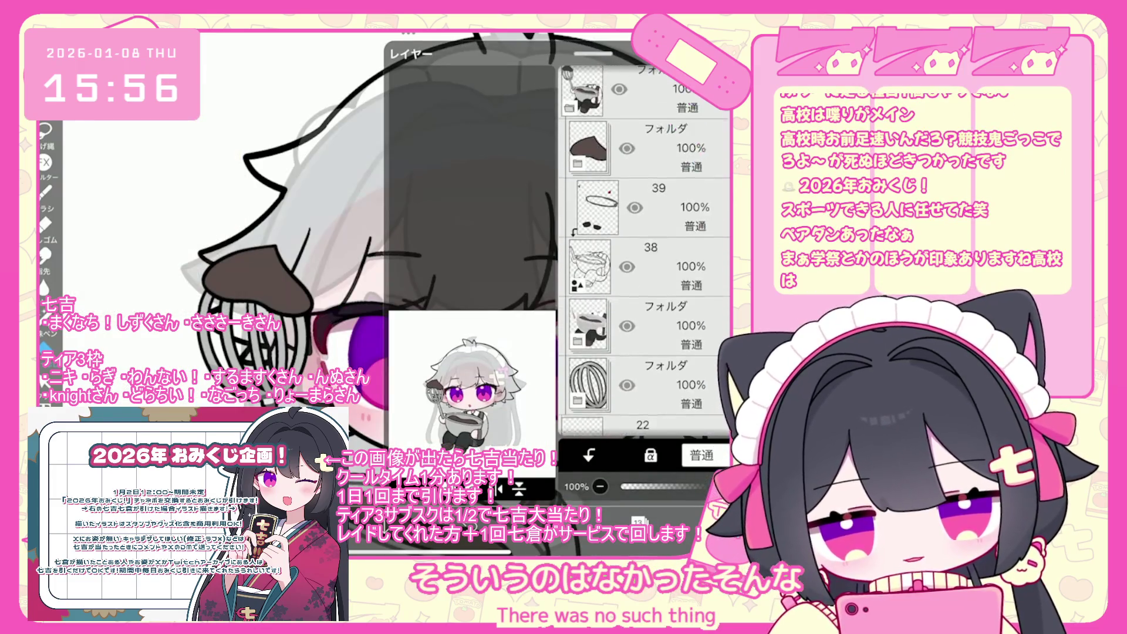
# Step: Hide the grey 22% sketch layer so the hair shows plain white
pyautogui.scroll(-1, 644, 258)
pyautogui.click(619, 154)
pyautogui.scroll(-10, 644, 258)
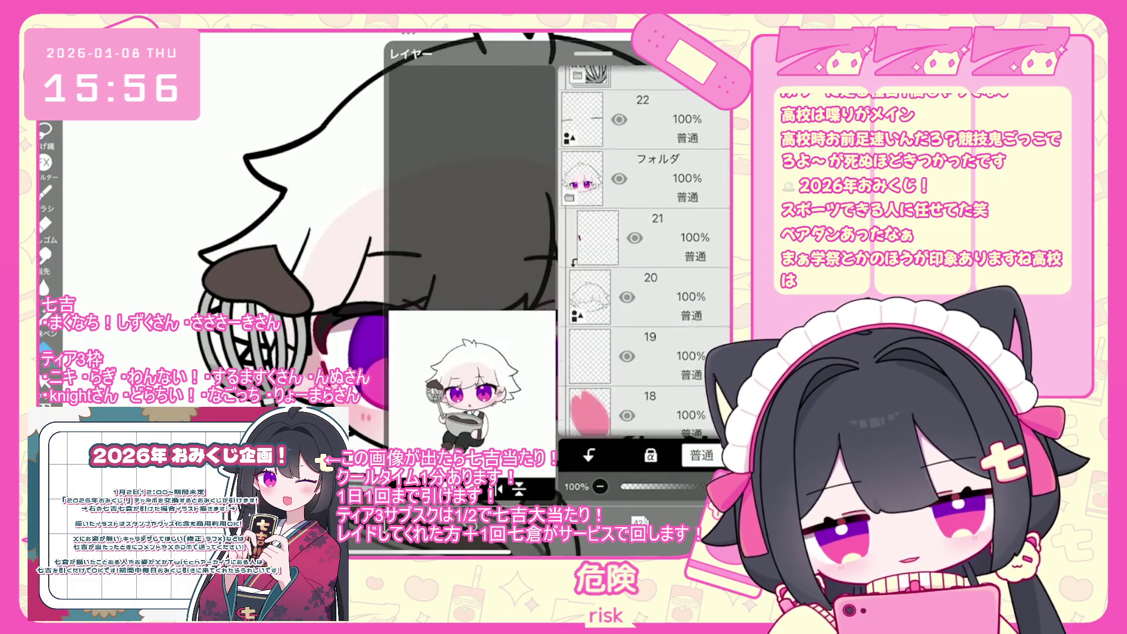
pyautogui.scroll(-5, 644, 251)
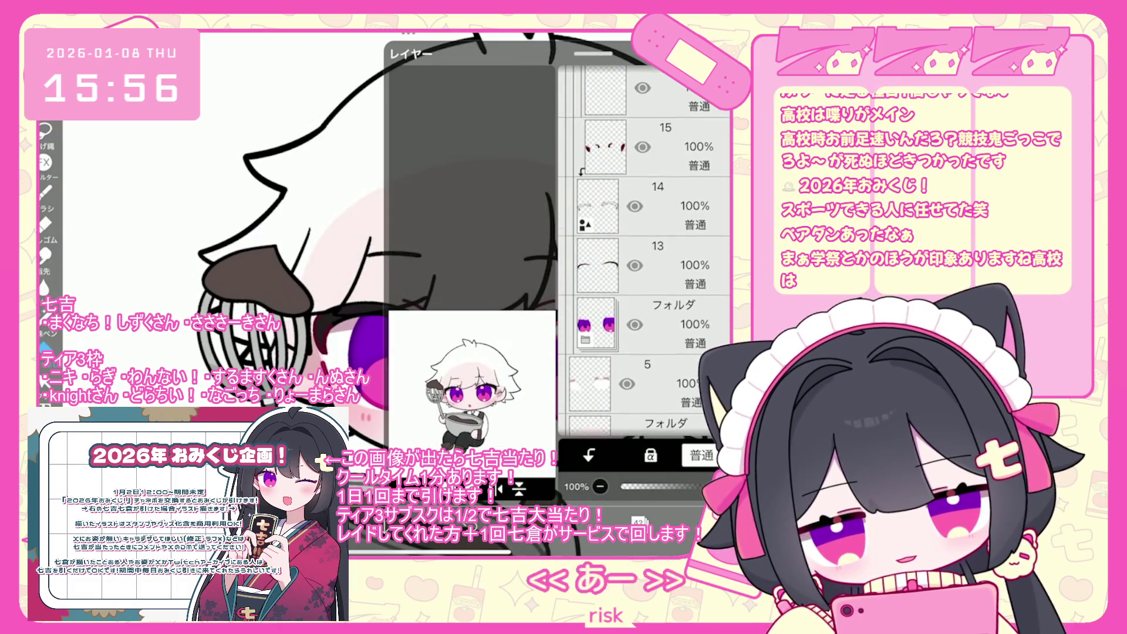
pyautogui.click(639, 521)
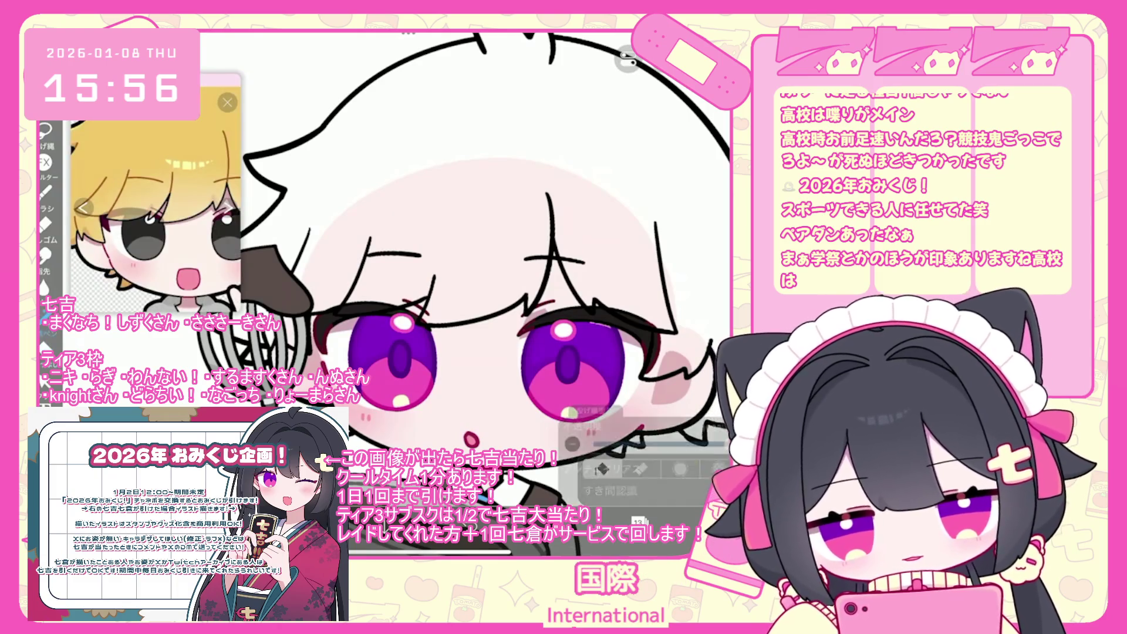
# Step: Select eye highlight layers 7 and 6 and open Move/Scale with a 4 px nudge step
pyautogui.scroll(5, 564, 352)
pyautogui.scroll(-5, 564, 294)
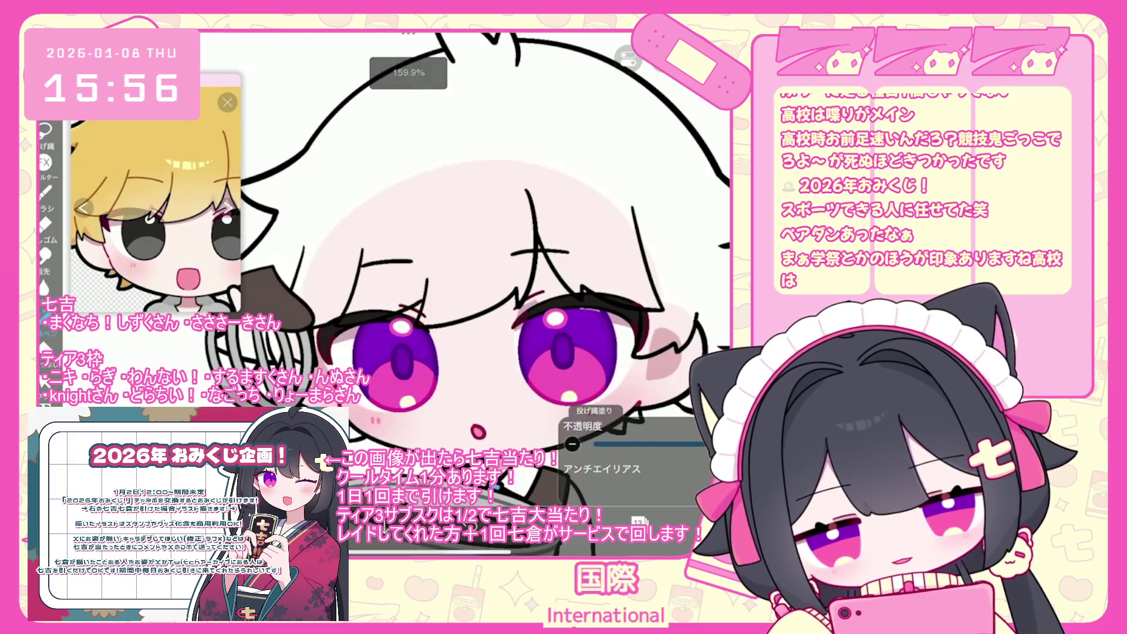
pyautogui.click(639, 521)
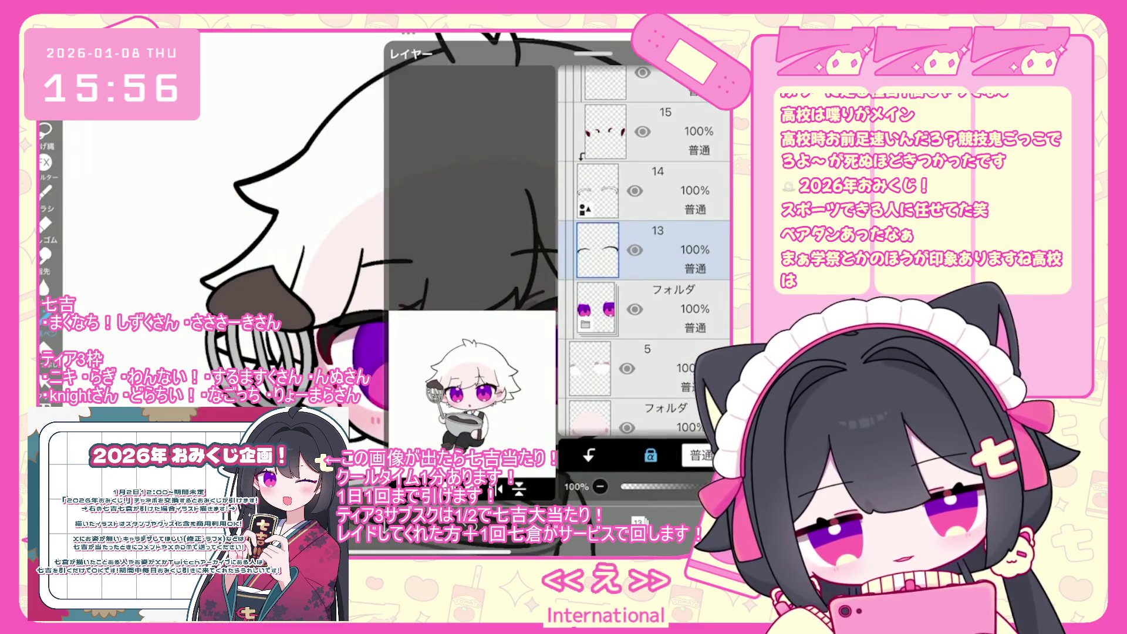
pyautogui.click(593, 521)
pyautogui.click(593, 521)
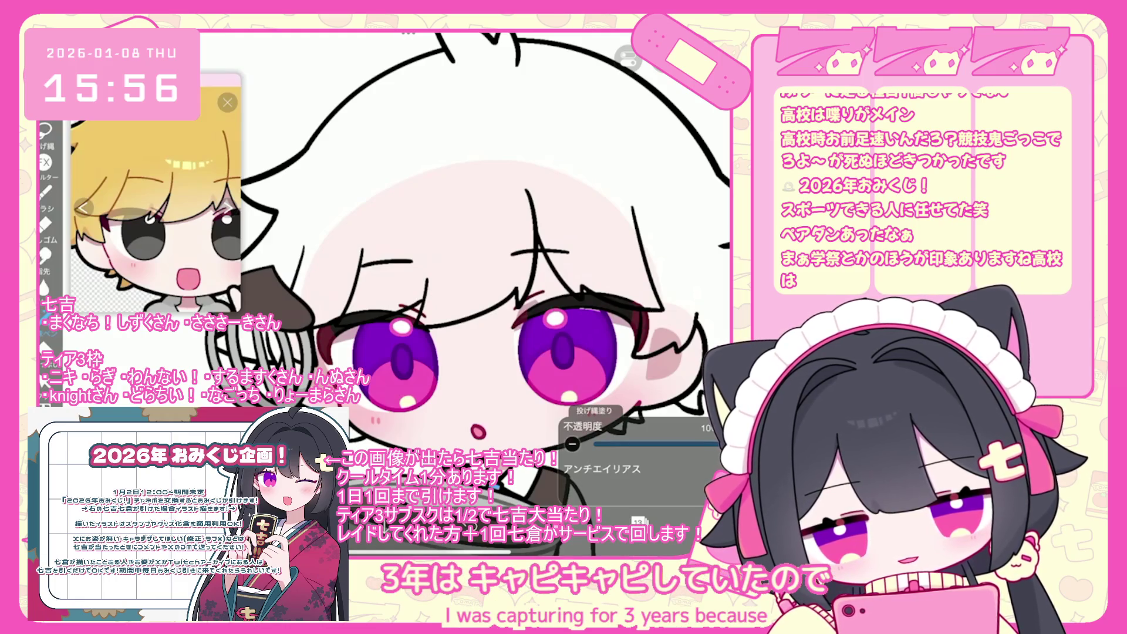
pyautogui.scroll(-3, 470, 293)
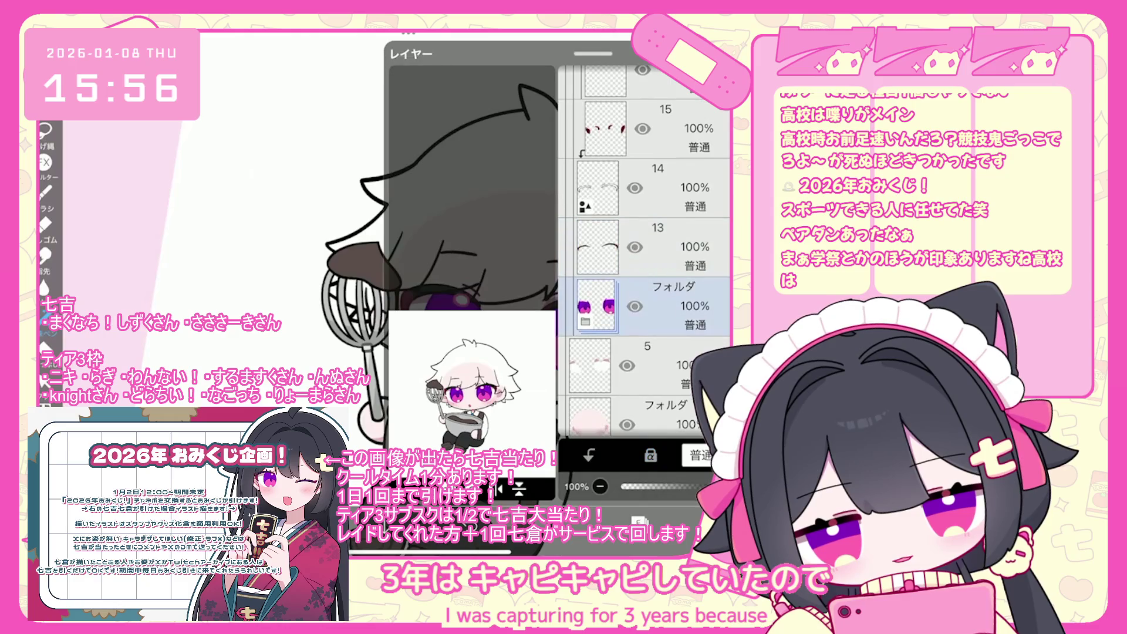
pyautogui.scroll(-3, 646, 252)
pyautogui.click(614, 335)
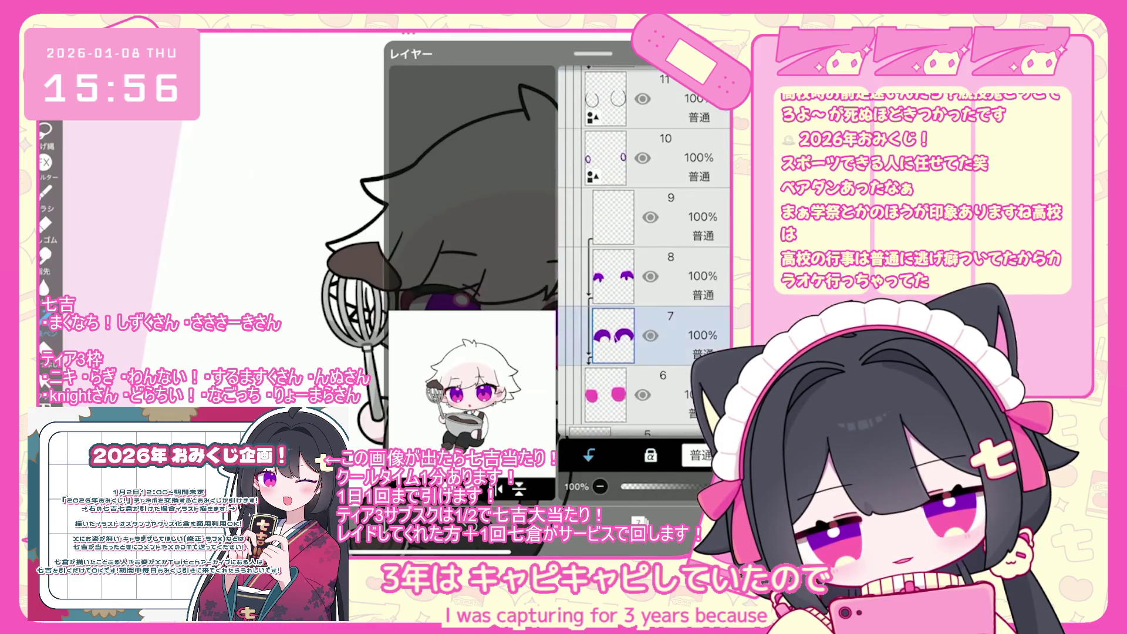
pyautogui.click(614, 395)
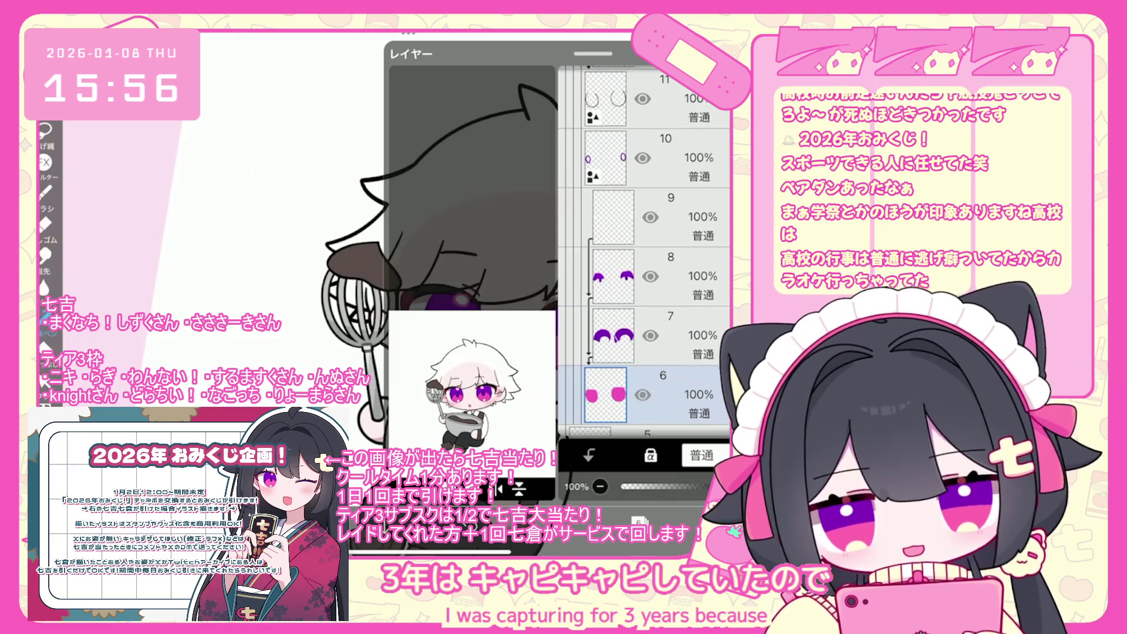
pyautogui.scroll(3, 469, 294)
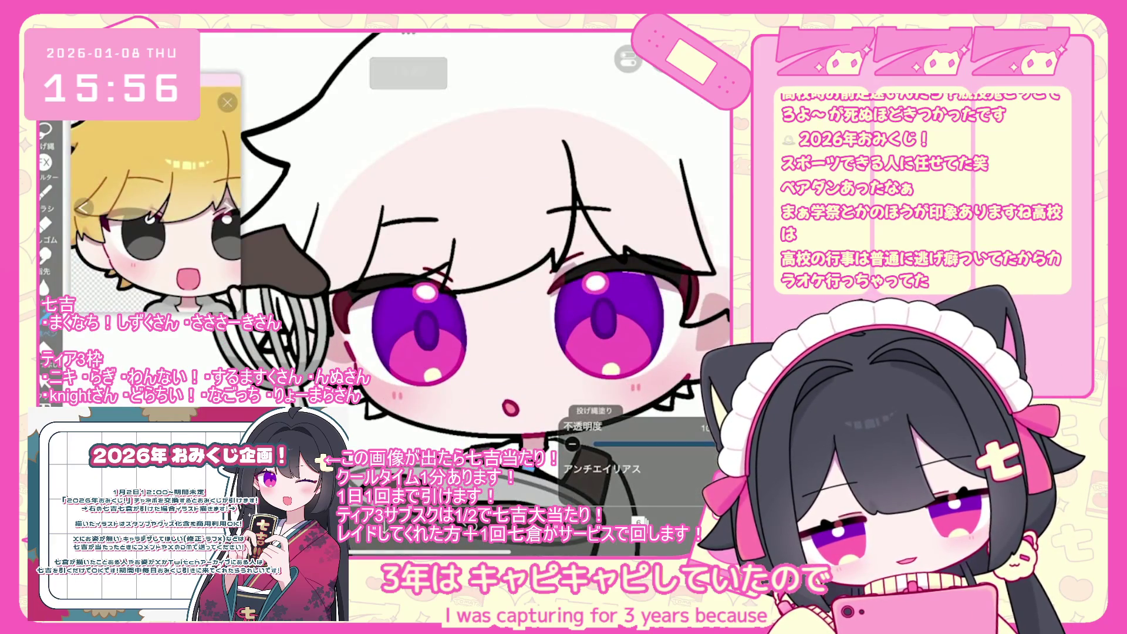
pyautogui.scroll(-5, 646, 253)
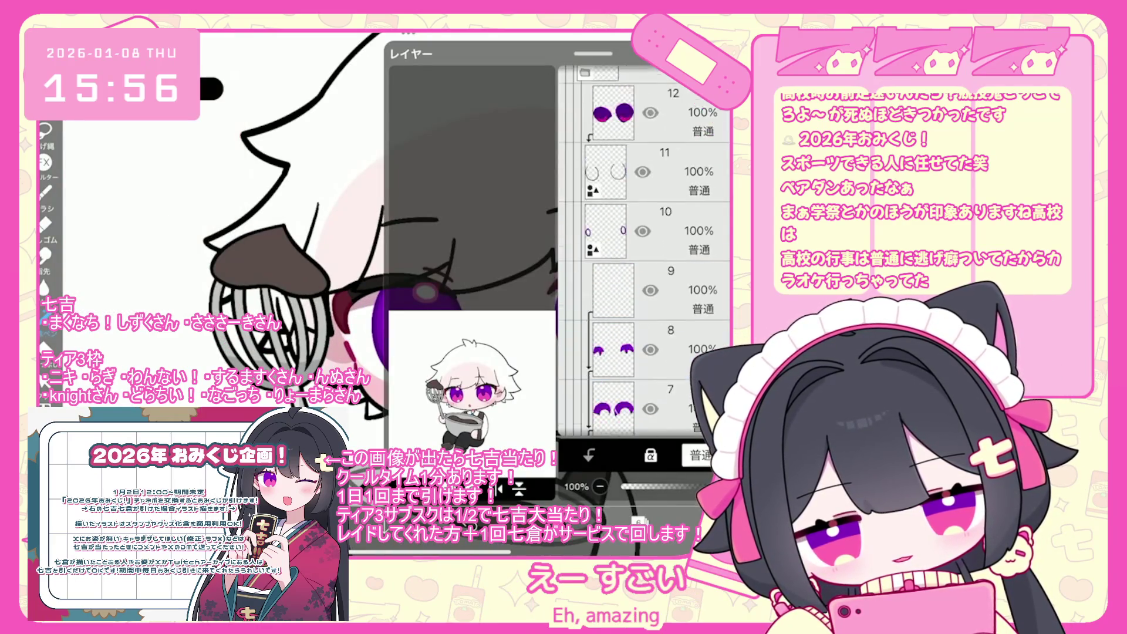
pyautogui.scroll(2, 646, 252)
pyautogui.click(645, 247)
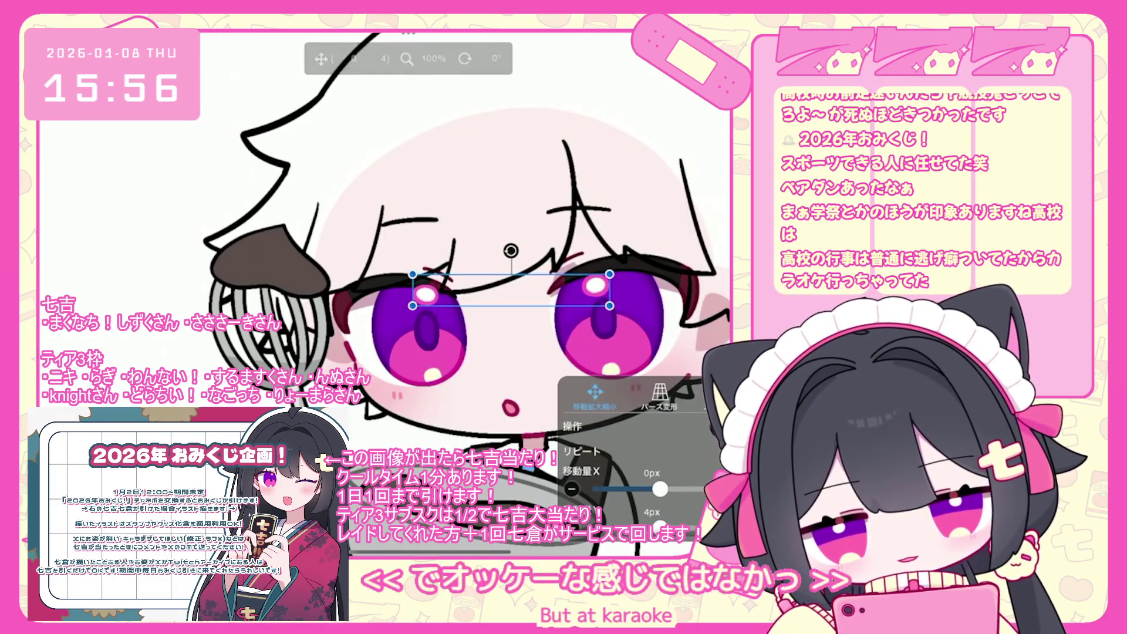
# Step: Move the eye highlights 8 px lower and select iris layer 9 for recolouring grey
pyautogui.moveTo(511, 287); pyautogui.dragTo(511, 292)
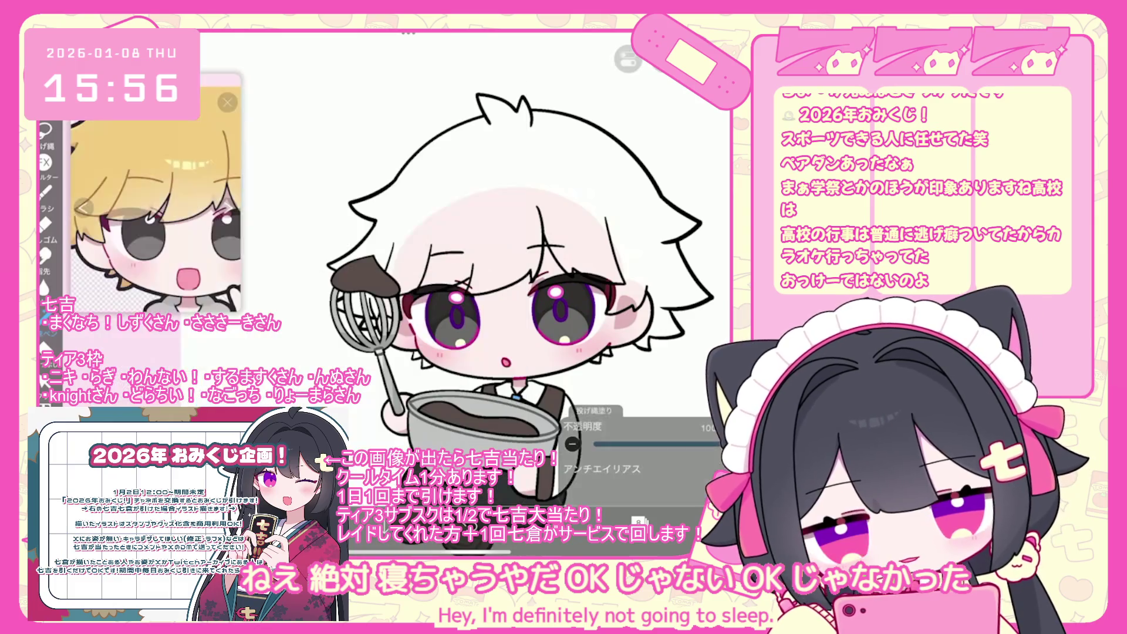
pyautogui.click(670, 293)
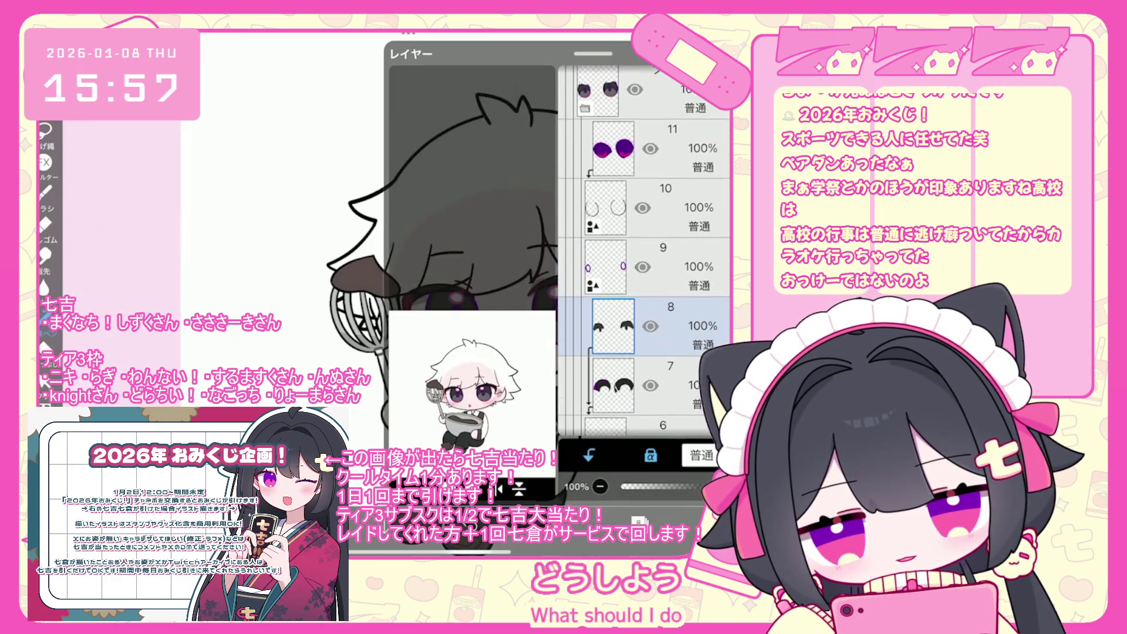
# Step: Add a clipped layer above layer 9 for magenta eye highlights, inspect the eyes, and reopen the layers
pyautogui.click(589, 455)
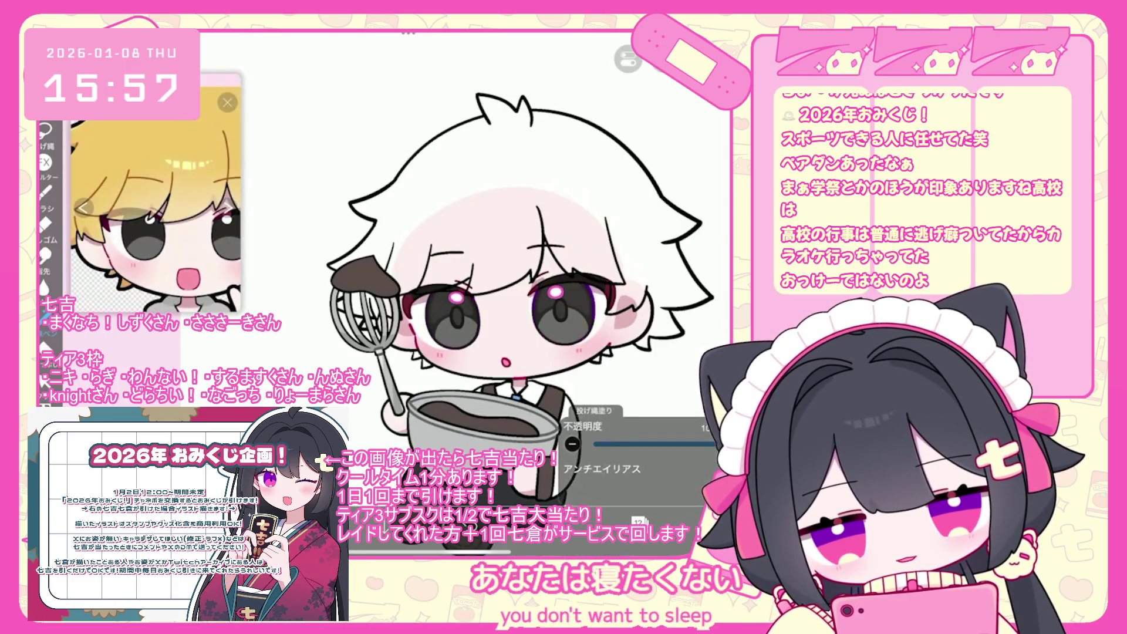
pyautogui.scroll(5, 593, 346)
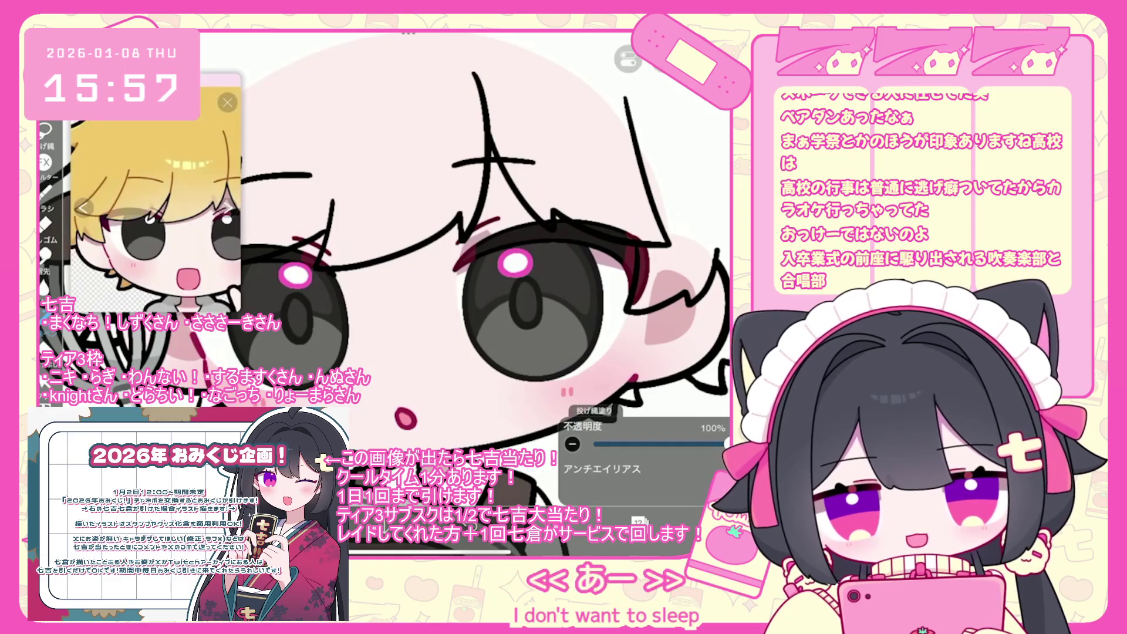
pyautogui.scroll(3, 487, 282)
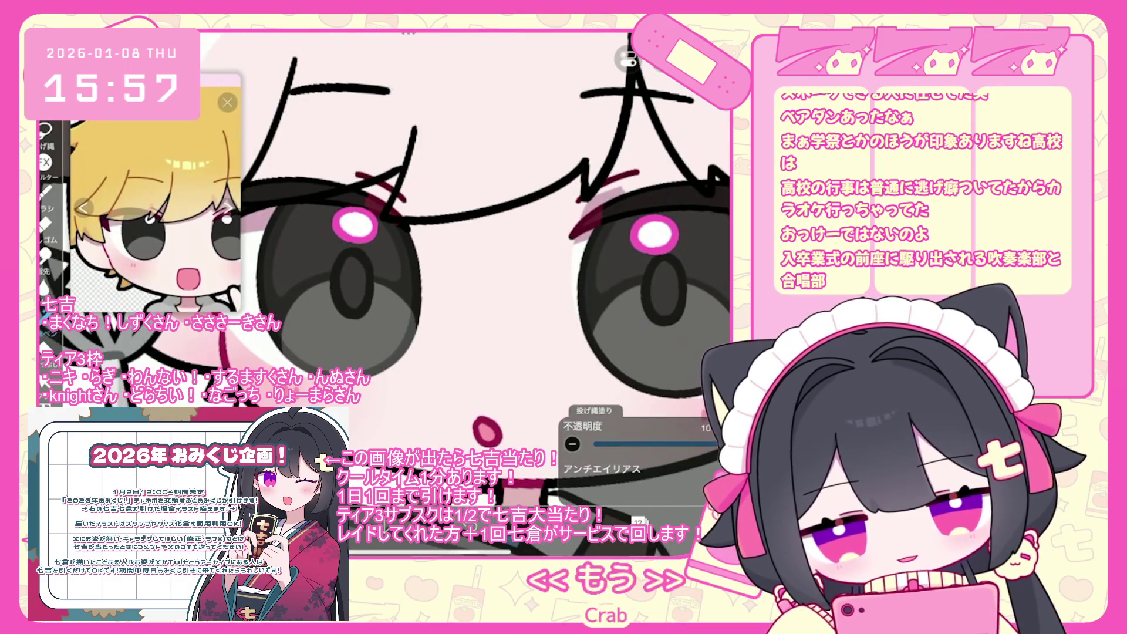
pyautogui.scroll(2, 446, 234)
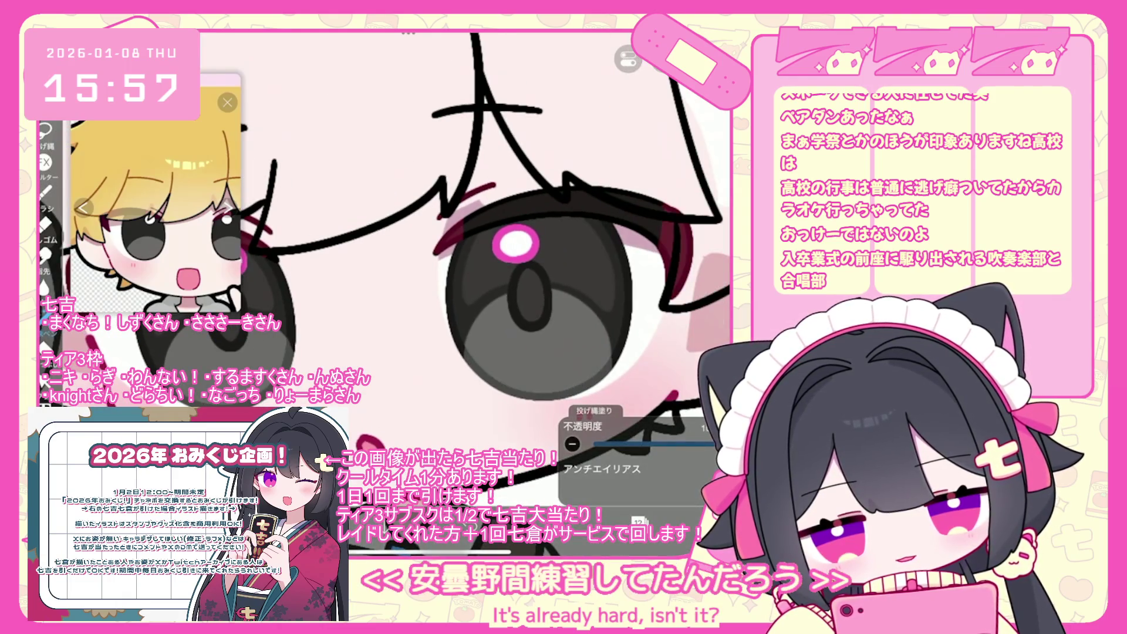
pyautogui.scroll(-5, 446, 235)
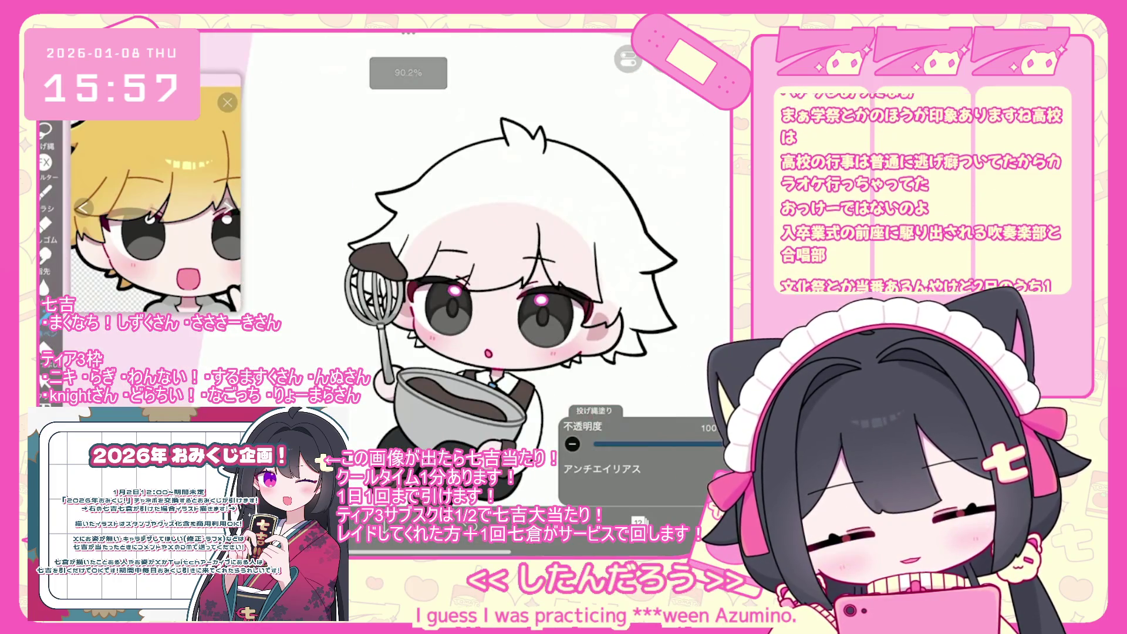
pyautogui.click(639, 521)
pyautogui.scroll(5, 646, 252)
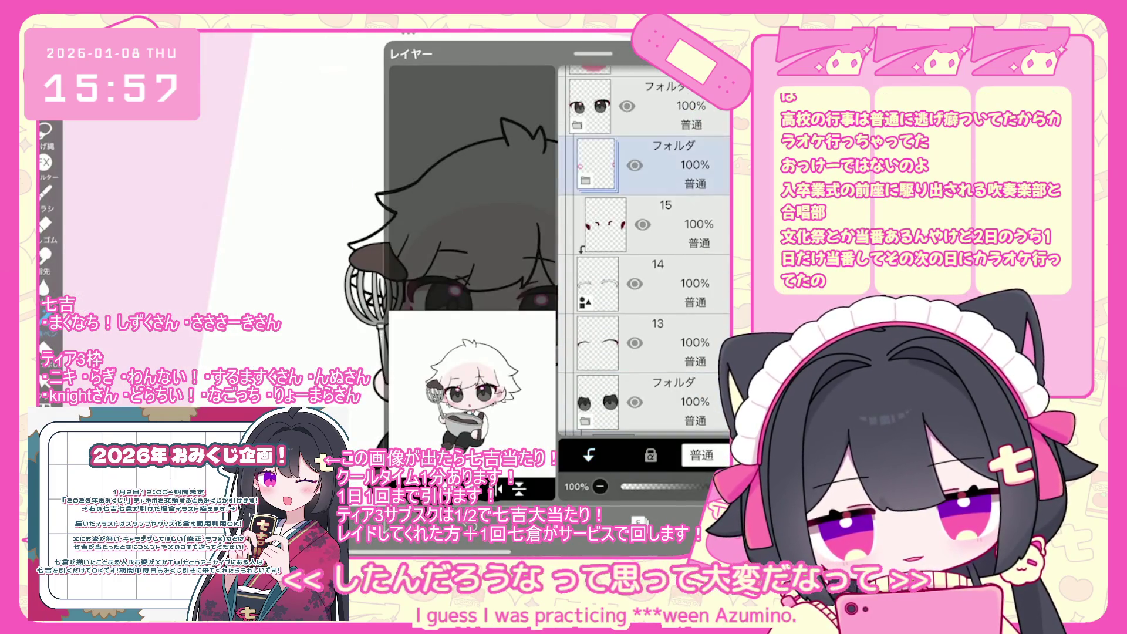
# Step: Turn on Opacity Lock for layer 17, declining to rasterize the vector layer
pyautogui.click(664, 308)
pyautogui.click(650, 455)
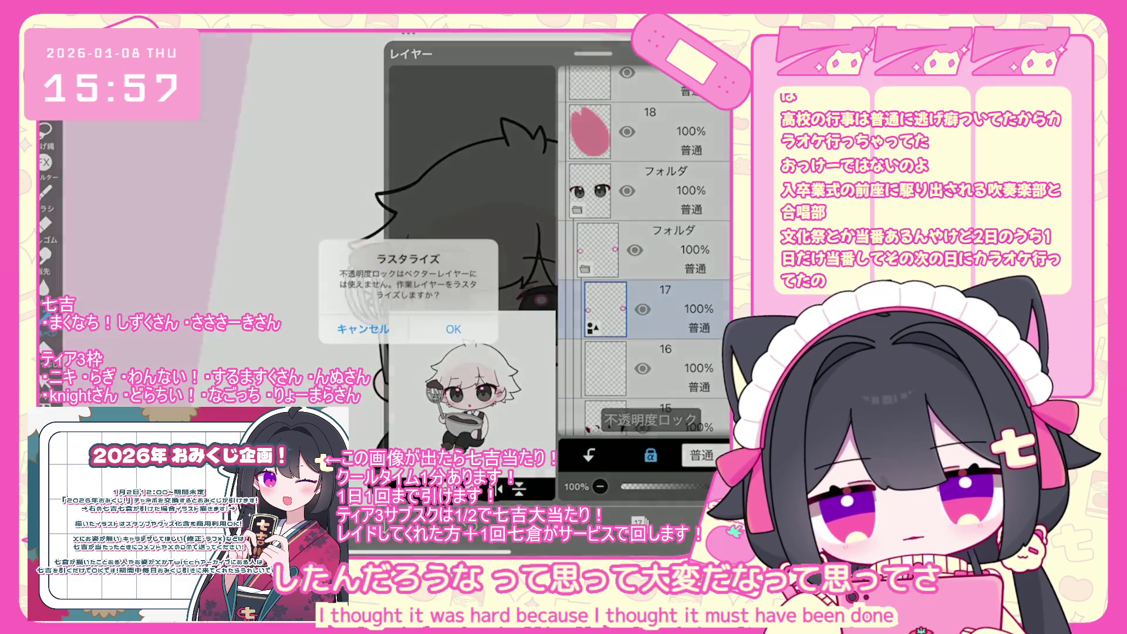
pyautogui.click(452, 327)
pyautogui.click(639, 520)
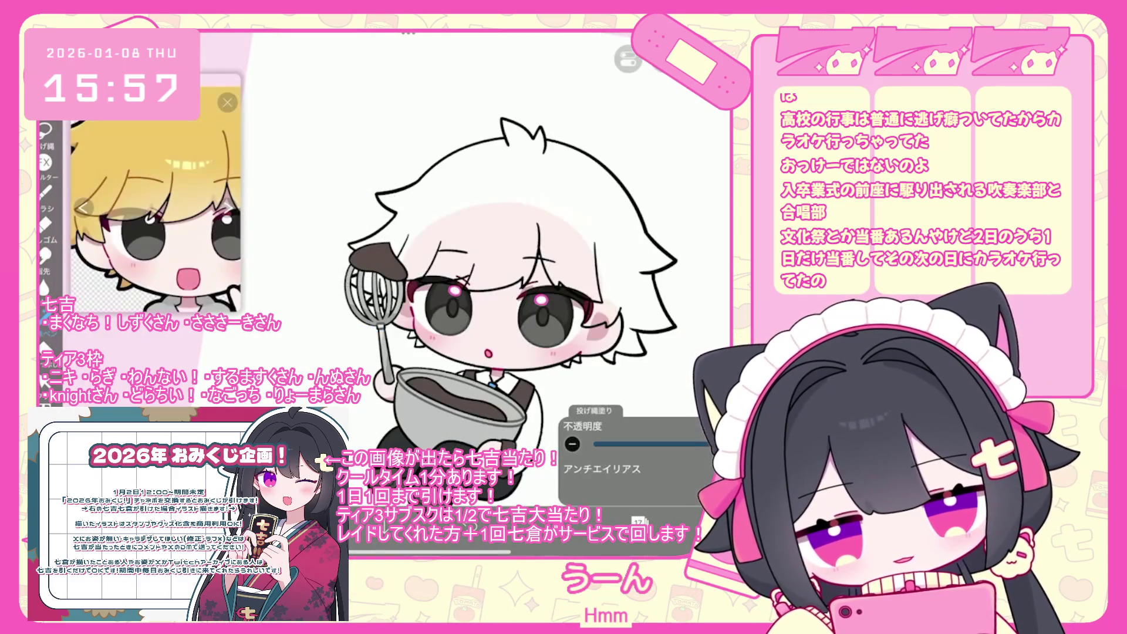
# Step: Select highlight layer 19 in the eyes folder and pick a golden colour for the highlights
pyautogui.click(638, 521)
pyautogui.click(663, 250)
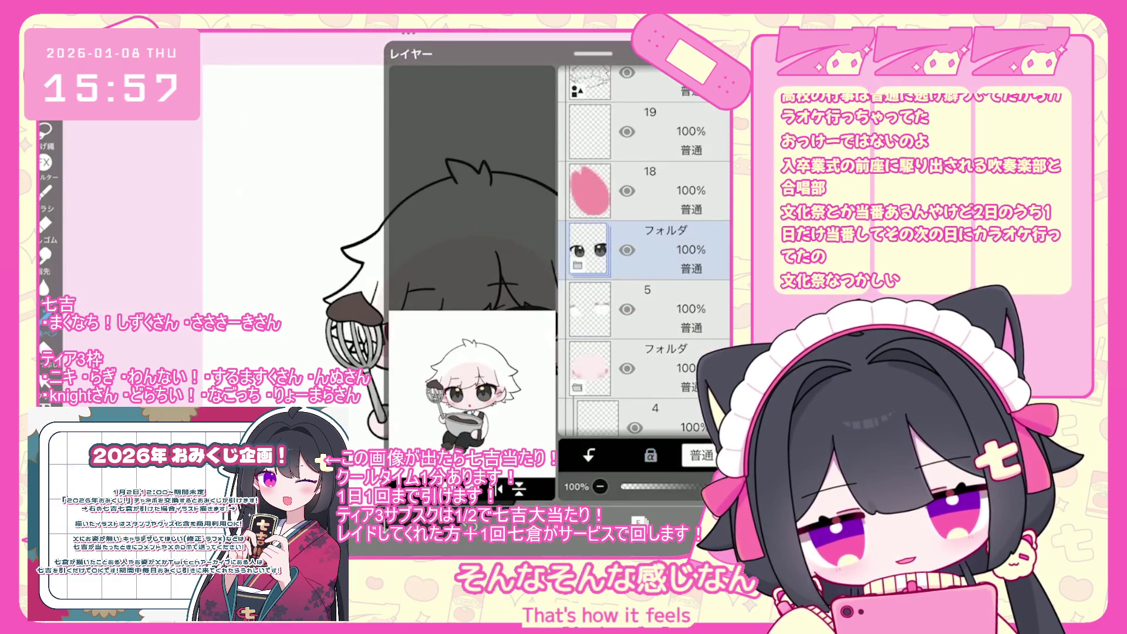
pyautogui.scroll(3, 646, 235)
pyautogui.click(646, 235)
pyautogui.click(587, 520)
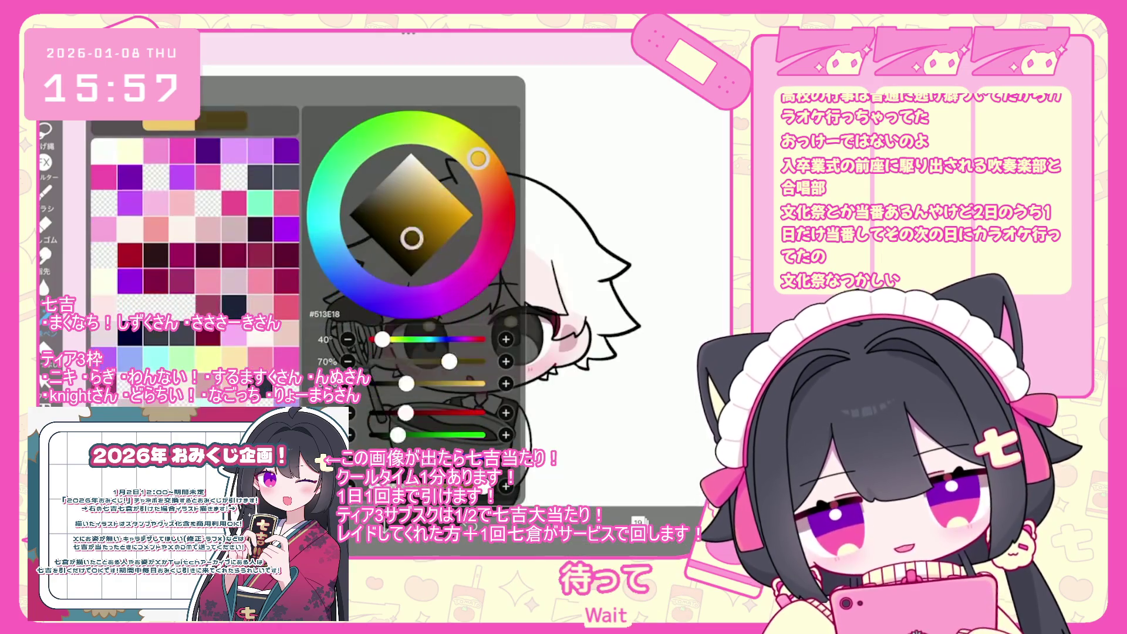
pyautogui.click(529, 294)
pyautogui.scroll(3, 529, 293)
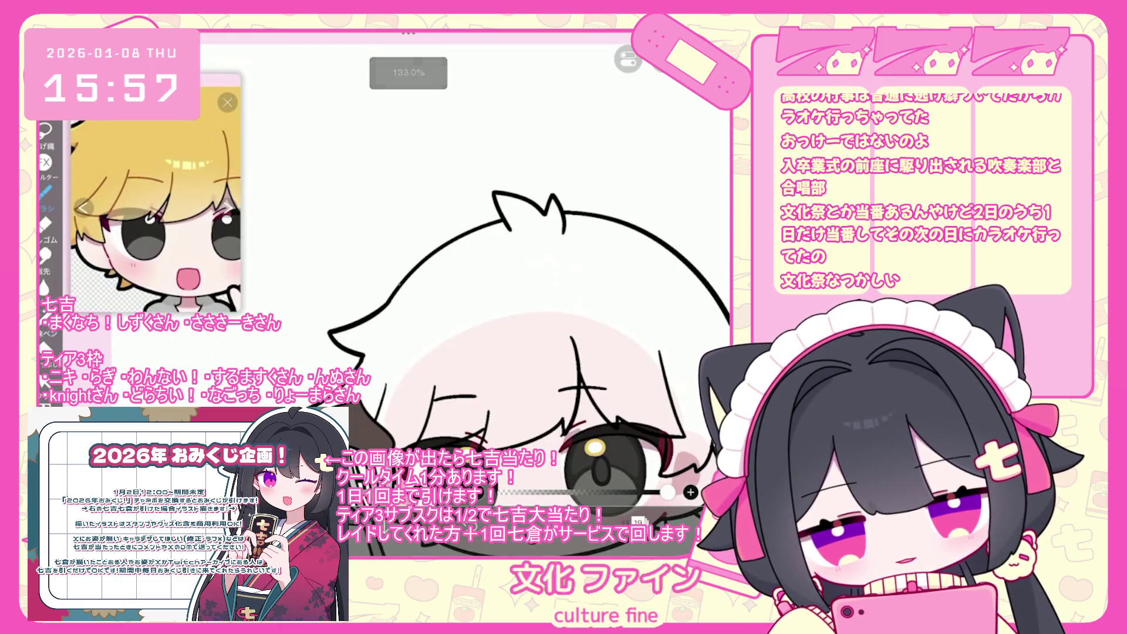
# Step: Trace hair outlines on the new vector layer, undoing two stray hair strokes
pyautogui.scroll(2, 528, 294)
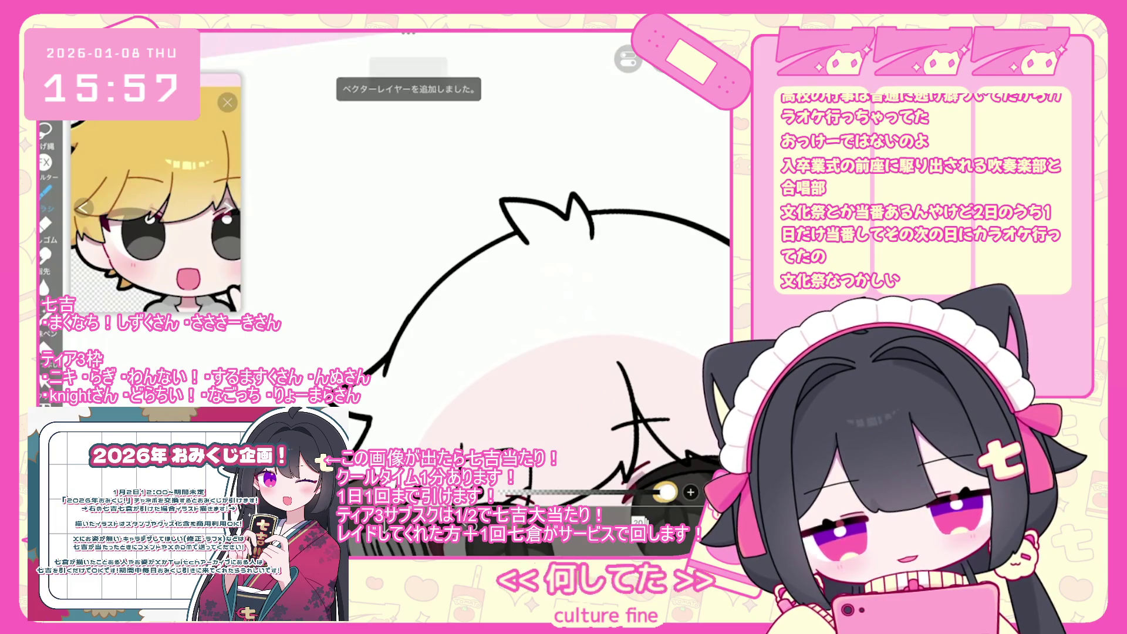
pyautogui.scroll(-5, 528, 293)
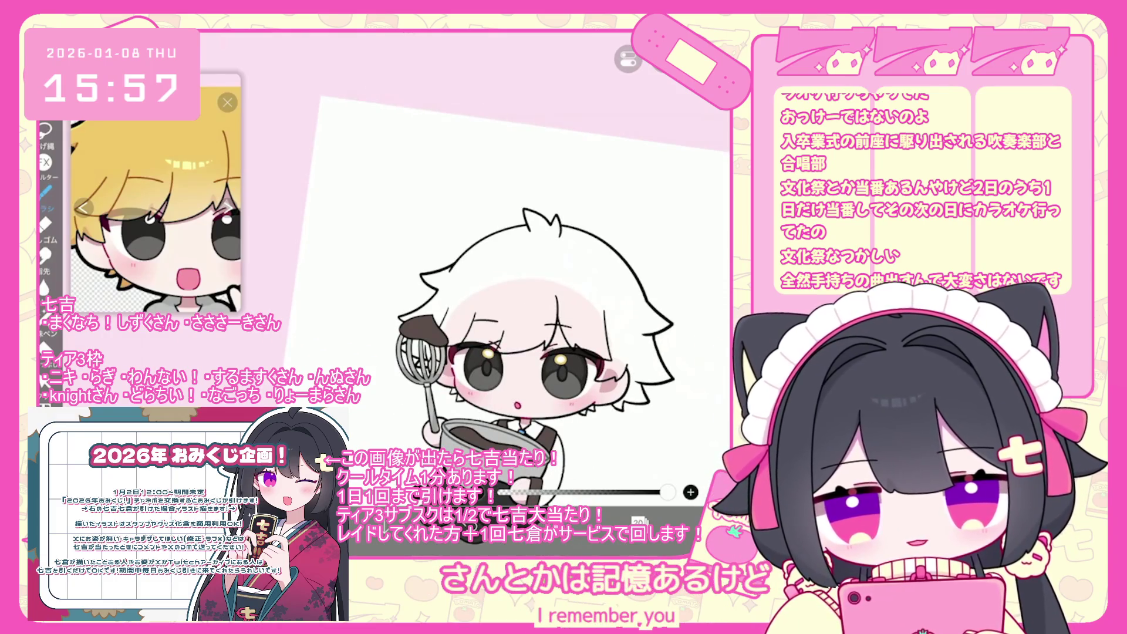
pyautogui.scroll(3, 523, 329)
pyautogui.hotkey('ctrl', 'z')
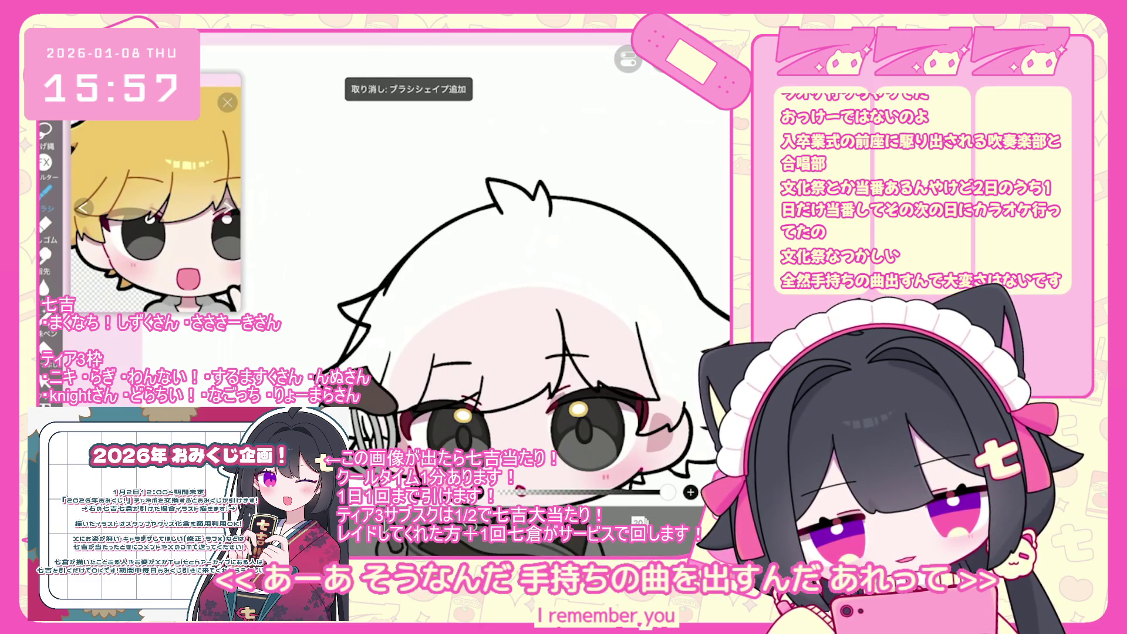
pyautogui.scroll(1, 526, 347)
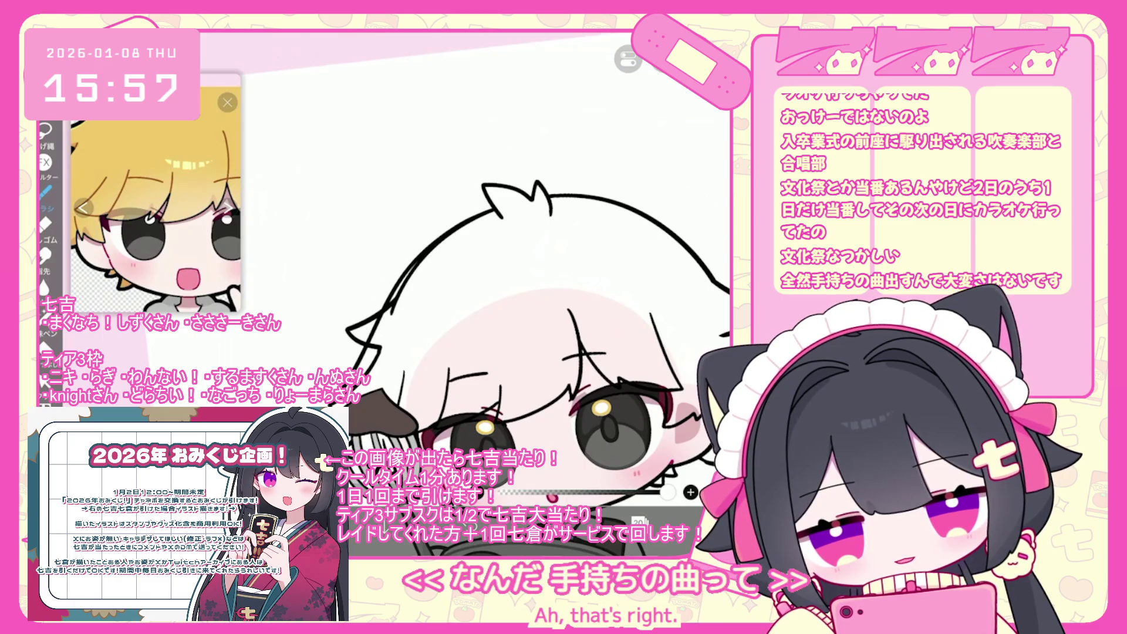
pyautogui.hotkey('ctrl', 'z')
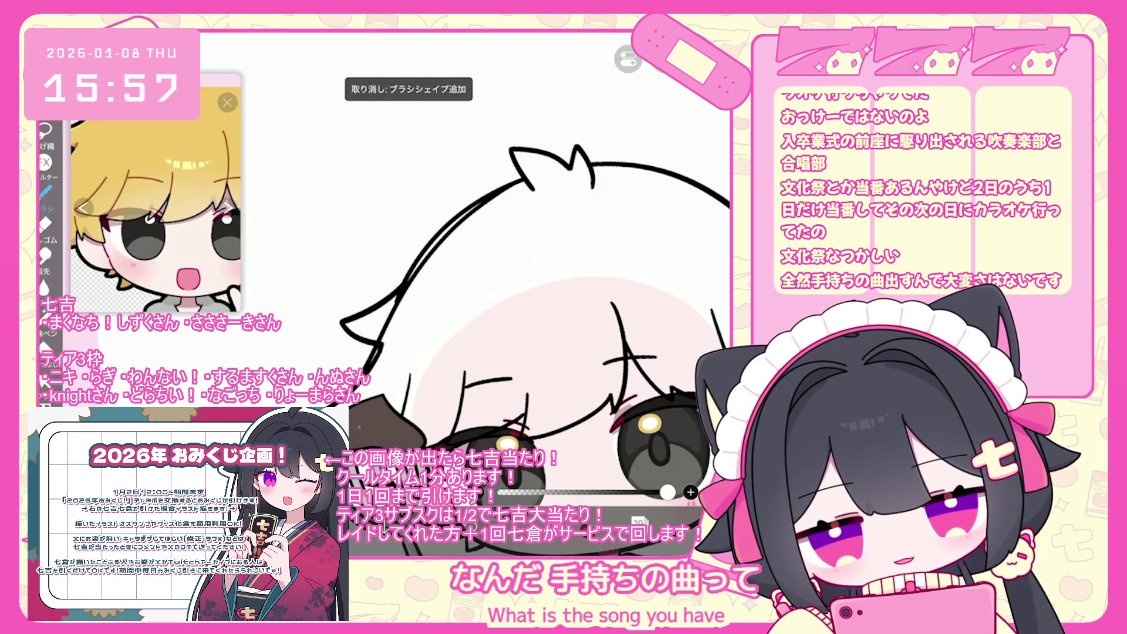
pyautogui.scroll(-2, 644, 251)
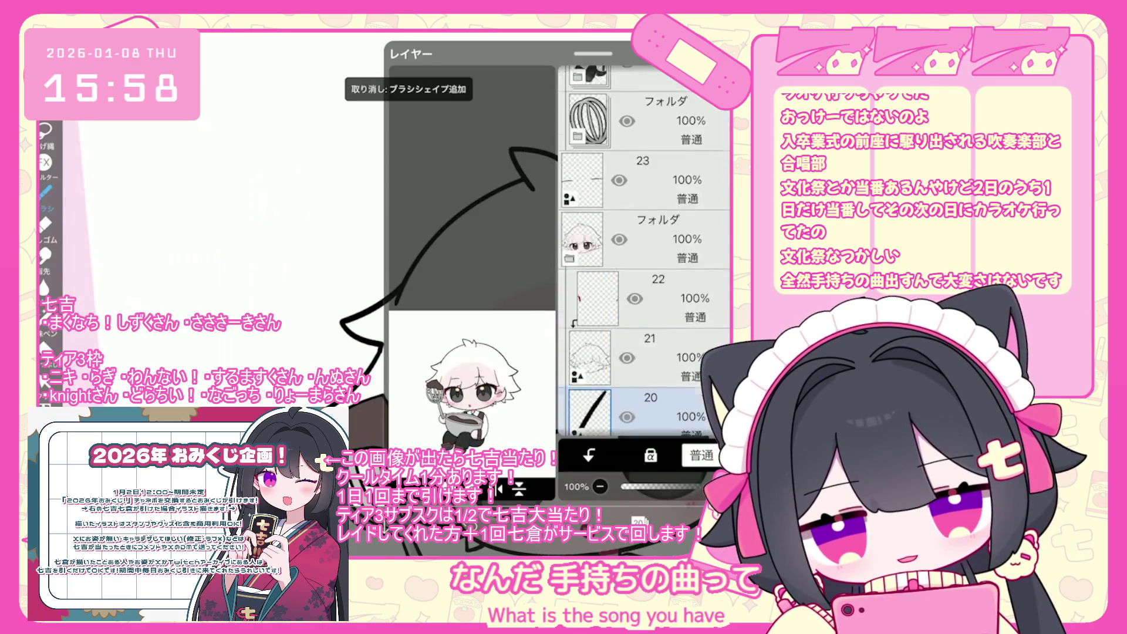
# Step: Fade the selected character folder to 36% opacity
pyautogui.scroll(-2, 644, 251)
pyautogui.moveTo(698, 486); pyautogui.dragTo(668, 486)
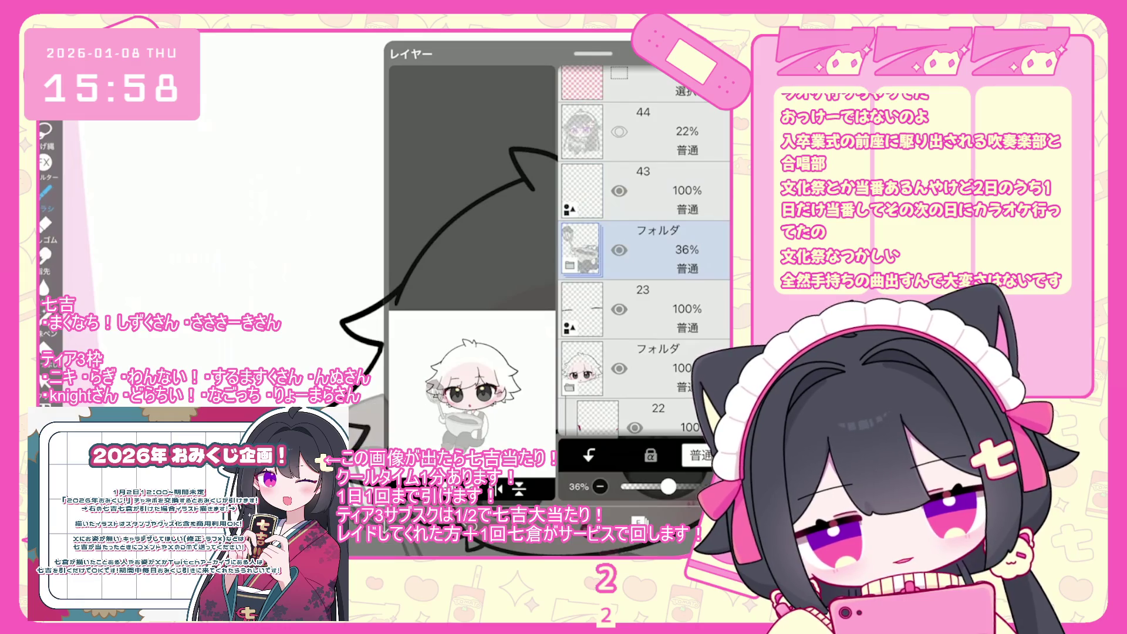
pyautogui.scroll(-2, 644, 250)
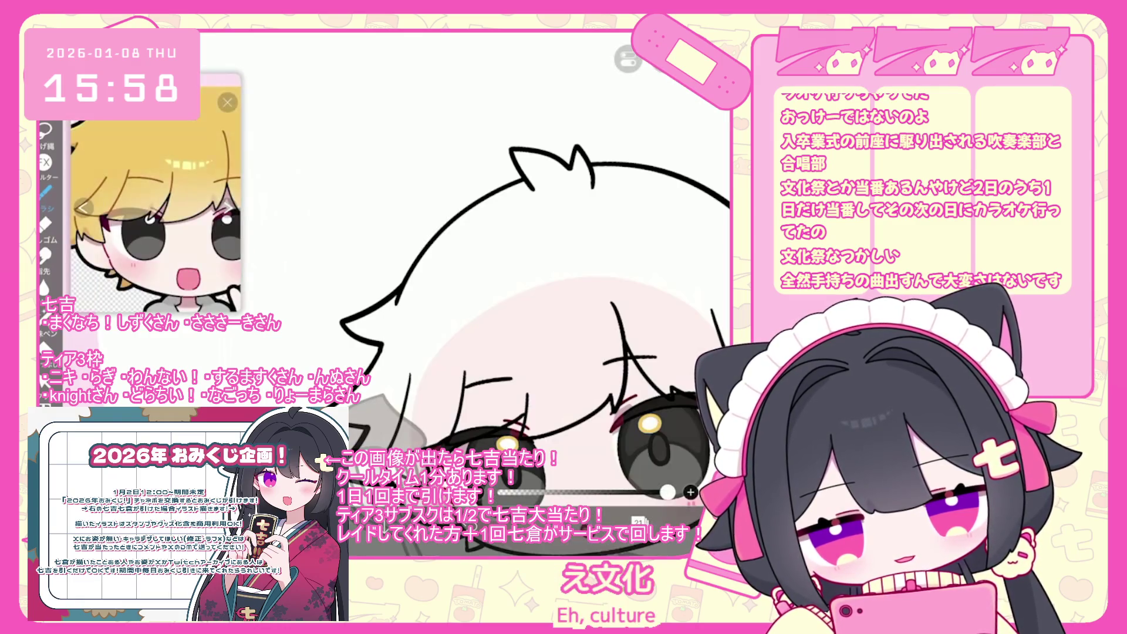
# Step: Undo three stray hair-outline strokes and switch to the vector Select tool
pyautogui.hotkey('ctrl', 'z')
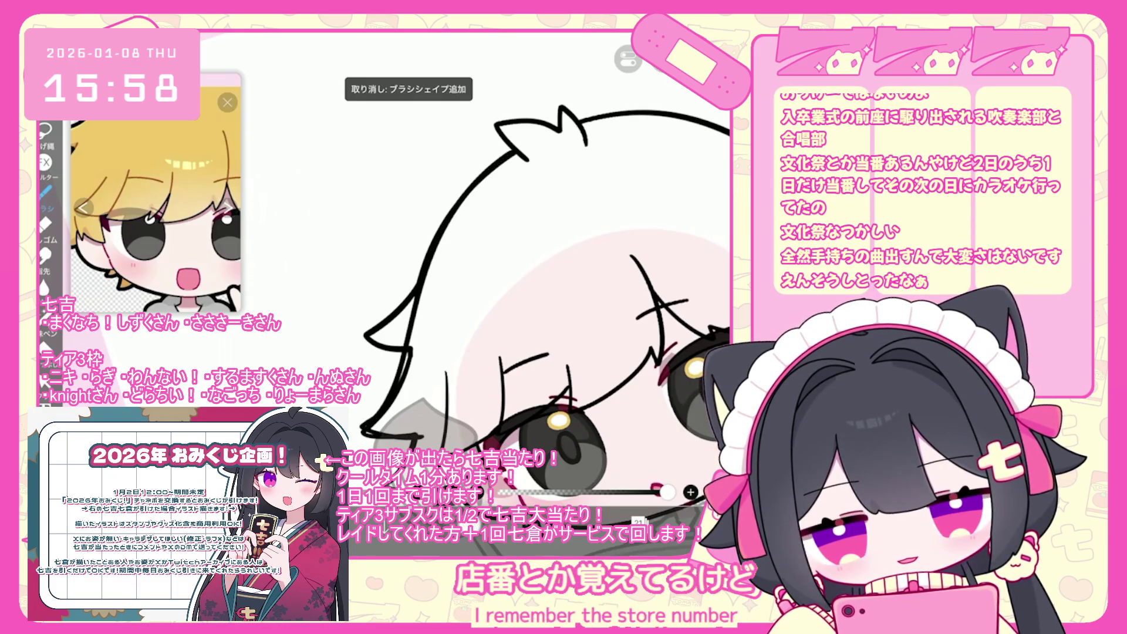
pyautogui.hotkey('ctrl', 'z')
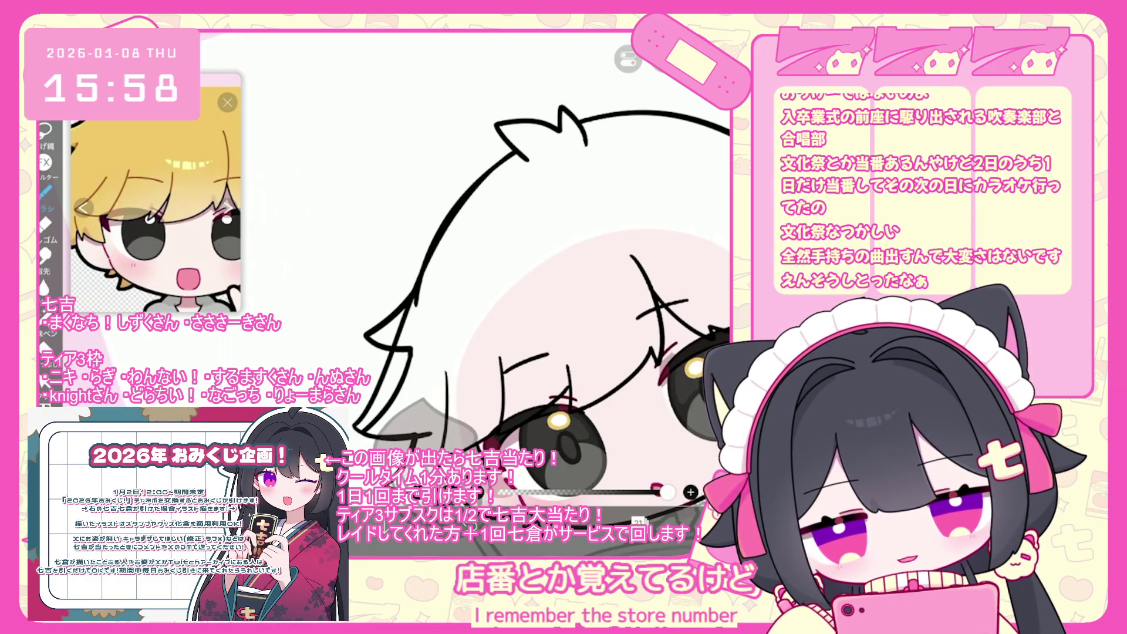
pyautogui.hotkey('ctrl', 'z')
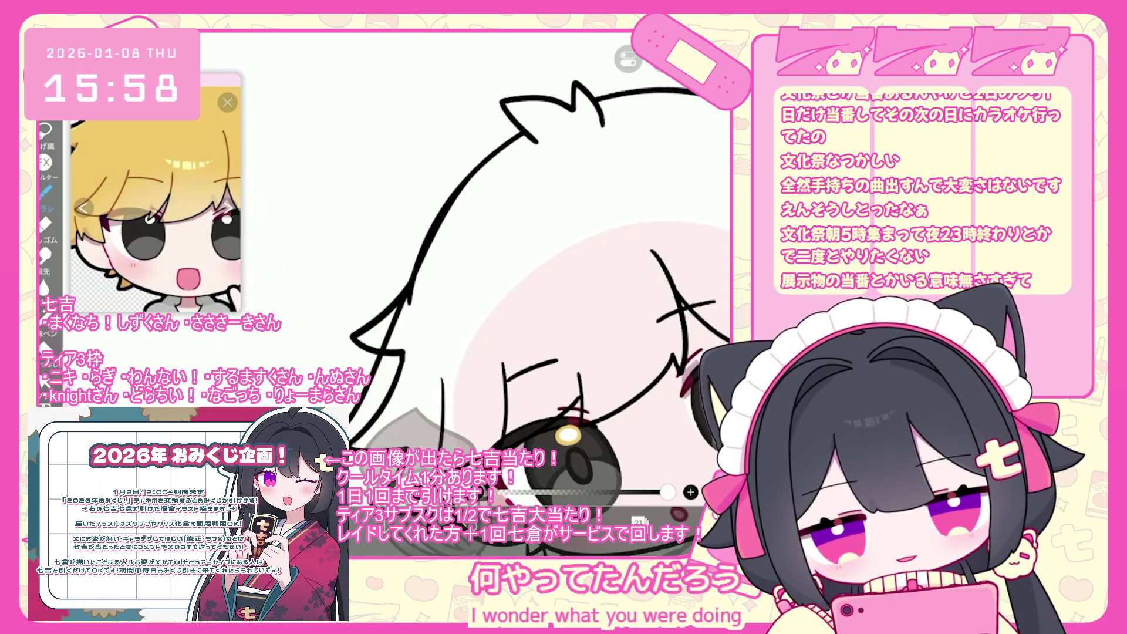
pyautogui.scroll(-5, 528, 293)
pyautogui.scroll(5, 569, 329)
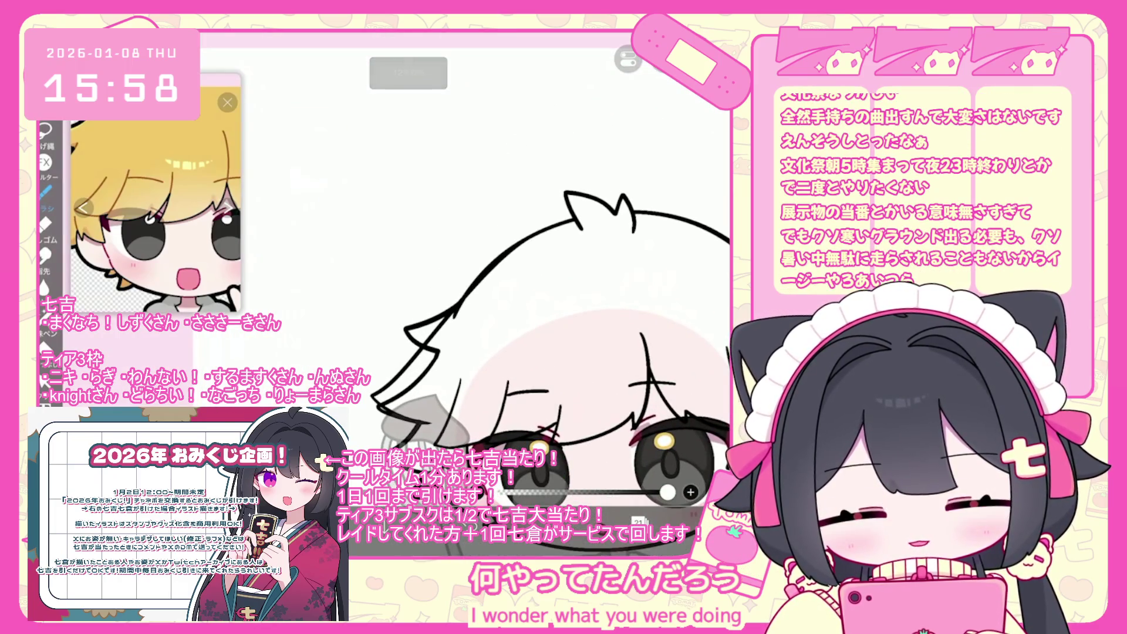
pyautogui.scroll(3, 543, 326)
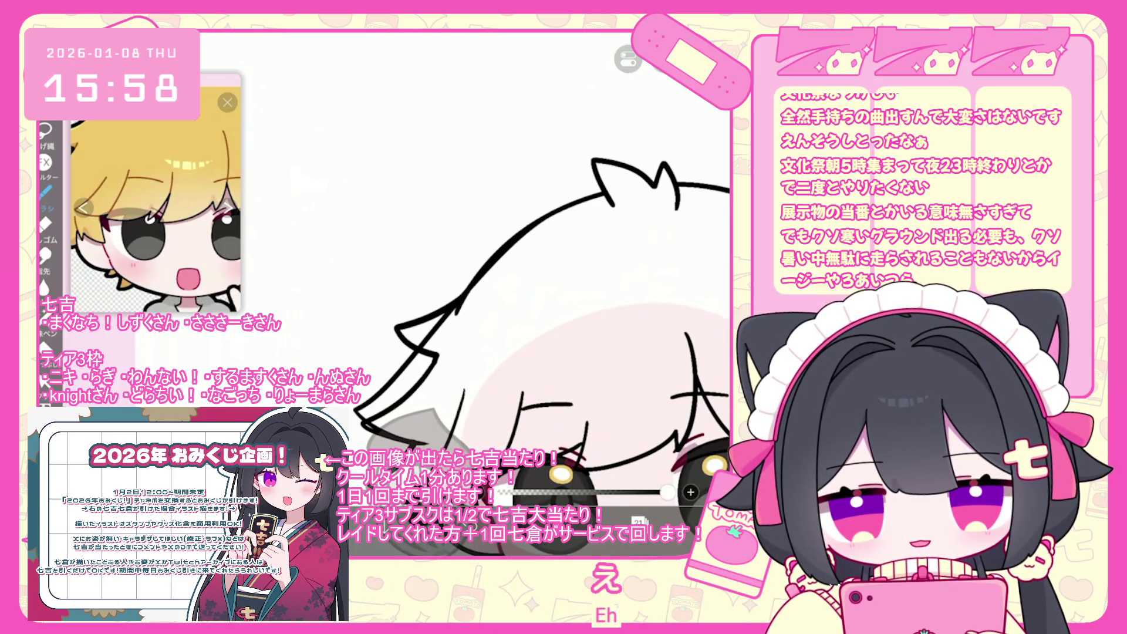
pyautogui.click(44, 381)
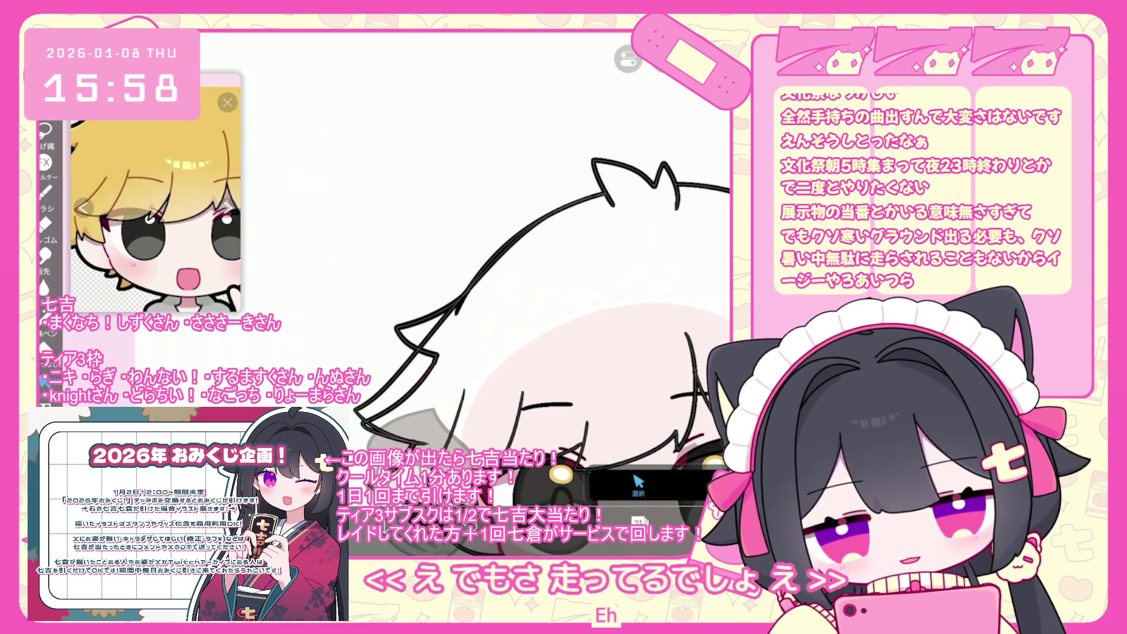
# Step: Bring up the vector selection mode options and undo the last two vector erases
pyautogui.click(638, 483)
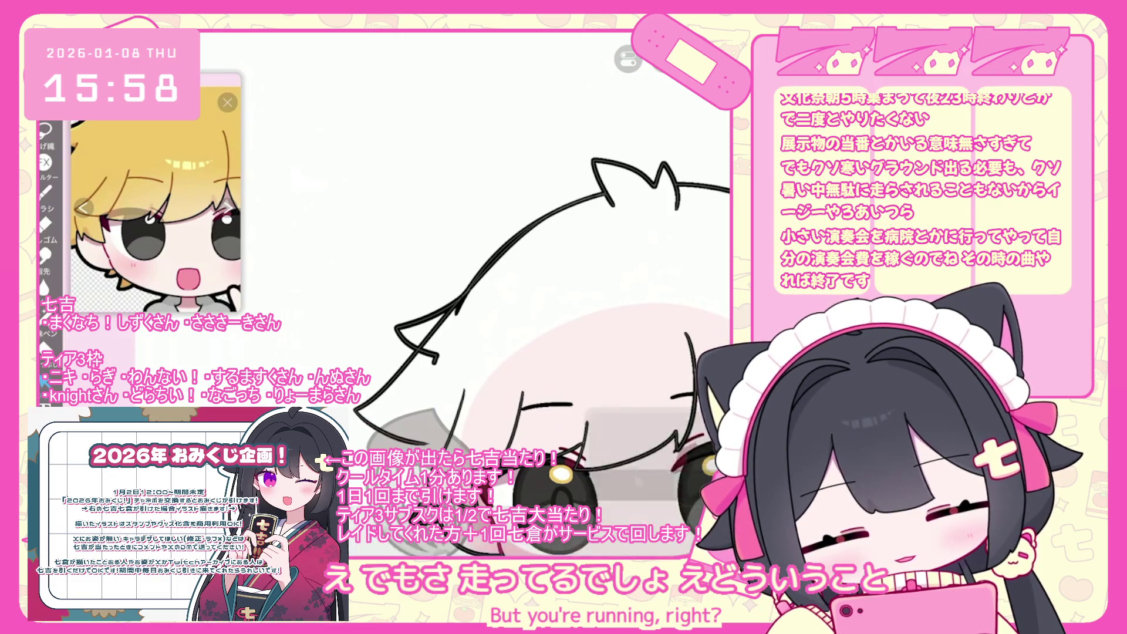
pyautogui.hotkey('ctrl', 'z')
pyautogui.scroll(3, 503, 246)
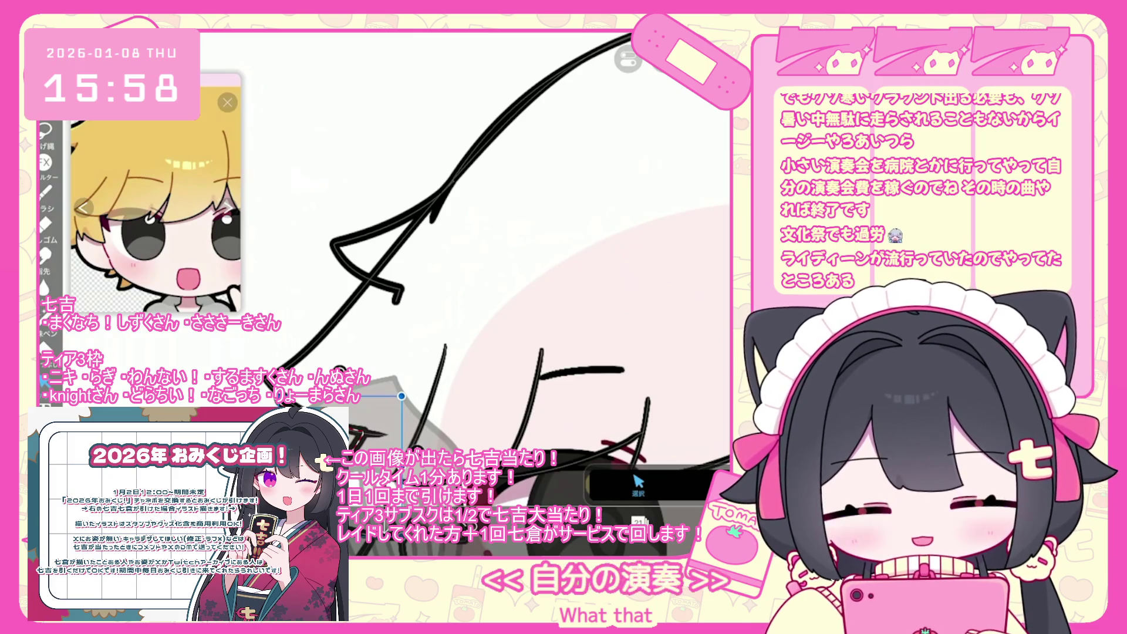
pyautogui.click(639, 484)
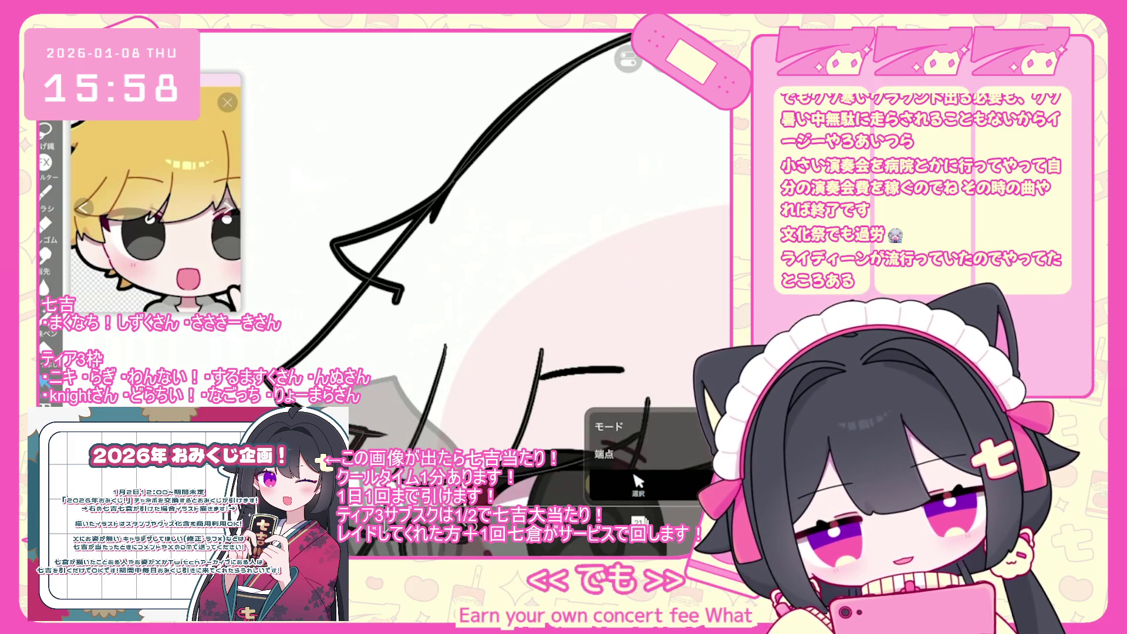
pyautogui.click(639, 484)
pyautogui.click(639, 484)
pyautogui.click(639, 484)
pyautogui.click(638, 484)
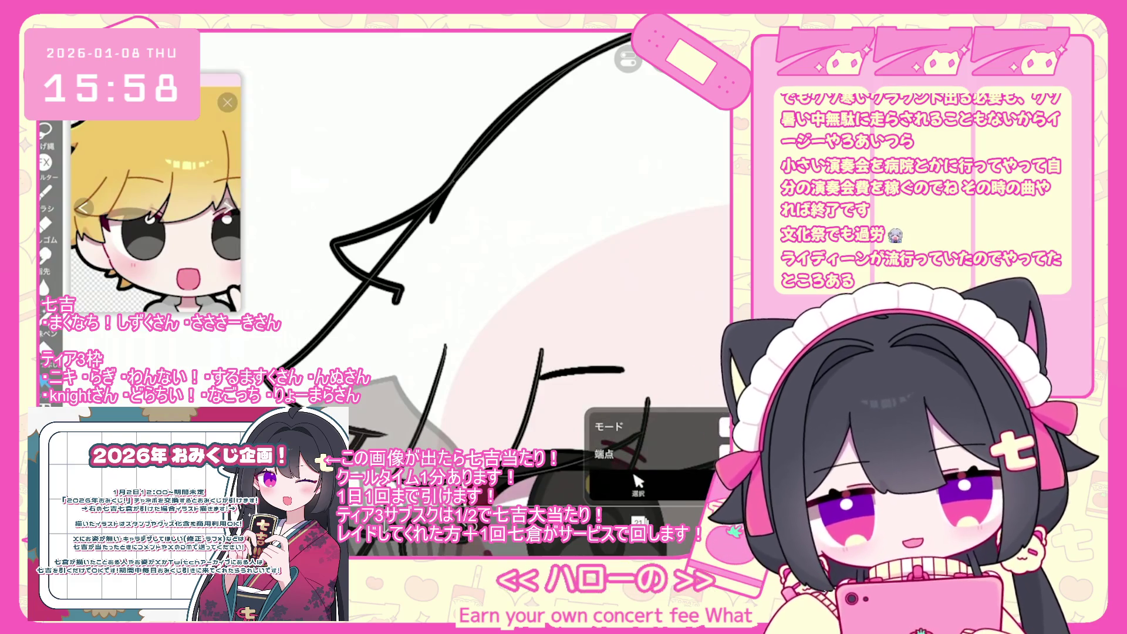
pyautogui.scroll(2, 469, 264)
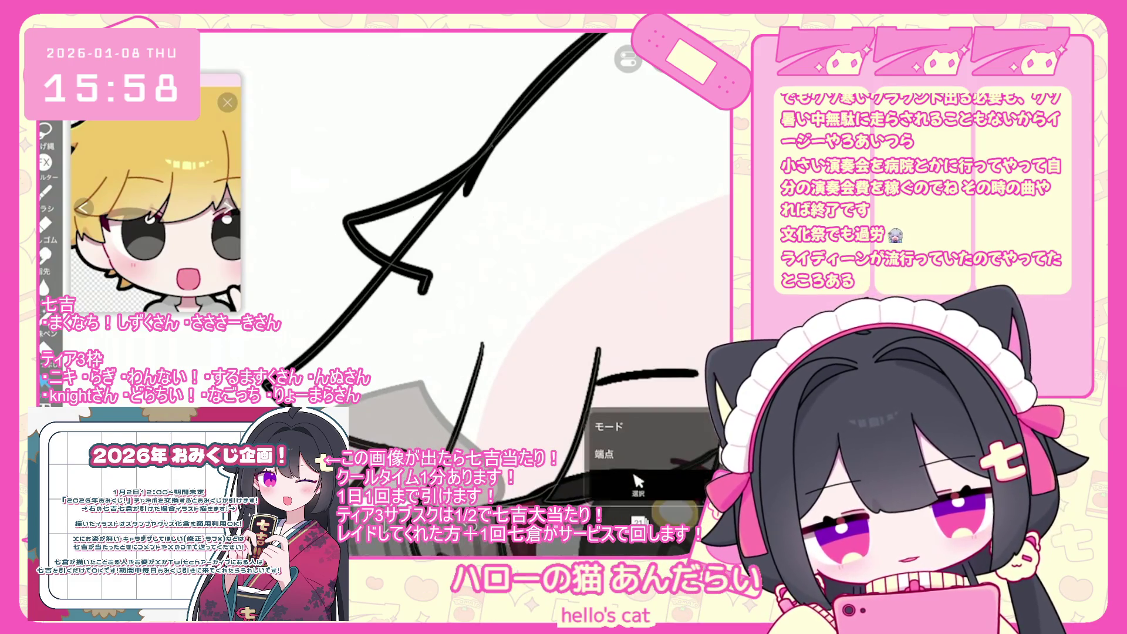
pyautogui.scroll(-3, 505, 264)
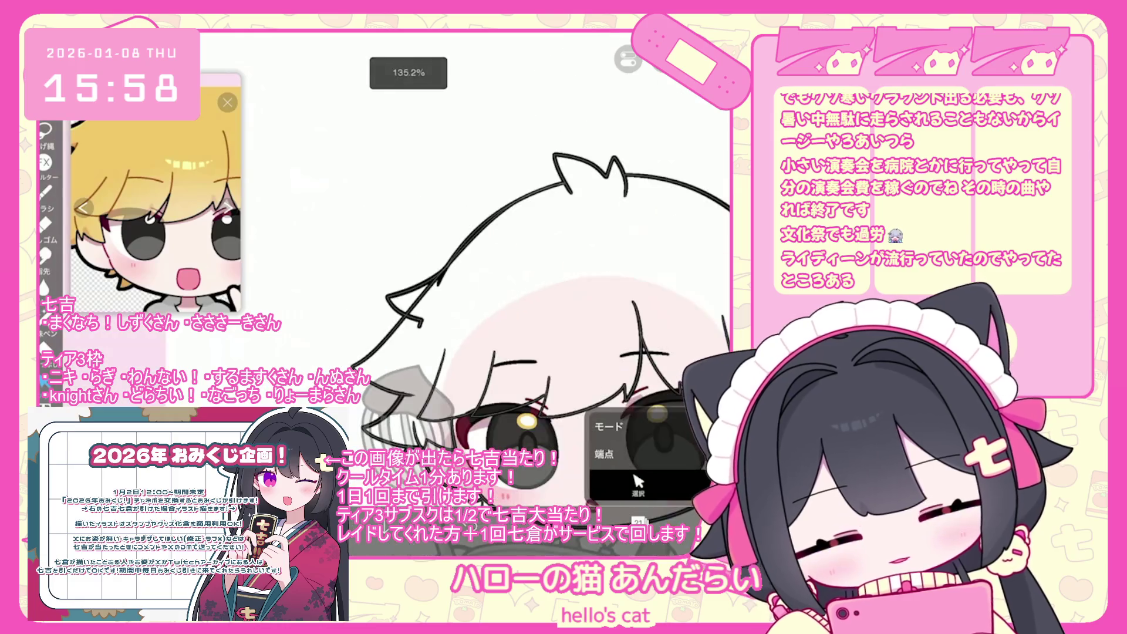
pyautogui.scroll(1, 505, 294)
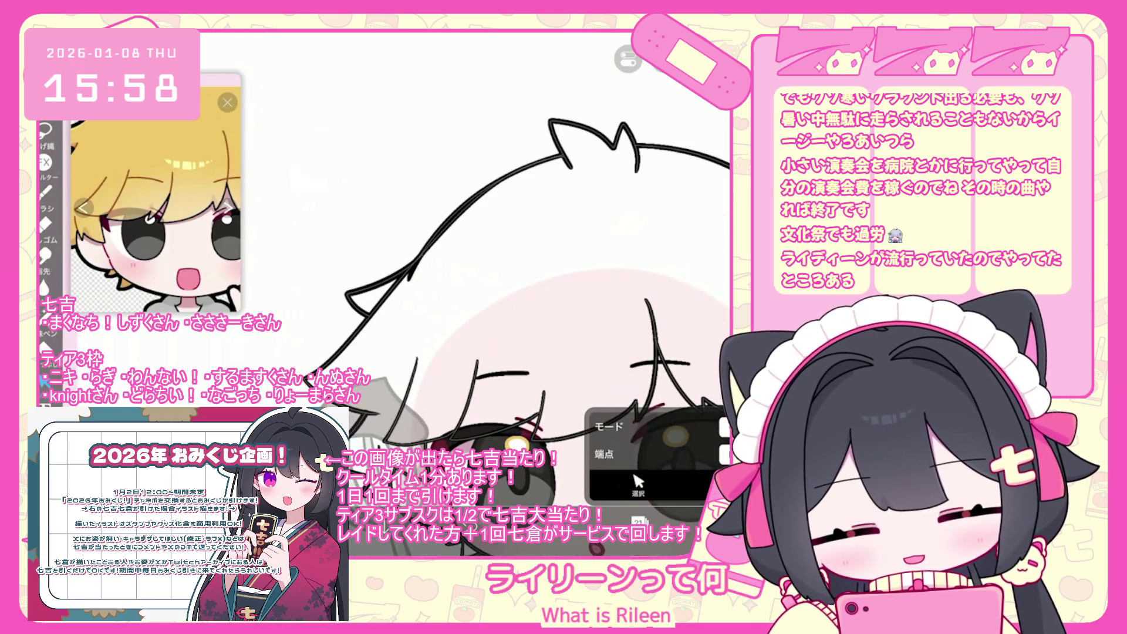
pyautogui.scroll(2, 505, 294)
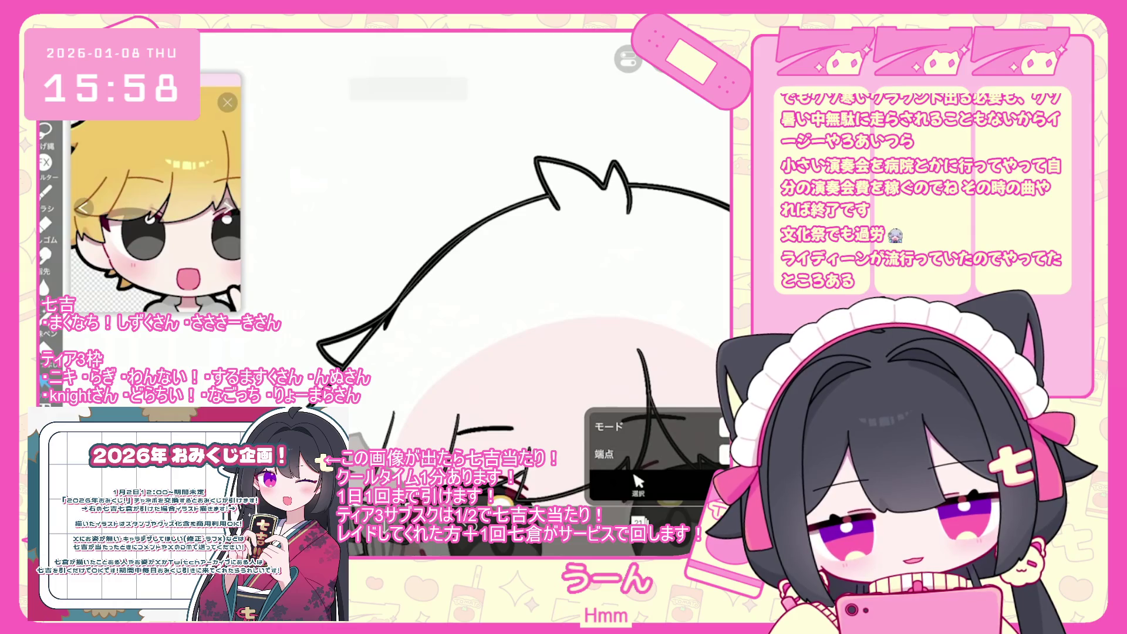
pyautogui.hotkey('ctrl', 'z')
pyautogui.scroll(5, 405, 293)
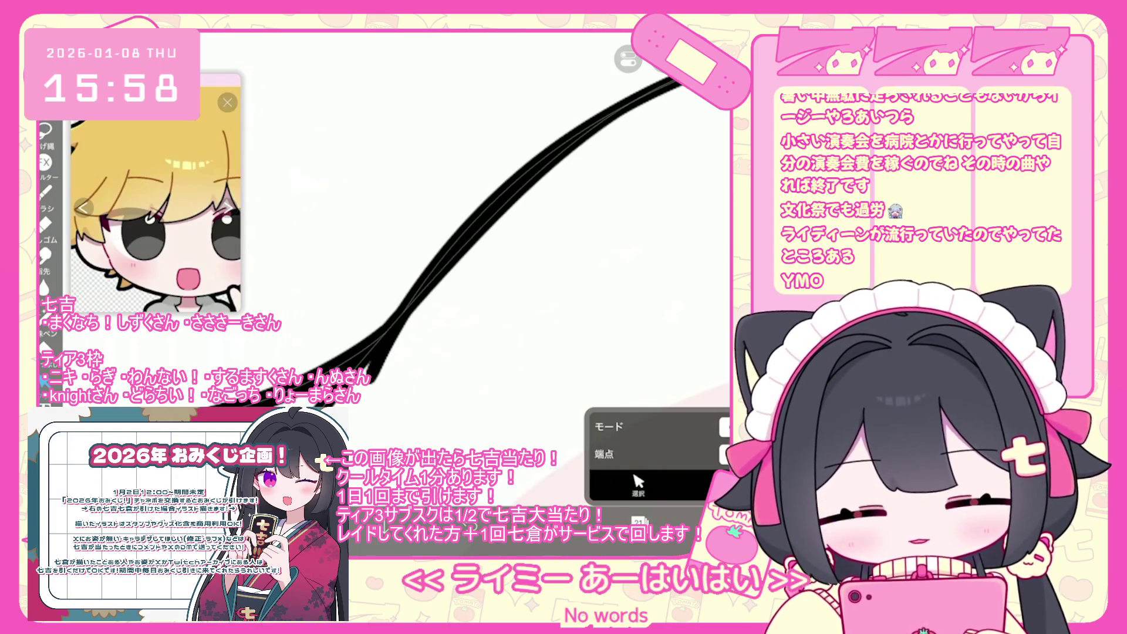
# Step: Select the long thick black vector stroke, undo the added stroke and redo the vector erase
pyautogui.click(505, 193)
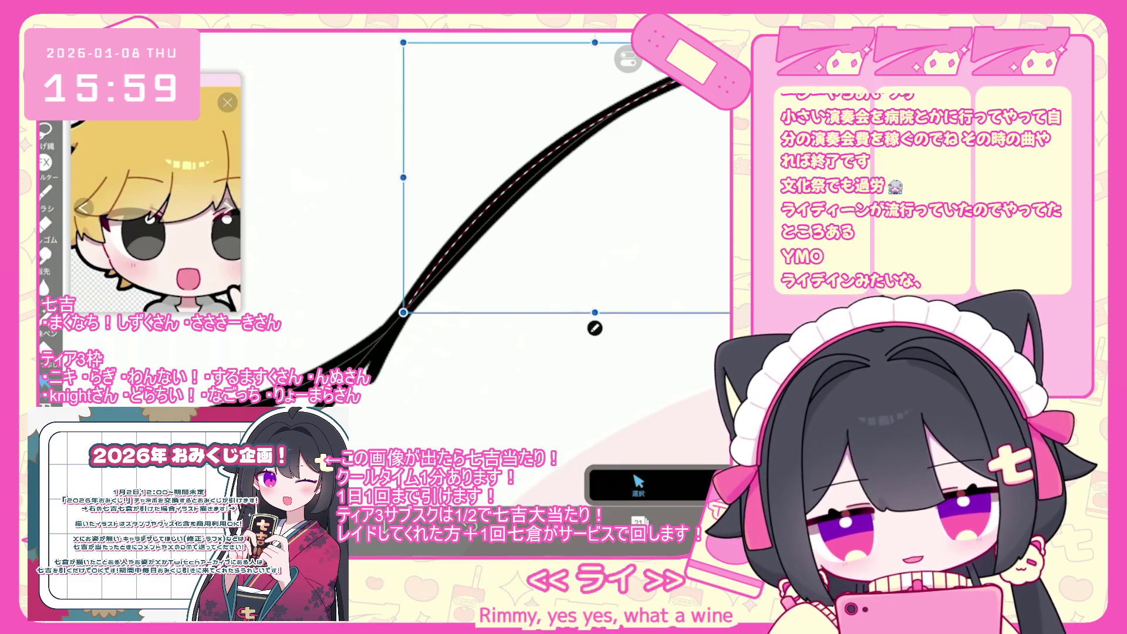
pyautogui.scroll(-5, 528, 264)
pyautogui.scroll(-3, 528, 264)
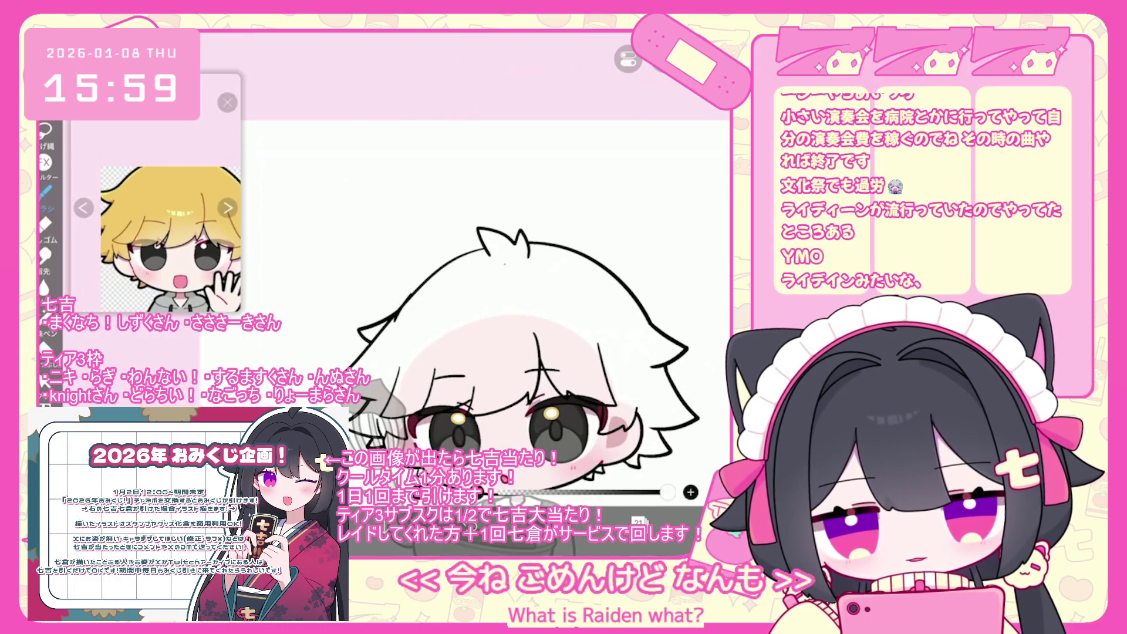
pyautogui.scroll(2, 422, 321)
pyautogui.scroll(-2, 509, 271)
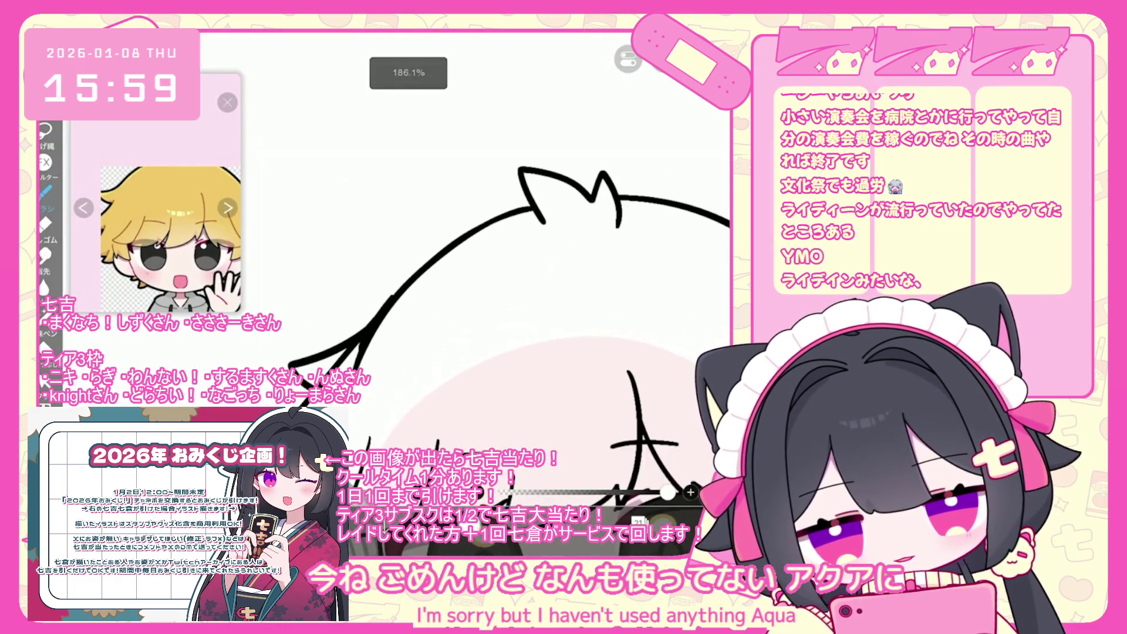
pyautogui.hotkey('ctrl', 'z')
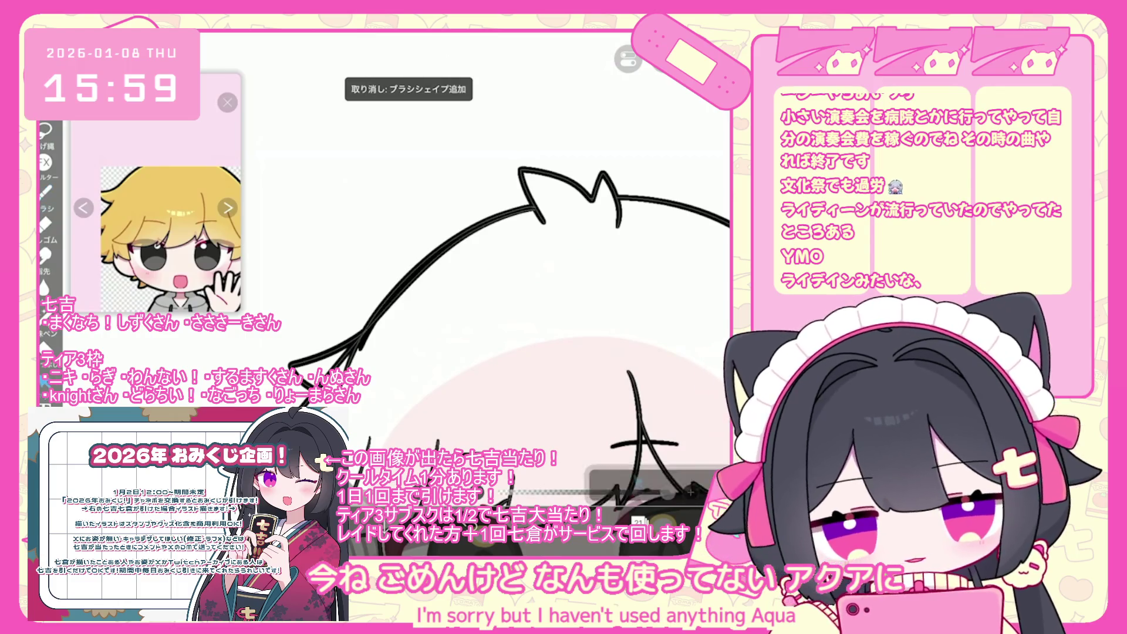
pyautogui.click(638, 486)
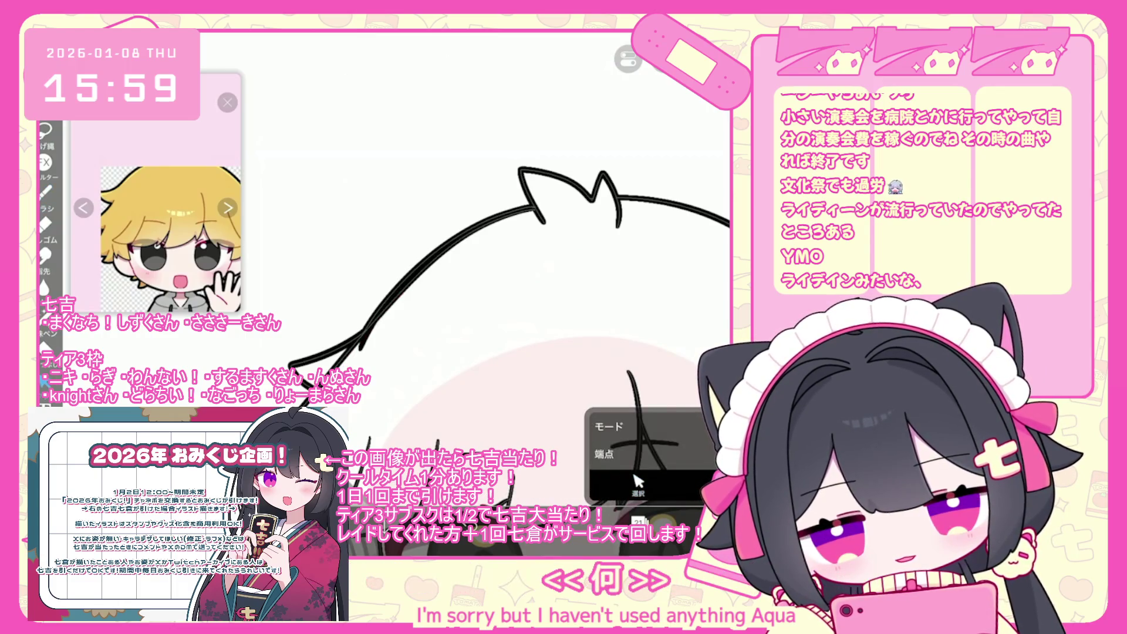
pyautogui.hotkey('ctrl', 'y')
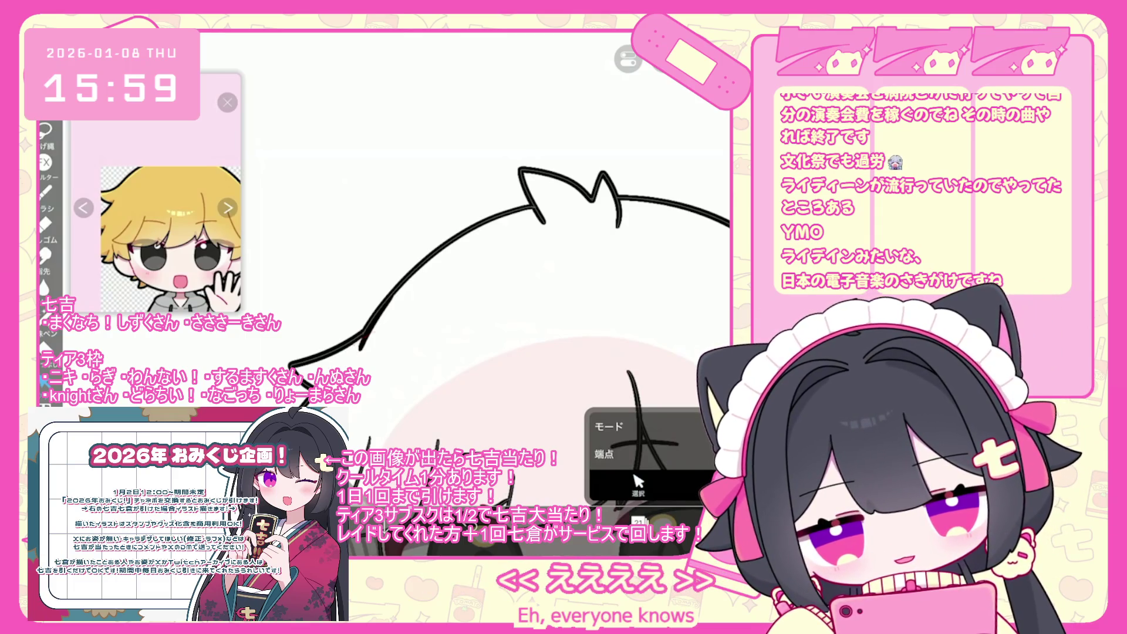
# Step: Redraw the left hair outline with sharper spikes and bring up the layer list
pyautogui.scroll(-5, 470, 282)
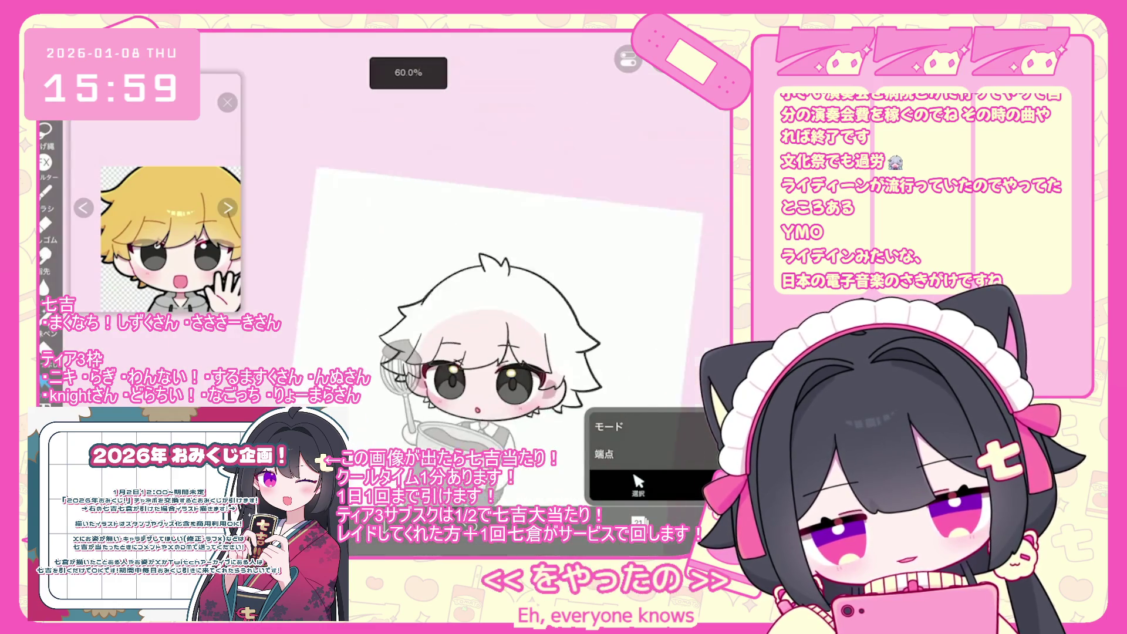
pyautogui.scroll(5, 469, 294)
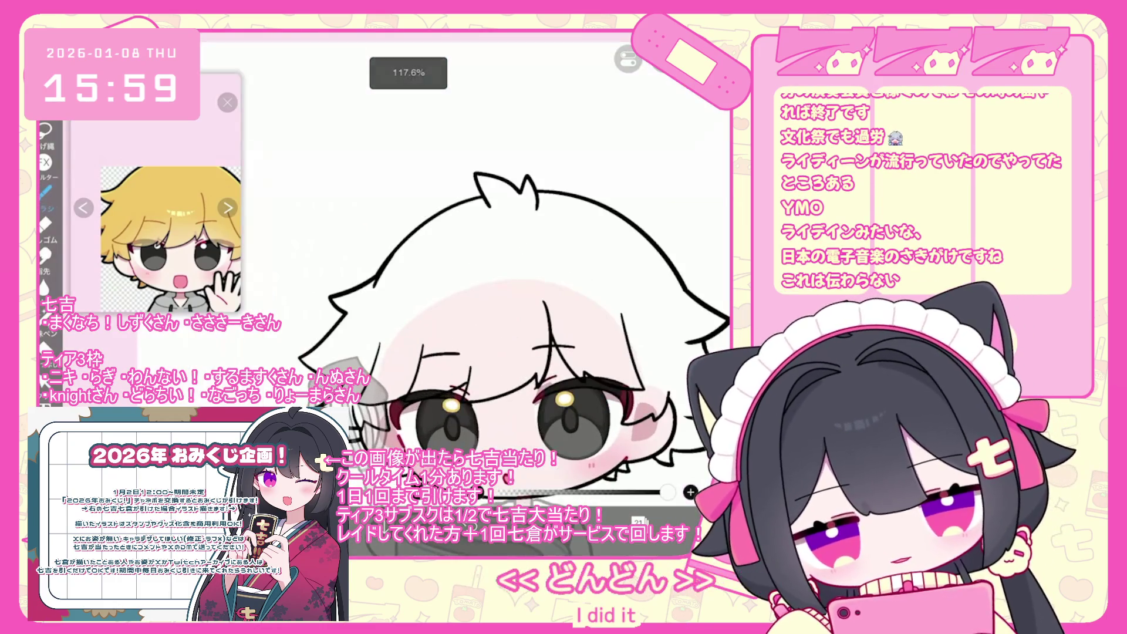
pyautogui.scroll(3, 511, 293)
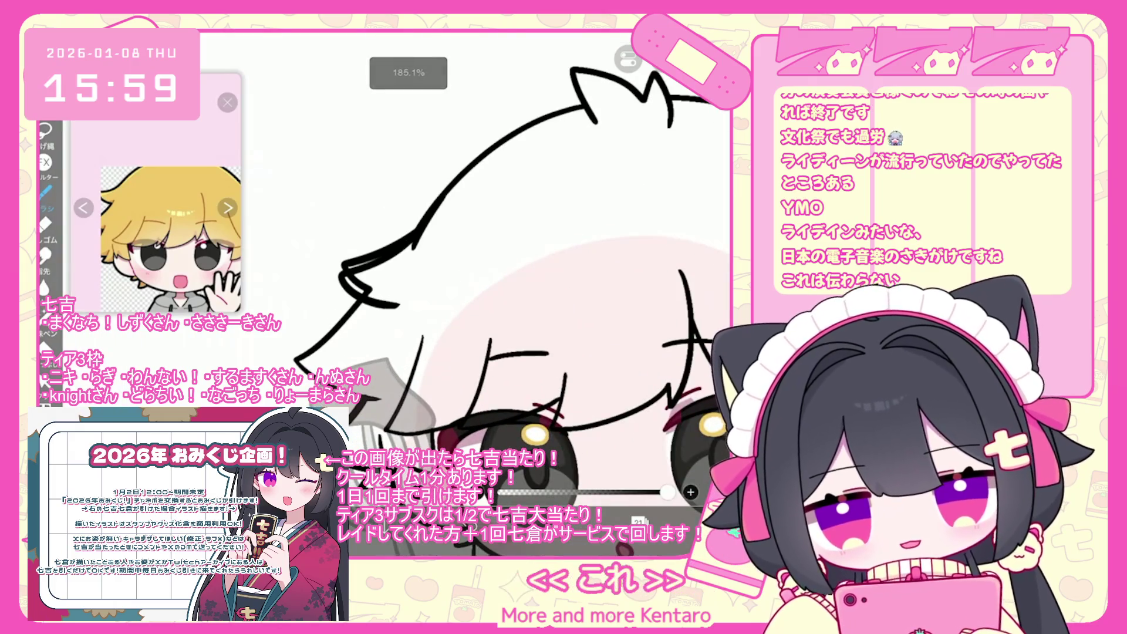
pyautogui.hotkey('ctrl', 'z')
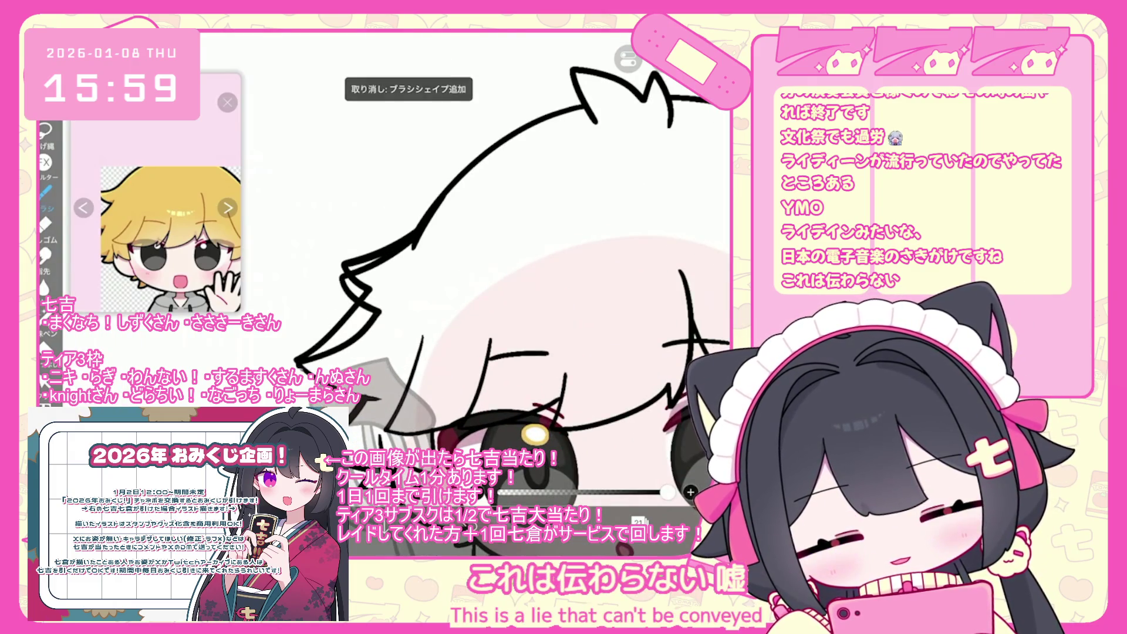
pyautogui.moveTo(406, 243)
pyautogui.mouseDown()
pyautogui.moveTo(334, 271)
pyautogui.moveTo(294, 356)
pyautogui.moveTo(384, 406)
pyautogui.mouseUp()
pyautogui.scroll(-5, 517, 329)
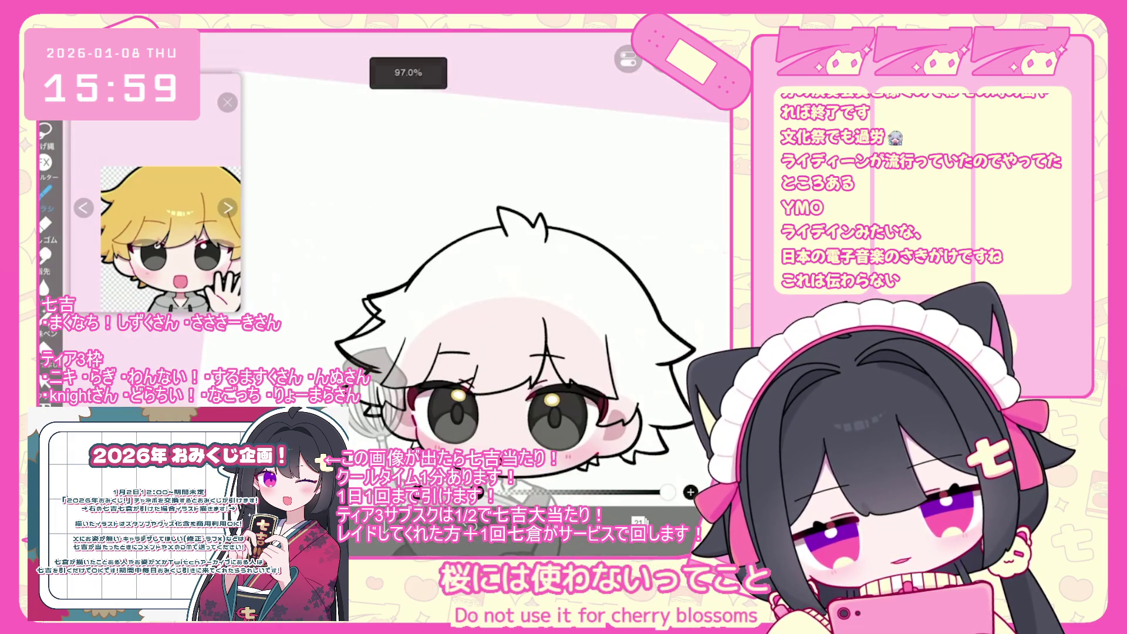
pyautogui.click(639, 521)
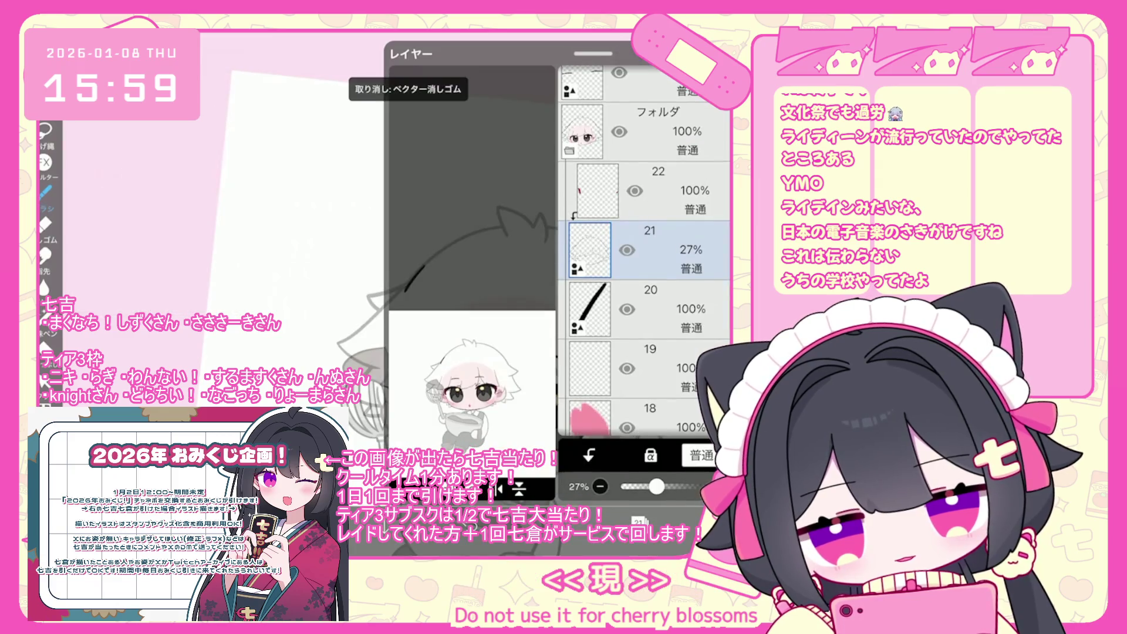
# Step: Add a new vector layer and trace lineart along the top-left hair outline
pyautogui.click(499, 488)
pyautogui.click(446, 383)
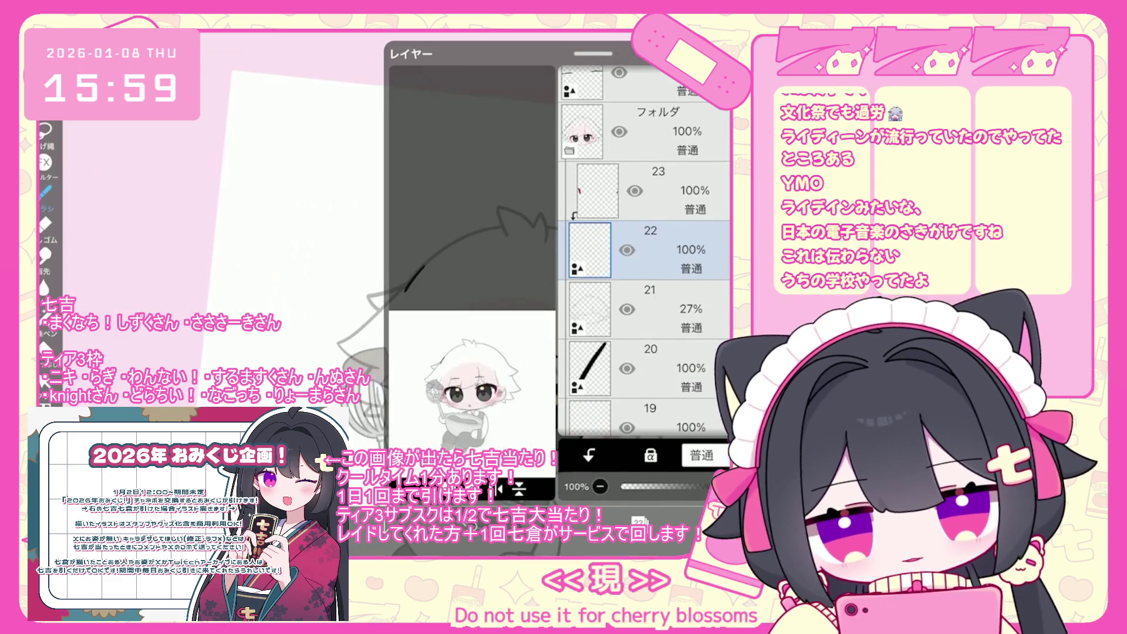
pyautogui.click(638, 521)
pyautogui.scroll(3, 517, 329)
pyautogui.moveTo(430, 227); pyautogui.dragTo(501, 194)
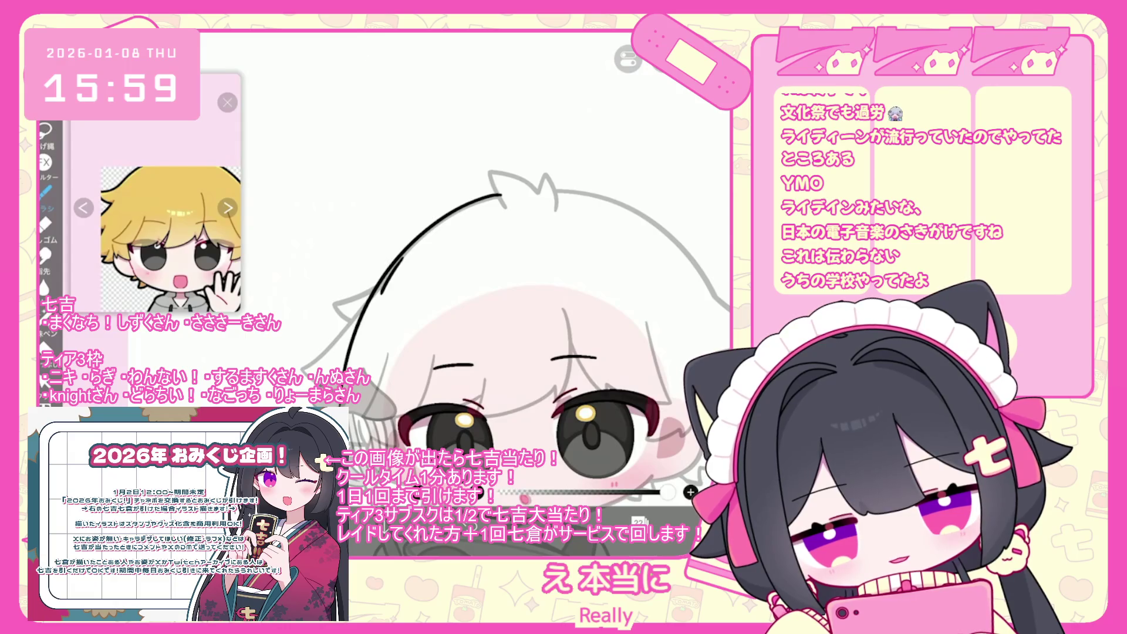
pyautogui.scroll(2, 499, 328)
pyautogui.hotkey('ctrl', 'z')
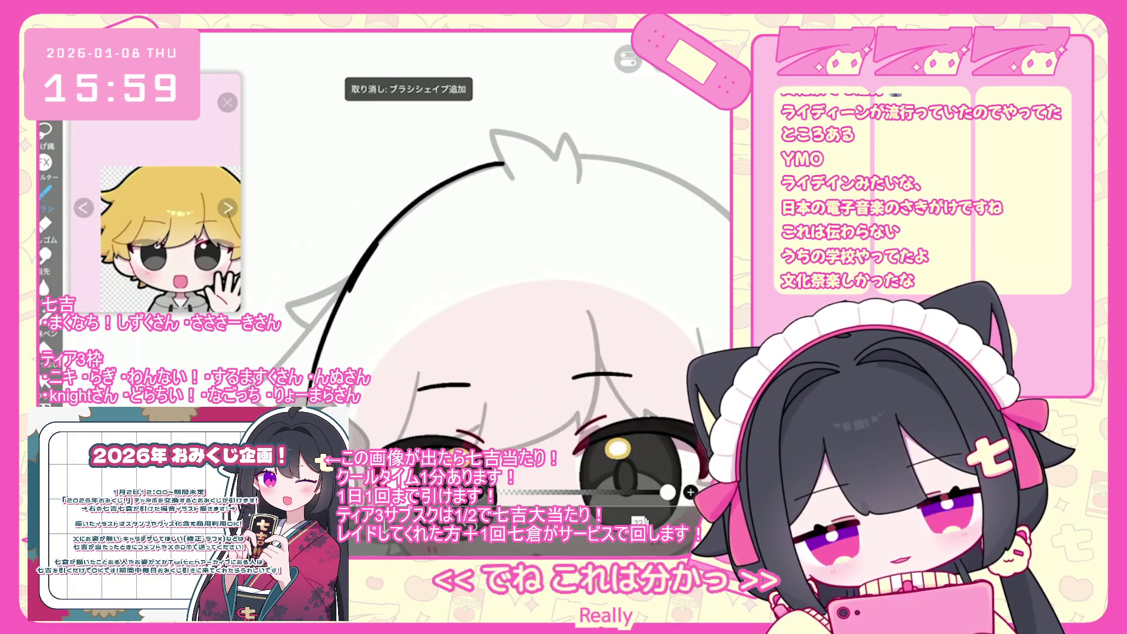
pyautogui.hotkey('ctrl', 'z')
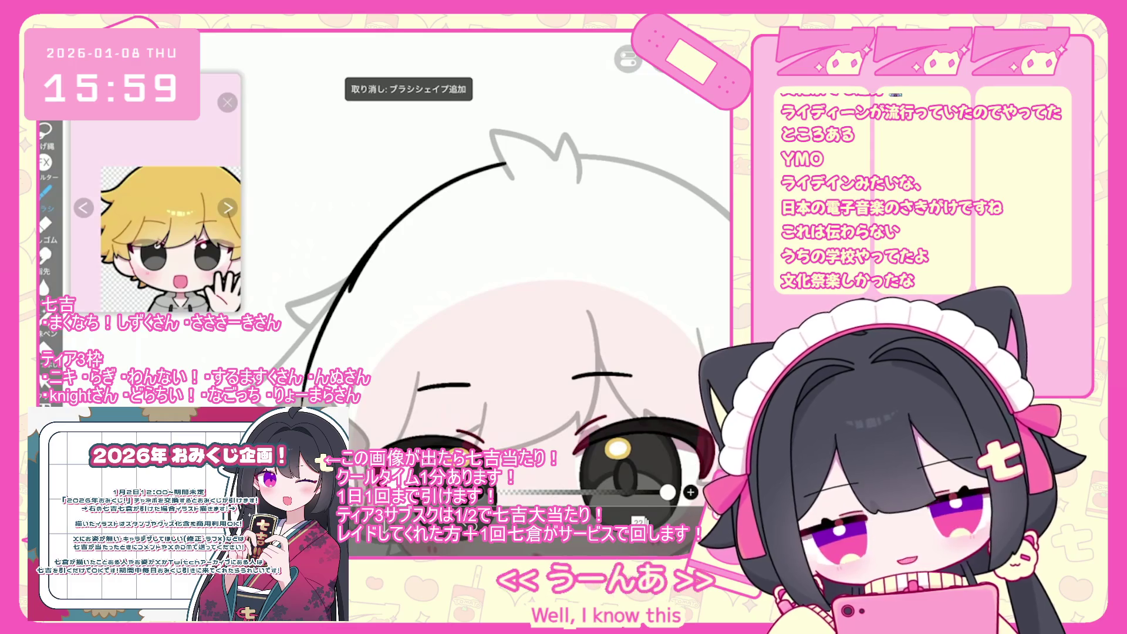
pyautogui.hotkey('ctrl', 'y')
pyautogui.scroll(-1, 498, 329)
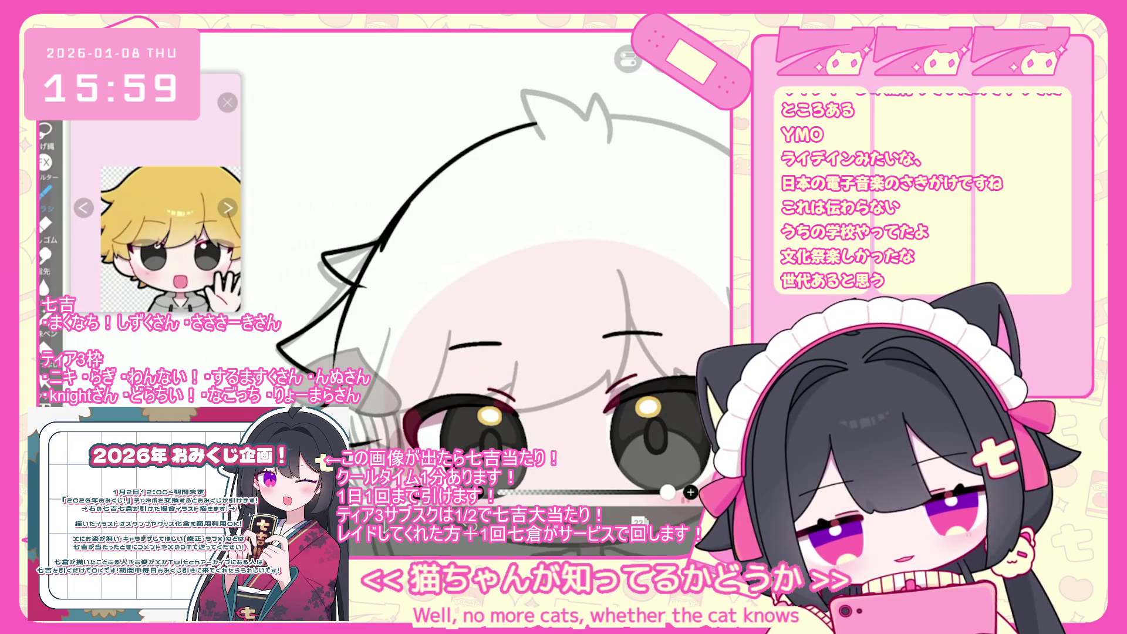
pyautogui.scroll(-3, 487, 294)
# Step: Undo the latest strokes, including part of the dark stroke by the eye
pyautogui.hotkey('ctrl', 'z')
pyautogui.scroll(-2, 469, 294)
pyautogui.scroll(5, 470, 294)
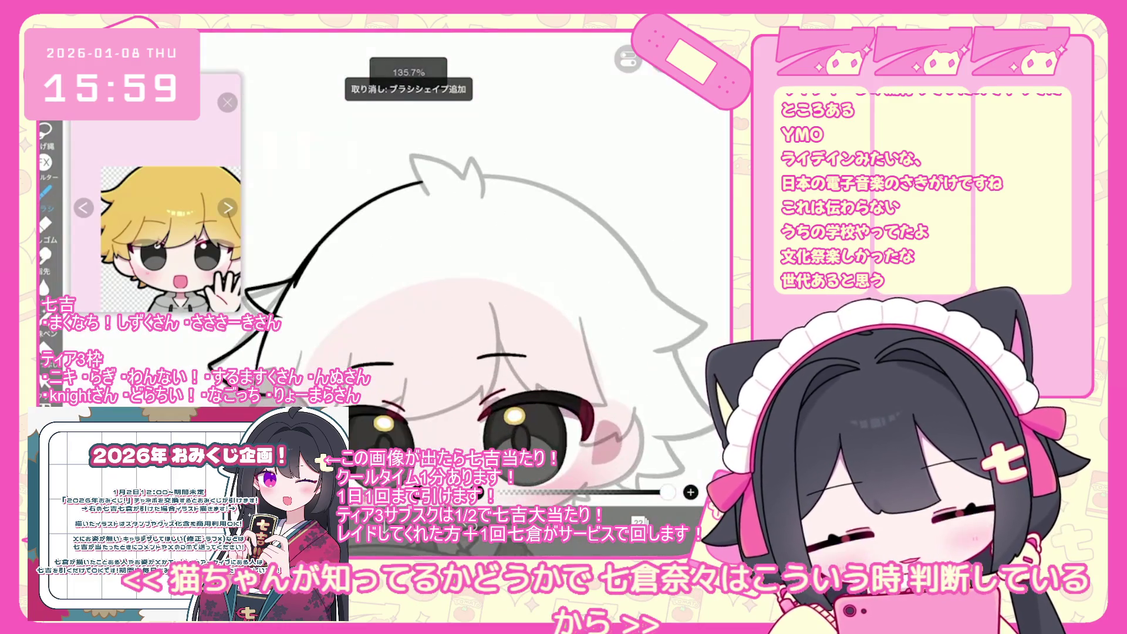
pyautogui.hscroll(-2, 470, 235)
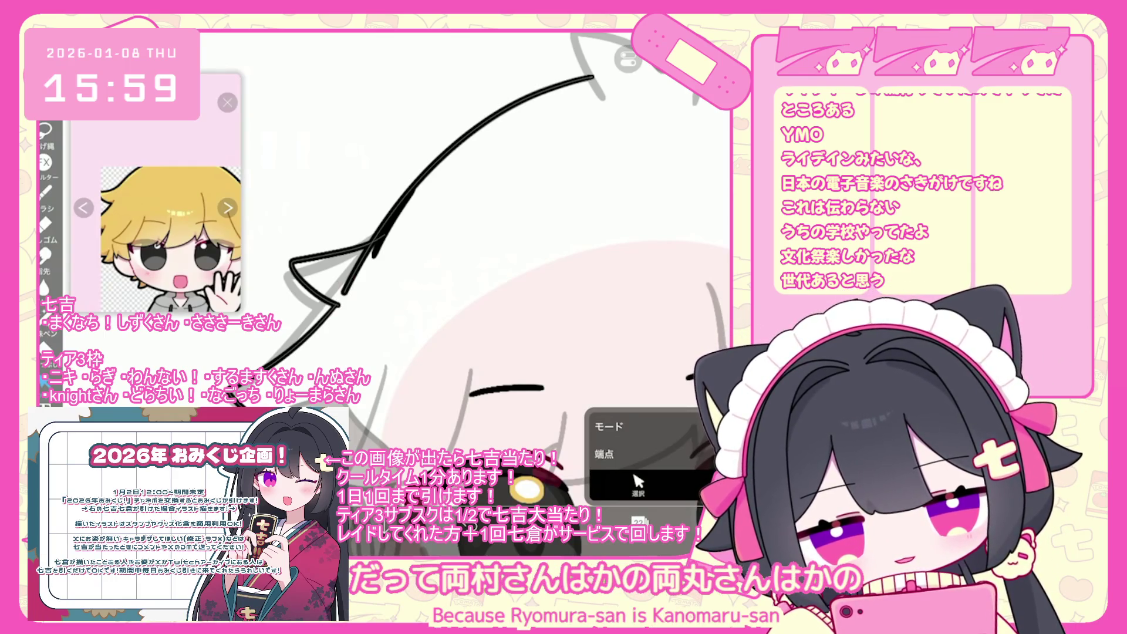
pyautogui.hotkey('ctrl', 'z')
pyautogui.scroll(-5, 493, 294)
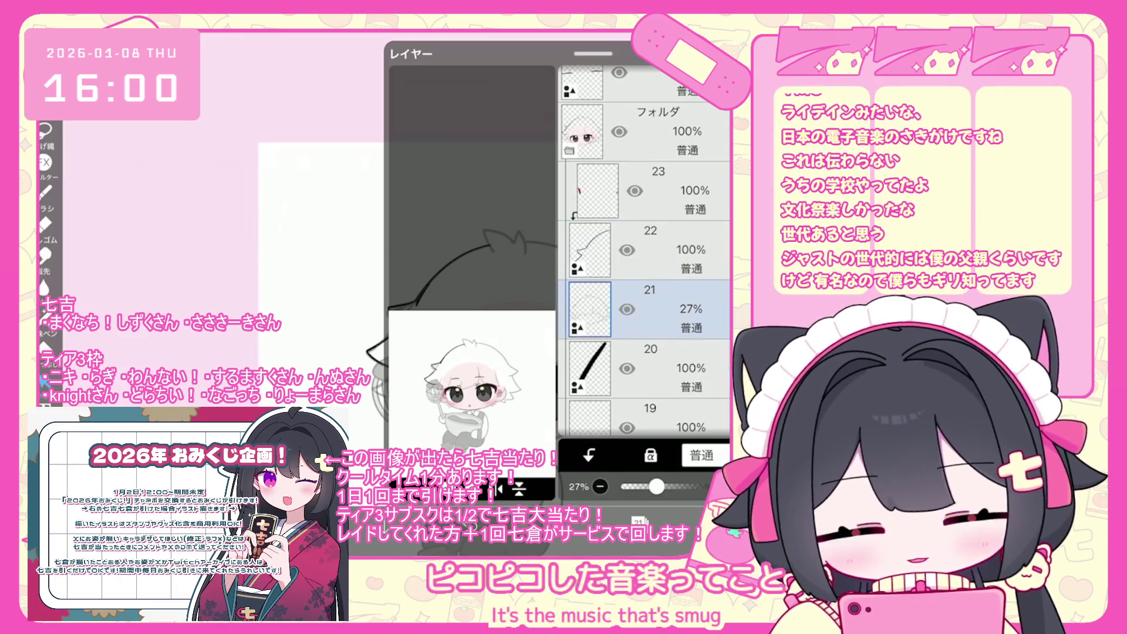
# Step: Delete the layer holding the thick black stroke and select faded layer 20
pyautogui.click(590, 369)
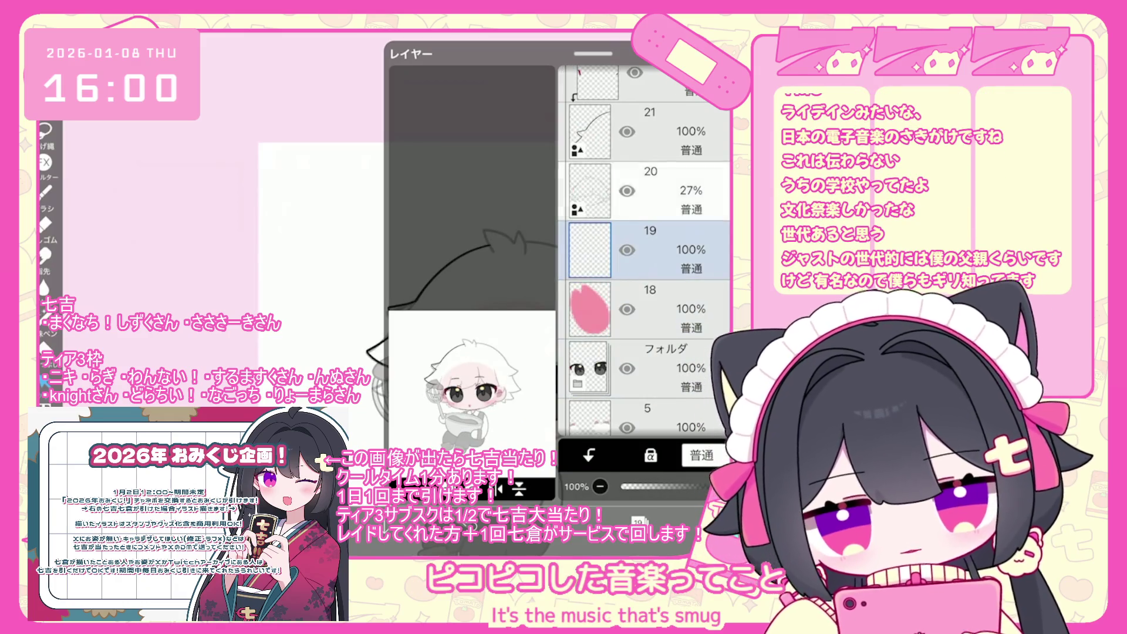
pyautogui.click(646, 191)
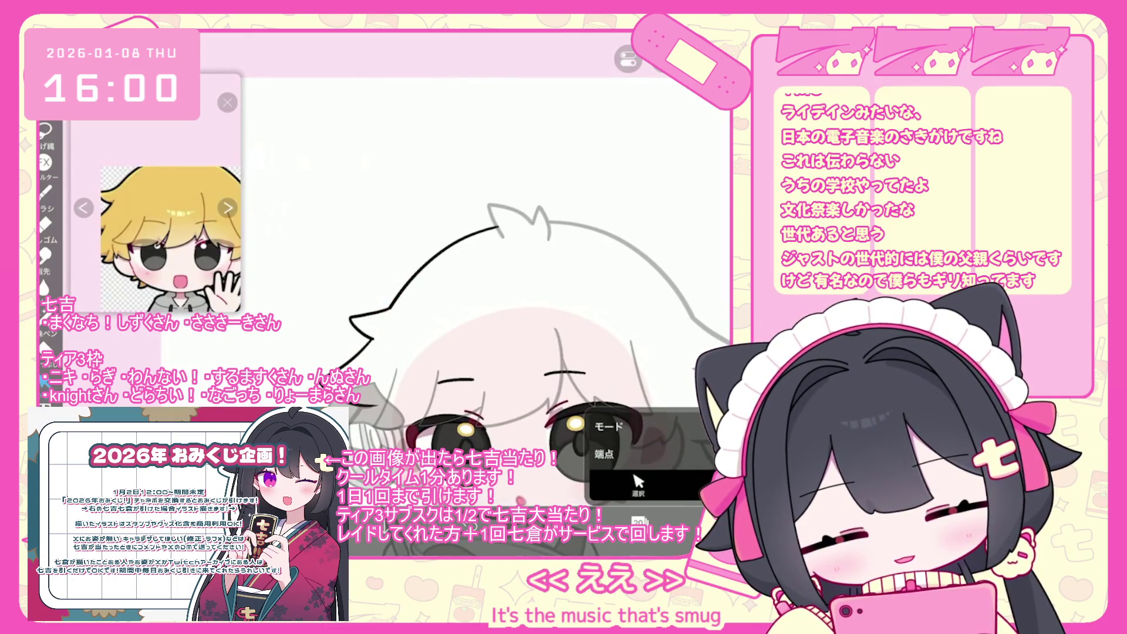
pyautogui.scroll(5, 356, 432)
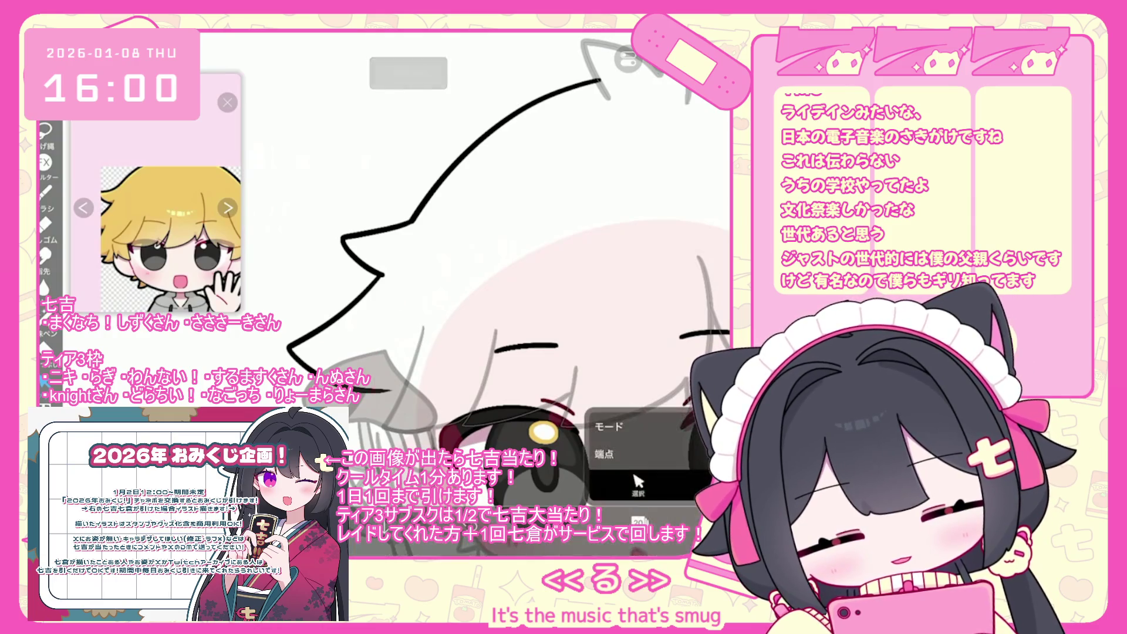
pyautogui.scroll(-1, 356, 431)
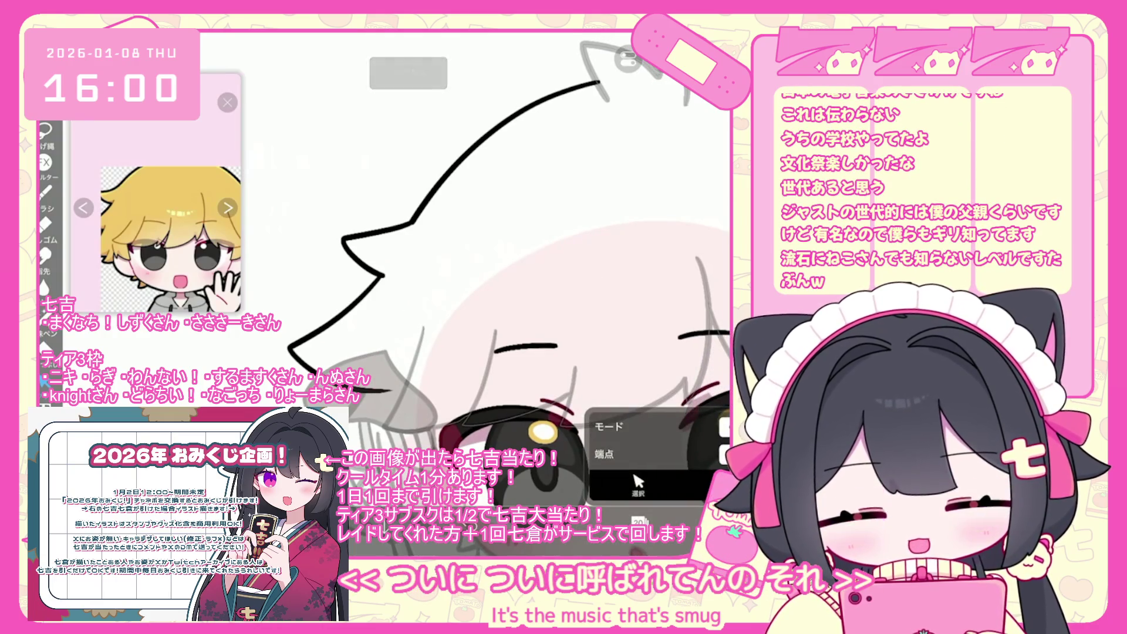
# Step: Make the empty layer 19 the active layer
pyautogui.click(639, 521)
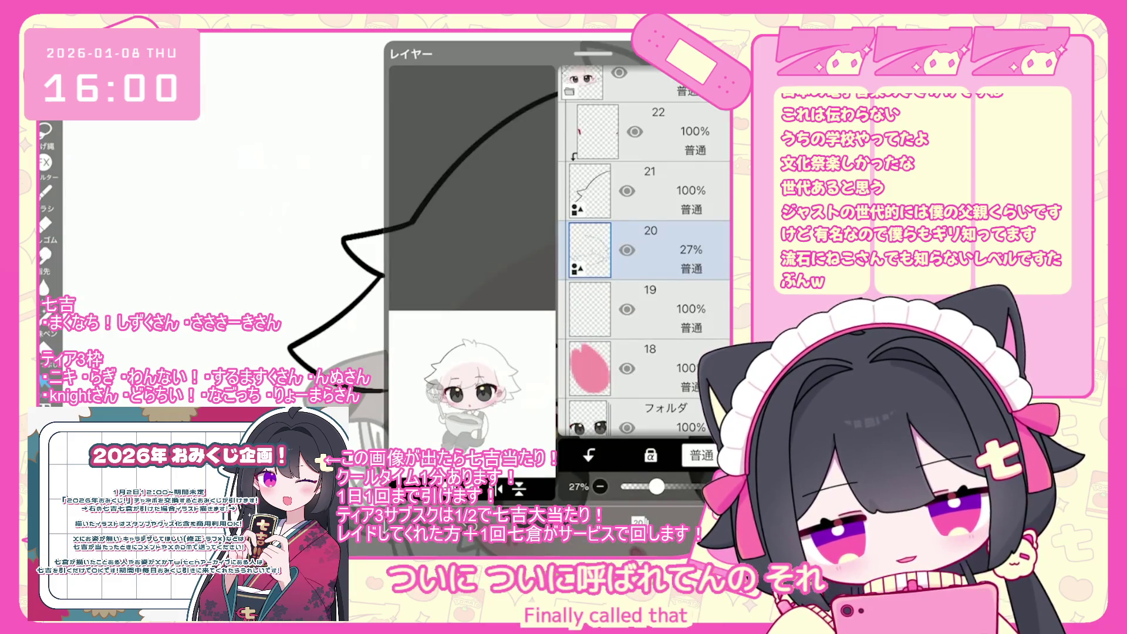
pyautogui.click(639, 522)
pyautogui.scroll(-5, 487, 329)
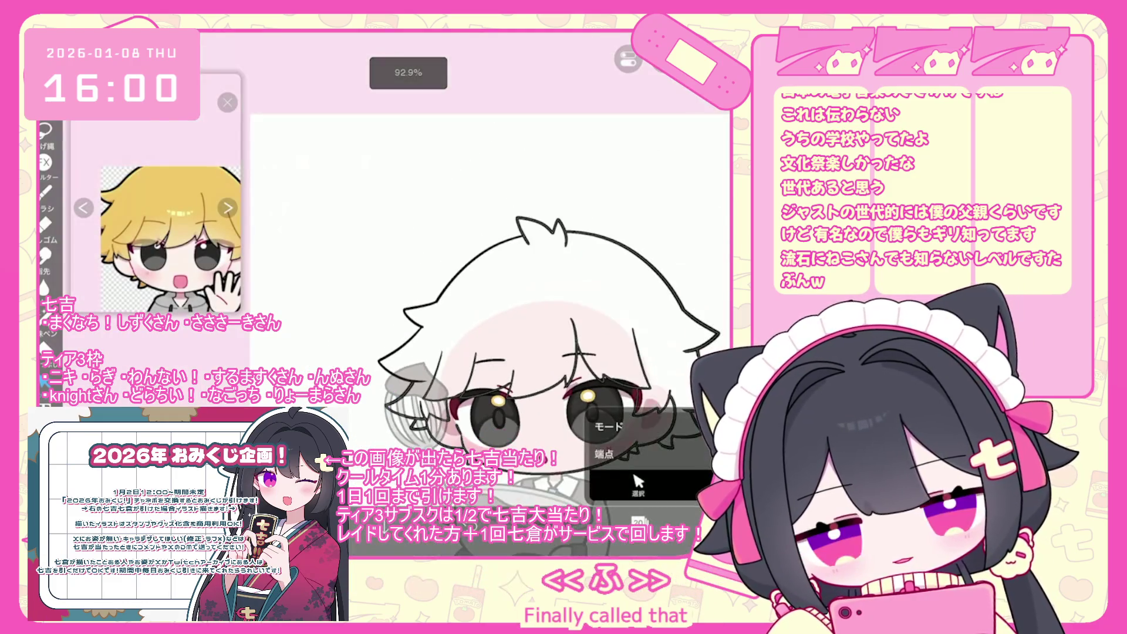
pyautogui.scroll(-3, 487, 329)
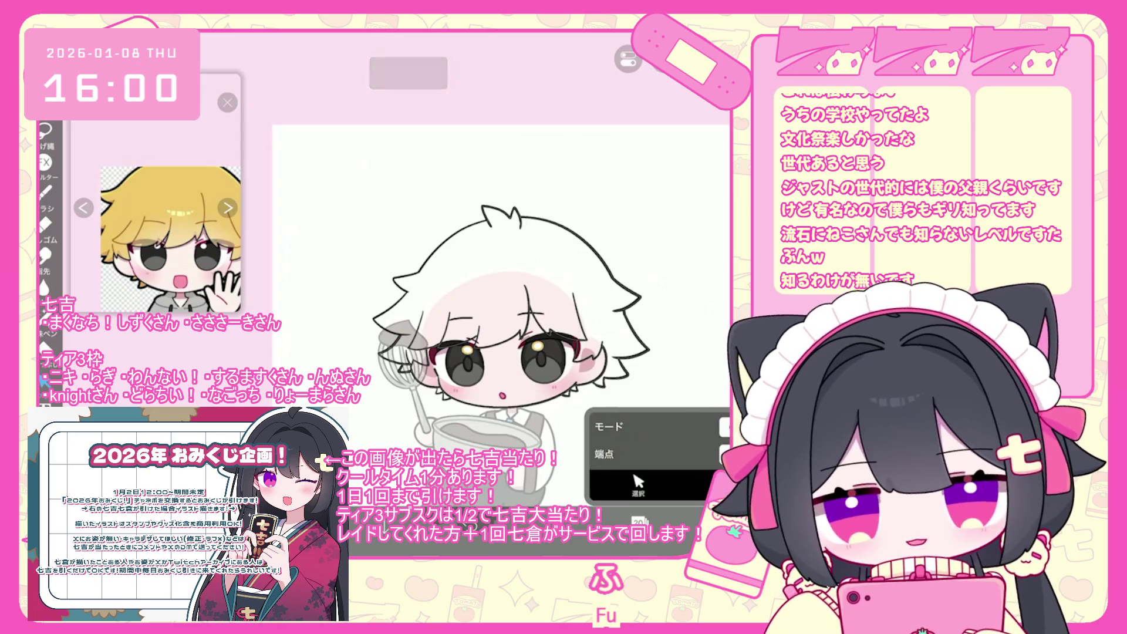
pyautogui.scroll(1, 469, 317)
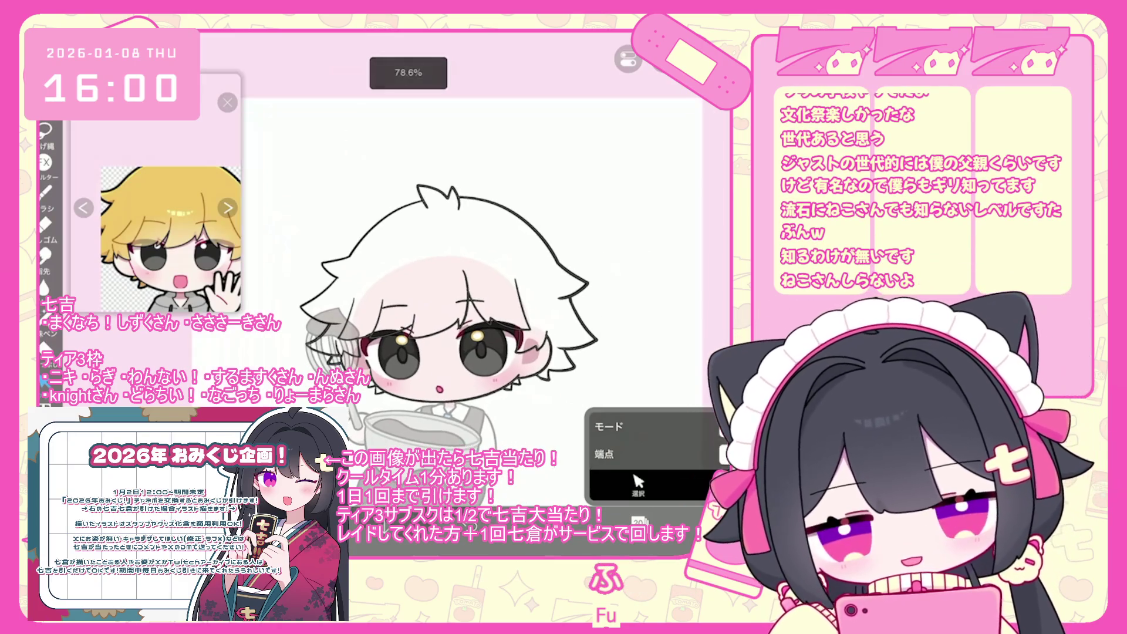
pyautogui.click(639, 521)
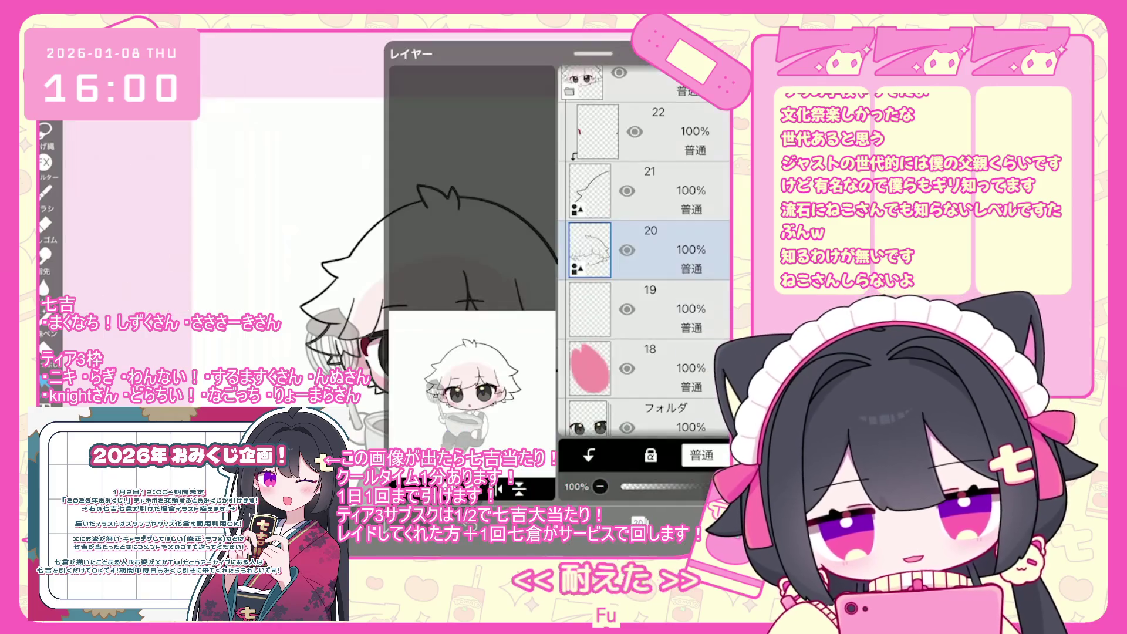
pyautogui.scroll(3, 645, 247)
pyautogui.click(639, 521)
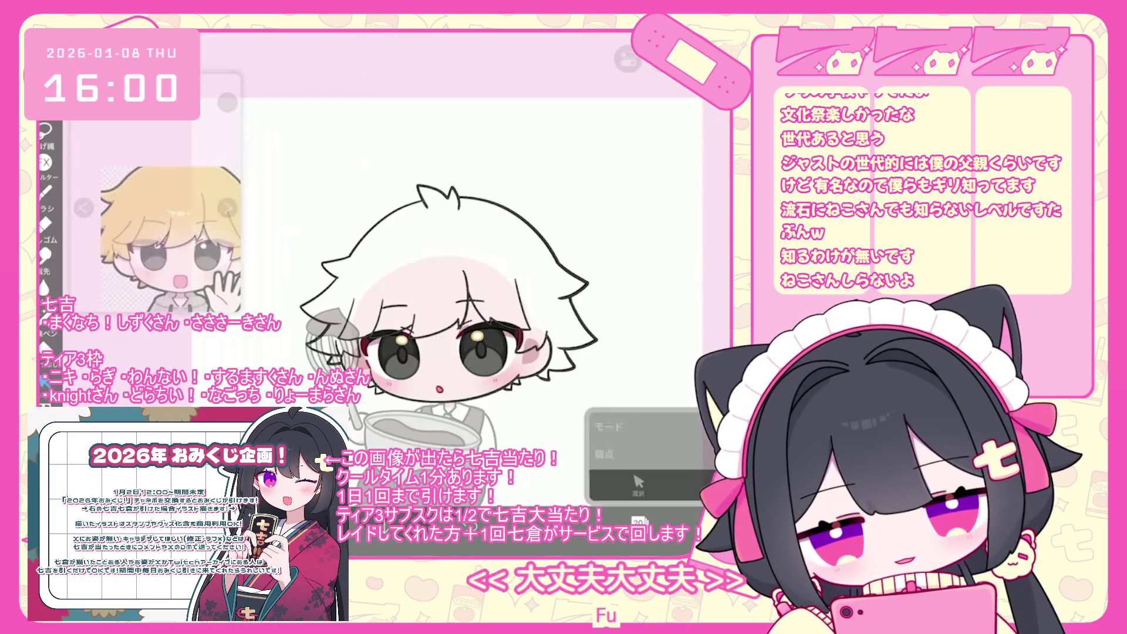
pyautogui.scroll(2, 446, 317)
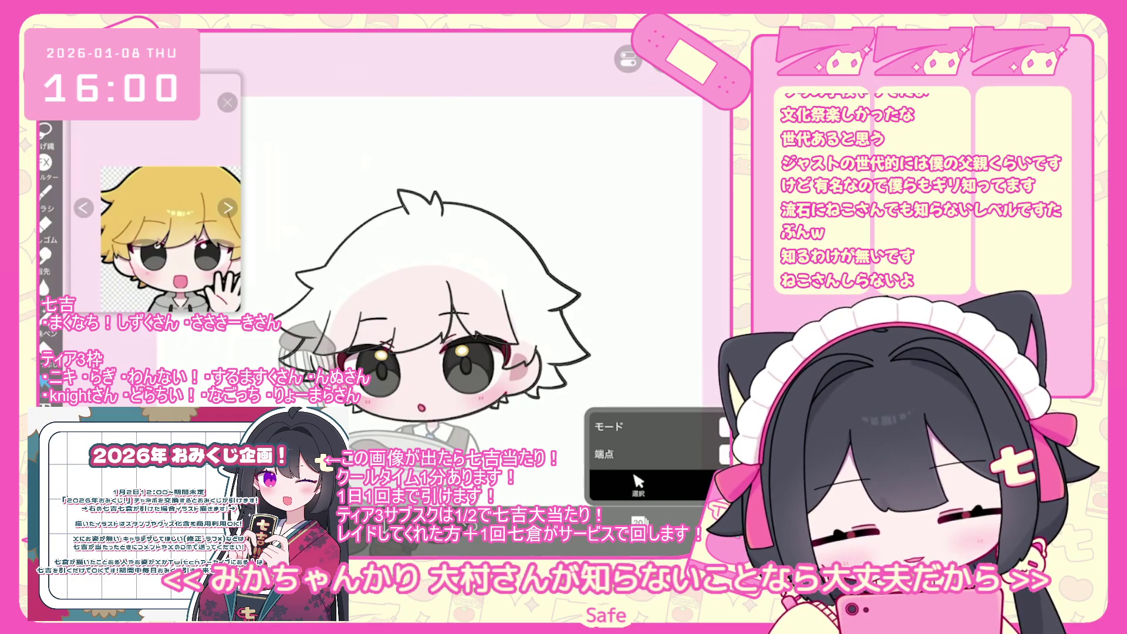
pyautogui.scroll(2, 646, 282)
pyautogui.click(638, 521)
pyautogui.click(590, 302)
pyautogui.click(639, 521)
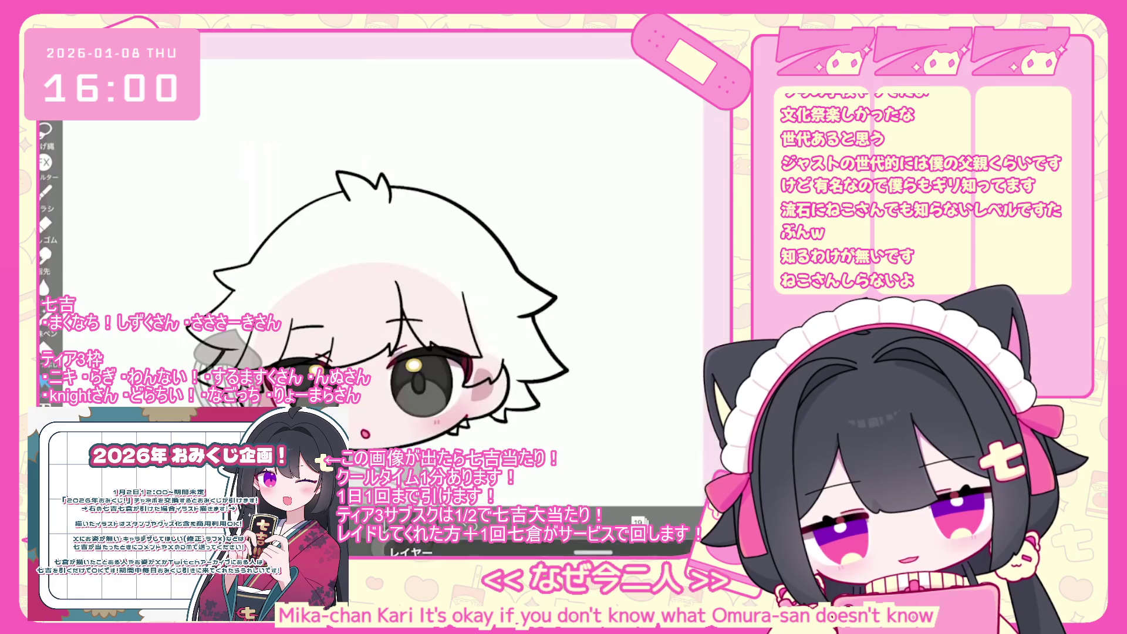
# Step: Bucket-fill the white hair yellow on the chosen layer with the Fill tool, then review the result
pyautogui.scroll(-2, 446, 317)
pyautogui.click(639, 484)
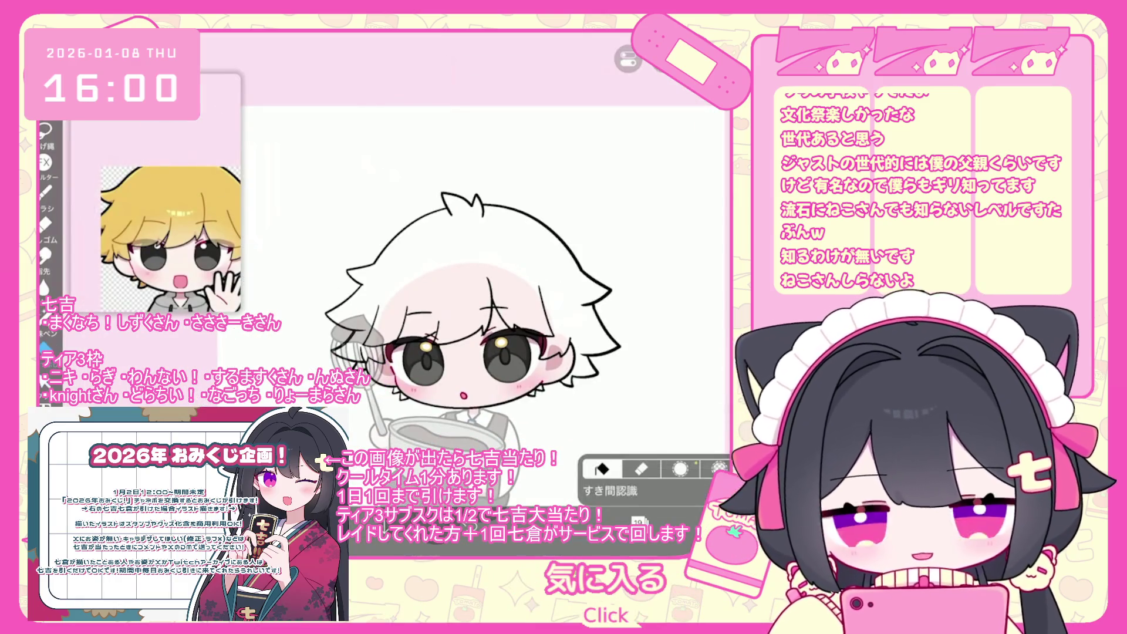
pyautogui.click(639, 521)
pyautogui.scroll(3, 657, 252)
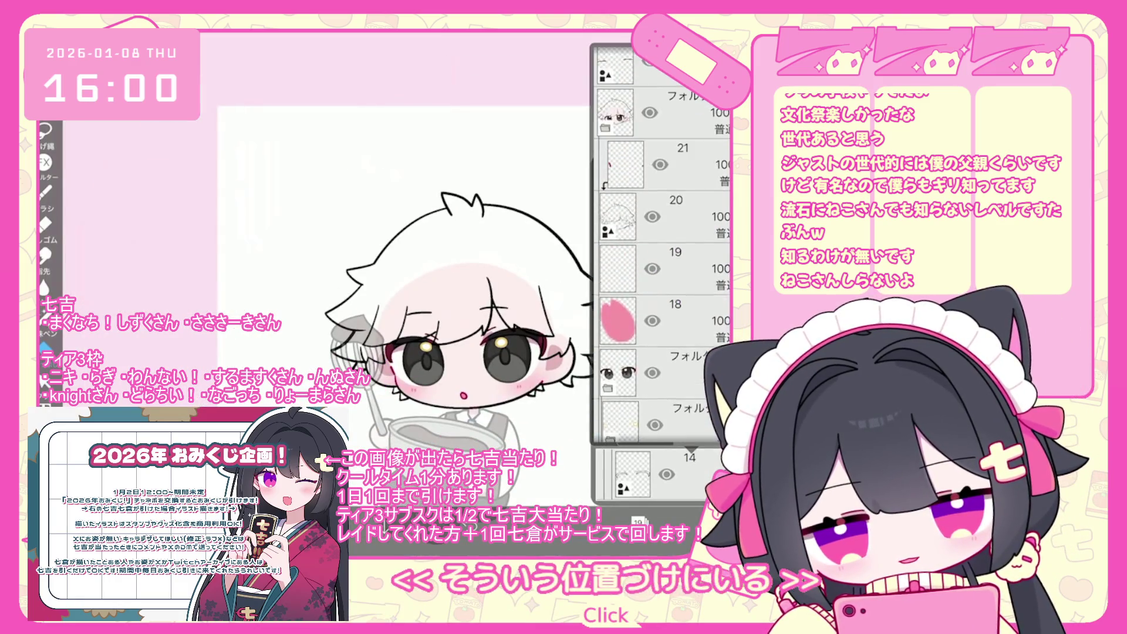
pyautogui.click(638, 521)
pyautogui.click(469, 247)
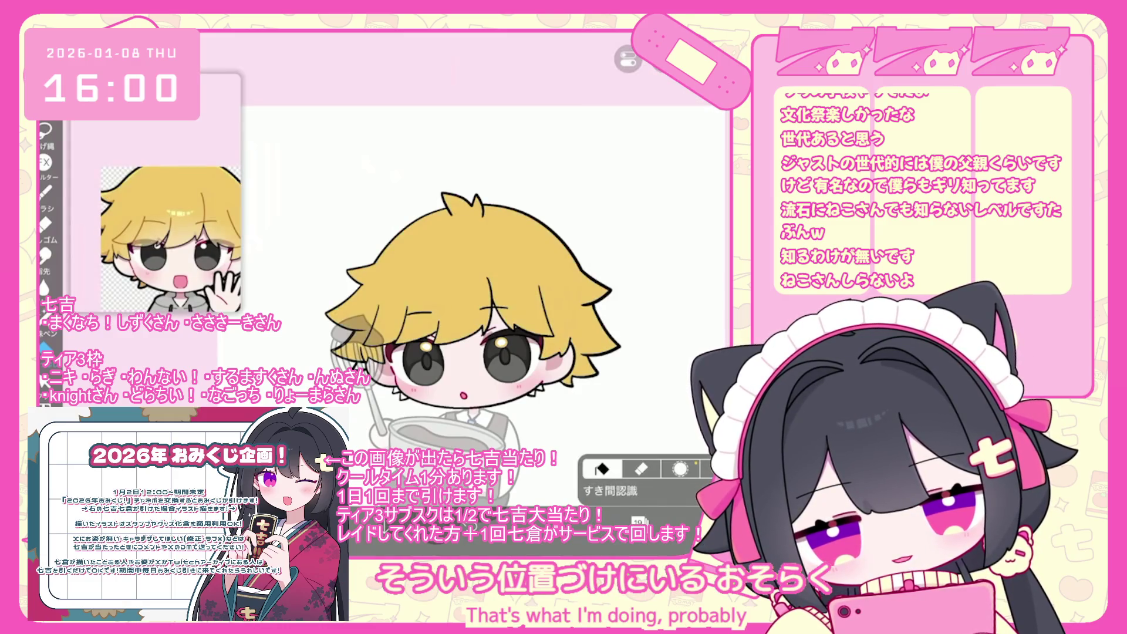
pyautogui.scroll(5, 381, 382)
pyautogui.moveTo(652, 305)
pyautogui.mouseDown()
pyautogui.moveTo(540, 378)
pyautogui.moveTo(464, 329)
pyautogui.mouseUp()
pyautogui.scroll(-10, 470, 264)
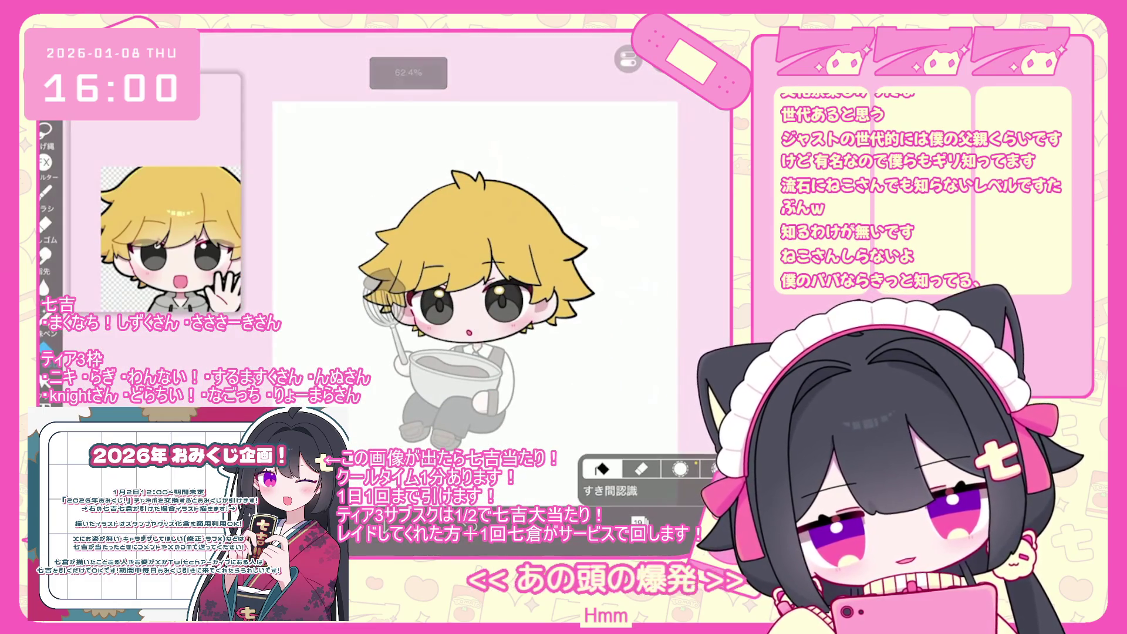
pyautogui.click(638, 521)
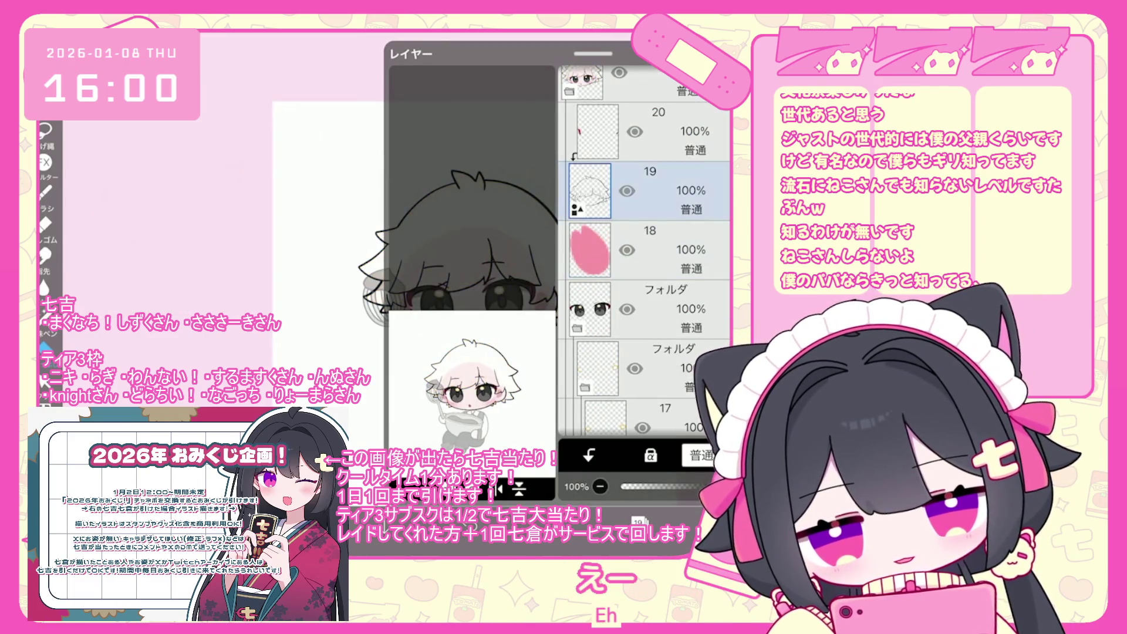
# Step: Rotate a right-side hair stroke about 8 degrees and nudge it slightly up and left
pyautogui.click(639, 520)
pyautogui.scroll(5, 411, 235)
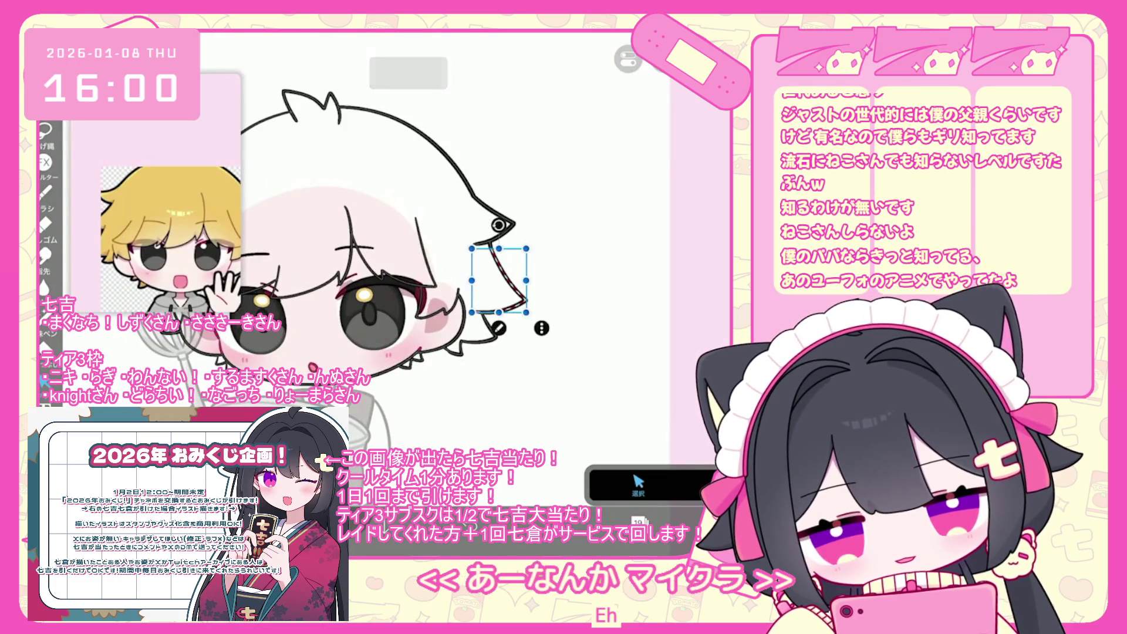
pyautogui.scroll(3, 440, 247)
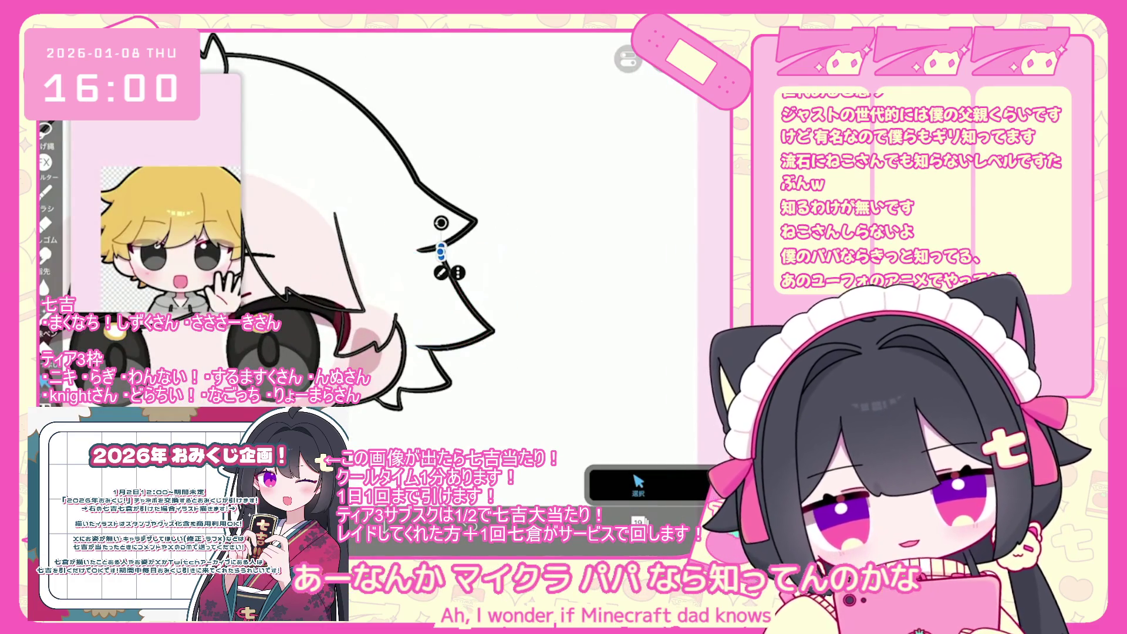
pyautogui.moveTo(441, 223); pyautogui.dragTo(444, 234)
pyautogui.moveTo(453, 302); pyautogui.dragTo(444, 295)
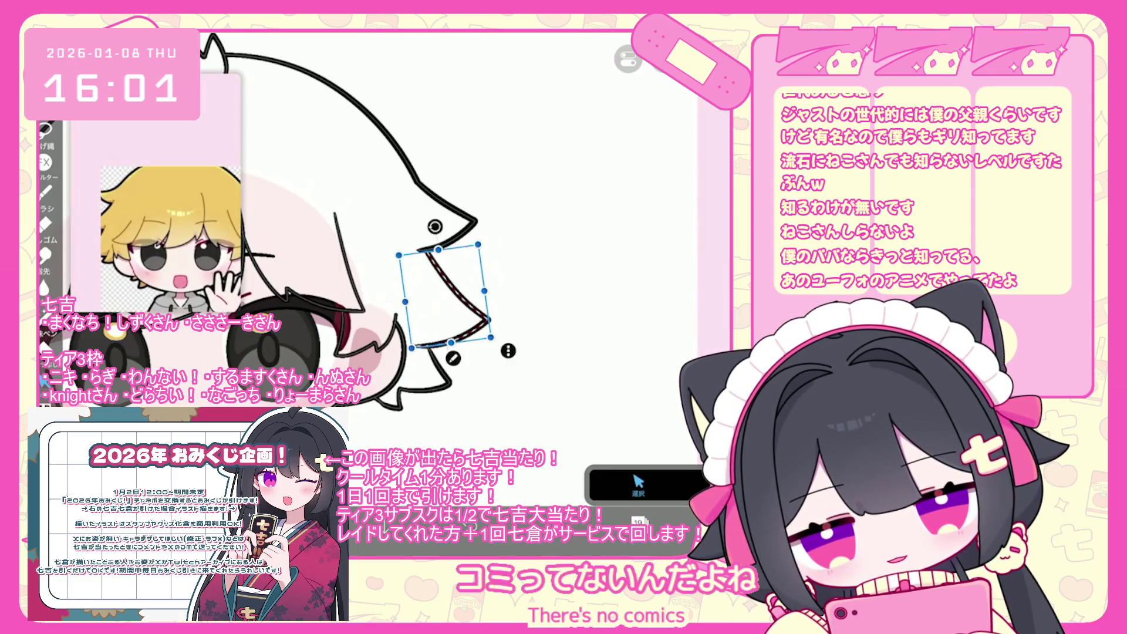
pyautogui.scroll(-3, 399, 282)
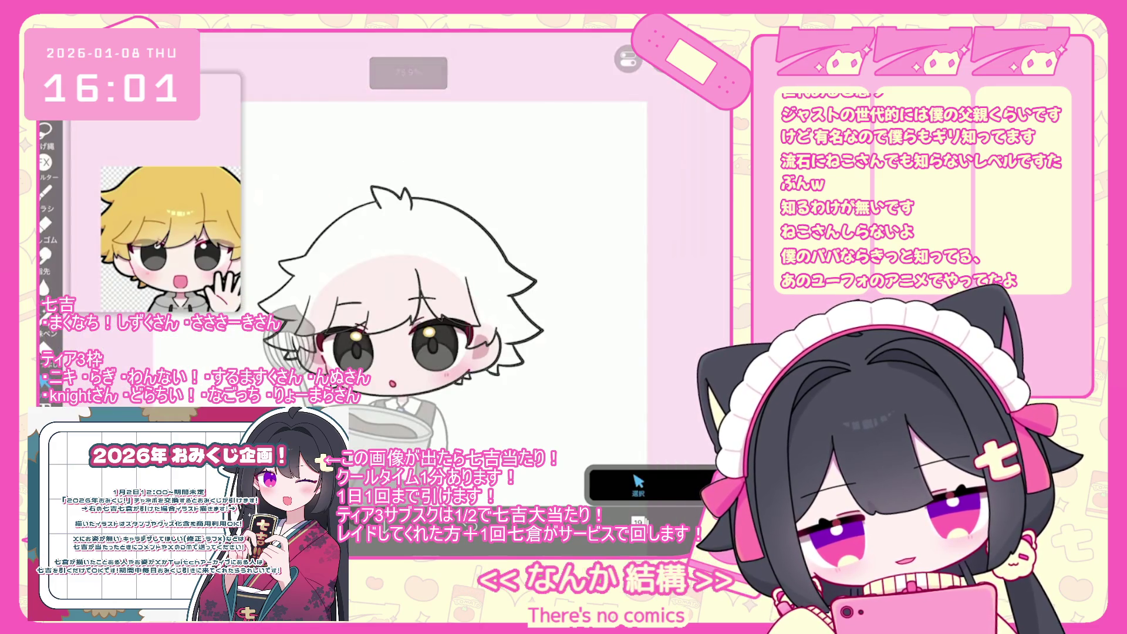
pyautogui.scroll(2, 384, 296)
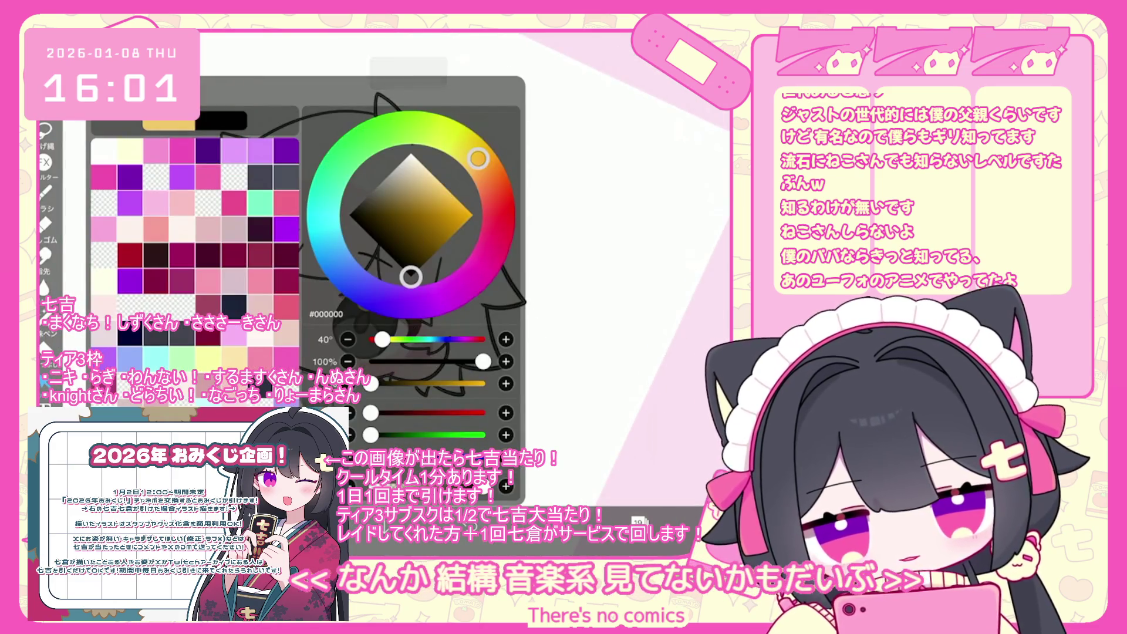
pyautogui.scroll(3, 376, 264)
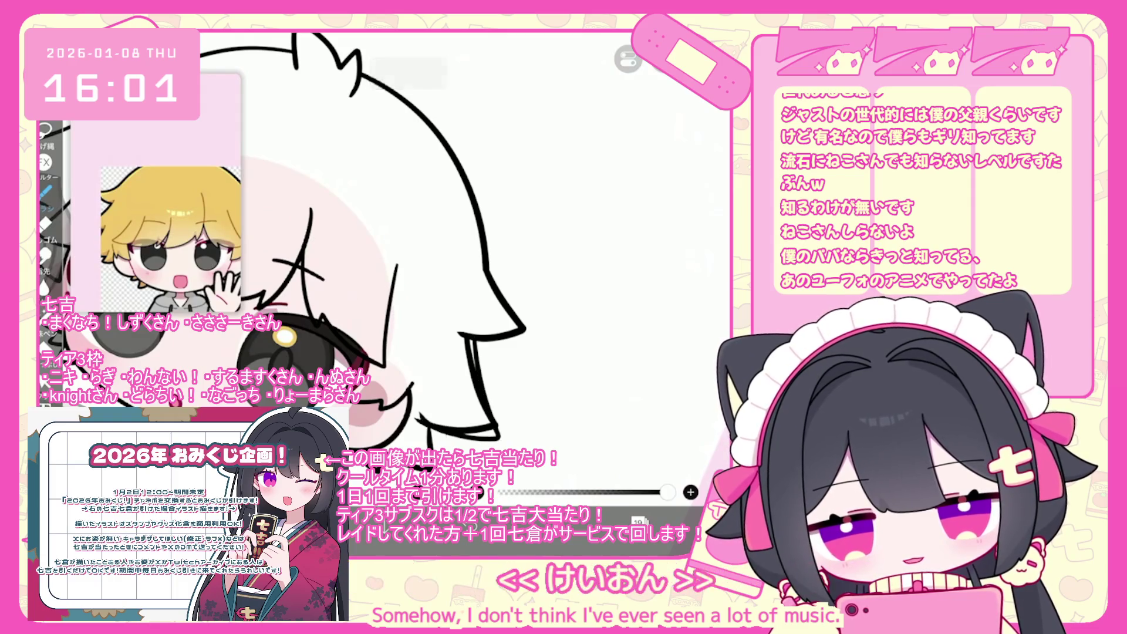
# Step: Undo the extra shape, add an empty layer under the lineart and fill the hair blonde
pyautogui.hotkey('ctrl', 'z')
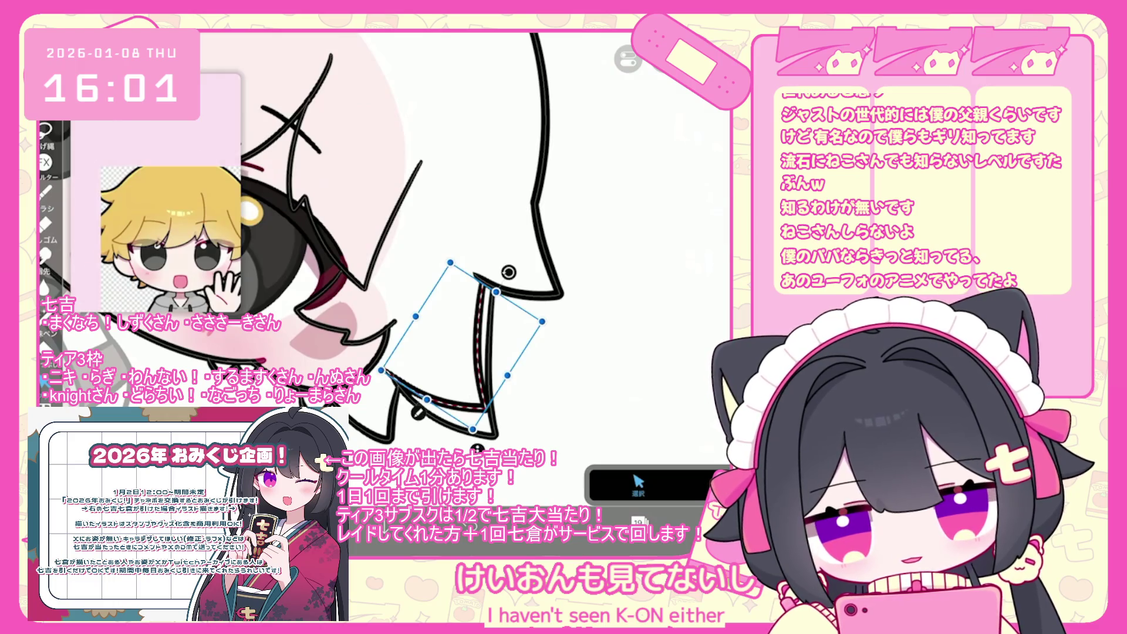
pyautogui.scroll(-5, 411, 264)
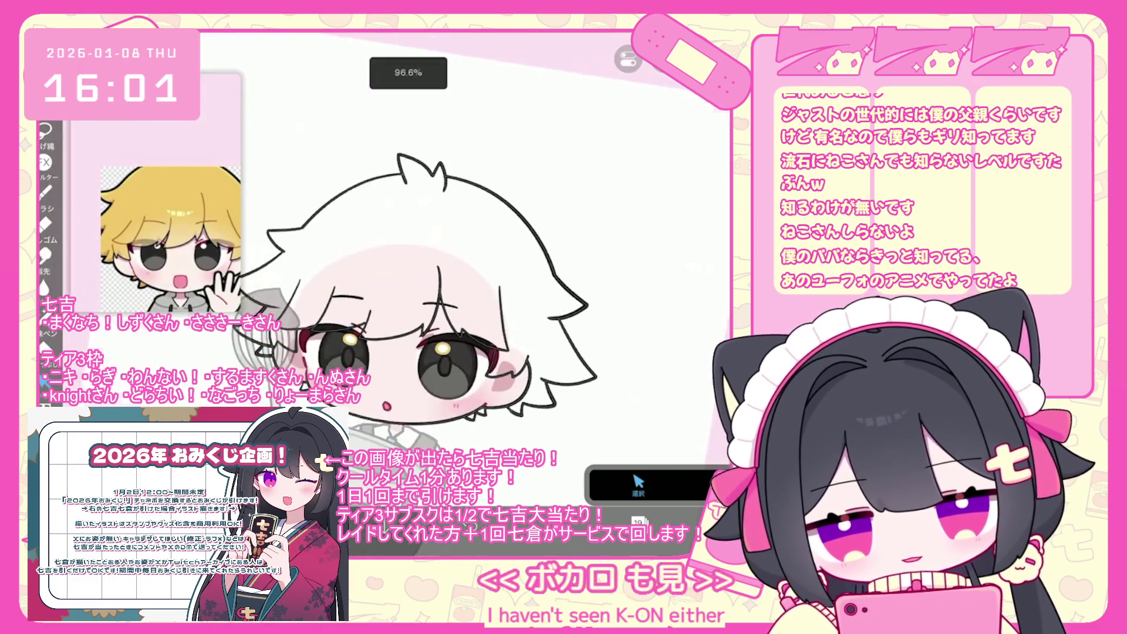
pyautogui.scroll(-3, 469, 294)
pyautogui.click(590, 250)
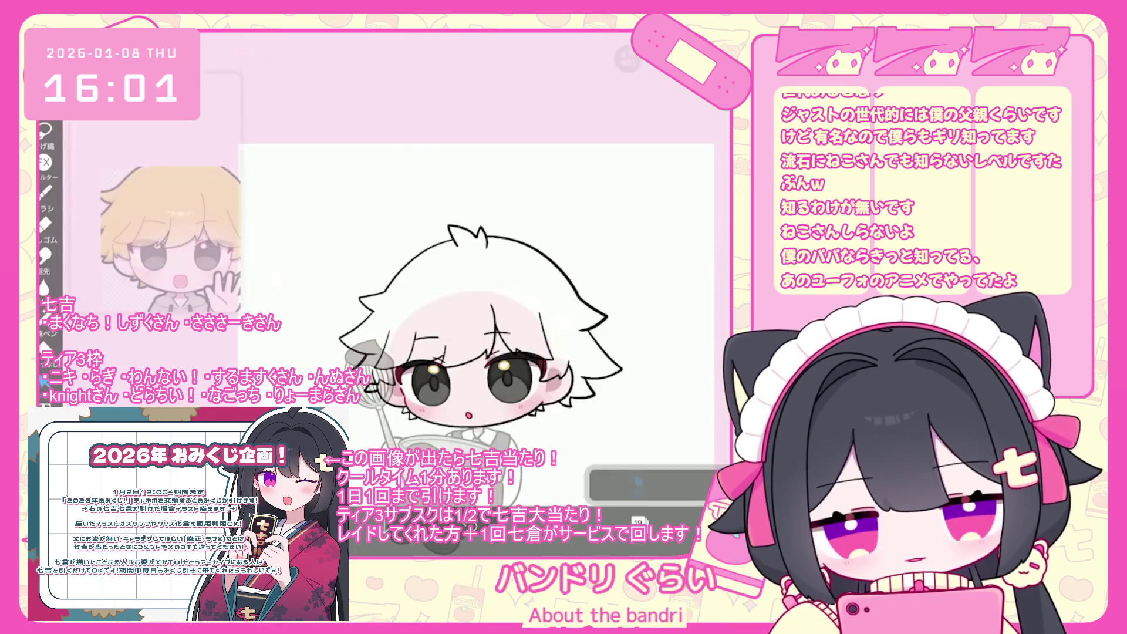
pyautogui.click(411, 276)
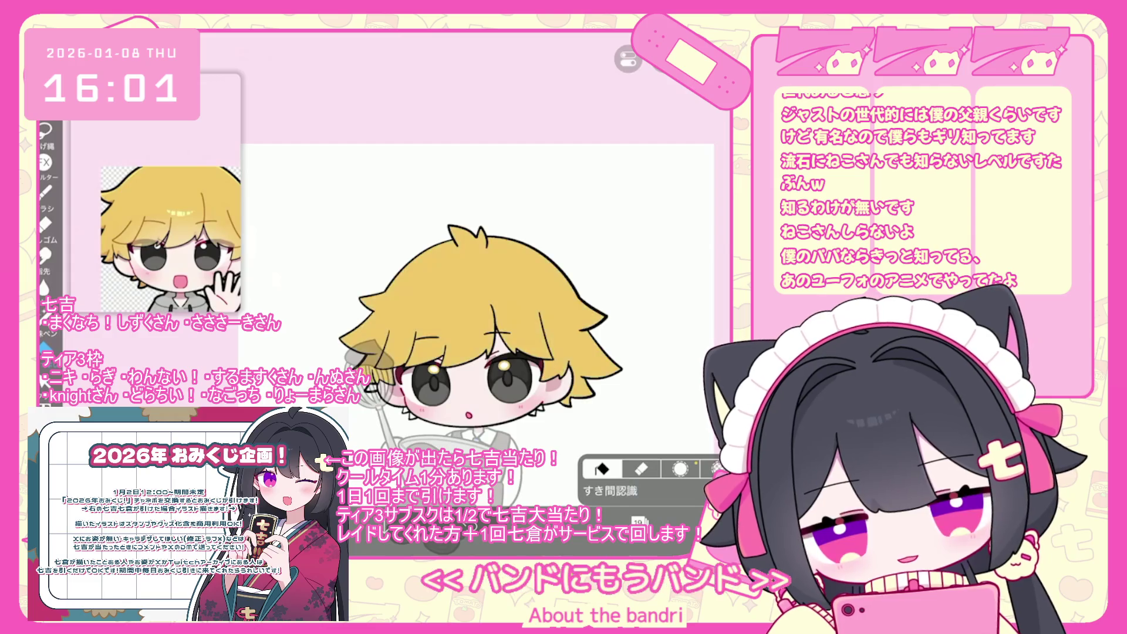
pyautogui.scroll(3, 482, 305)
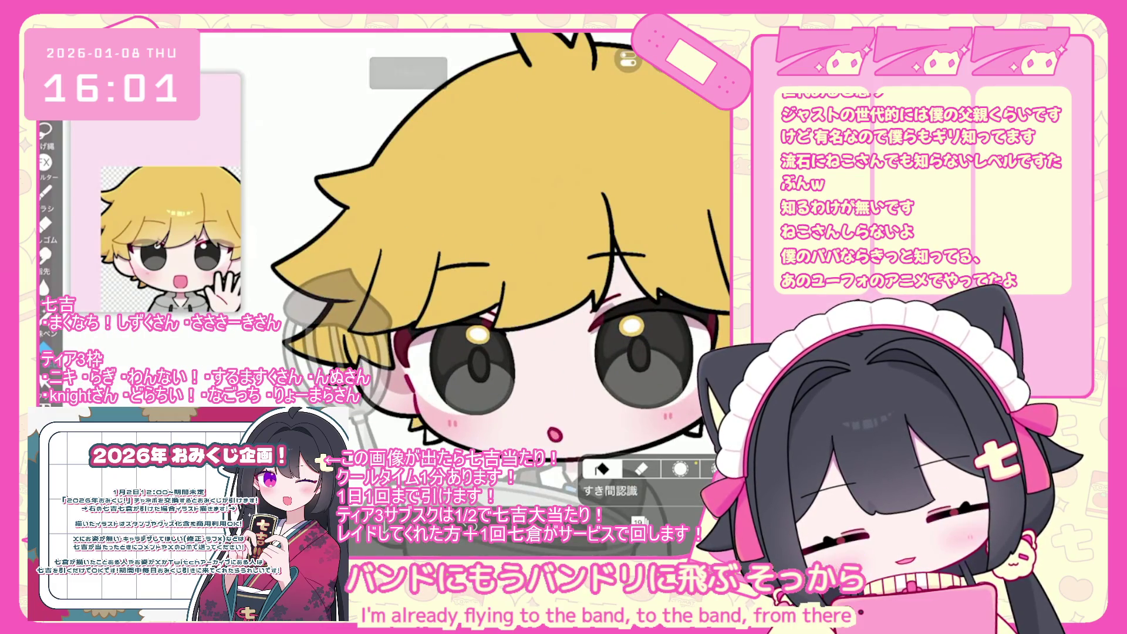
pyautogui.scroll(-2, 482, 294)
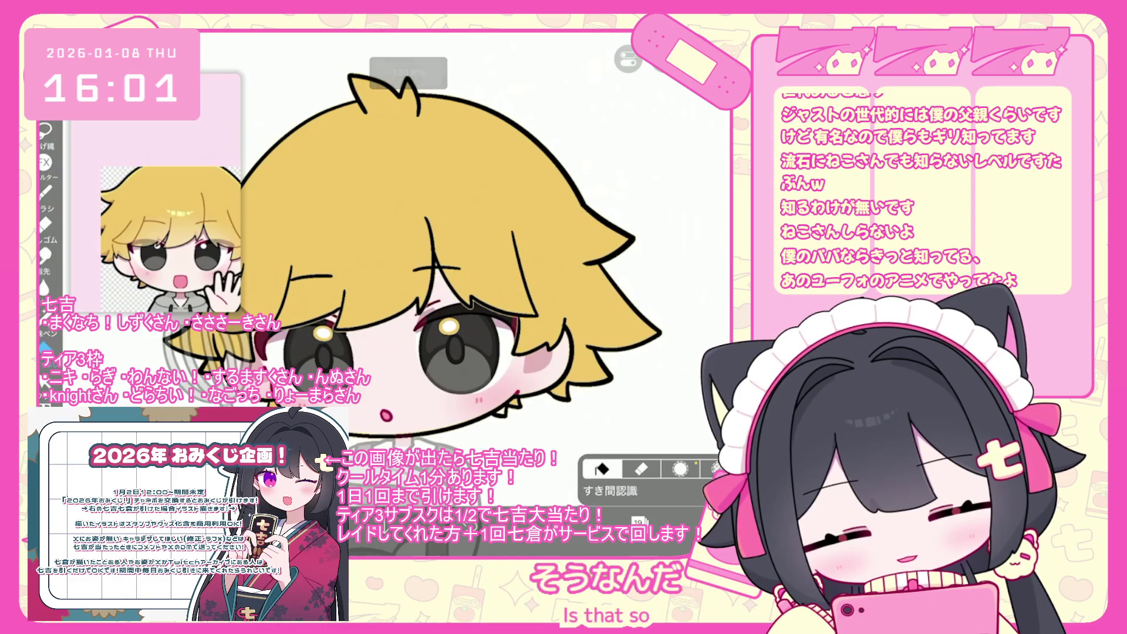
pyautogui.scroll(-3, 481, 294)
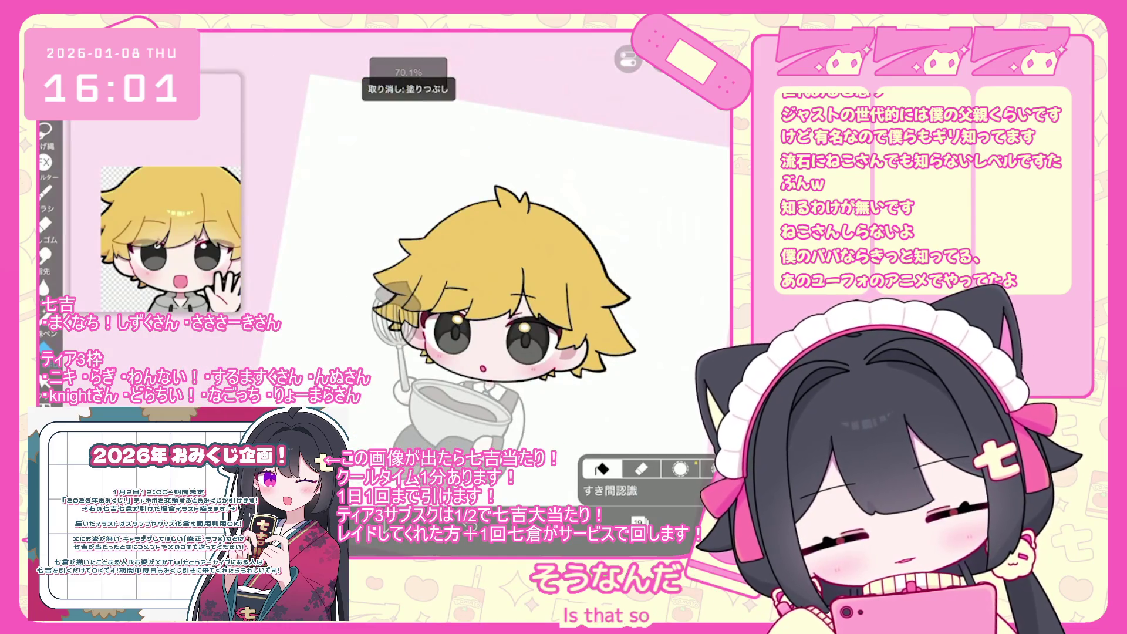
pyautogui.scroll(-1, 481, 293)
# Step: Check the blonde fill in the layer list and switch to the lineart on layer 20
pyautogui.click(638, 521)
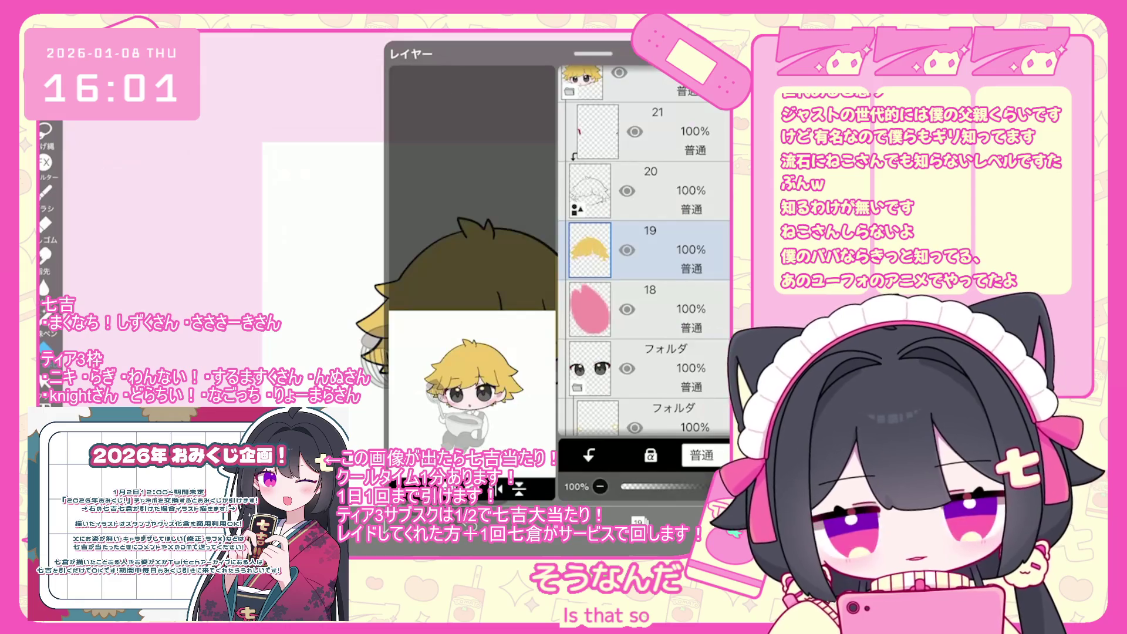
pyautogui.click(638, 521)
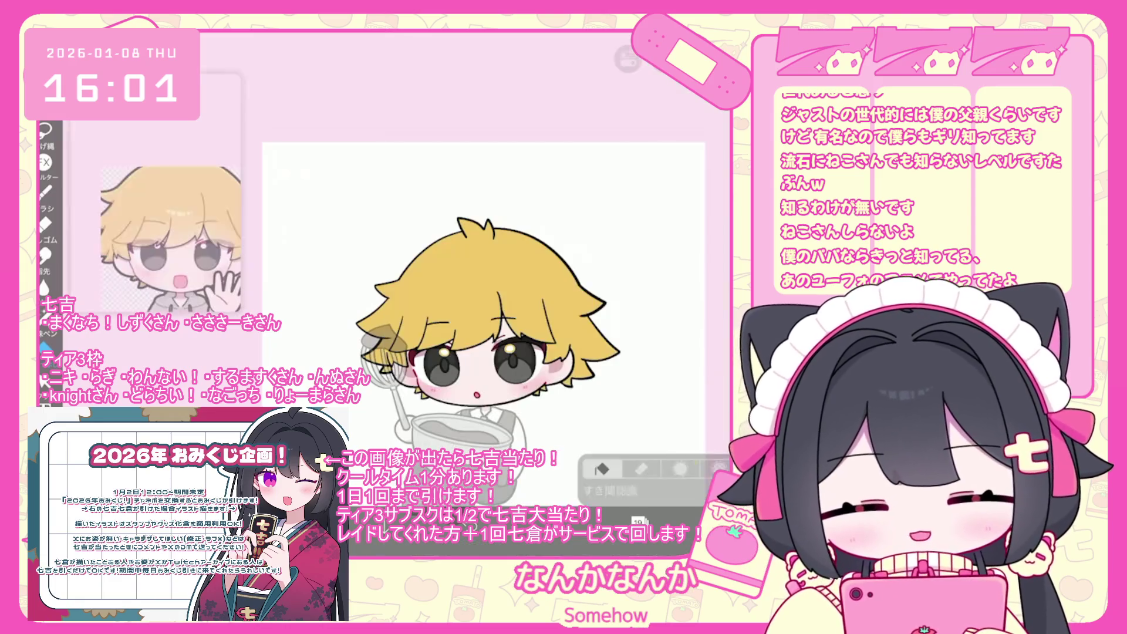
pyautogui.scroll(1, 482, 293)
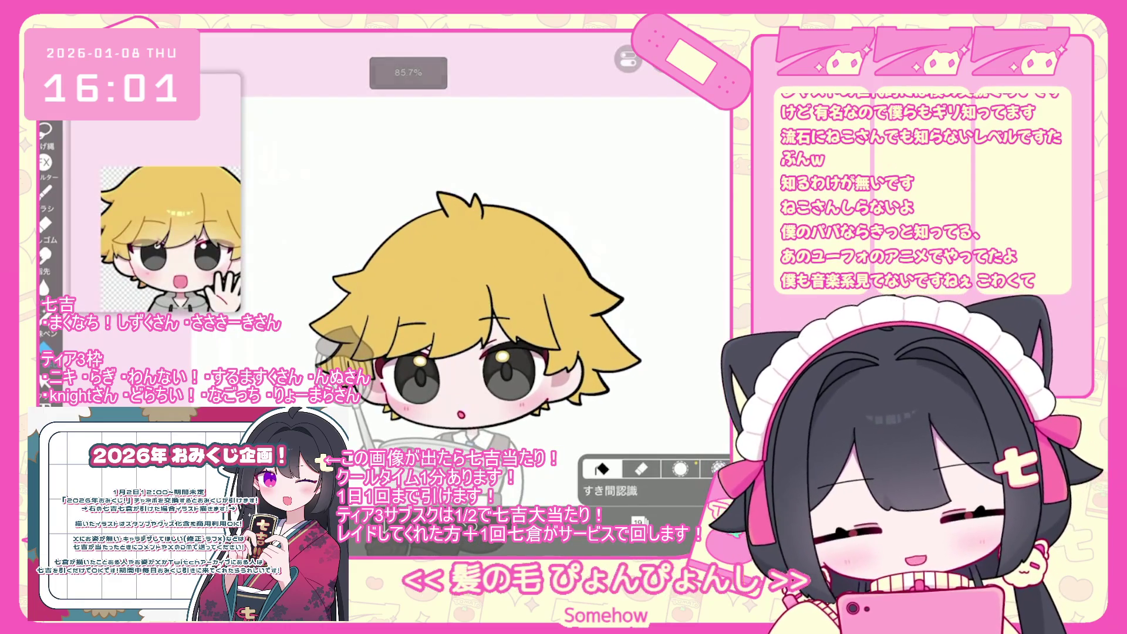
pyautogui.click(639, 522)
pyautogui.click(646, 190)
pyautogui.click(639, 521)
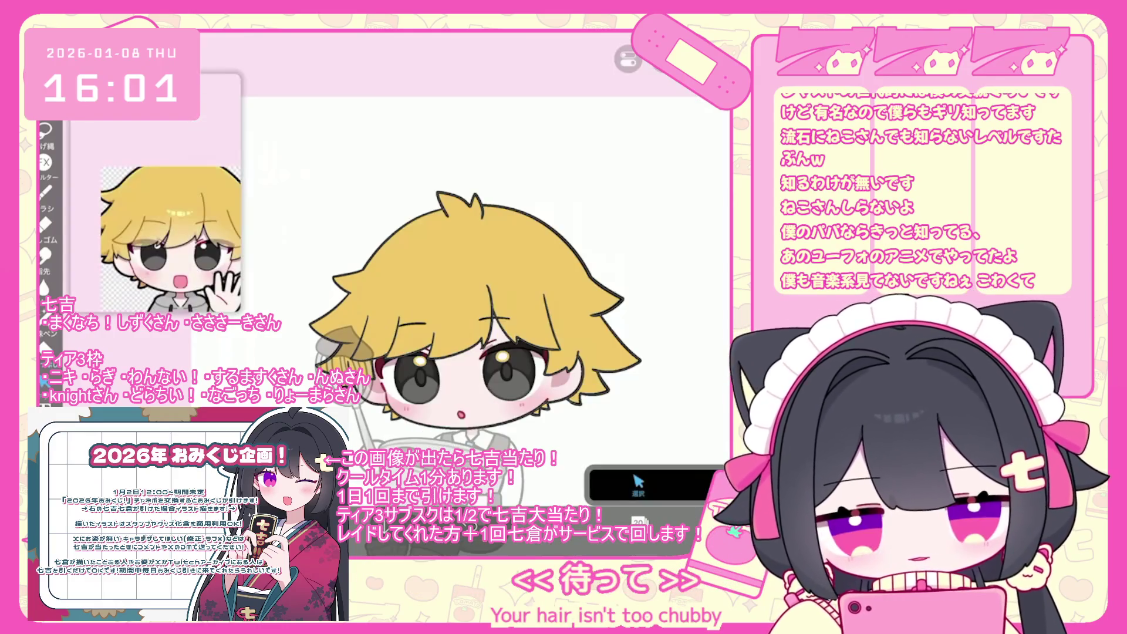
# Step: Try reshaping the right tip of the hair, then undo the stroke rotation
pyautogui.scroll(2, 411, 264)
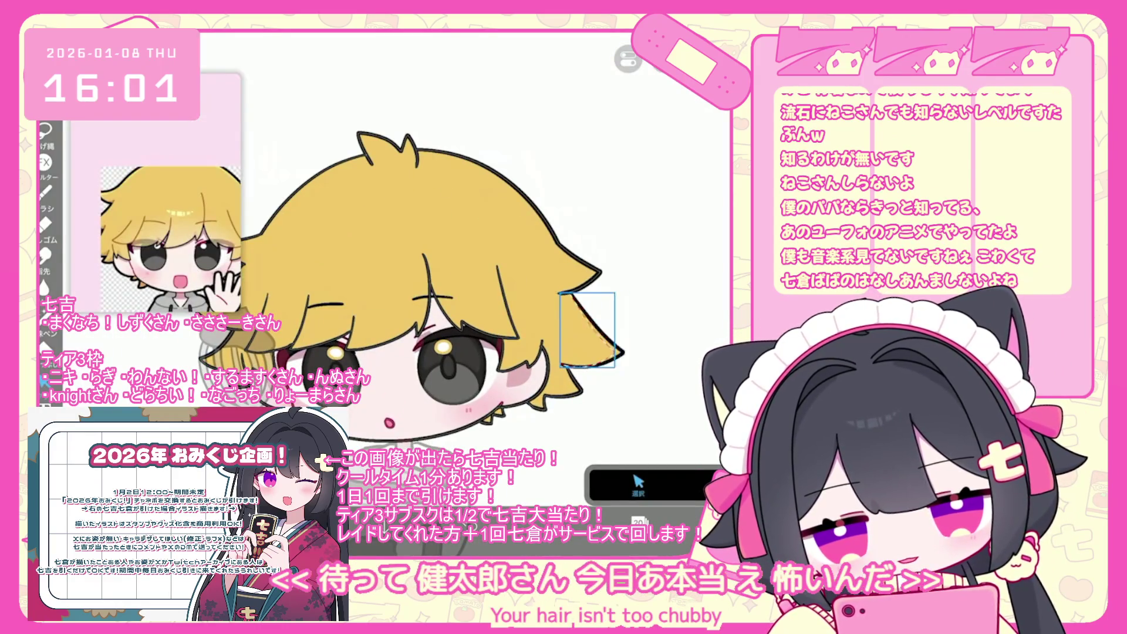
pyautogui.moveTo(611, 293); pyautogui.dragTo(605, 358)
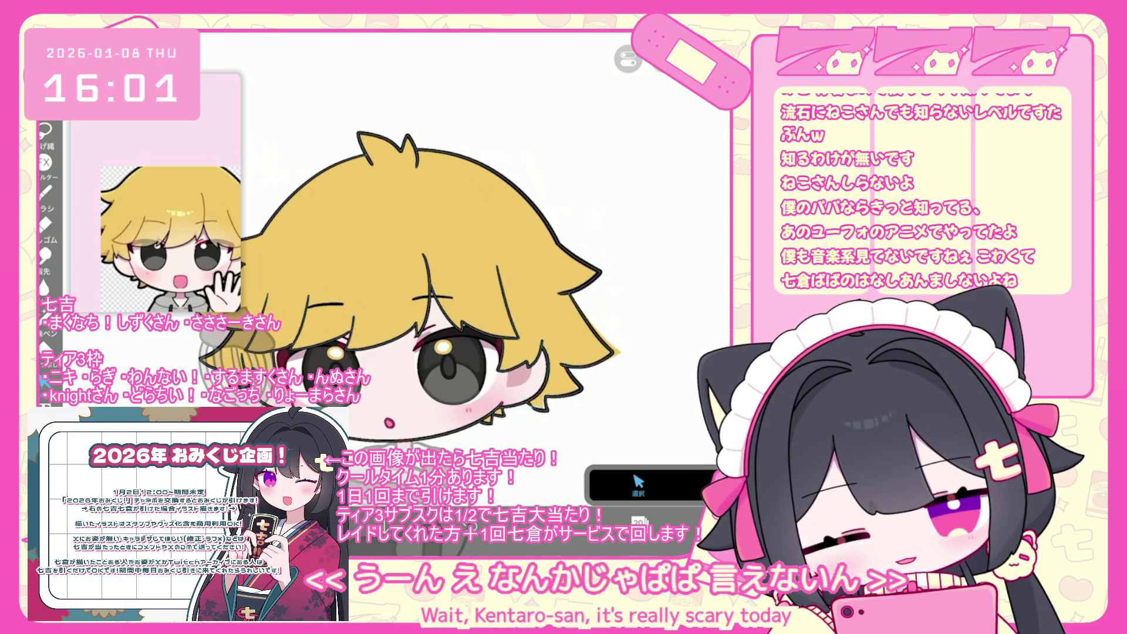
pyautogui.scroll(3, 411, 235)
pyautogui.hotkey('ctrl', 'z')
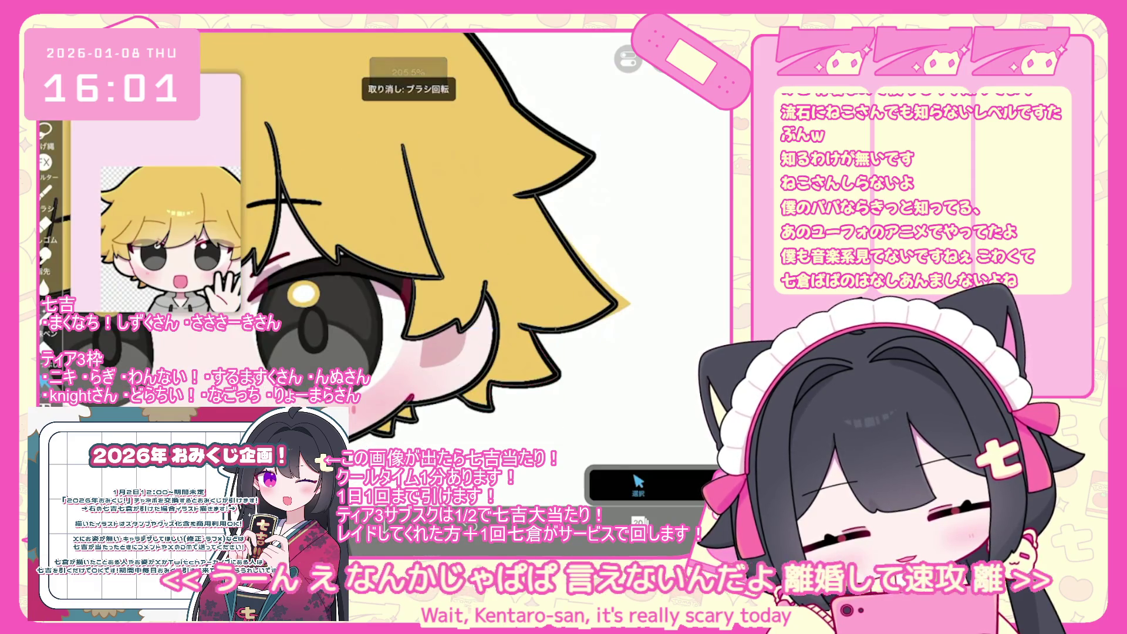
pyautogui.scroll(-3, 411, 234)
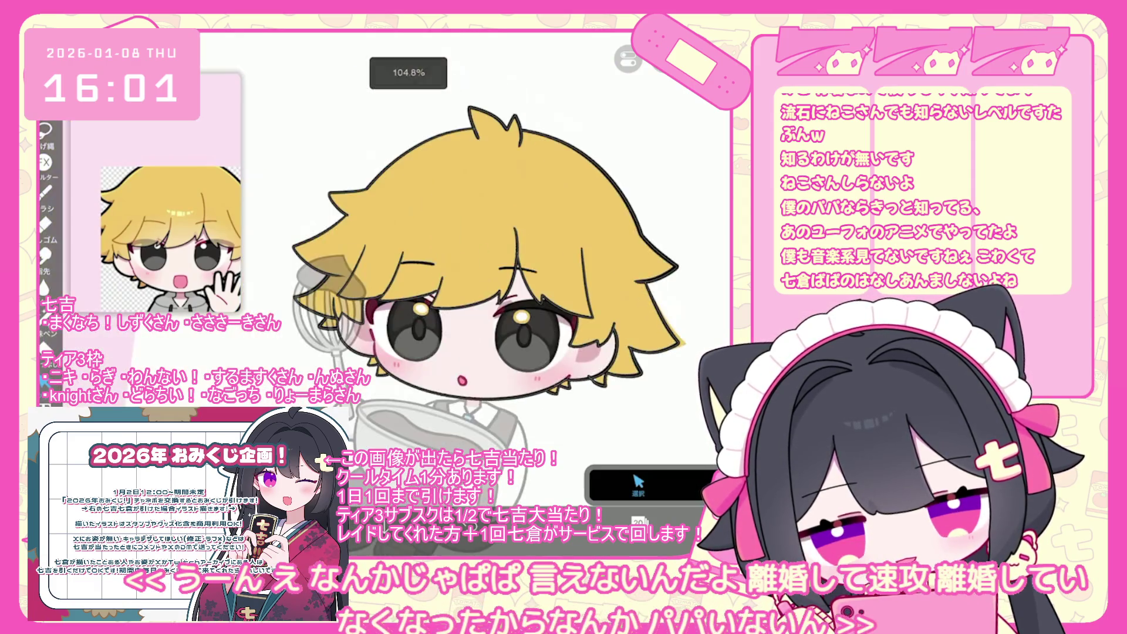
pyautogui.scroll(-2, 511, 282)
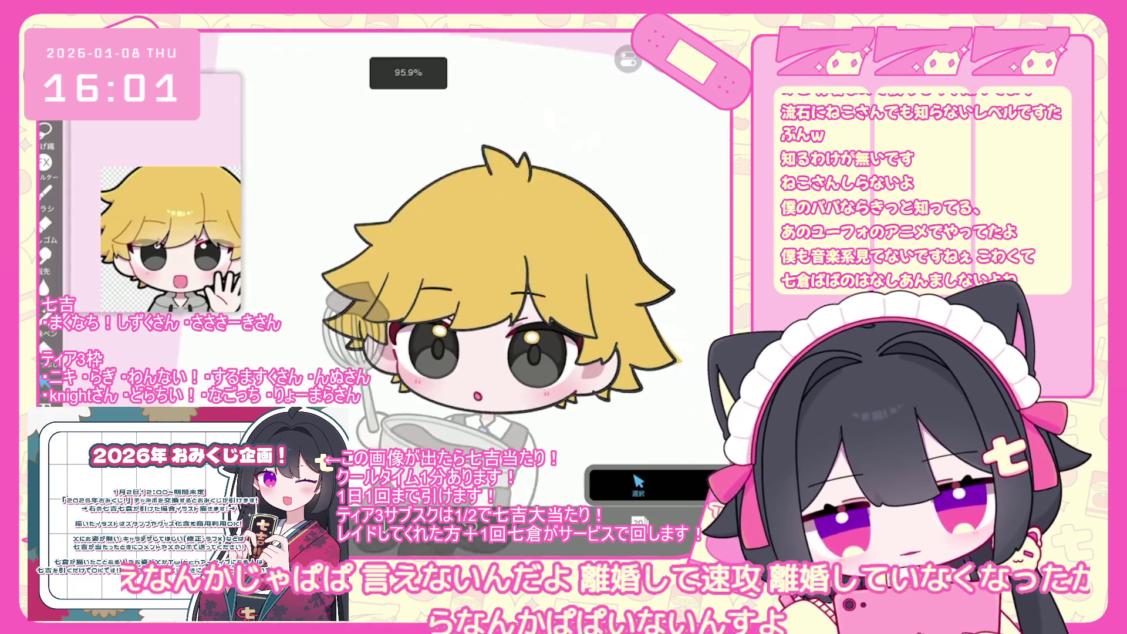
pyautogui.scroll(3, 511, 282)
# Step: Select layer 19 with the blonde fill and review the hair layers
pyautogui.click(638, 521)
pyautogui.click(645, 309)
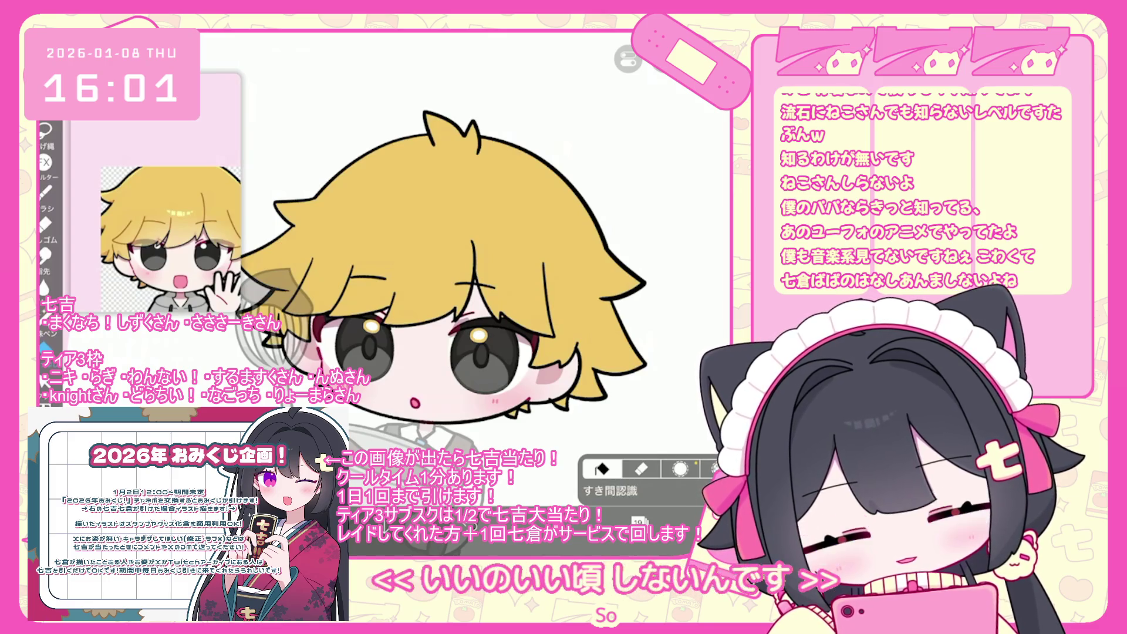
pyautogui.click(638, 521)
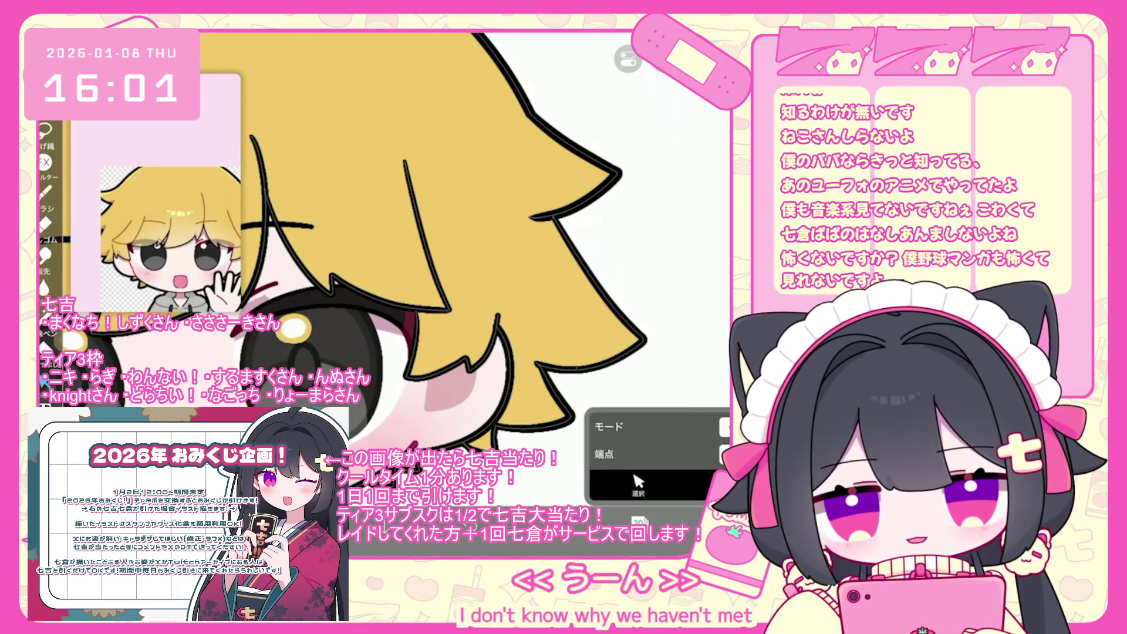
pyautogui.scroll(-3, 411, 240)
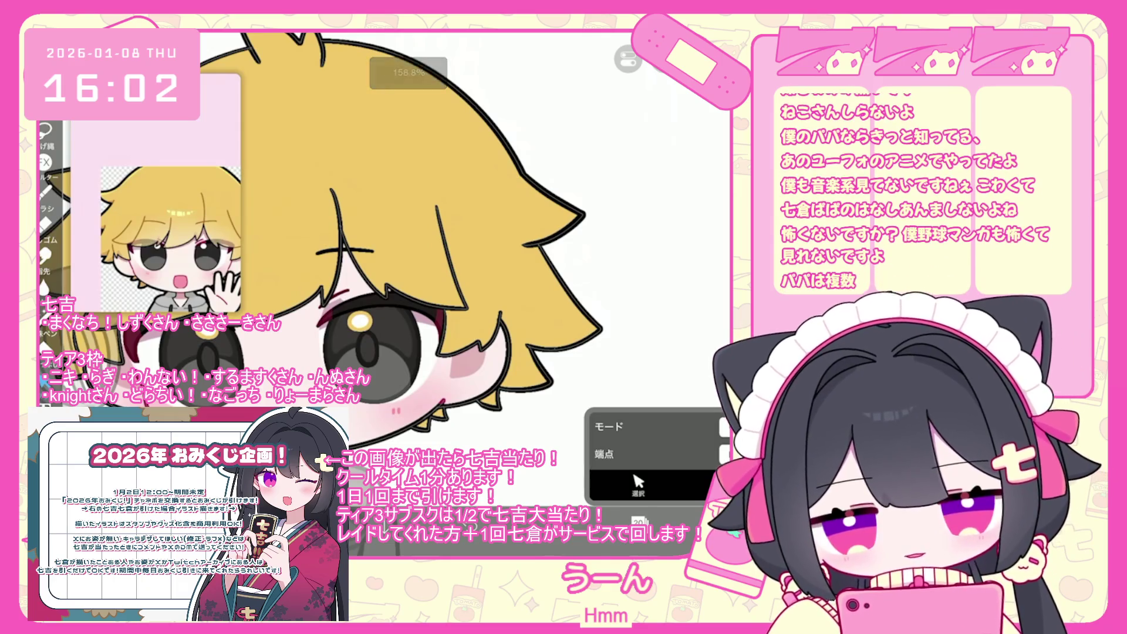
pyautogui.scroll(-3, 382, 247)
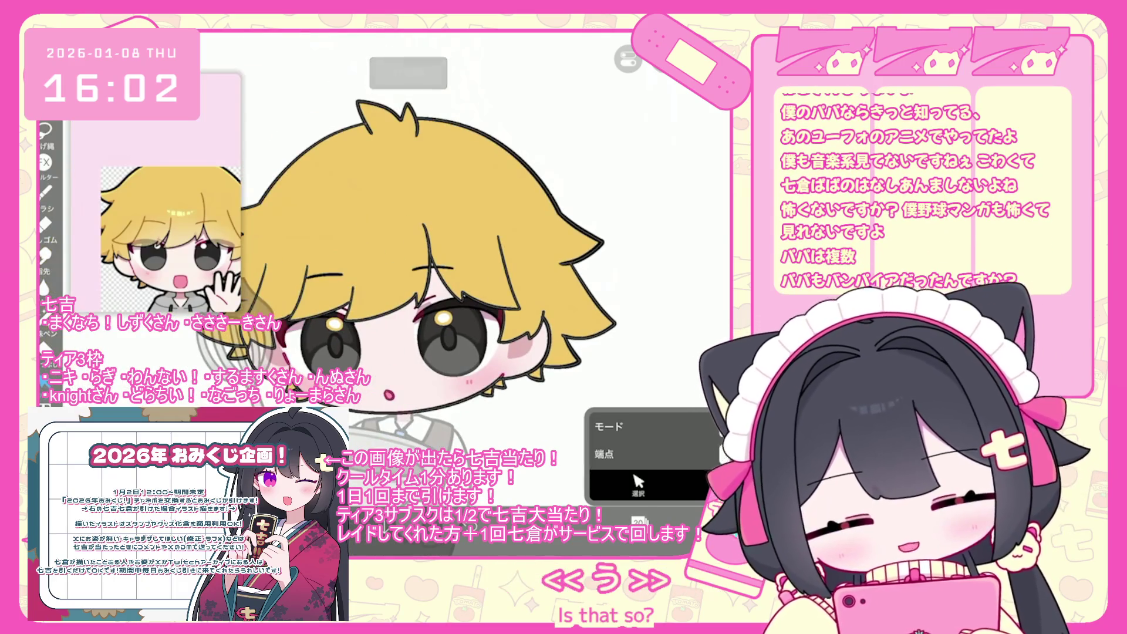
pyautogui.scroll(-3, 411, 264)
pyautogui.press('l')
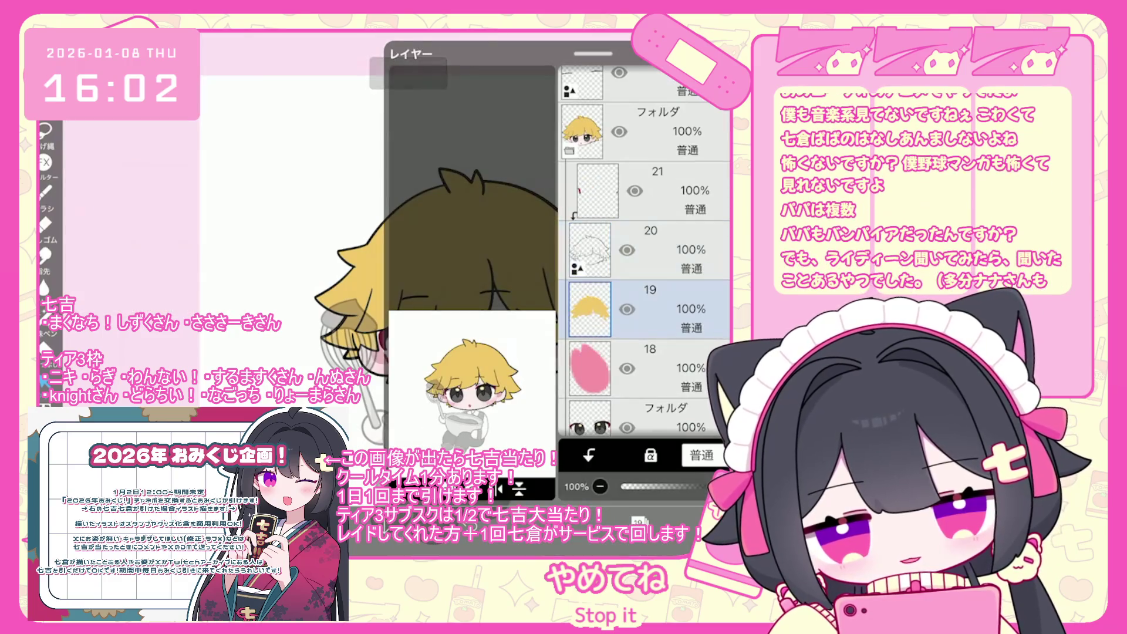
pyautogui.press('l')
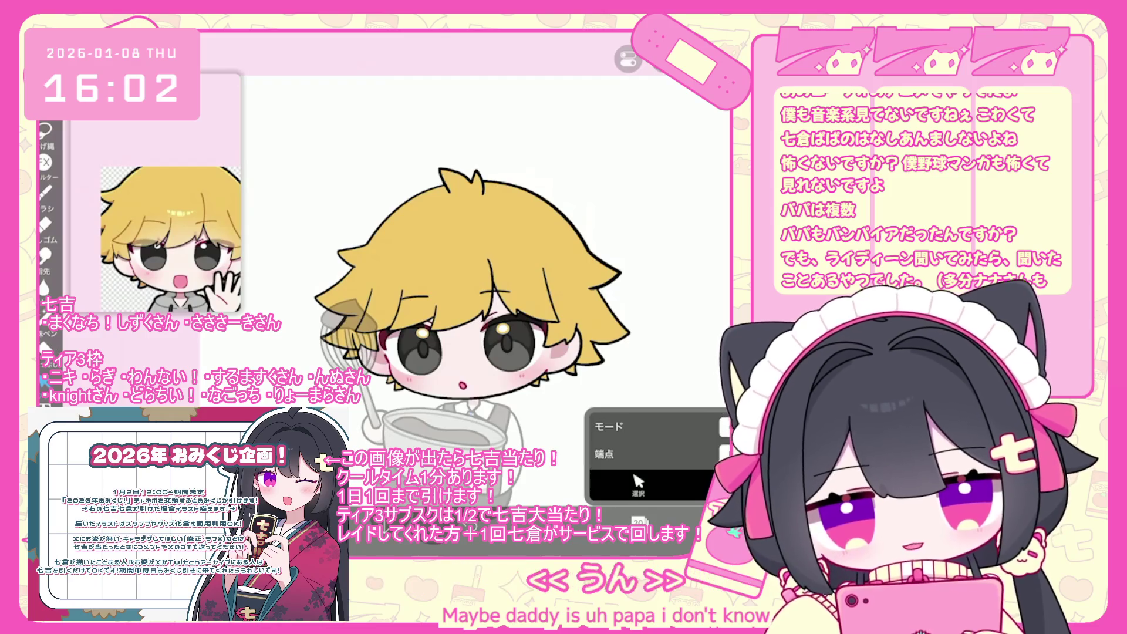
pyautogui.scroll(3, 494, 264)
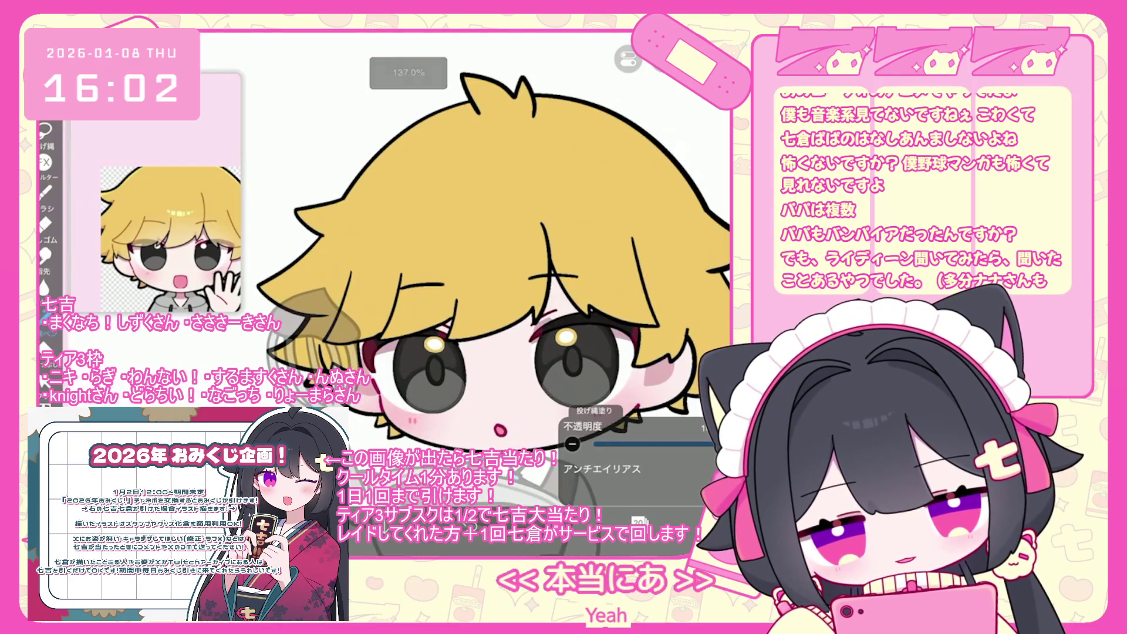
# Step: Undo two of the dark-yellow lasso shadow fills in the hair and check the layer list
pyautogui.hotkey('ctrl', 'z')
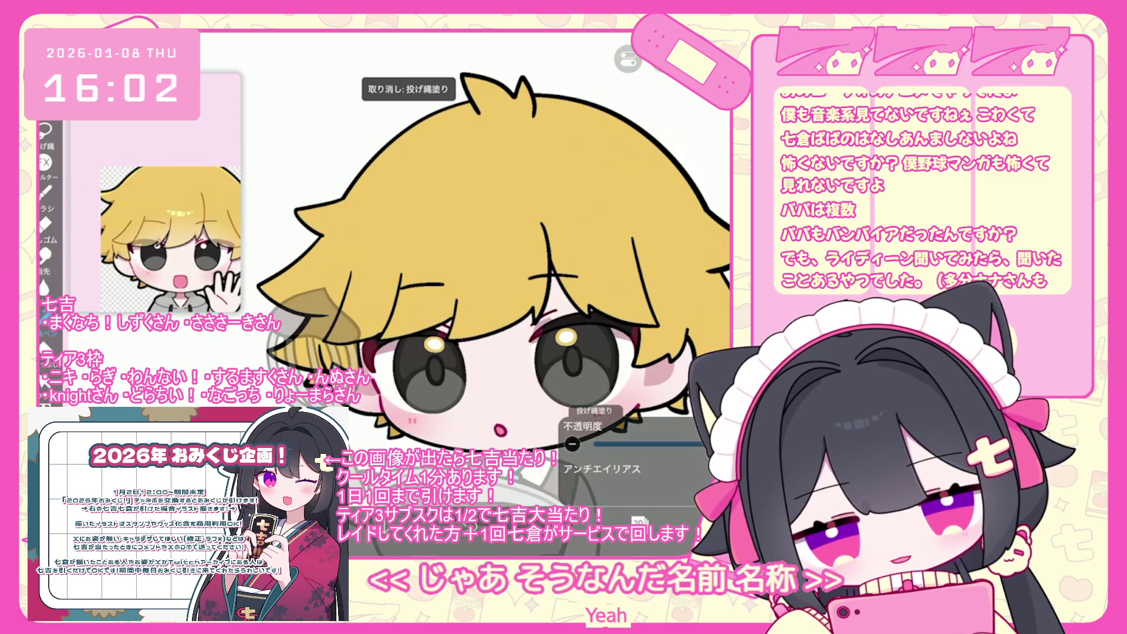
pyautogui.scroll(-2, 464, 255)
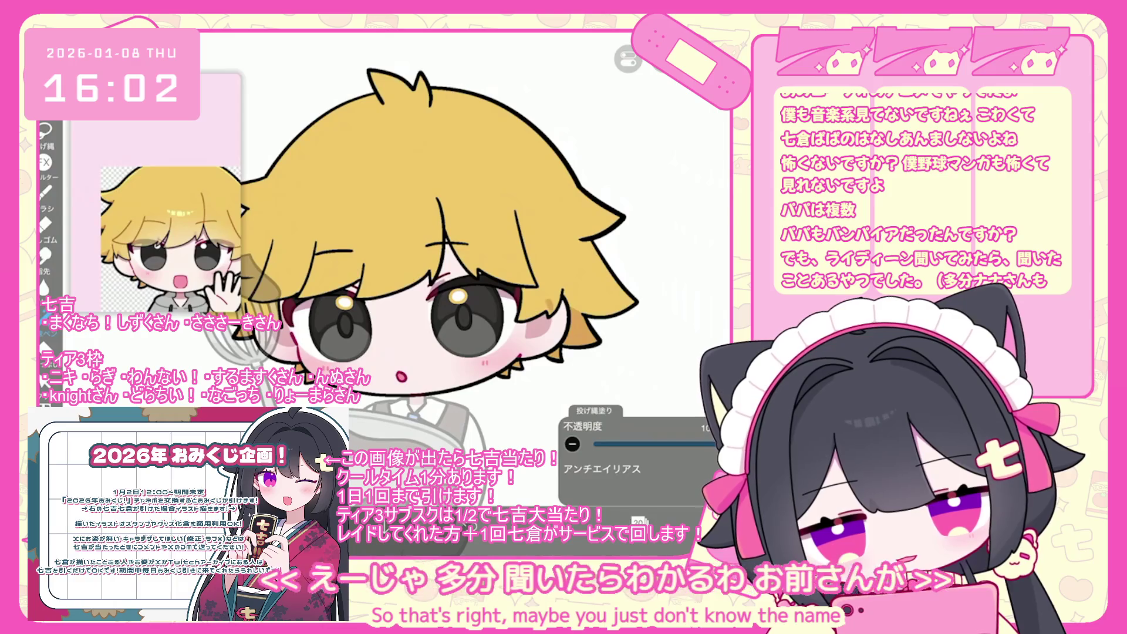
pyautogui.scroll(1, 419, 294)
pyautogui.hotkey('ctrl', 'z')
pyautogui.scroll(1, 444, 256)
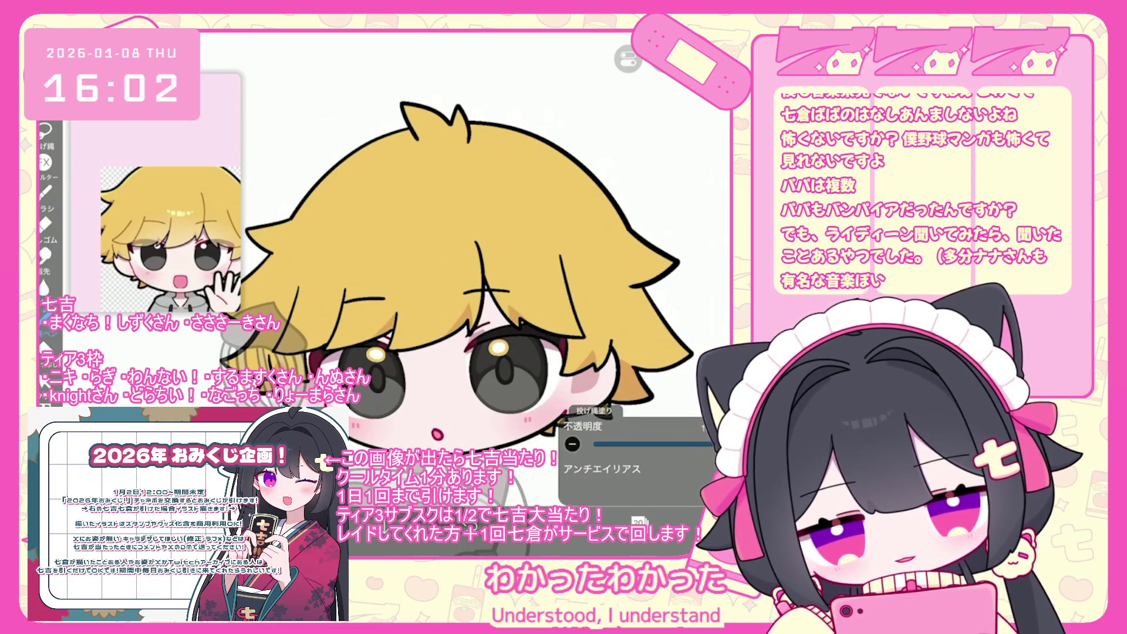
pyautogui.scroll(-5, 458, 293)
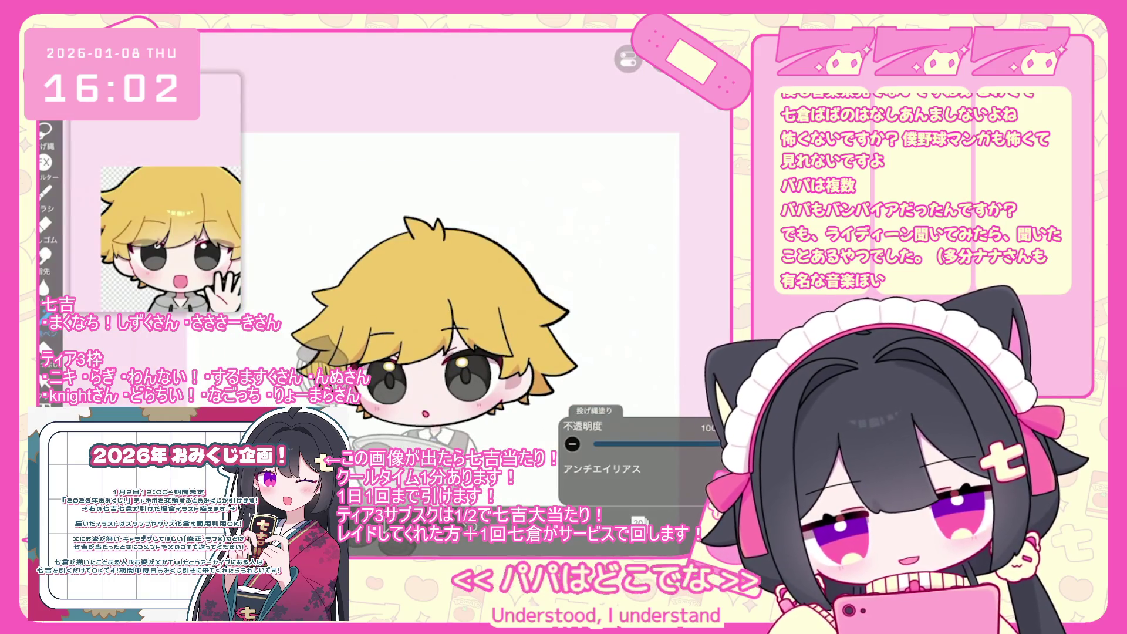
pyautogui.click(590, 170)
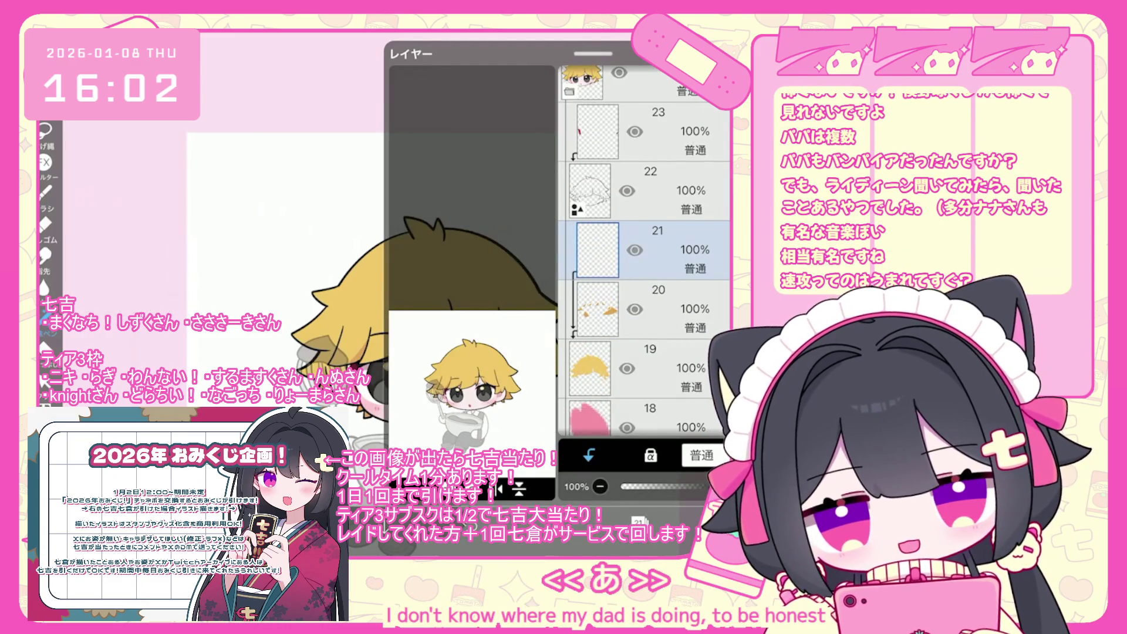
pyautogui.click(431, 253)
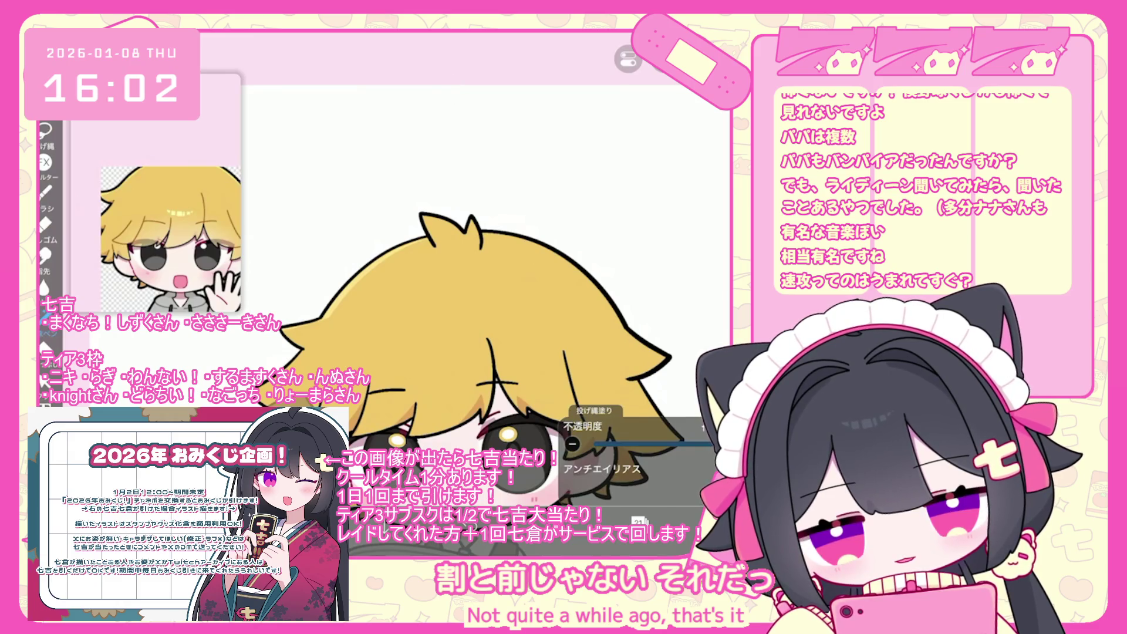
# Step: Undo the latest hair shadow fill, redo it to compare, then undo it again
pyautogui.hotkey('ctrl', 'z')
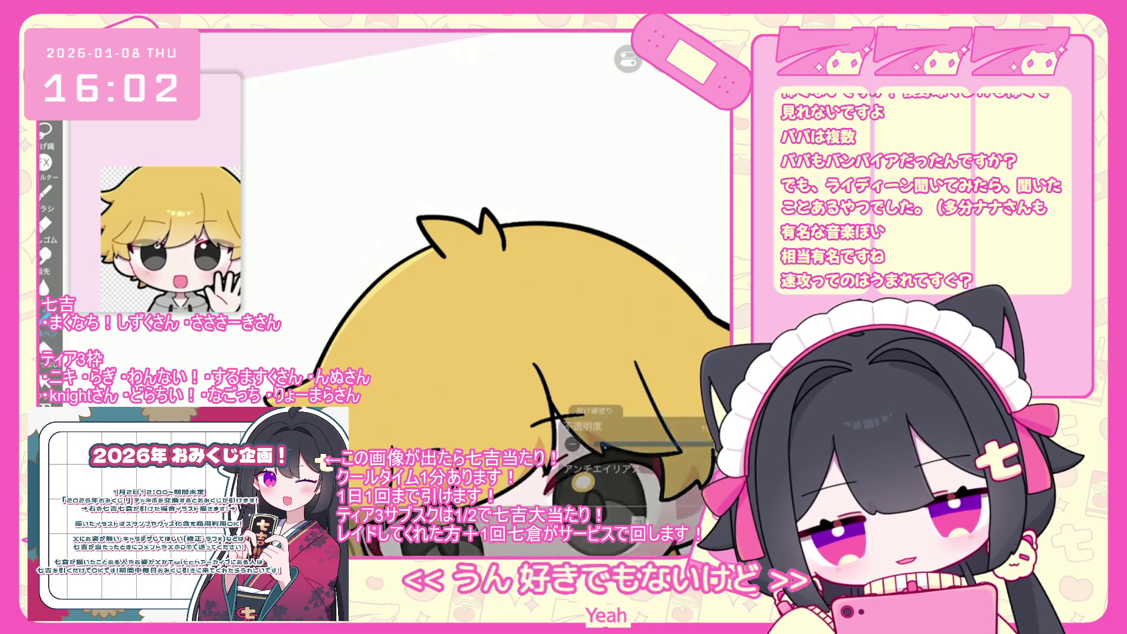
pyautogui.scroll(-2, 499, 322)
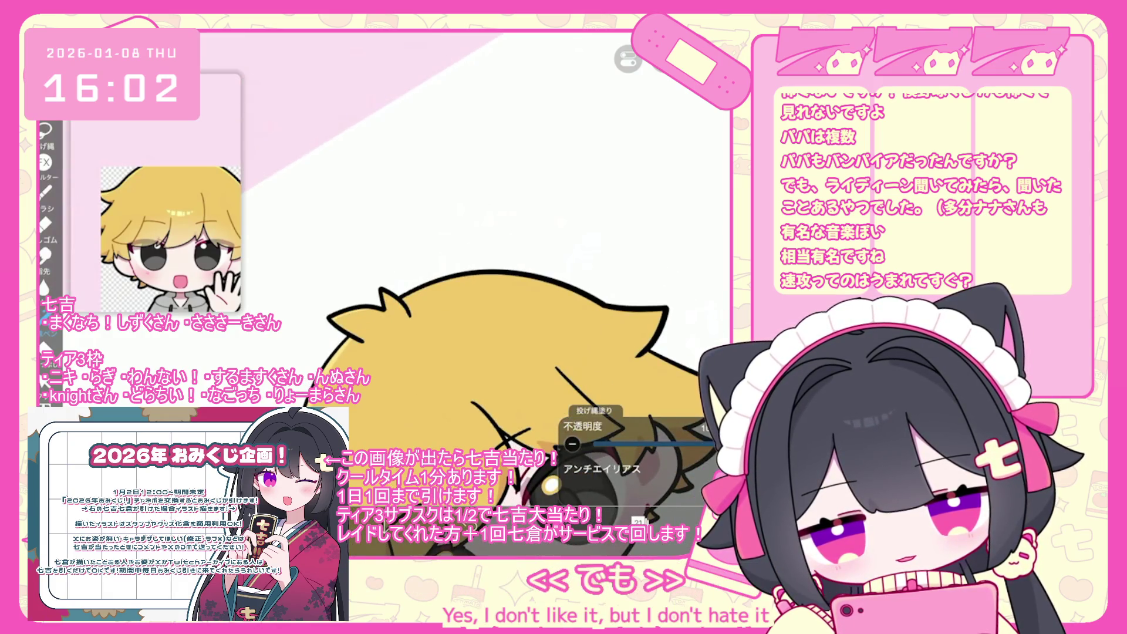
pyautogui.scroll(2, 499, 323)
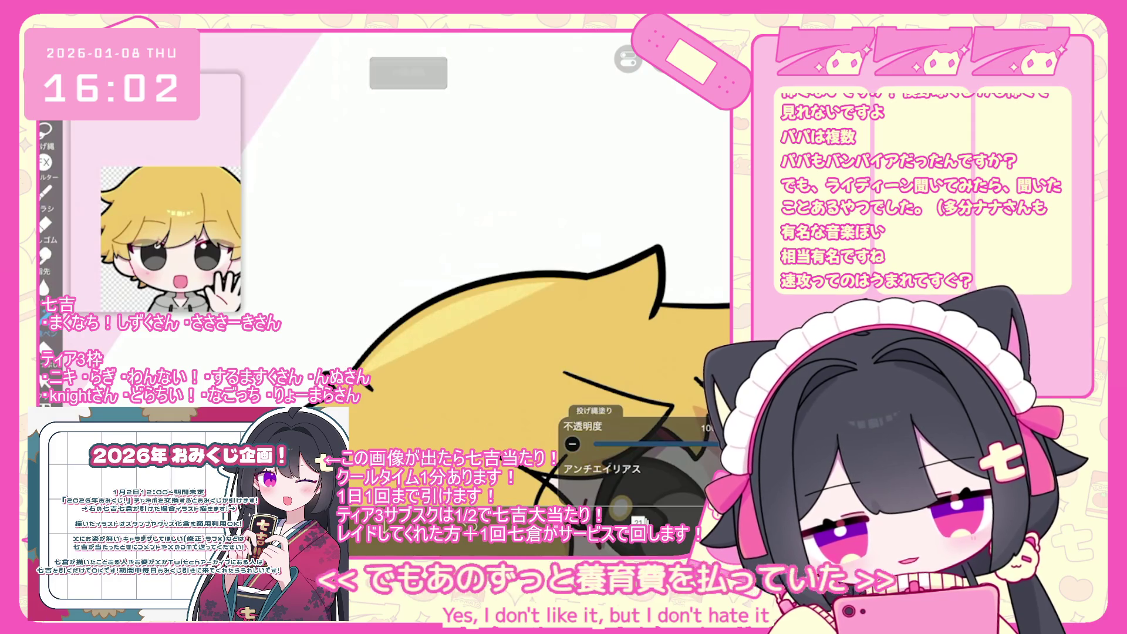
pyautogui.hotkey('ctrl', 'y')
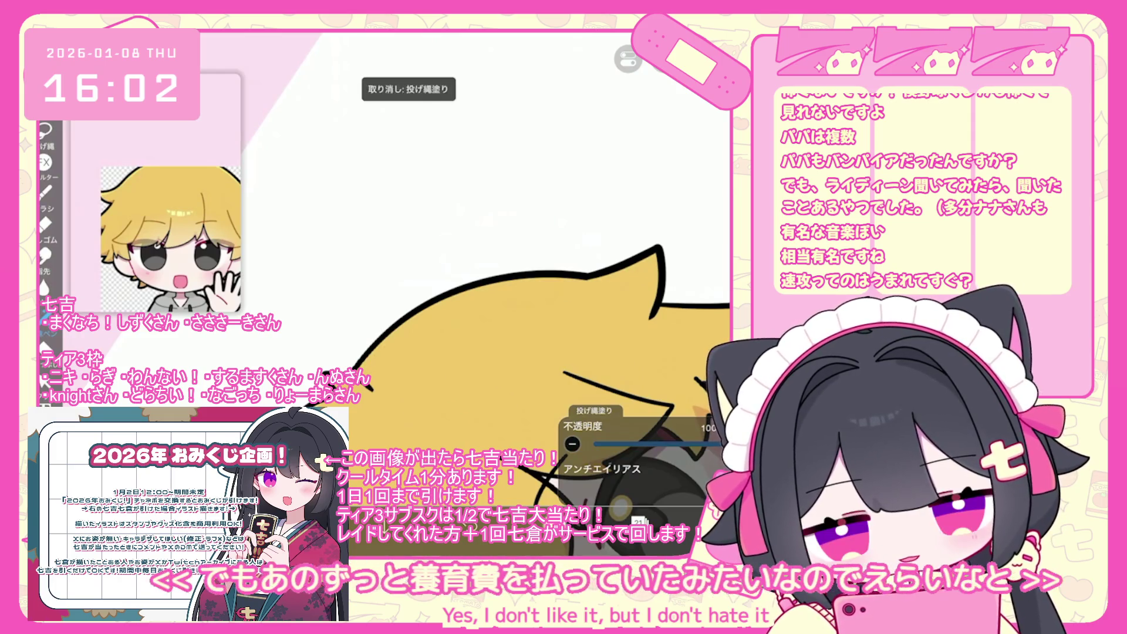
pyautogui.scroll(2, 499, 264)
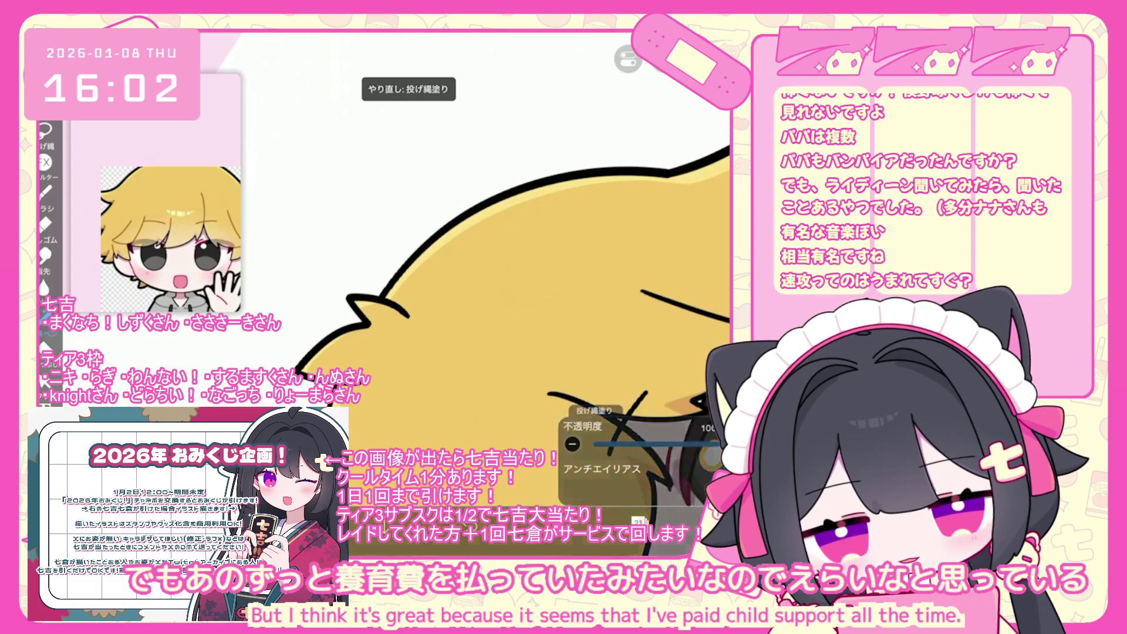
pyautogui.scroll(-3, 499, 293)
pyautogui.scroll(2, 499, 293)
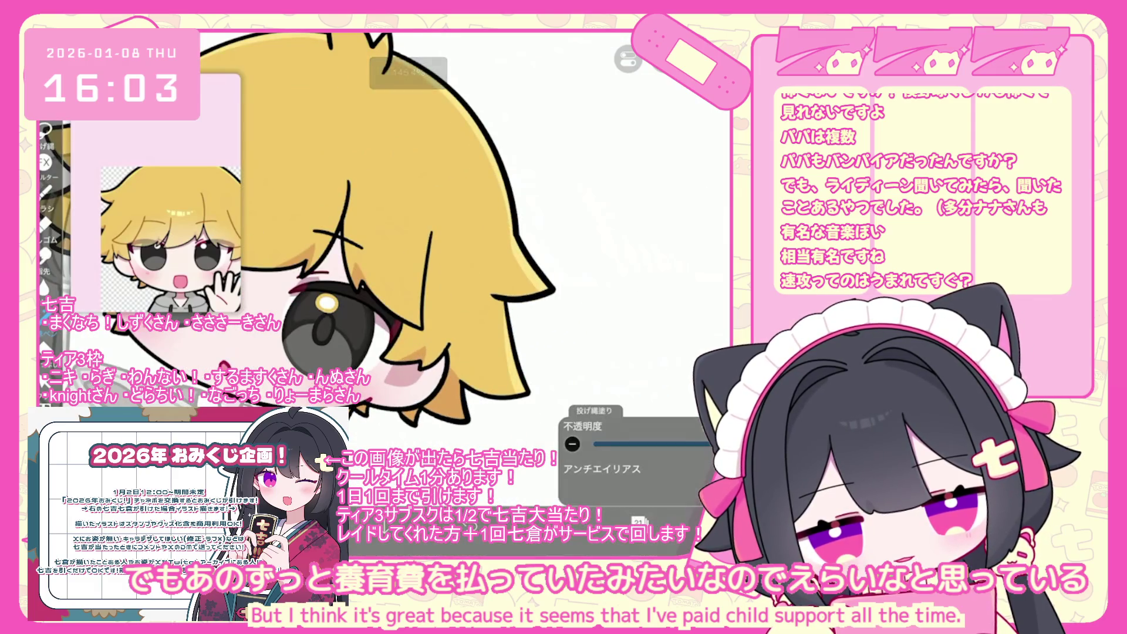
pyautogui.scroll(-1, 382, 264)
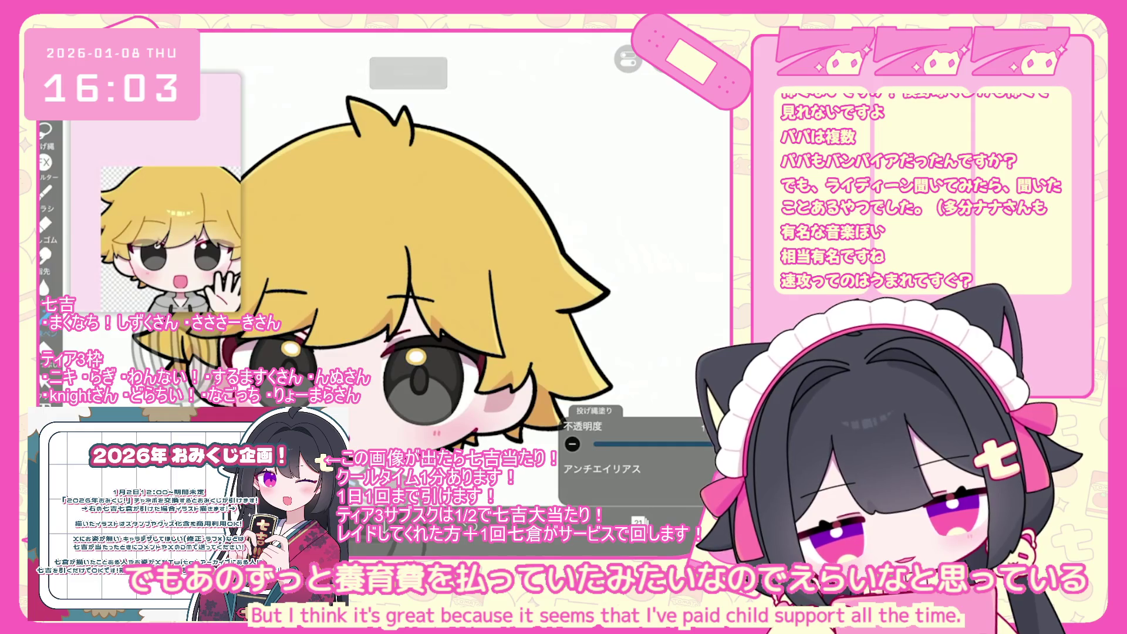
pyautogui.scroll(3, 382, 264)
pyautogui.hotkey('ctrl', 'z')
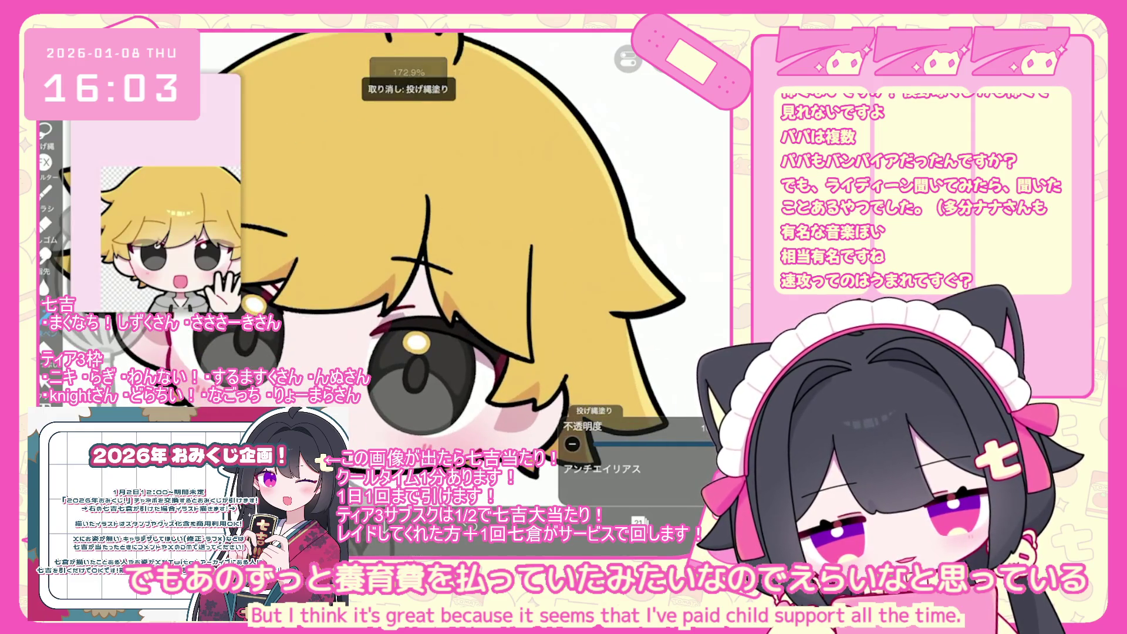
# Step: Bring up the brush list with the hard G-pen brush at 150 px
pyautogui.scroll(-3, 381, 264)
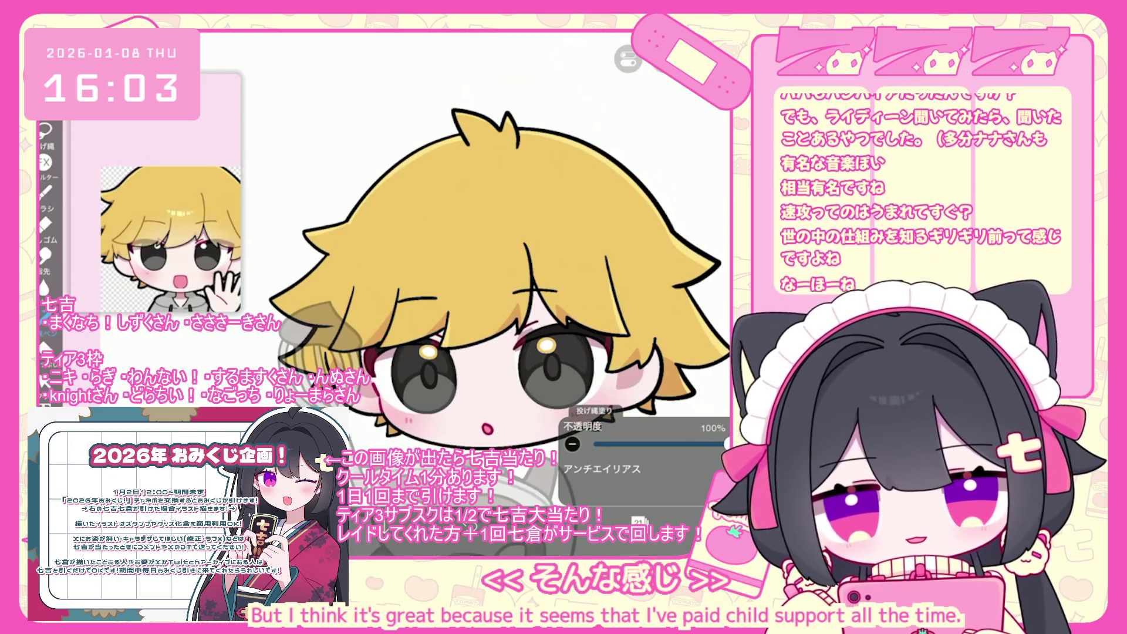
pyautogui.scroll(-1, 499, 317)
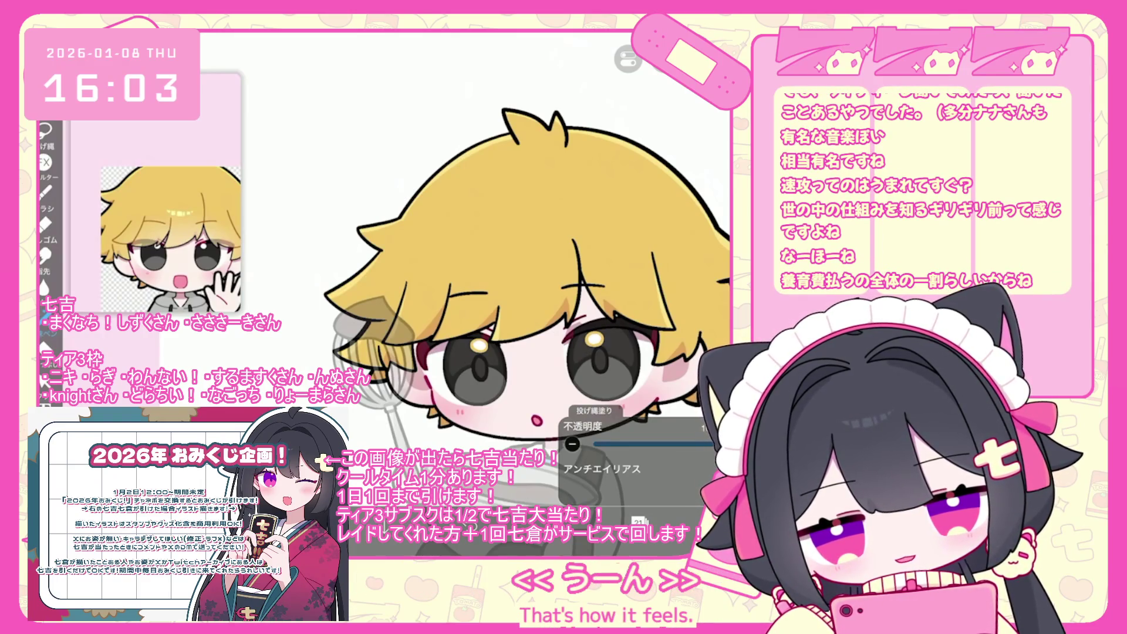
pyautogui.scroll(5, 529, 323)
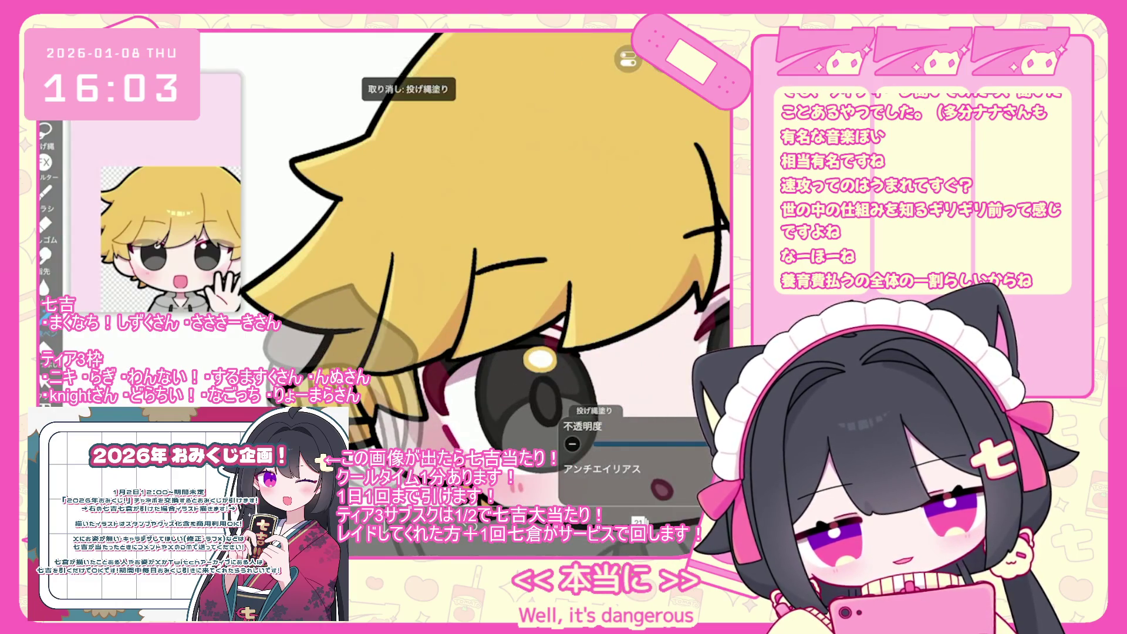
pyautogui.scroll(-3, 499, 293)
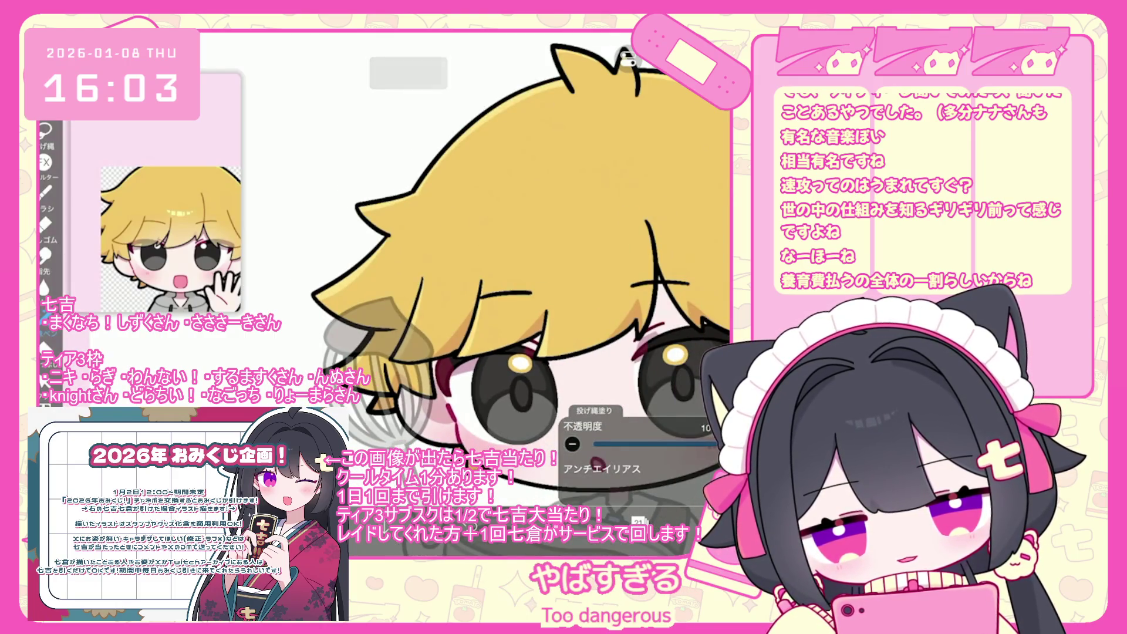
pyautogui.scroll(-5, 529, 293)
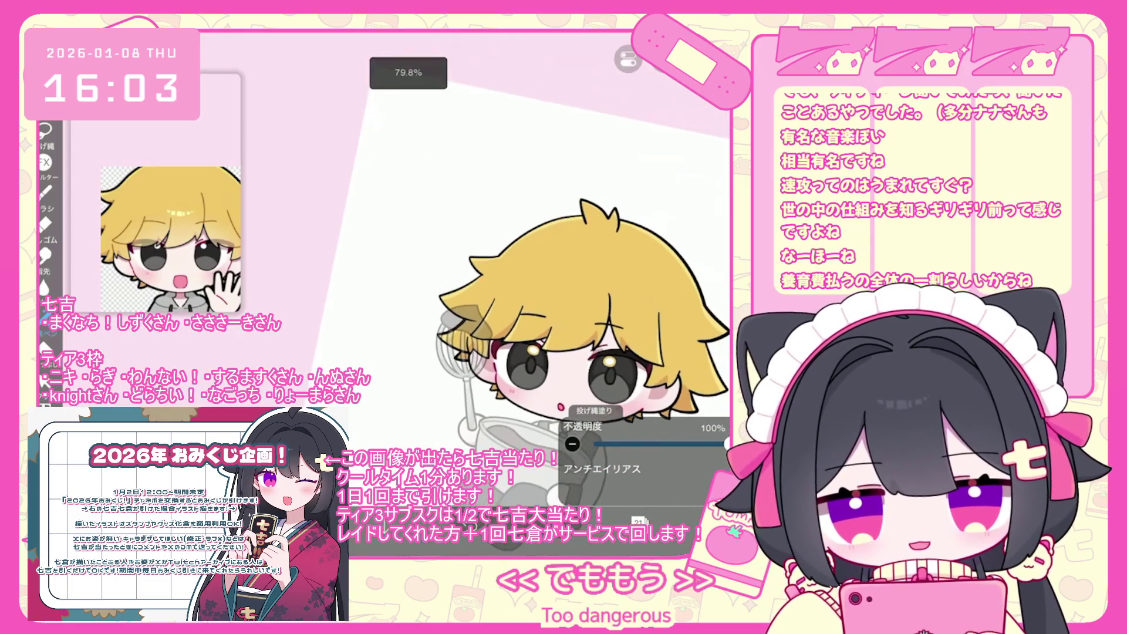
pyautogui.click(45, 192)
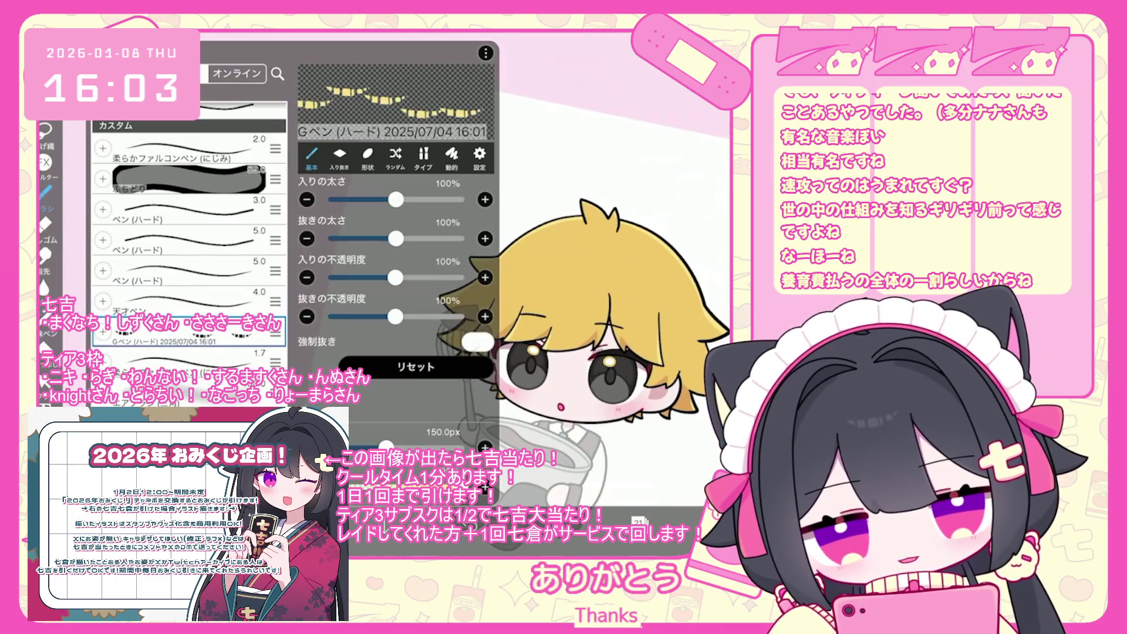
# Step: Close the brush settings and undo the accidentally added brush shape
pyautogui.click(587, 177)
pyautogui.scroll(-2, 529, 294)
pyautogui.hotkey('ctrl', 'z')
pyautogui.scroll(2, 524, 304)
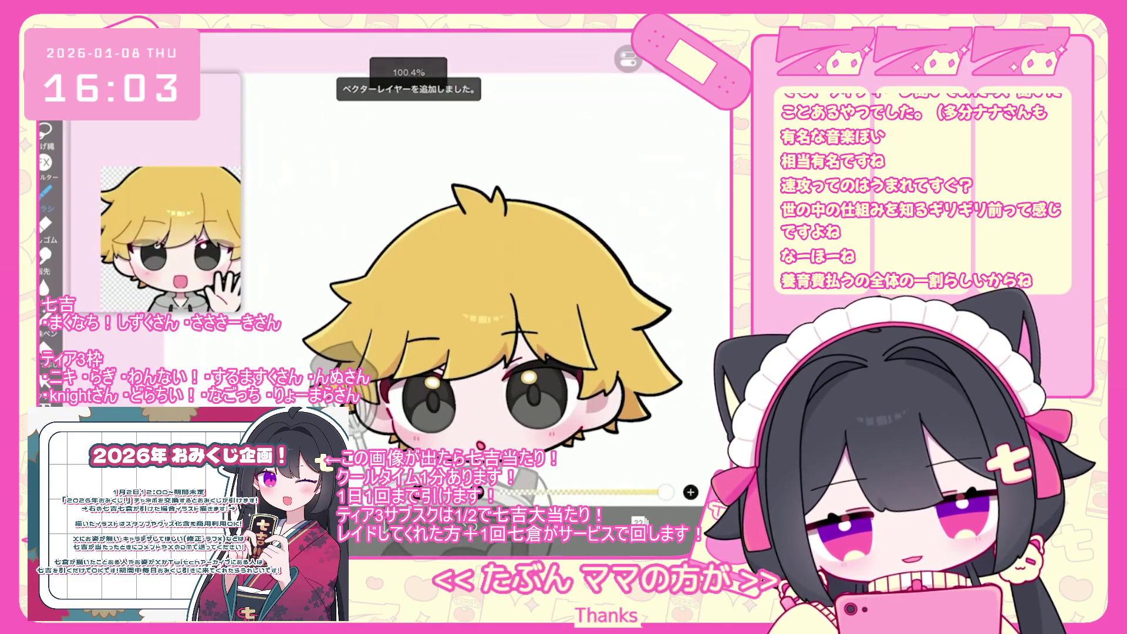
# Step: Add empty vector layer 23 above the hair shading and clip it to the layer below
pyautogui.click(638, 521)
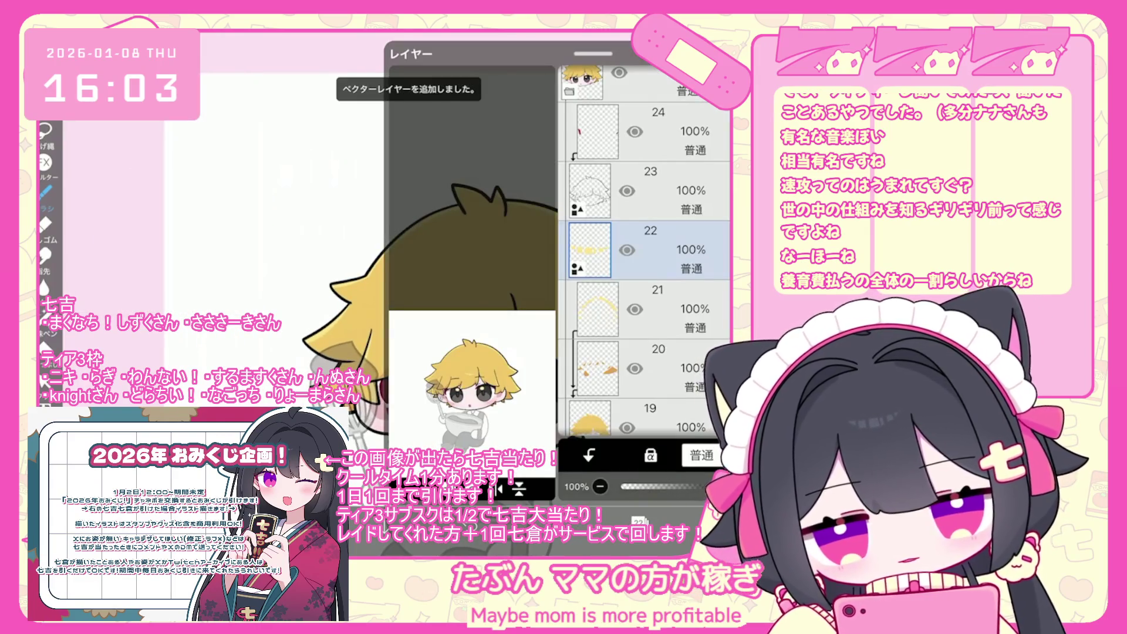
pyautogui.hotkey('ctrl', 't')
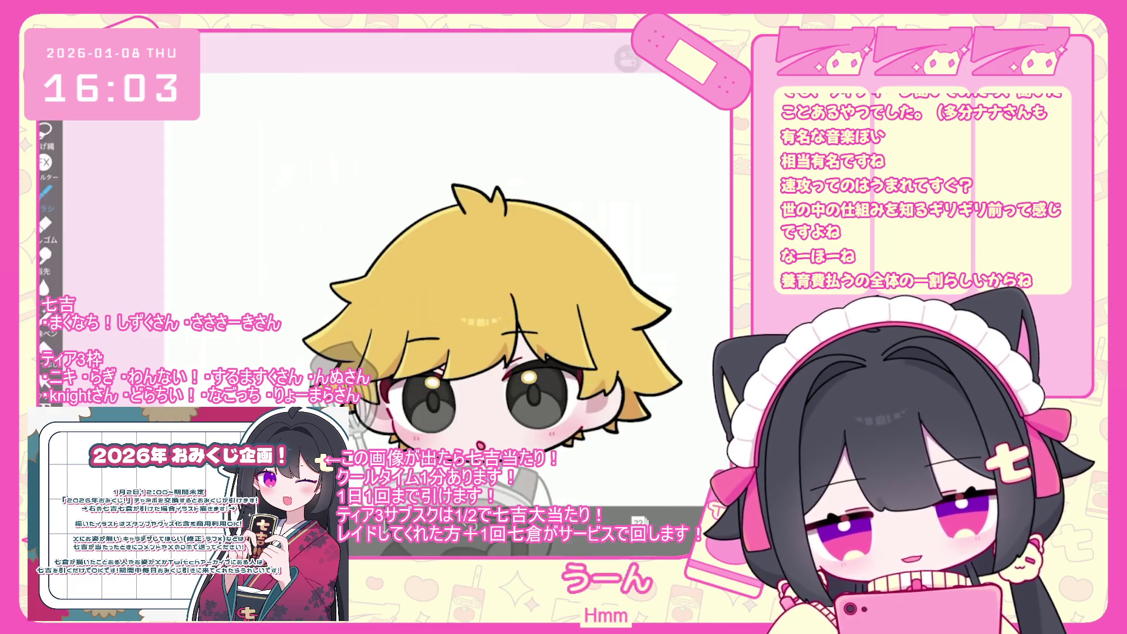
pyautogui.click(639, 521)
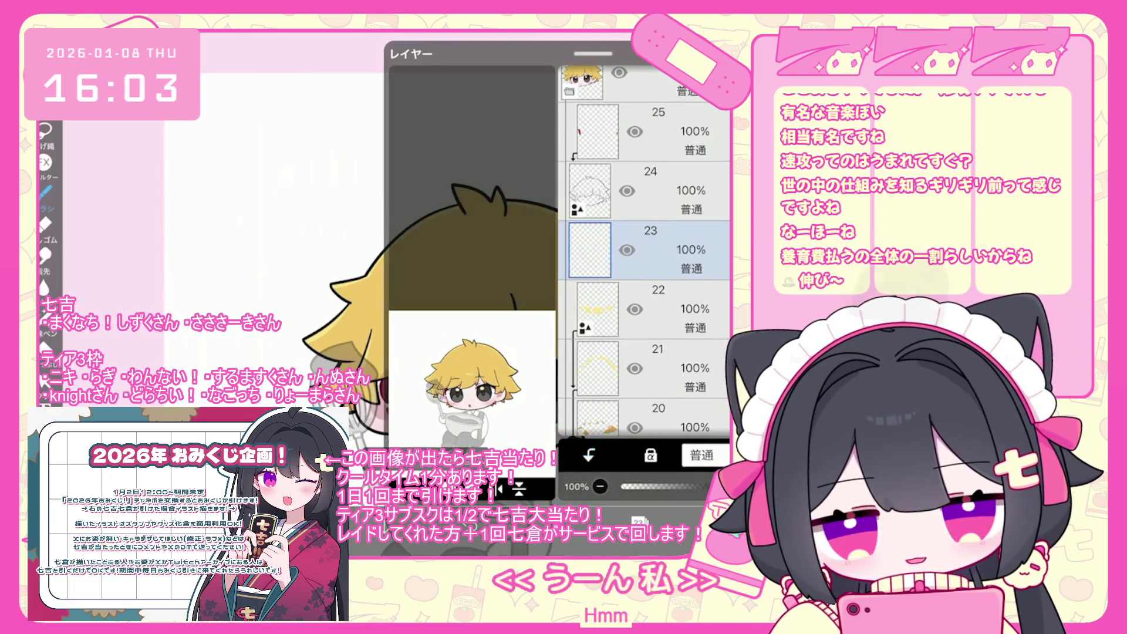
pyautogui.click(589, 455)
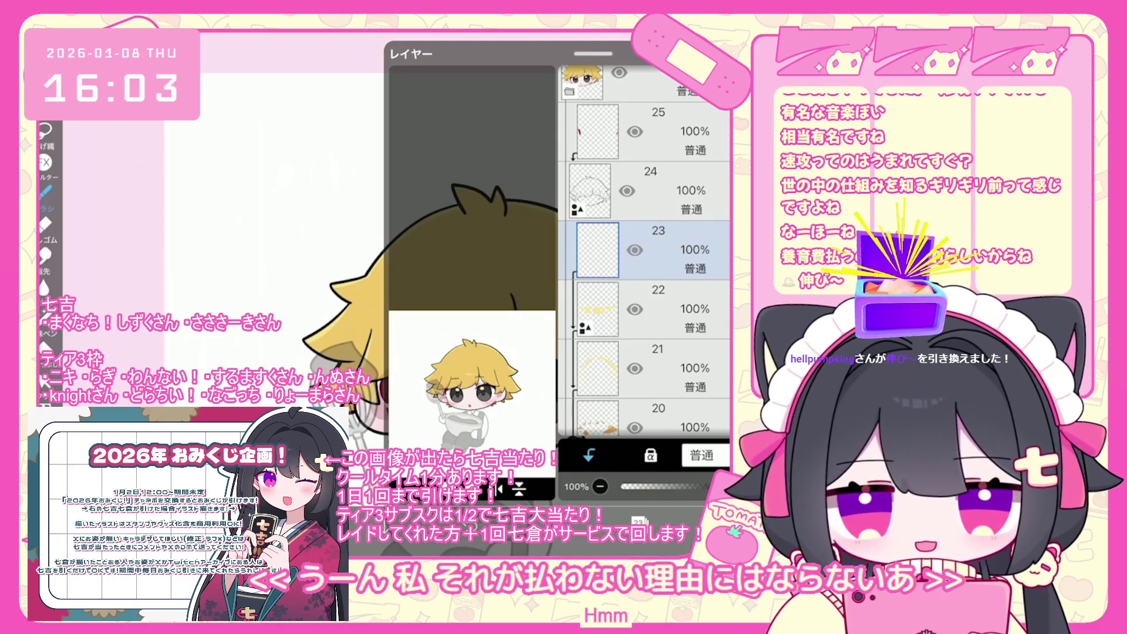